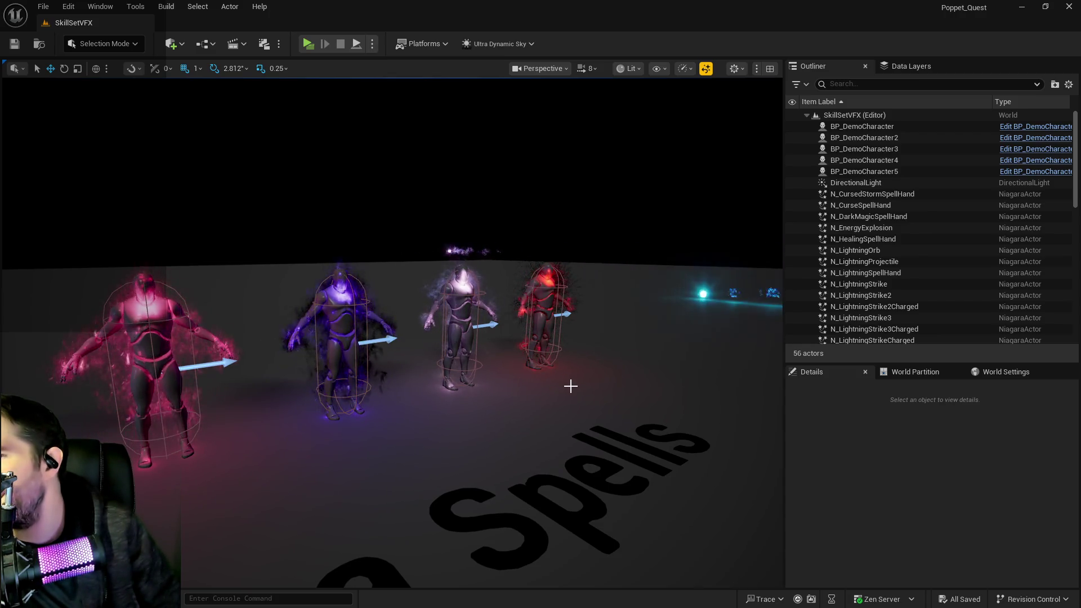
Step: Select BP_DemoCharacter3, scroll its Details to the physics settings, and bring the BP_Poppet editor forward
left_click_drag(405, 372, 388, 355)
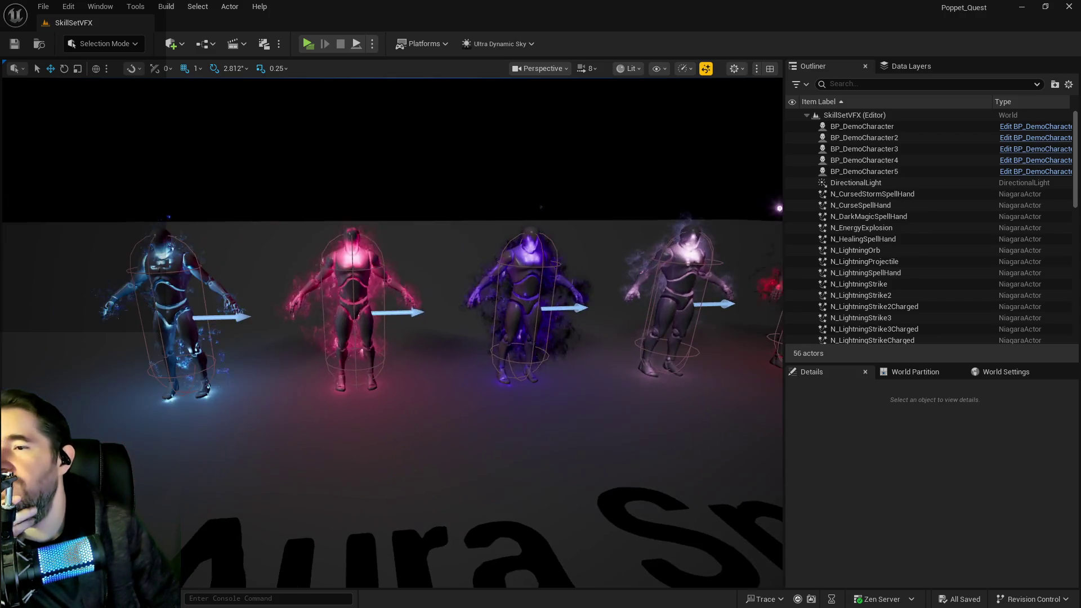
left_click(524, 307)
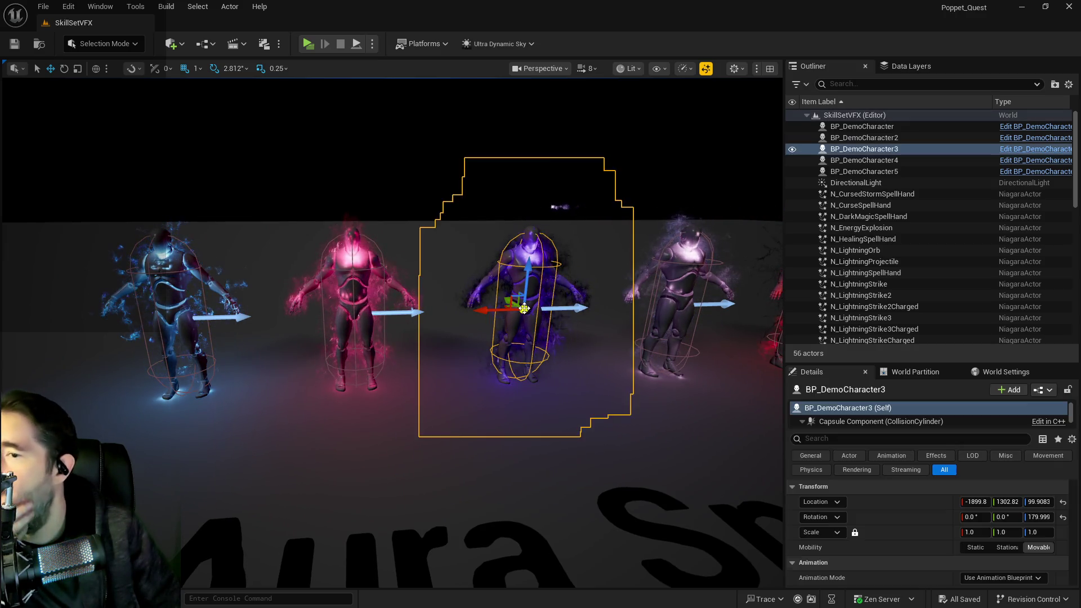
scroll(1002, 532, "down", 5)
scroll(1002, 535, "down", 5)
scroll(987, 552, "down", 5)
scroll(985, 546, "down", 3)
scroll(985, 545, "up", 4)
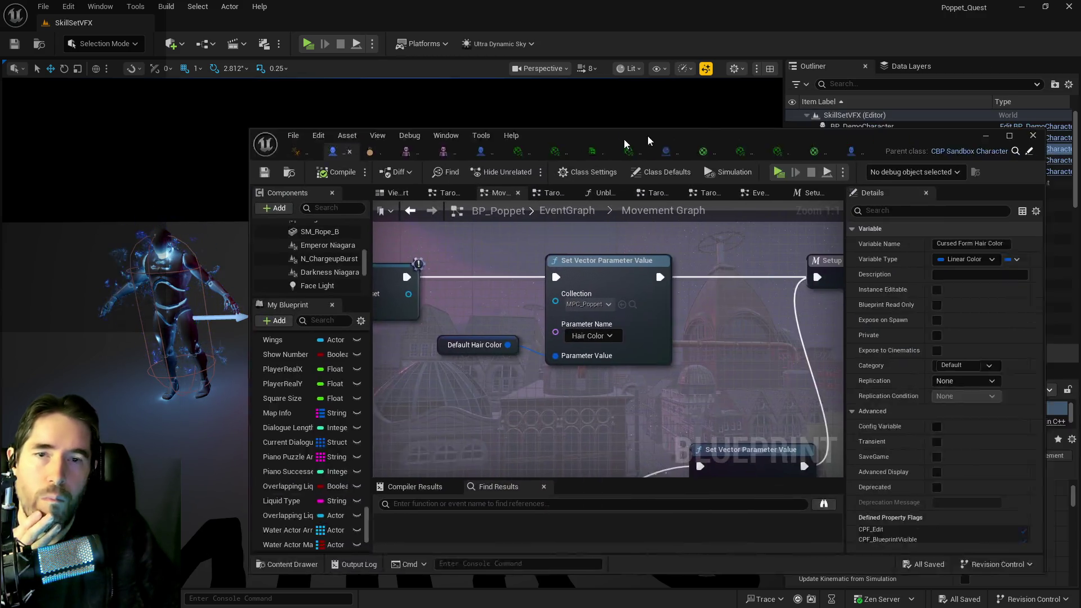
left_click_drag(625, 144, 413, 168)
Step: Paste the N_LightningAura Aura component into the maximized BP_Poppet editor and frame it
double_click(414, 168)
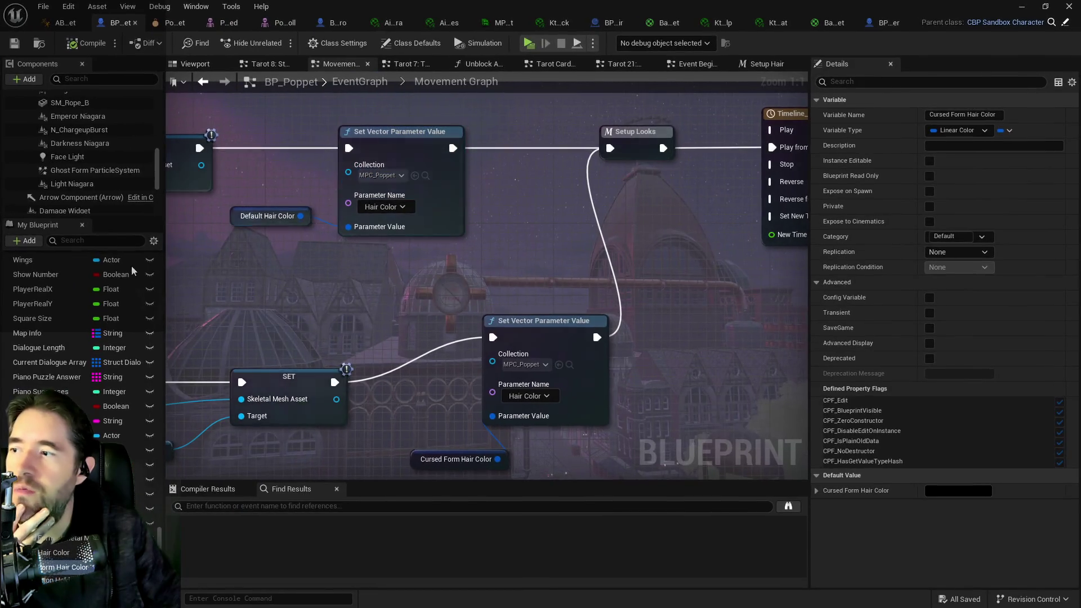
scroll(78, 169, "up", 3)
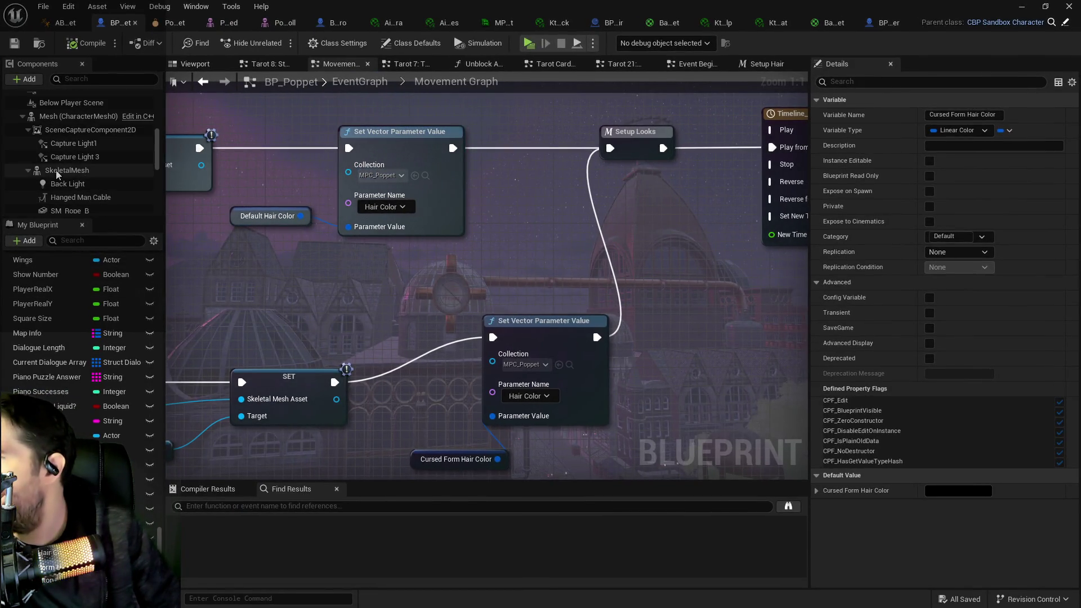
right_click(66, 171)
left_click(106, 253)
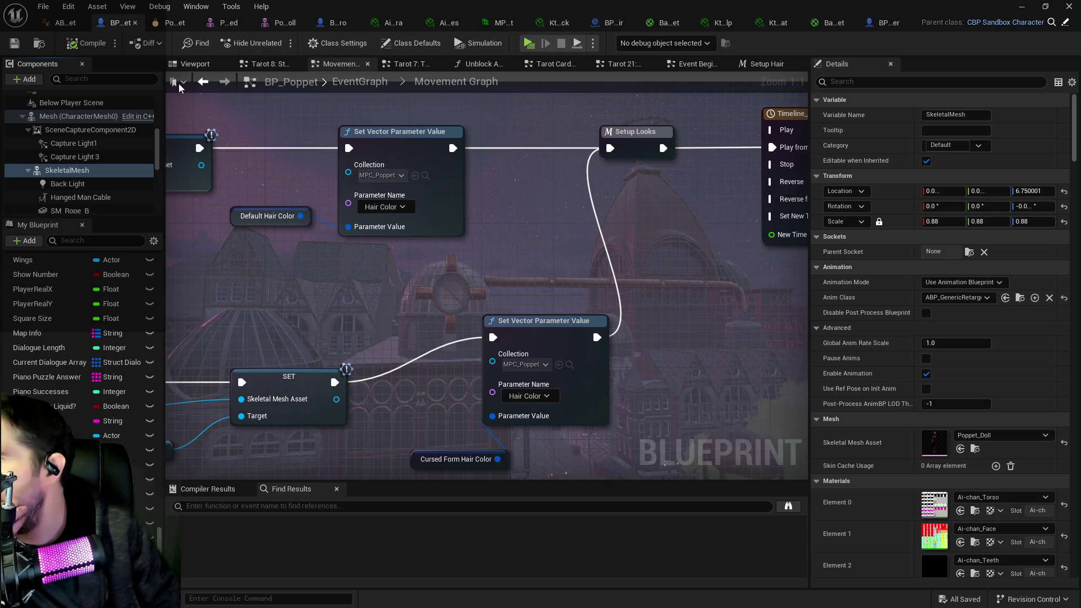
key("ctrl+v")
left_click(187, 69)
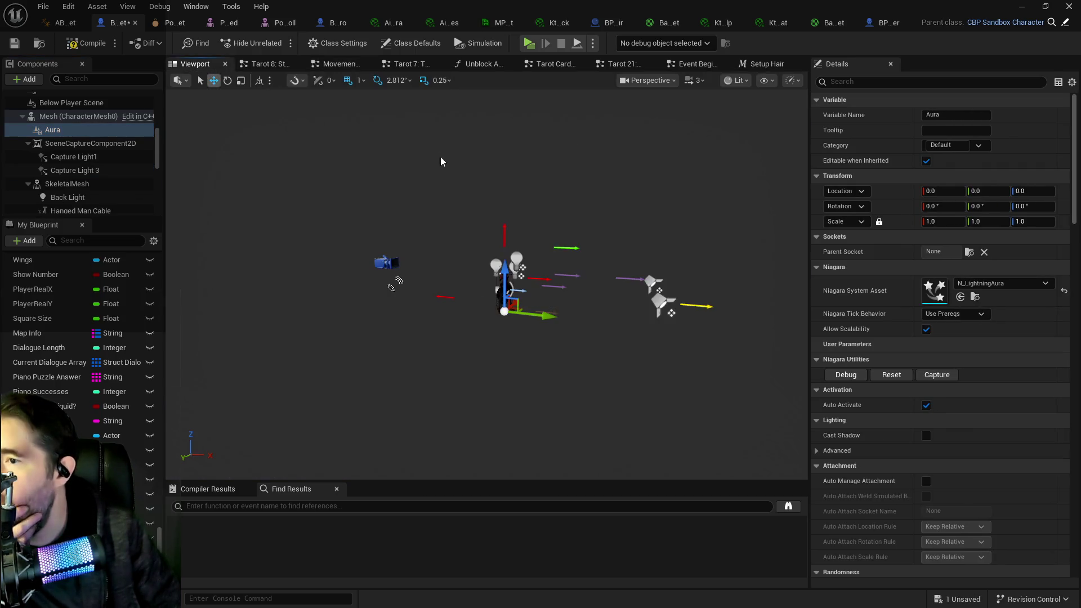
key("f")
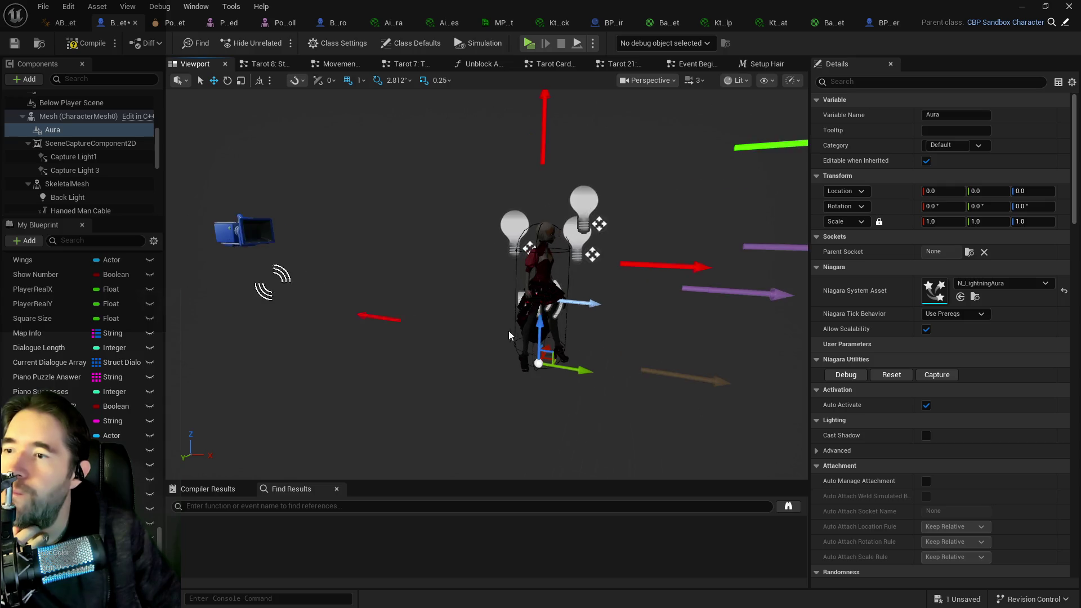
Step: Attach the Aura under the doll's mesh, frame it, then switch to BP_DemoCharacter
mouse_move(46, 145)
left_mouse_down()
mouse_move(62, 189)
mouse_move(66, 119)
left_mouse_up()
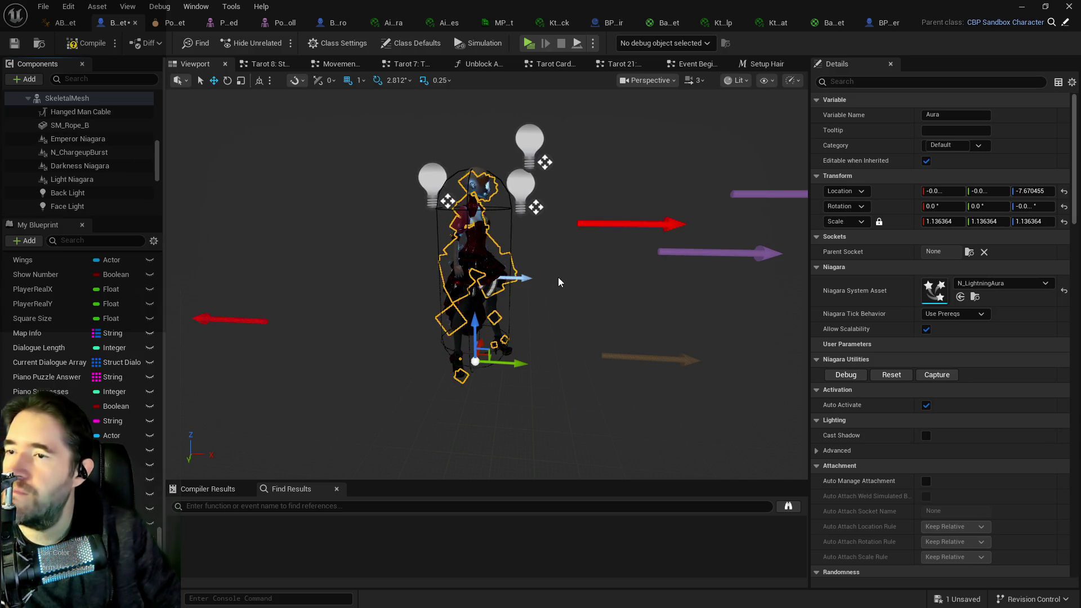
key("f")
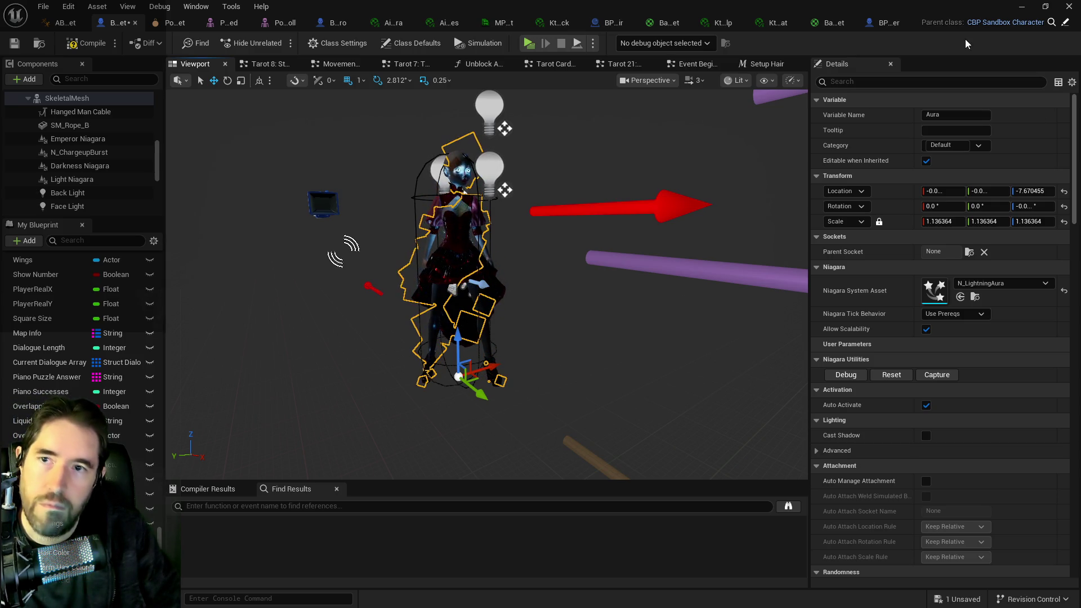
left_click(884, 25)
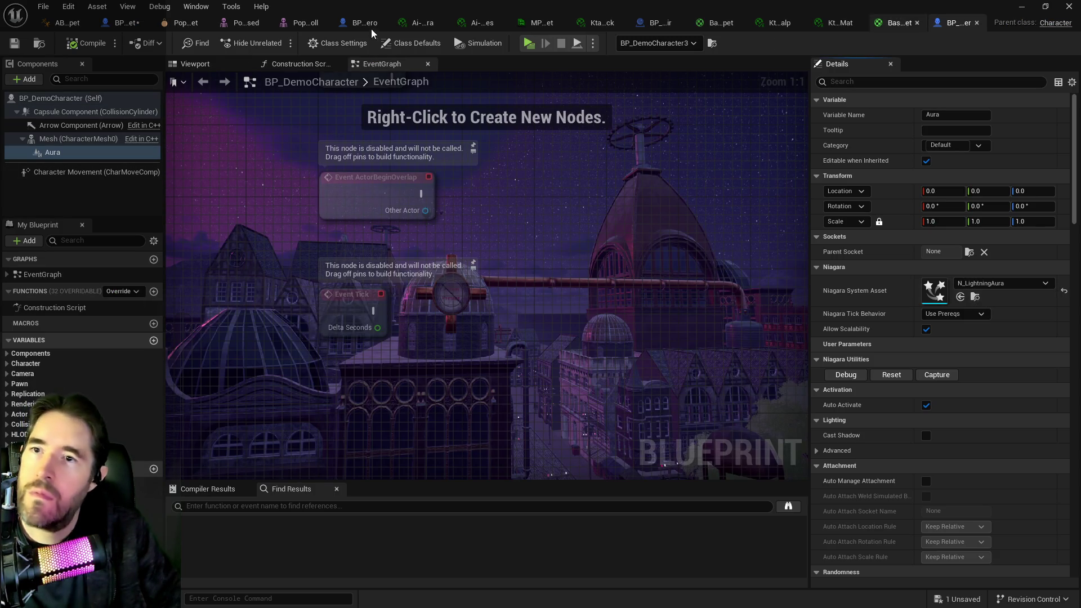
Step: Frame BP_Poppet's Aura effect and compare it with BP_DemoCharacter's component view
left_click(131, 23)
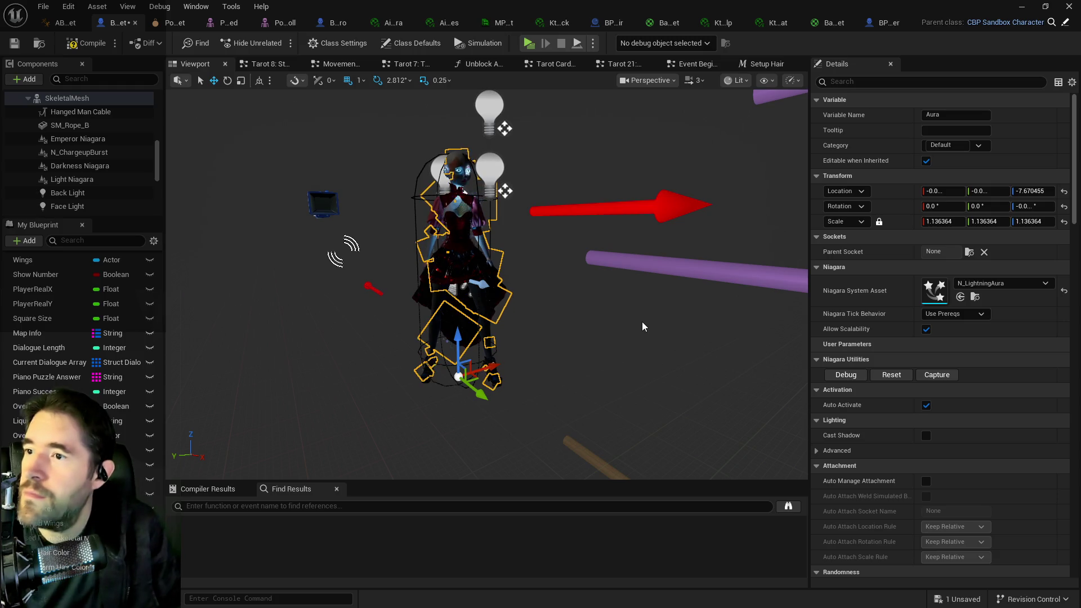
scroll(642, 322, "up", 4)
key("f")
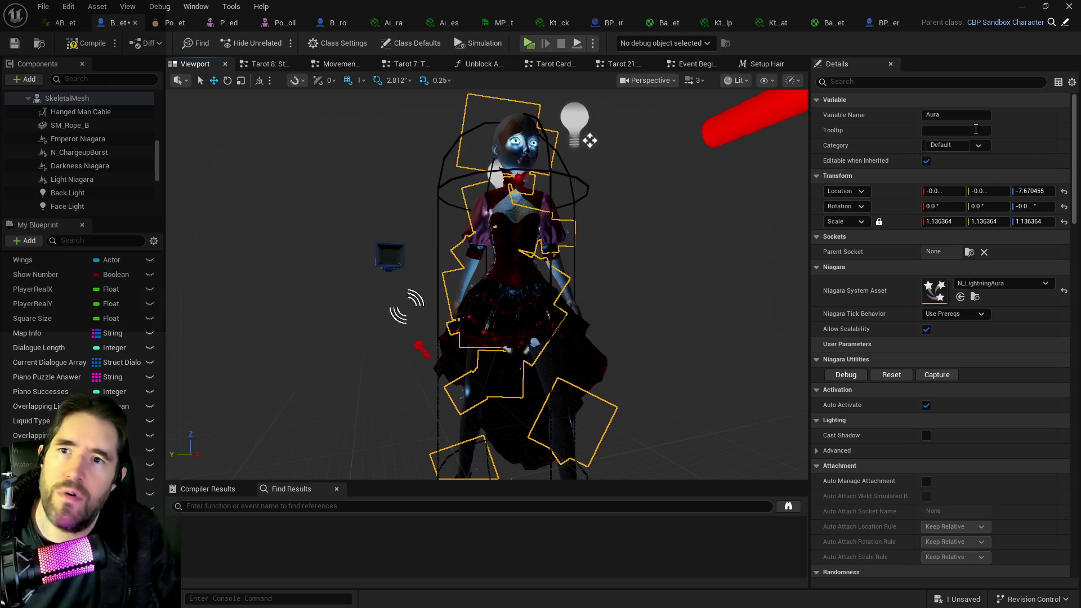
left_click(886, 22)
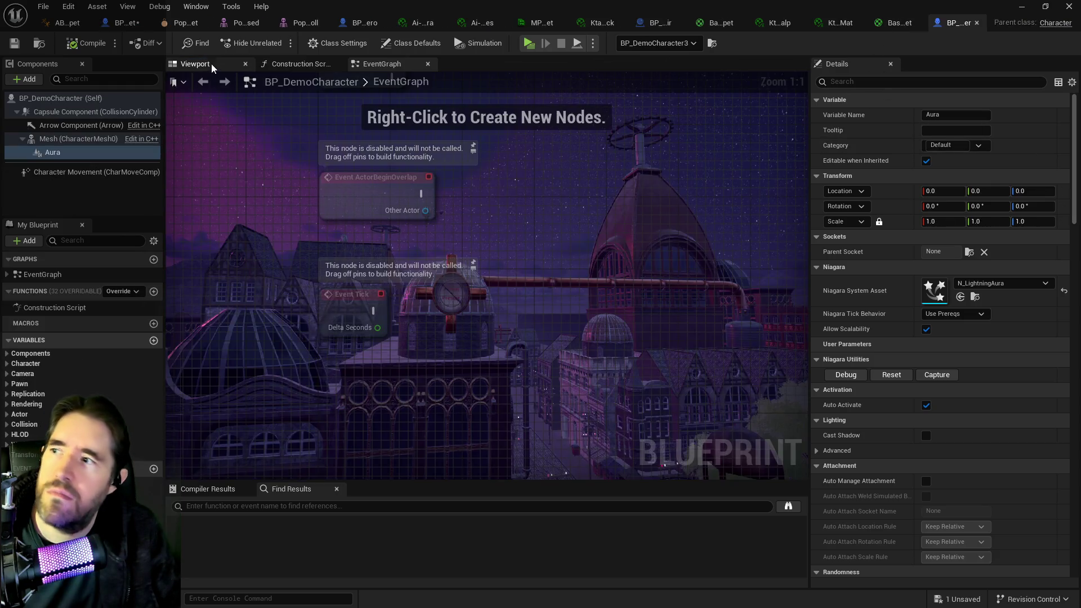
left_click(206, 66)
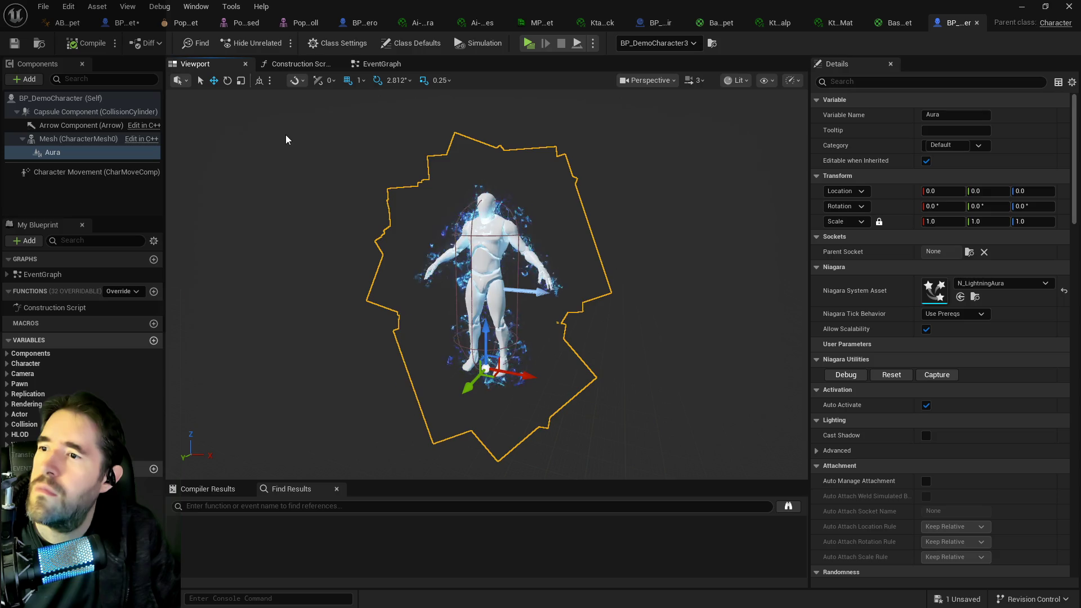
Step: In the level, centre on BP_DemoCharacter3 and compare it with BP_DemoCharacter4
key("alt+Tab")
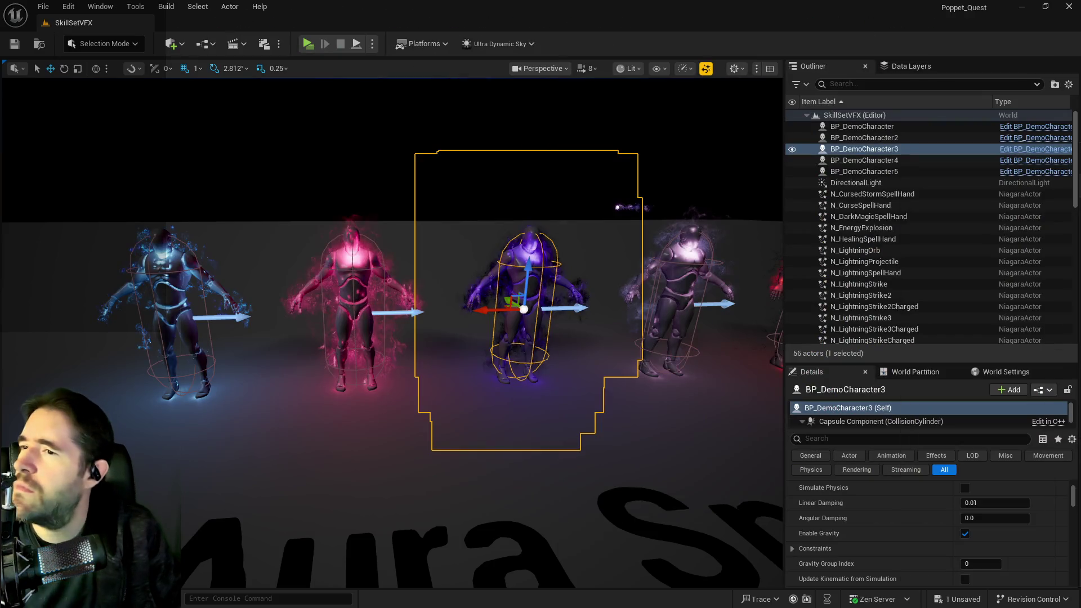
key("f")
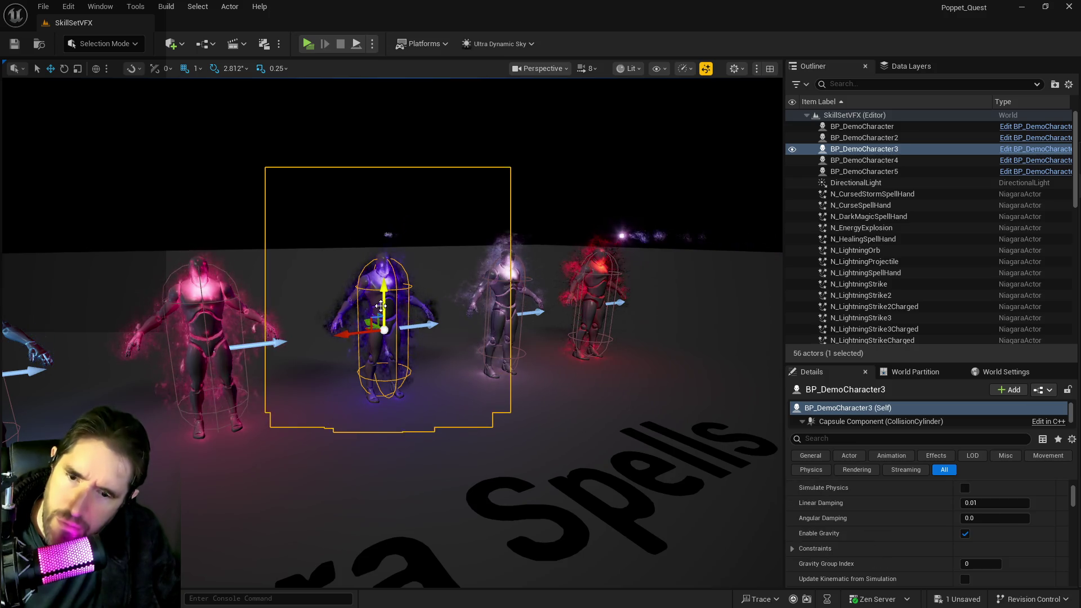
scroll(922, 514, "up", 10)
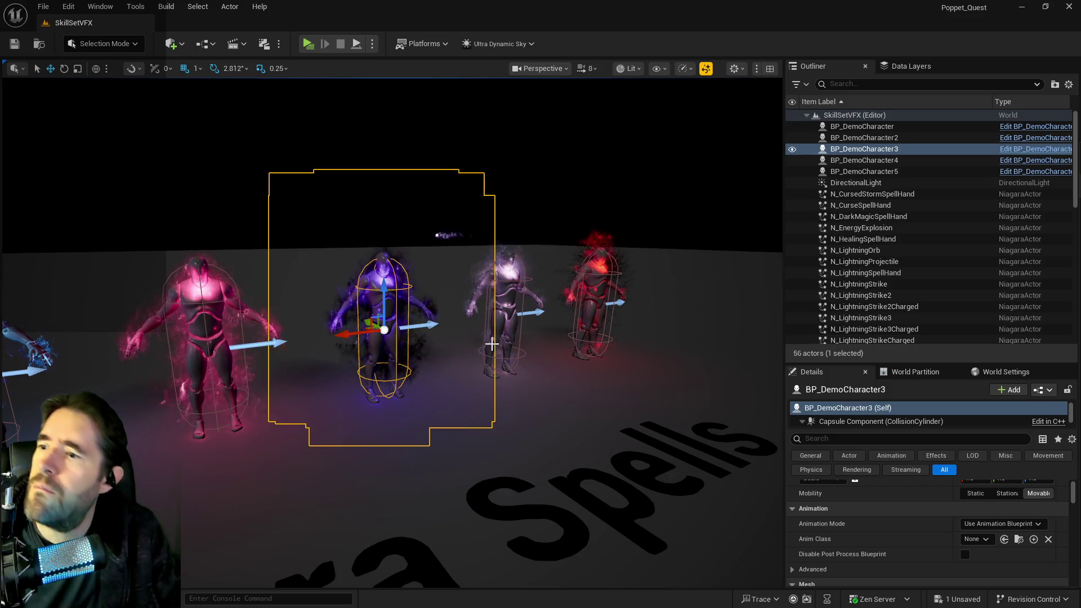
left_click(506, 313)
left_click(376, 327)
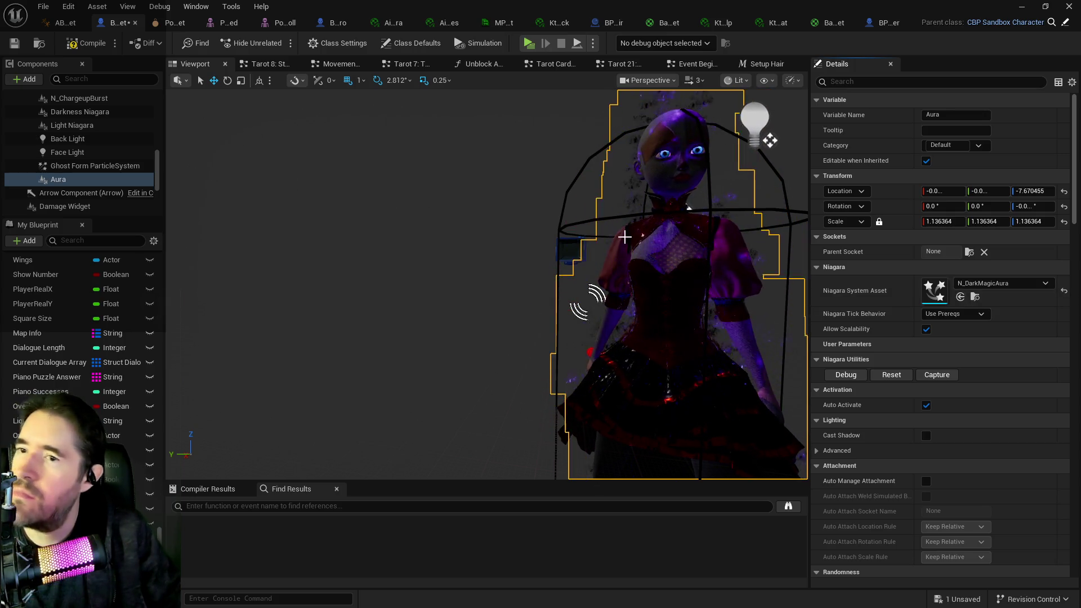
Step: Rename the Aura component to 'Cursed Form Aura'
scroll(738, 350, "down", 8)
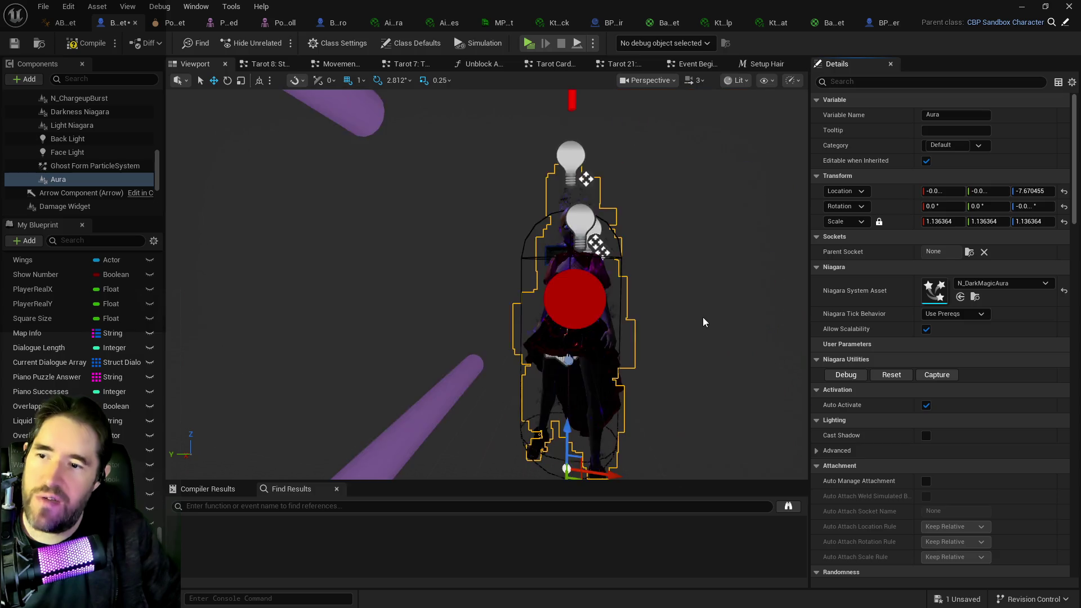
scroll(693, 315, "up", 3)
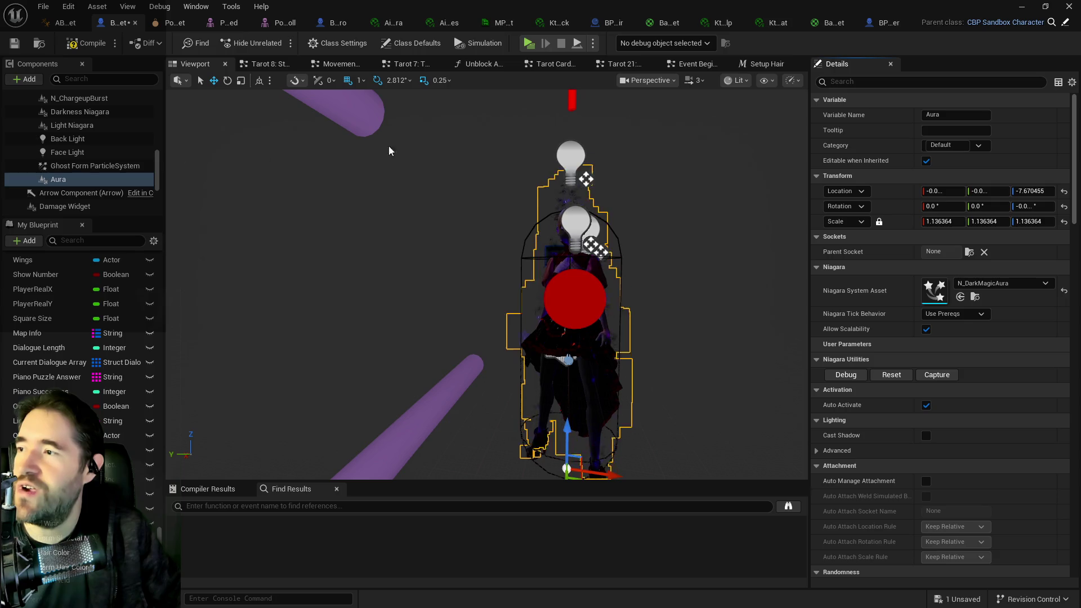
left_click(58, 179)
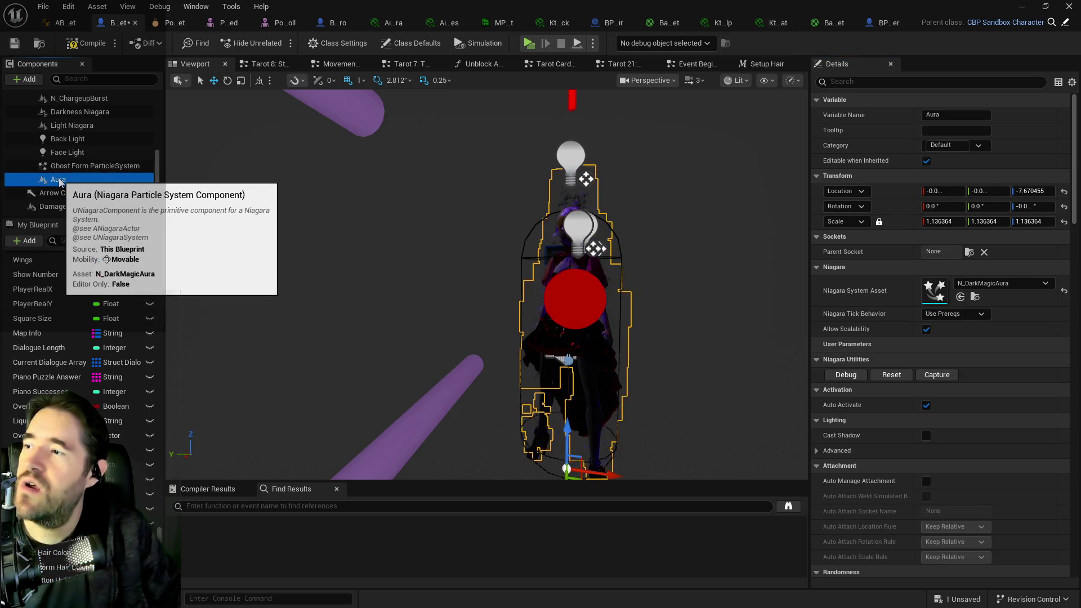
left_click(57, 179)
type("N")
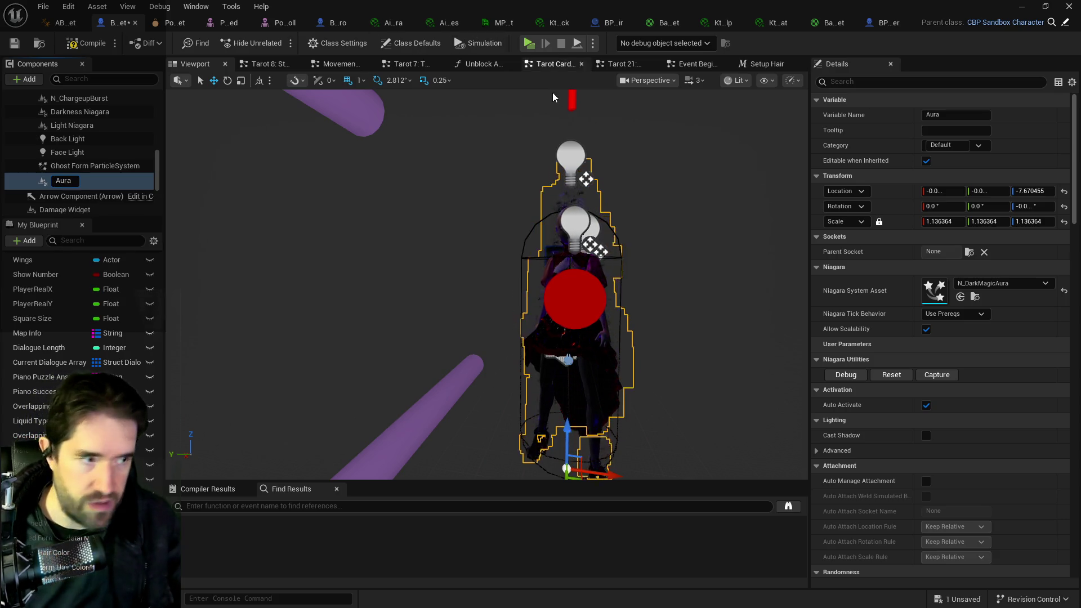
type("Ghost Form")
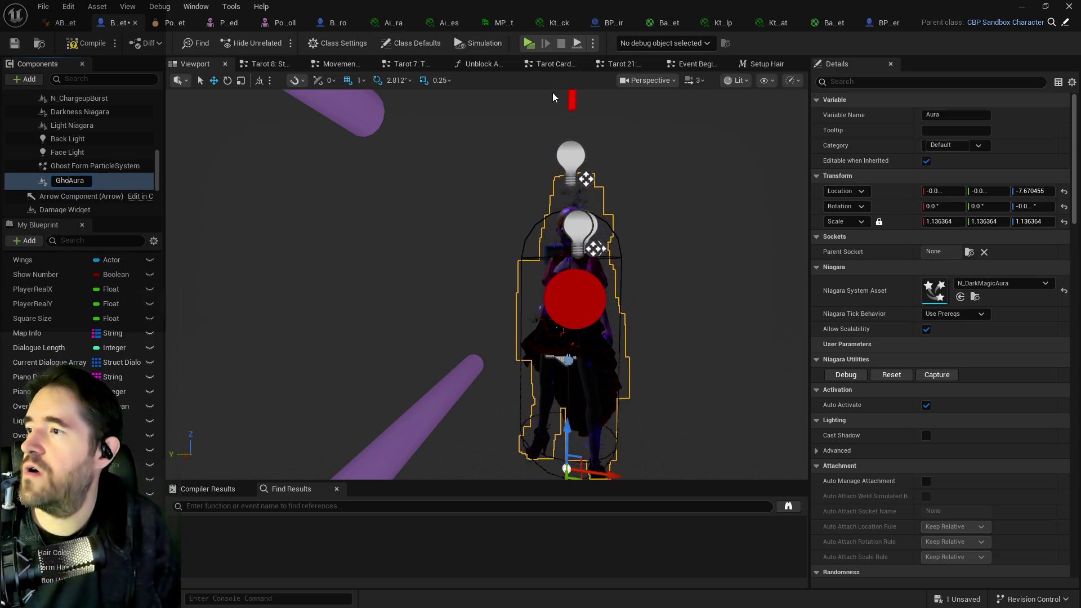
key("BackSpace")
key("BackSpace")
key("BackSpace")
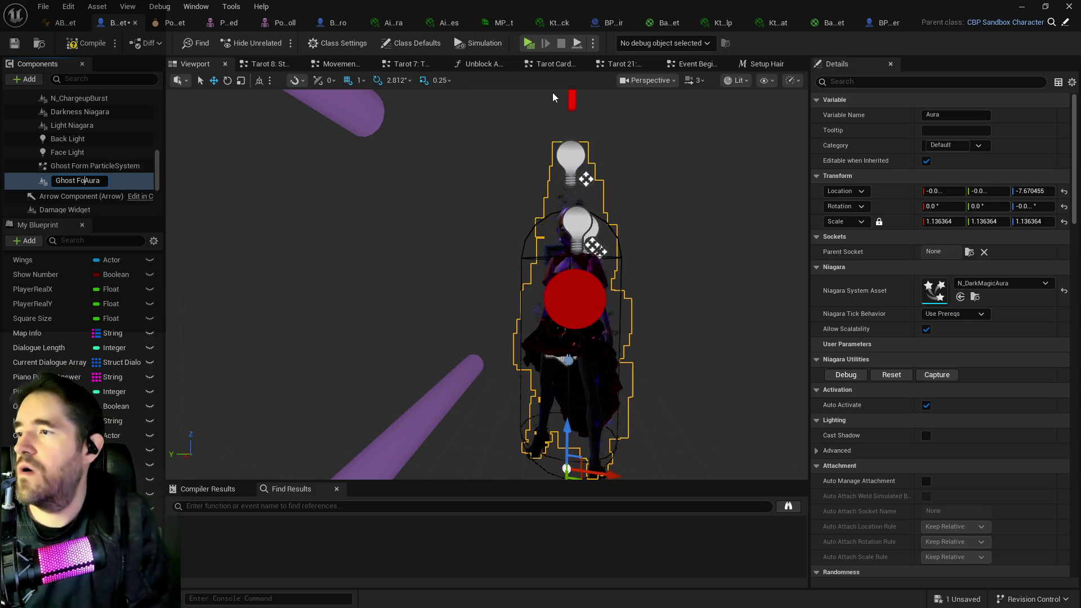
key("BackSpace")
type("Cursed")
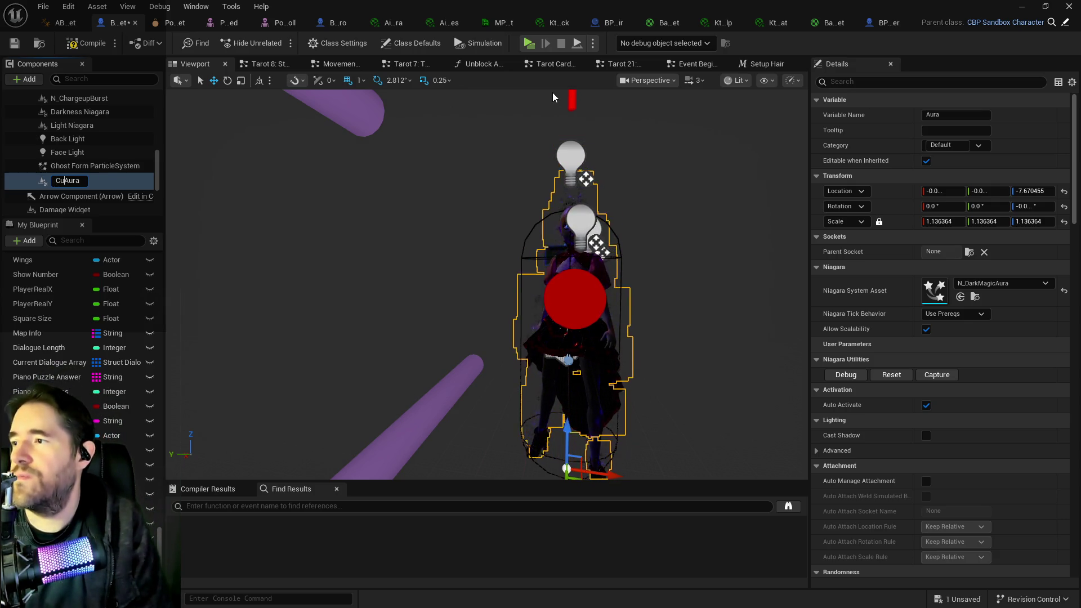
type(" Form")
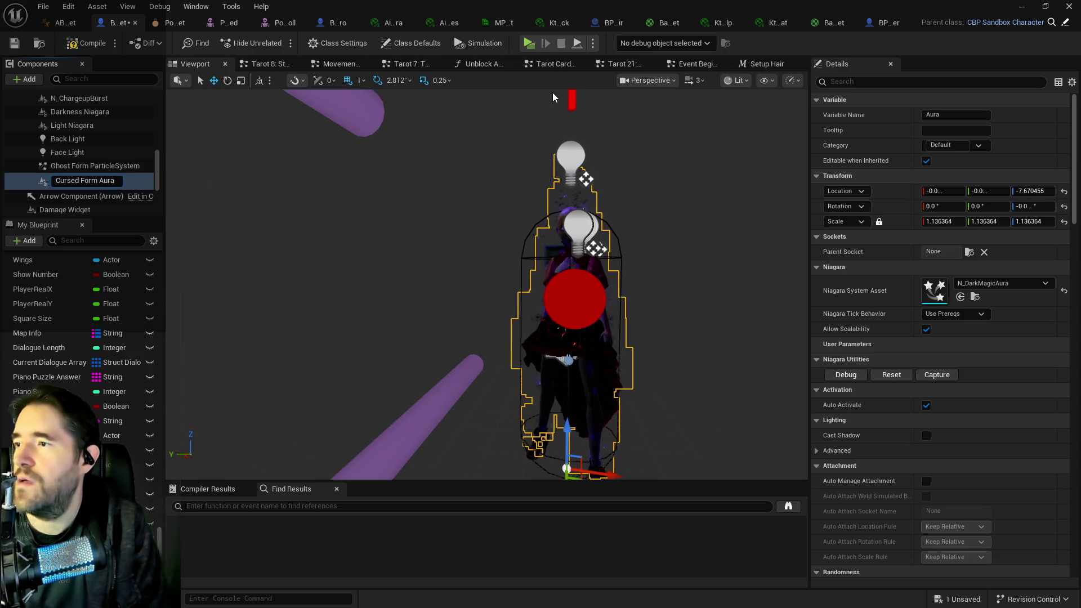
key("Return")
Step: Rename Ghost Form ParticleSystem to 'Cursed Form ParticleSystem', then reselect Cursed Form Aura
left_click(72, 166)
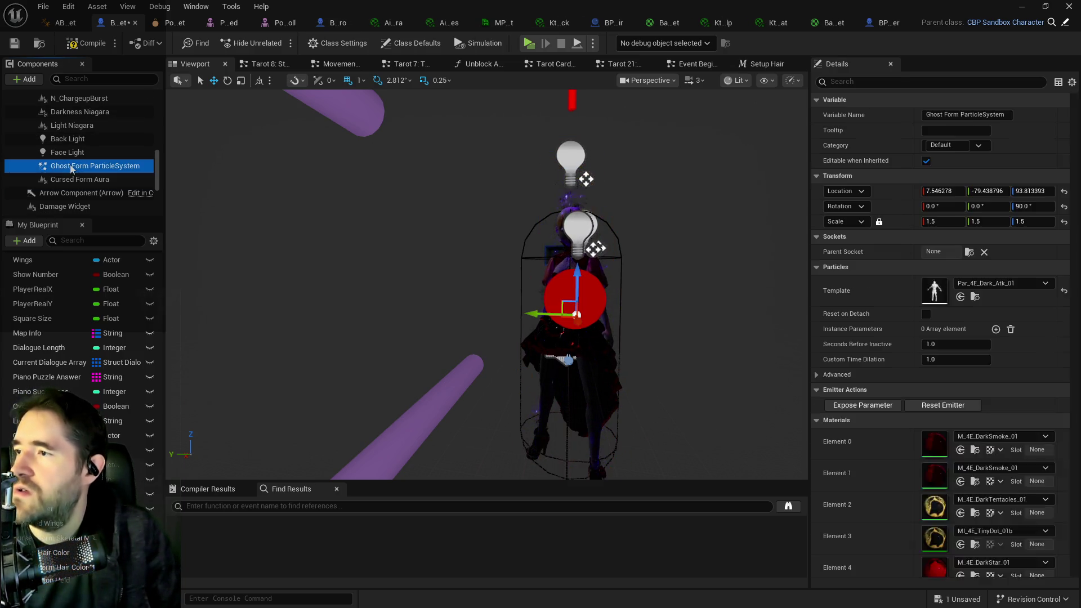
double_click(72, 167)
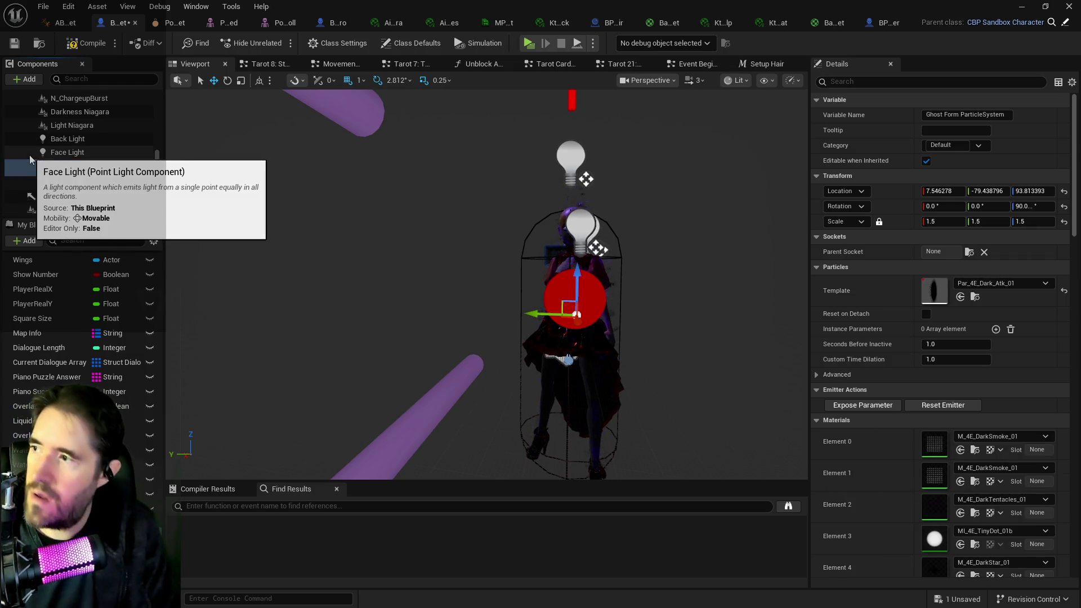
type("Cursed")
key("Return")
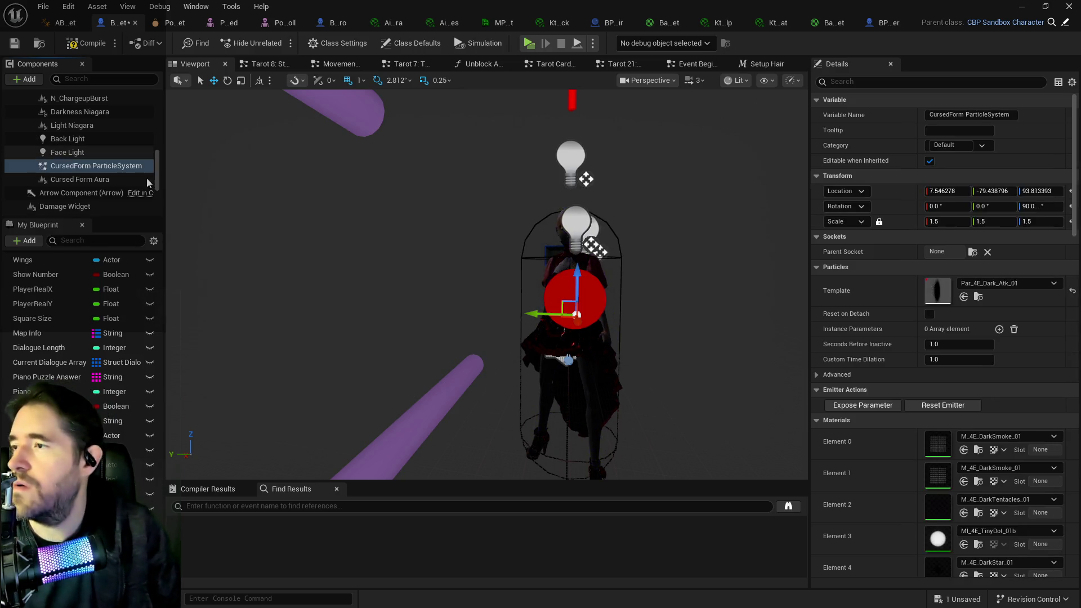
left_click(78, 167)
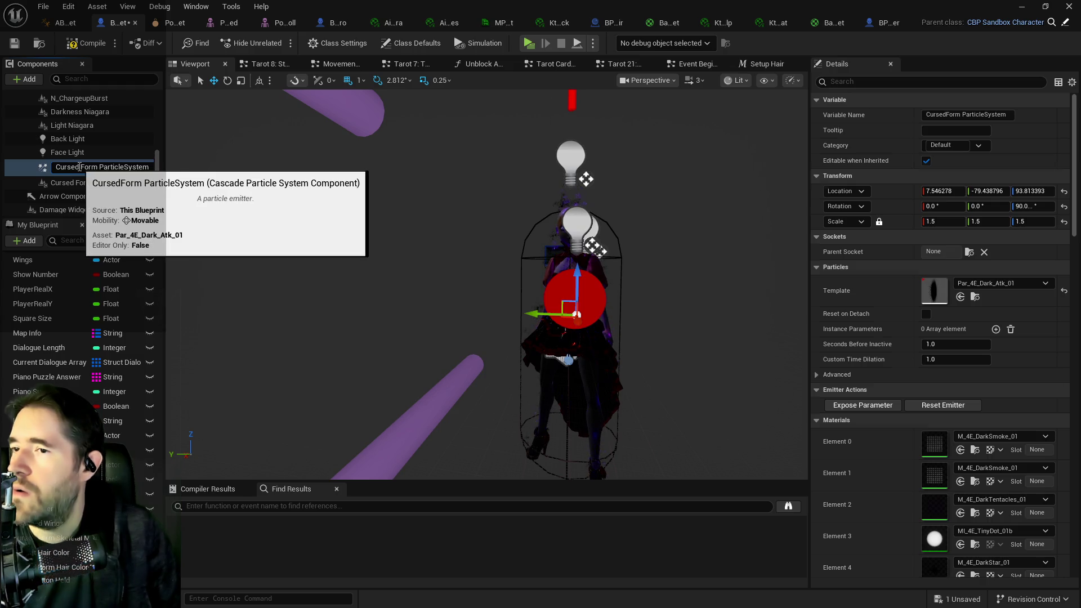
key("Return")
left_click(79, 179)
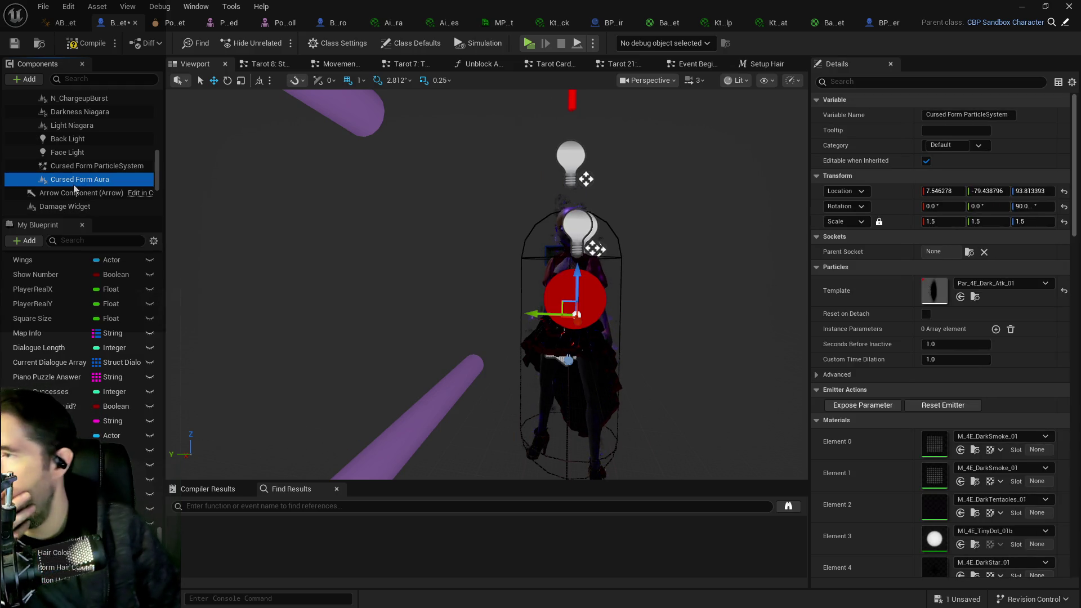
Step: Select the SET Invincible Timer node in the Movement Graph, then compile and save BP_Poppet
left_click(329, 65)
mouse_move(495, 240)
left_mouse_down()
mouse_move(629, 226)
mouse_move(673, 176)
left_mouse_up()
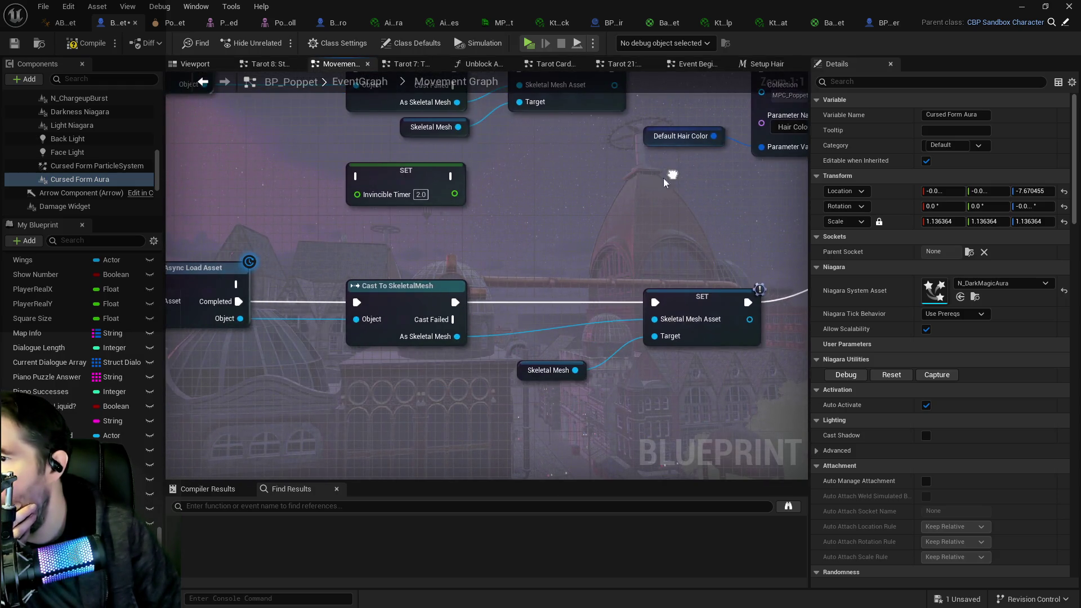
left_click(403, 207)
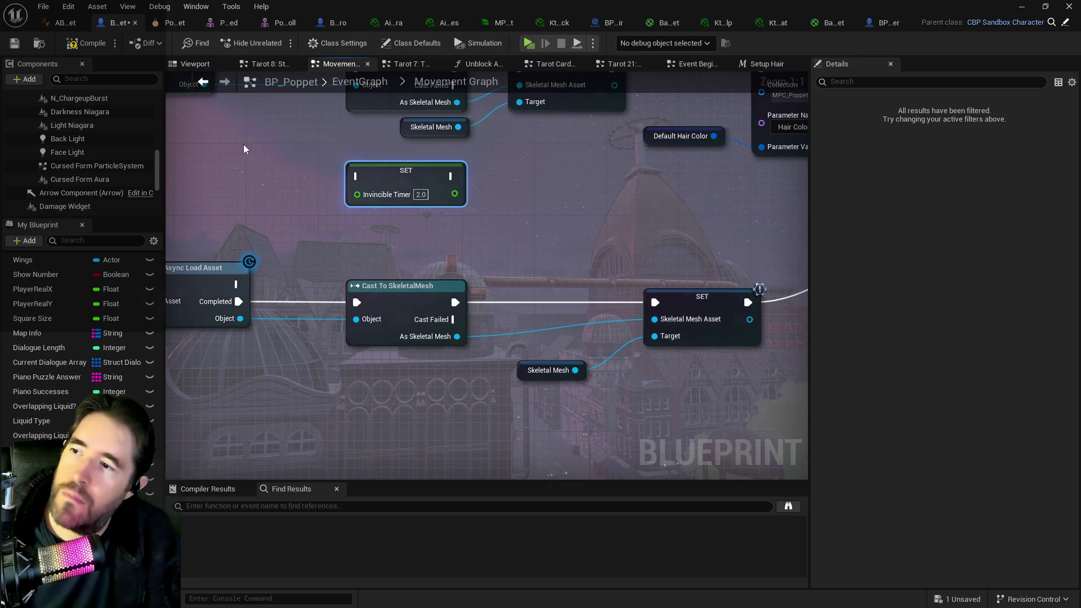
left_click(15, 44)
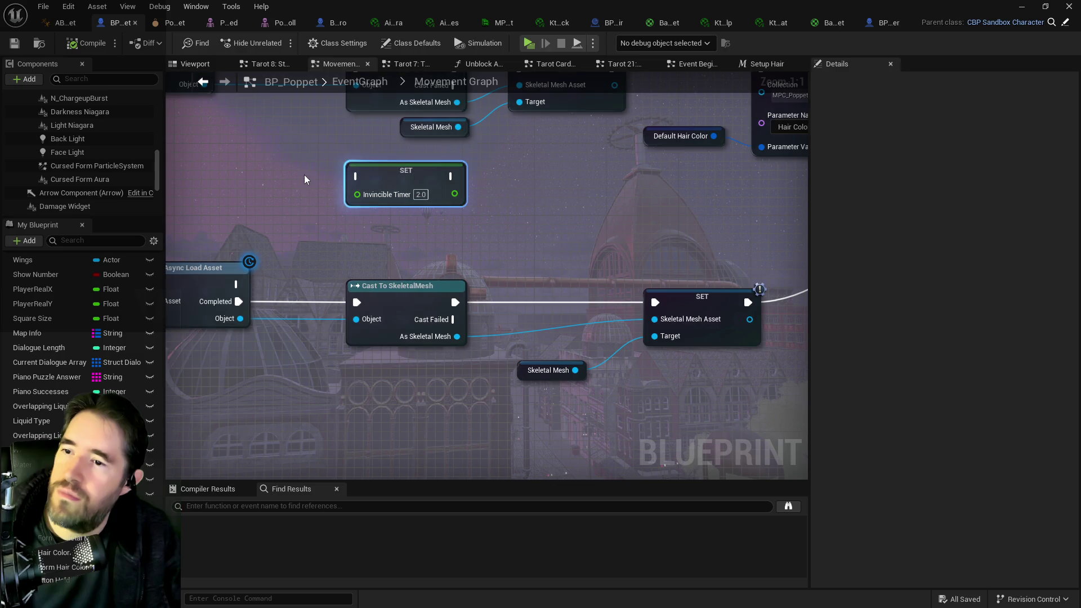
left_click(416, 206)
Step: Delete the Invincible Timer setter and drop a Cursed Form Aura getter into the graph
key("Delete")
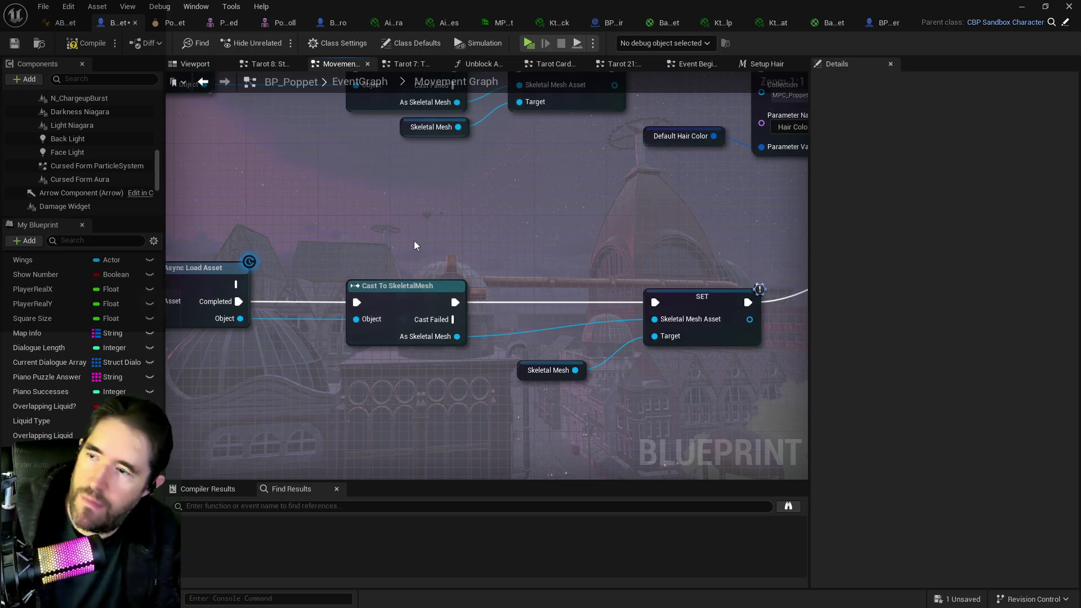
scroll(415, 234, "down", 3)
left_click_drag(281, 210, 153, 247)
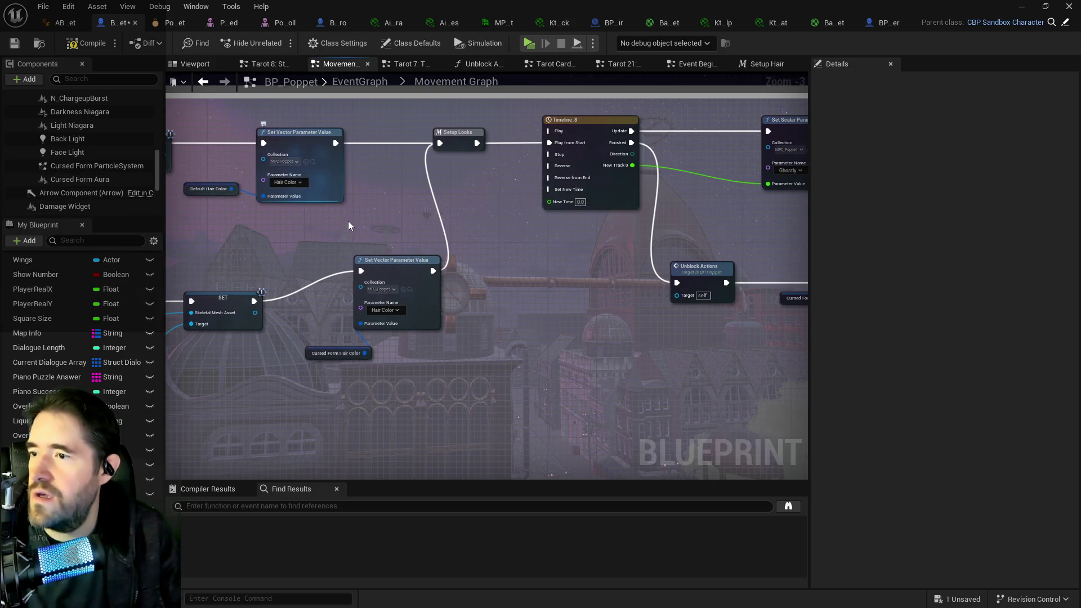
left_click_drag(350, 222, 572, 248)
left_click_drag(286, 248, 387, 249)
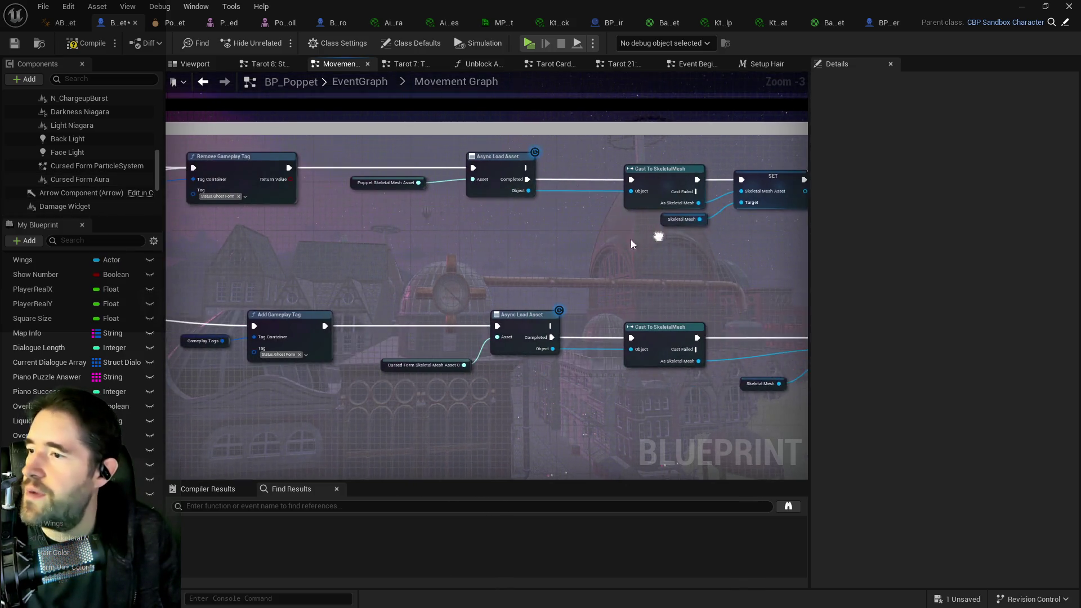
left_click_drag(654, 238, 529, 248)
left_click_drag(101, 183, 498, 320)
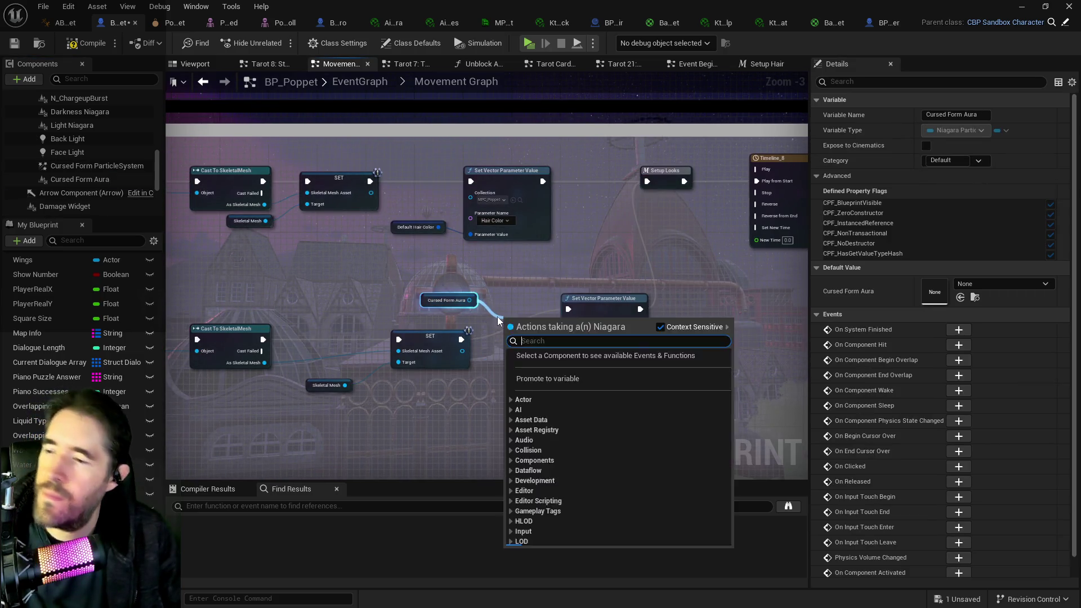
Step: Add an Activate node for Cursed Form Aura between SET and Set Vector Parameter Value
type("activ")
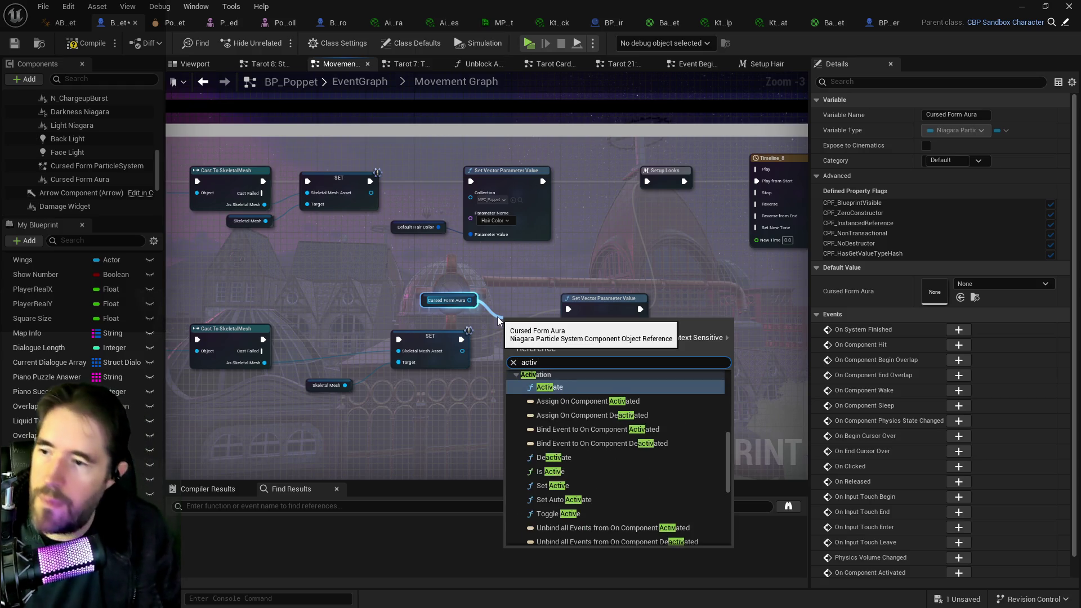
left_click(550, 386)
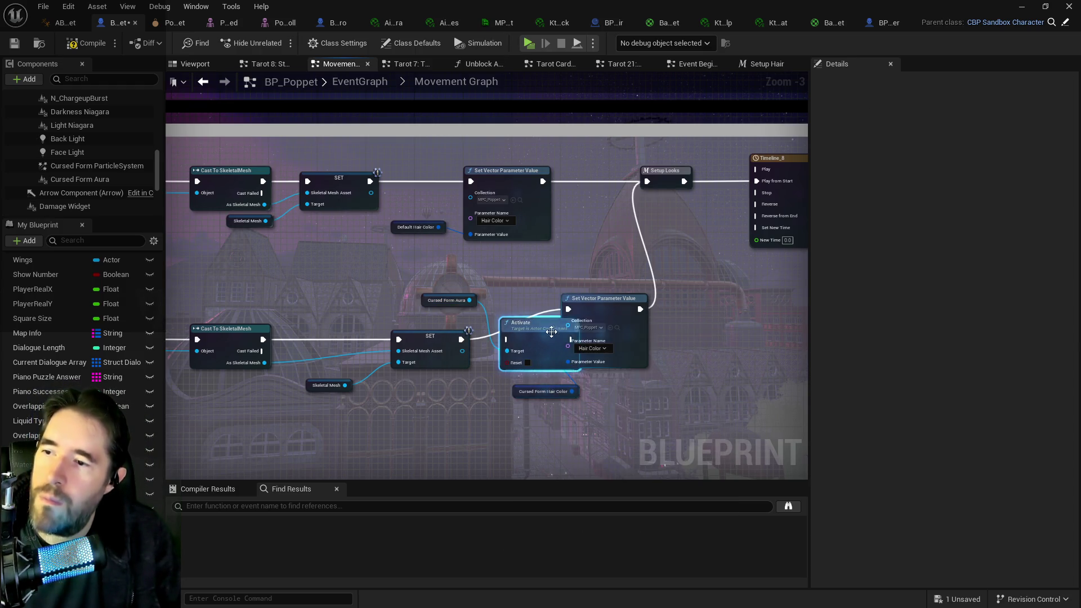
left_click_drag(554, 332, 533, 327)
left_click_drag(644, 304, 705, 304)
left_click_drag(518, 318, 548, 325)
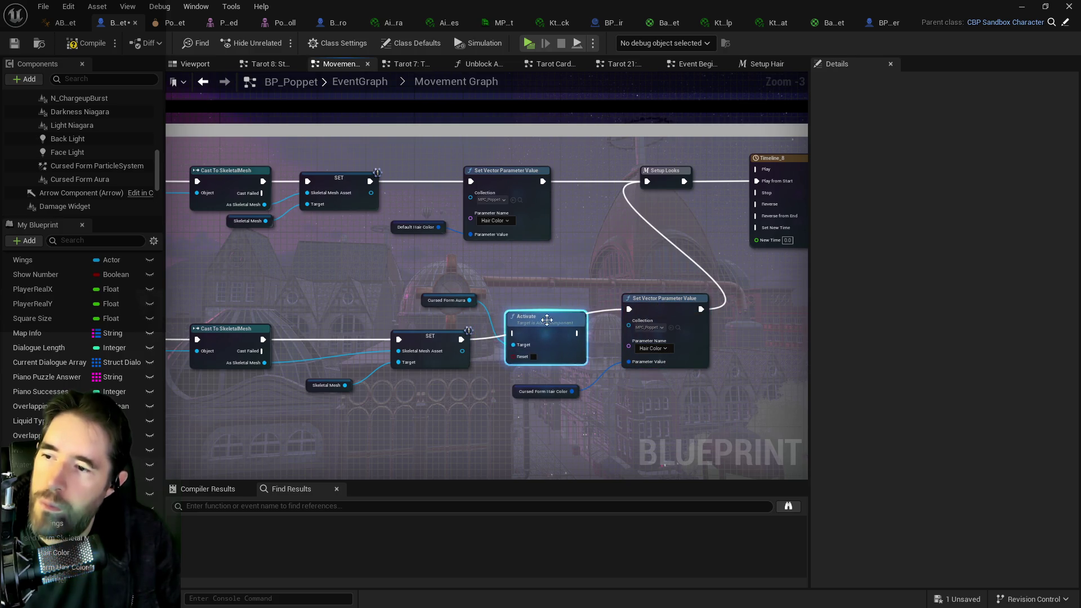
left_click_drag(461, 340, 512, 333)
left_click_drag(578, 333, 629, 309)
left_click_drag(701, 309, 647, 181)
Step: Line up Activate, Set Vector Parameter Value, Cursed Form Hair Color and the aura getter
left_click(515, 315)
left_click(659, 309)
mouse_move(659, 309)
left_mouse_down()
mouse_move(725, 319)
mouse_move(720, 326)
left_mouse_up()
left_click_drag(545, 324, 623, 328)
left_click_drag(518, 387, 612, 392)
left_click_drag(442, 303, 509, 366)
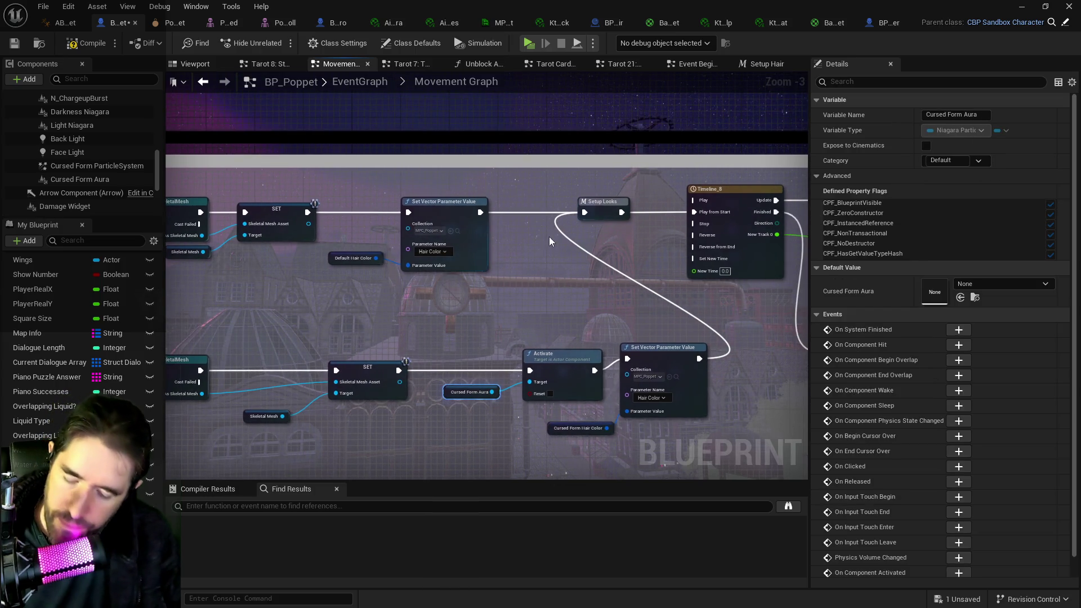
Step: Paste a second Cursed Form Aura getter and add a Deactivate node from it
key("ctrl+v")
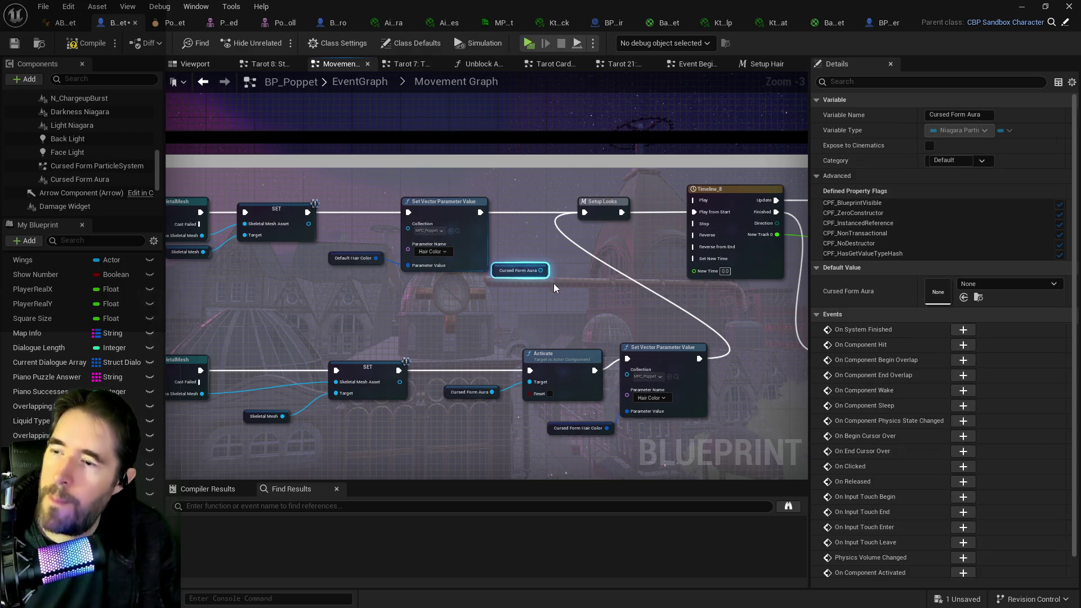
left_click_drag(541, 270, 536, 242)
type("deact")
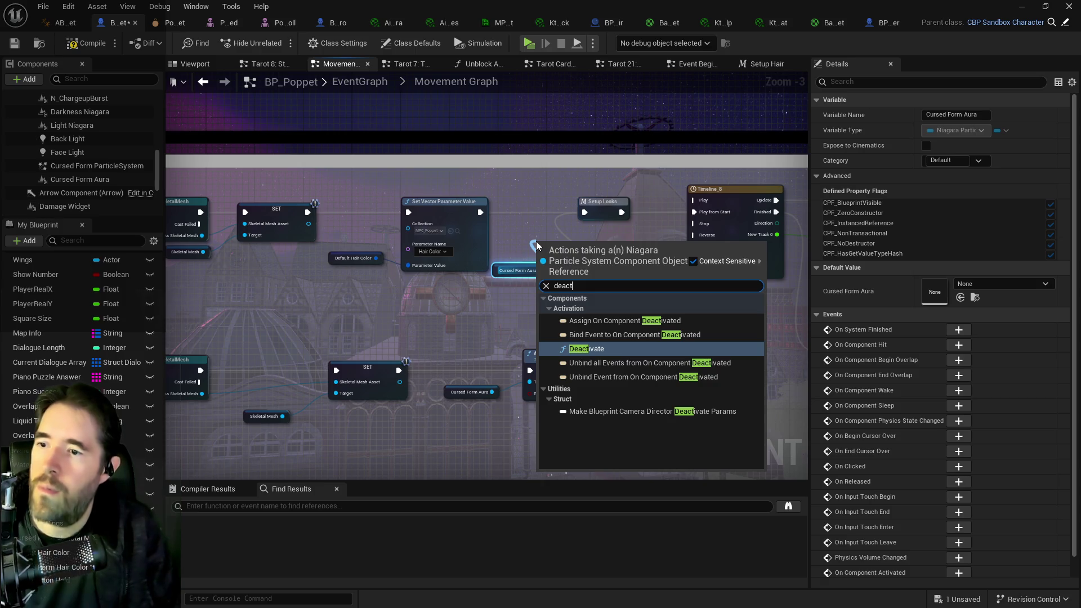
left_click(573, 348)
left_click(516, 271, "shift")
mouse_move(517, 270)
left_mouse_down()
mouse_move(438, 315)
mouse_move(280, 307)
left_mouse_up()
Step: Wire Deactivate between the upper SET node and Set Vector Parameter Value
left_click(429, 249, "shift")
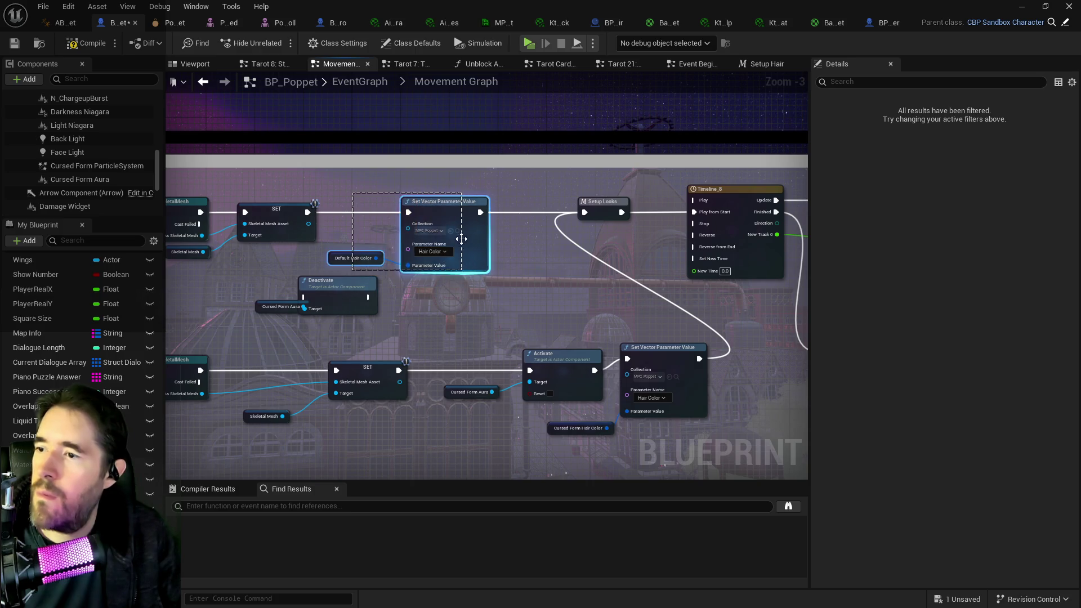
left_click_drag(361, 256, 421, 250)
mouse_move(344, 292)
left_mouse_down()
mouse_move(386, 215)
mouse_move(403, 212)
left_mouse_up()
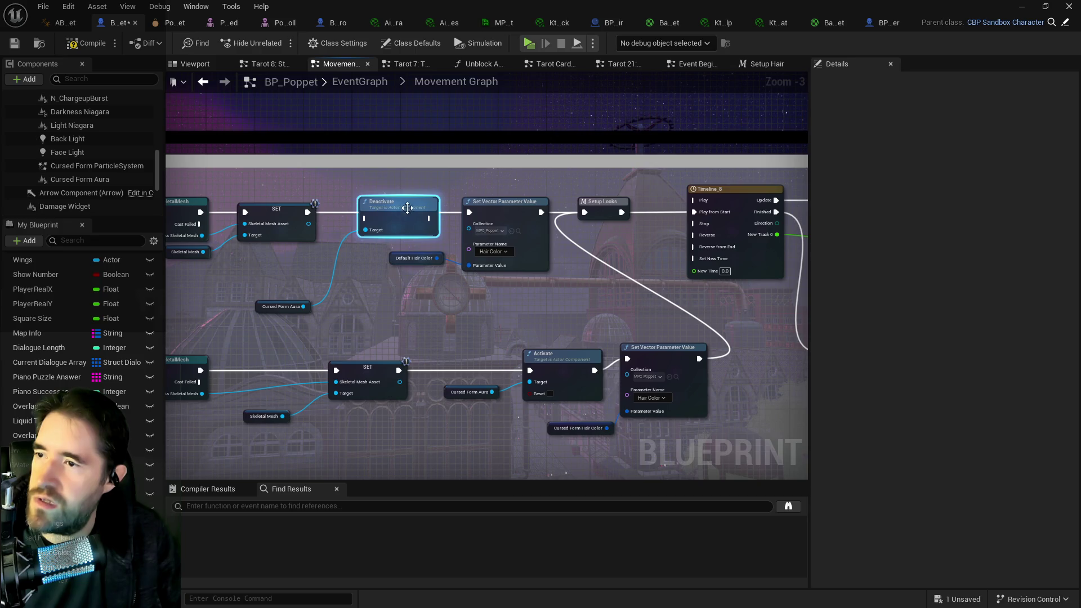
left_click(276, 209)
mouse_move(307, 212)
left_mouse_down()
mouse_move(372, 224)
mouse_move(469, 212)
left_mouse_up()
left_click(426, 220)
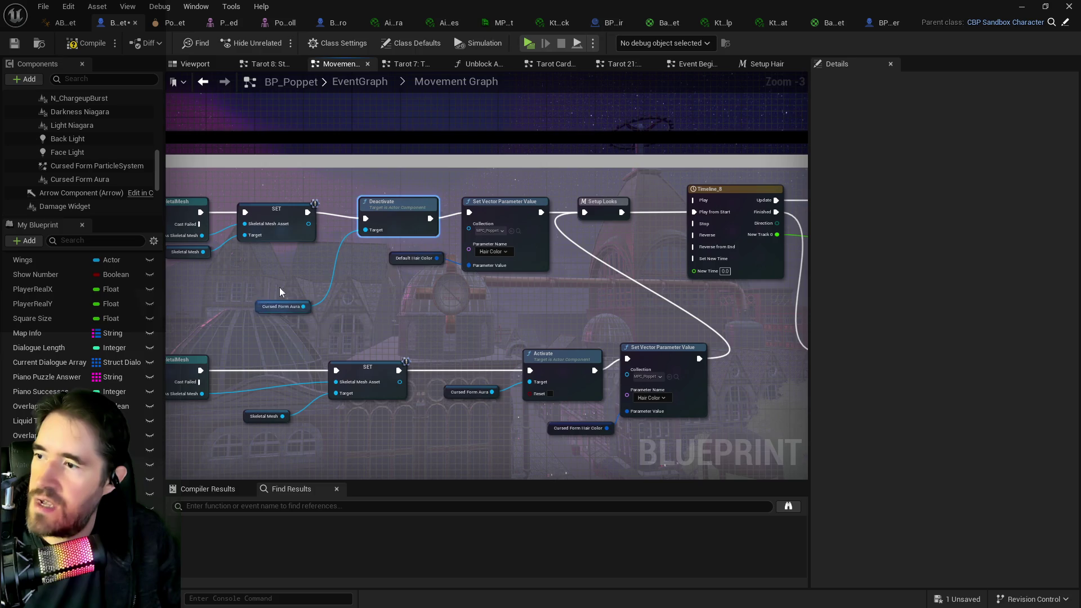
left_click_drag(270, 299, 331, 251)
left_click(396, 210)
left_click_drag(397, 211, 403, 204)
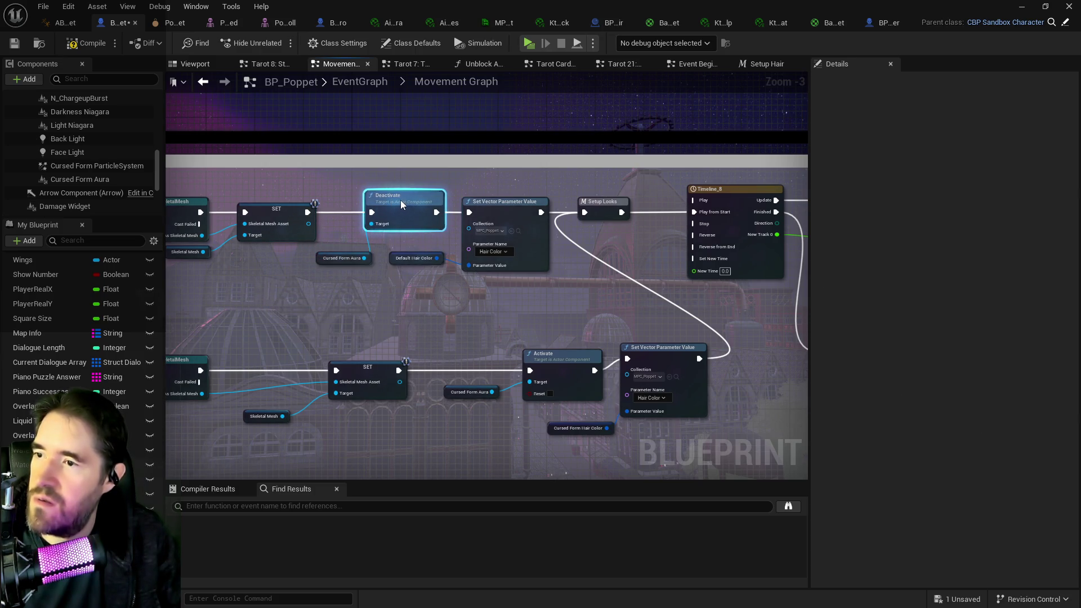
Step: Tidy the mesh loading chain and Deactivate's aura getter, then save the blueprint
scroll(619, 281, "down", 1)
scroll(349, 304, "down", 1)
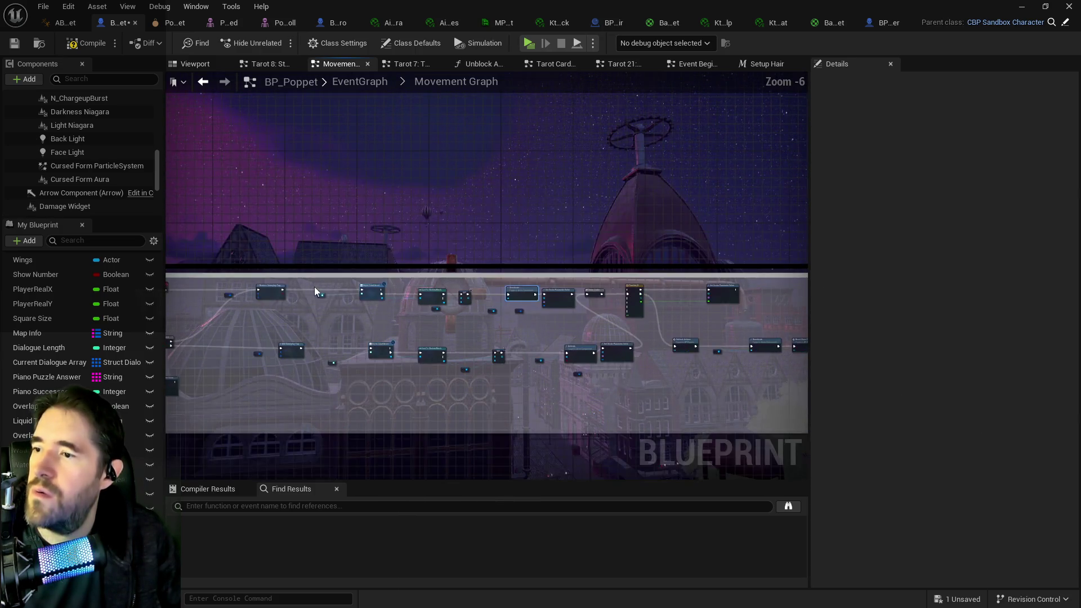
left_click_drag(349, 295, 494, 326)
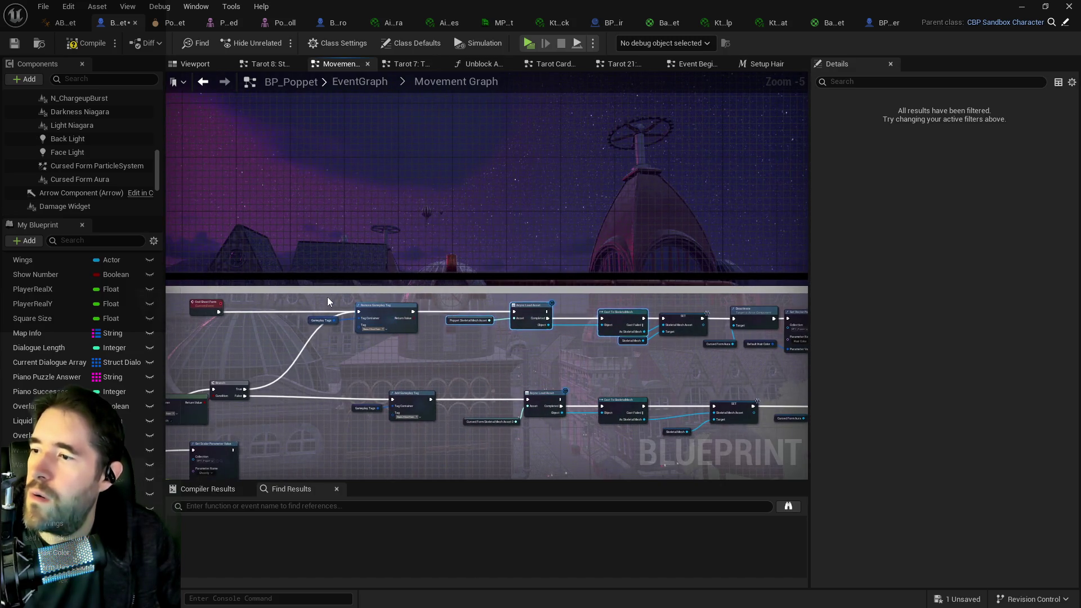
left_click(683, 316)
left_click_drag(665, 325, 663, 317)
left_click(561, 298)
mouse_move(419, 296)
left_mouse_down()
mouse_move(690, 346)
mouse_move(656, 322)
left_mouse_up()
scroll(731, 343, "up", 4)
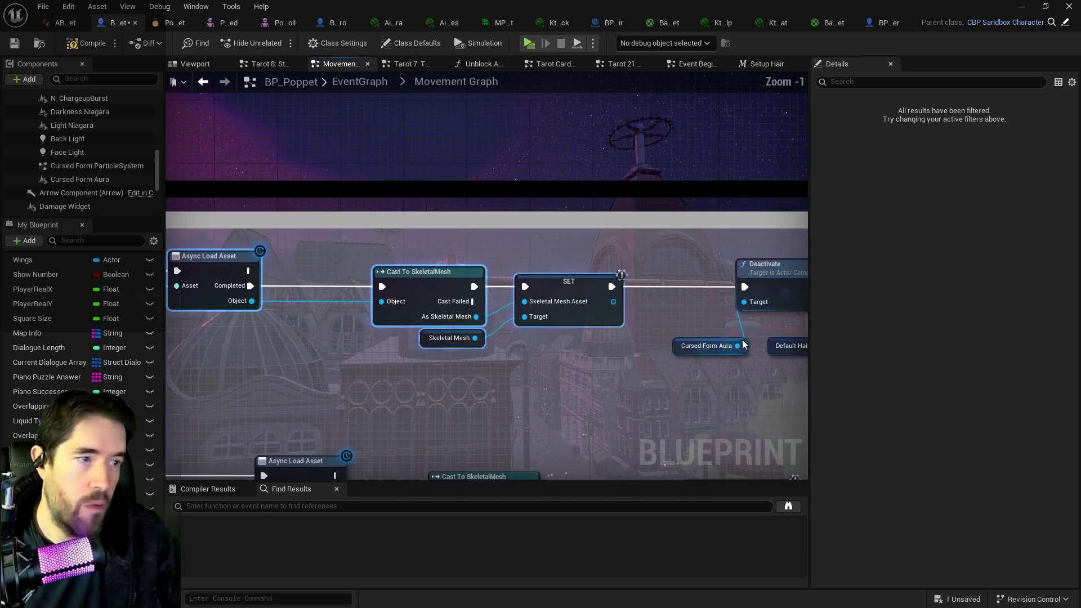
left_click(676, 347)
left_click_drag(675, 347, 652, 308)
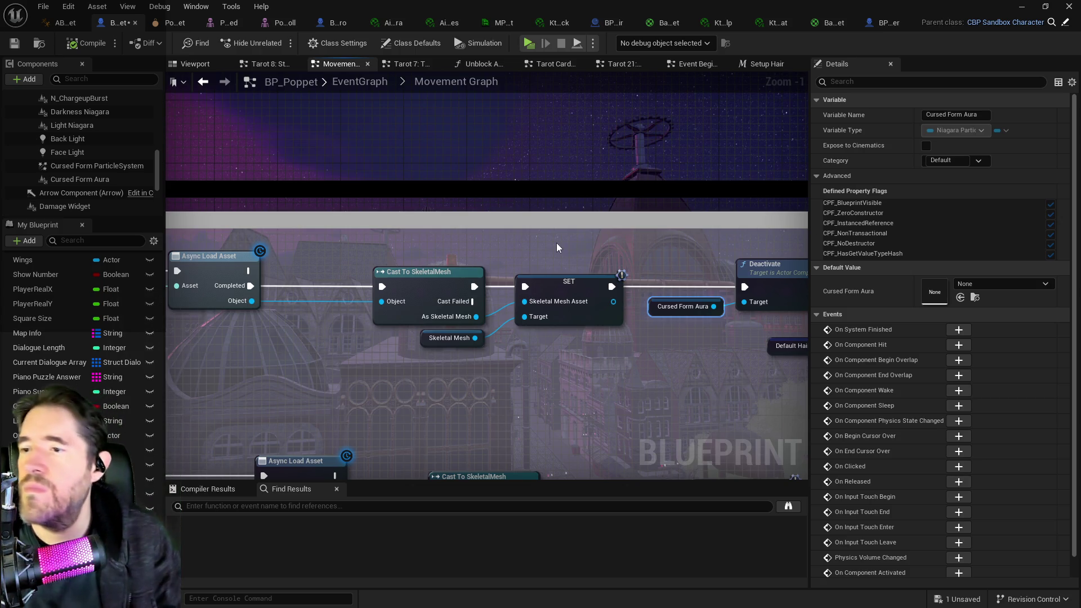
left_click(19, 45)
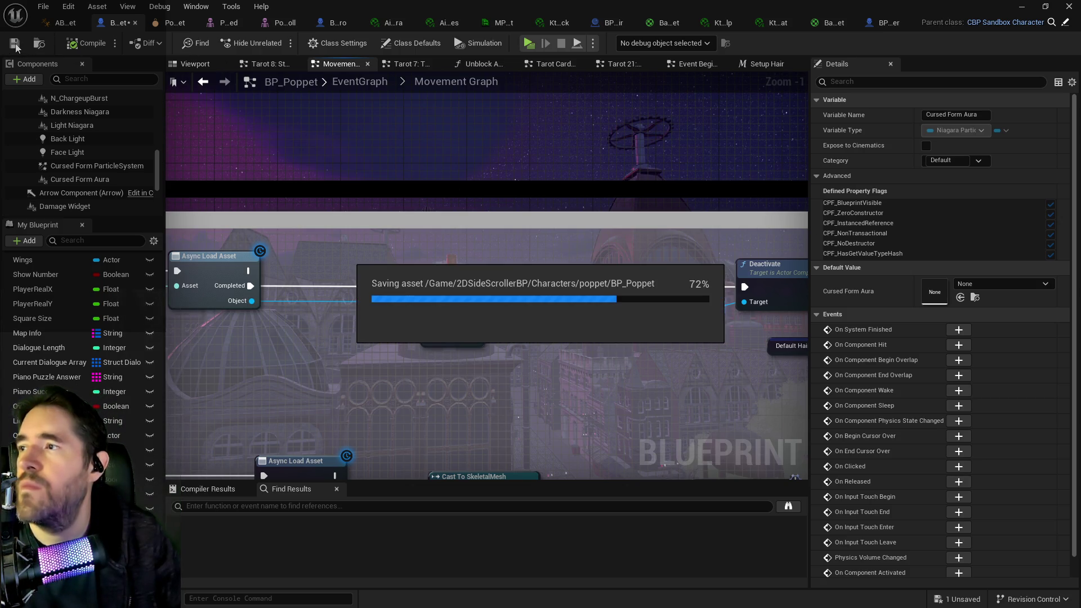
scroll(493, 371, "down", 3)
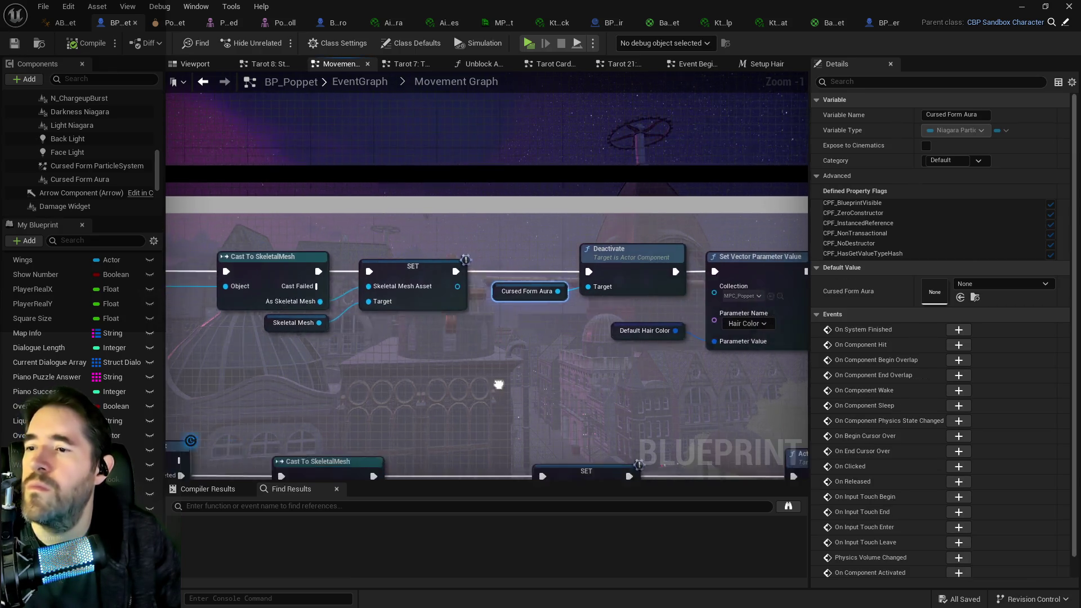
Step: Check the demo characters in the level, then select Cursed Form Aura in BP_Poppet's preview
key("alt+Tab")
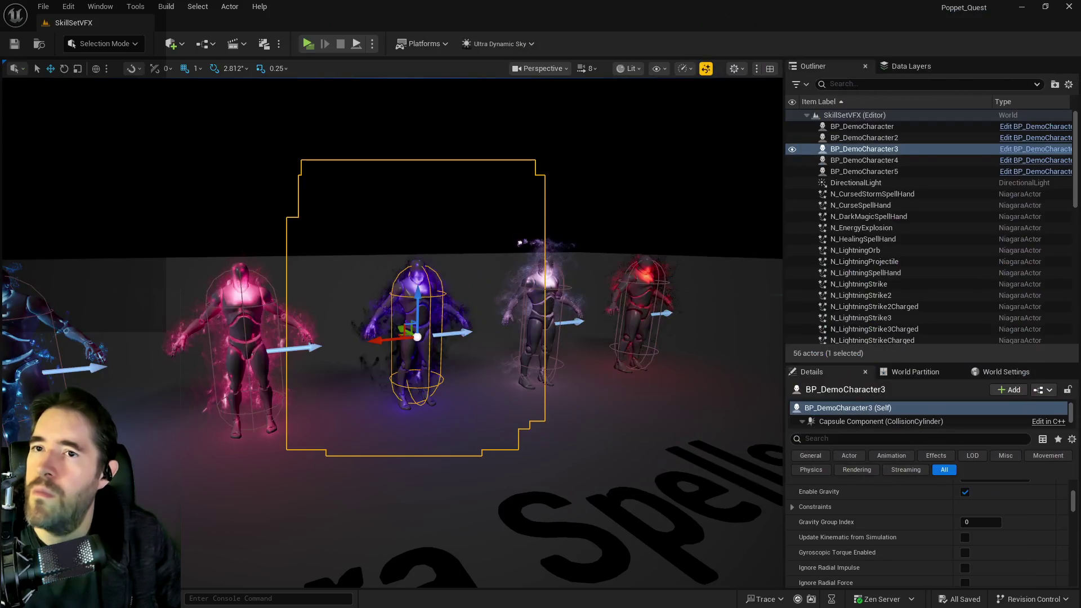
mouse_move(394, 338)
left_mouse_down()
mouse_move(394, 394)
mouse_move(405, 394)
mouse_move(439, 326)
left_mouse_up()
key("alt+Tab")
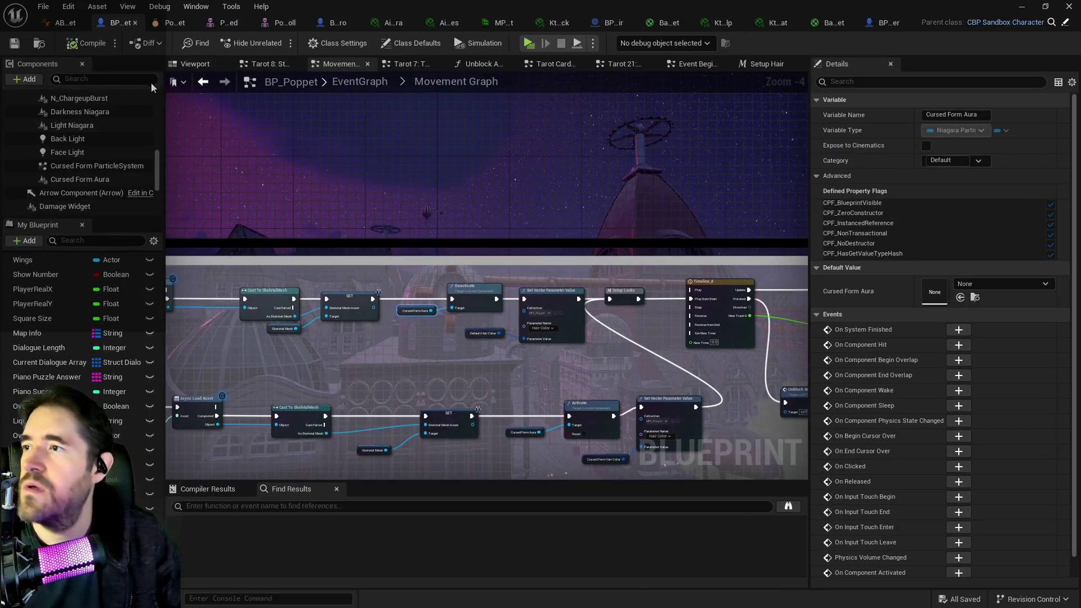
left_click(182, 70)
left_click(488, 292)
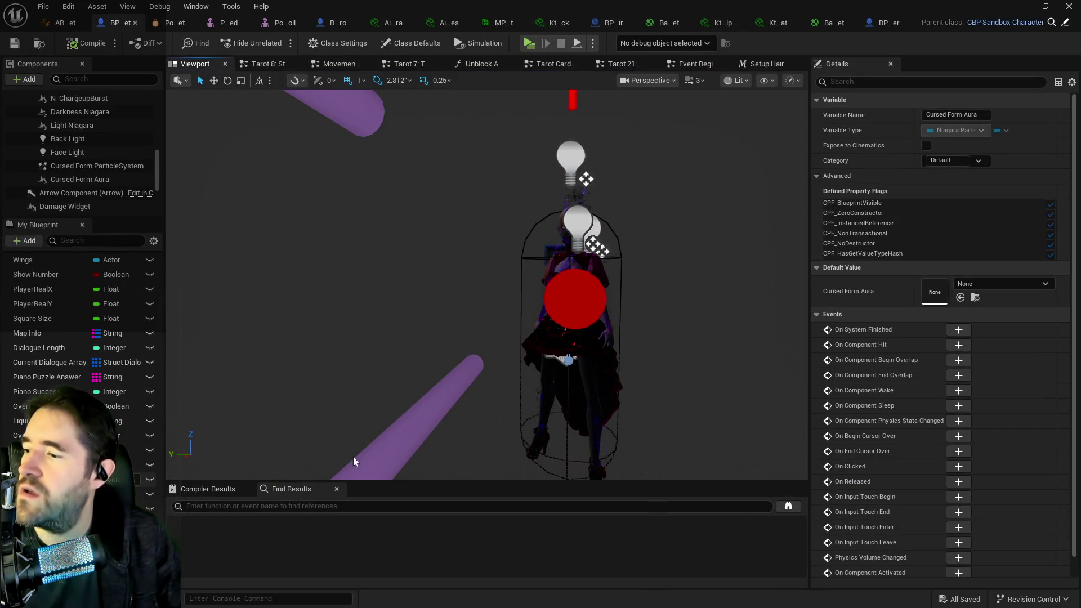
left_click(82, 179)
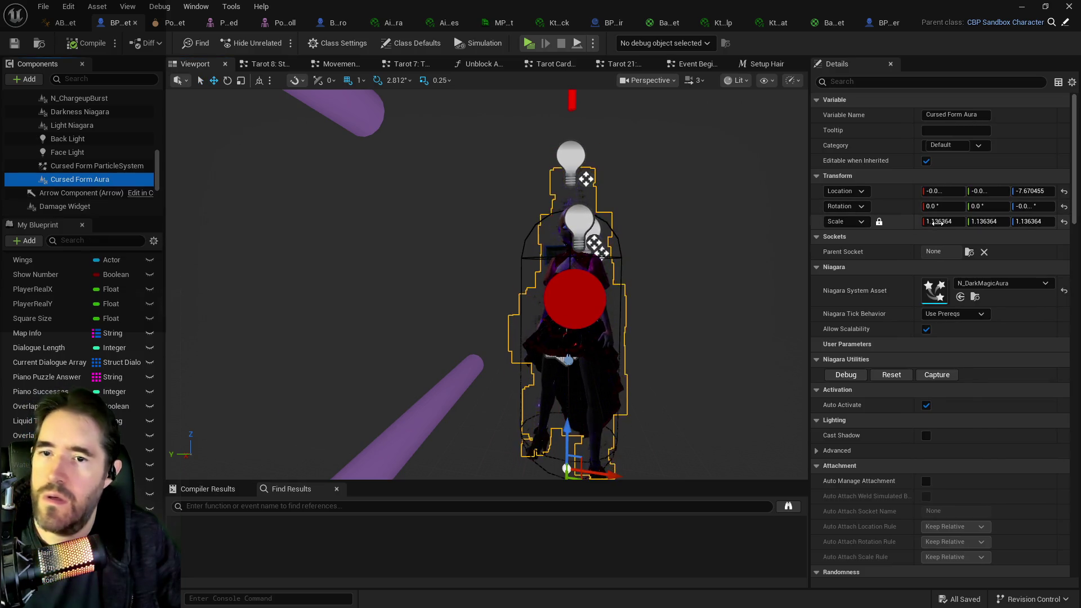
Step: Try an aura scale of 2, then reset it back to 1.0
left_click(942, 222)
type("2")
key("Return")
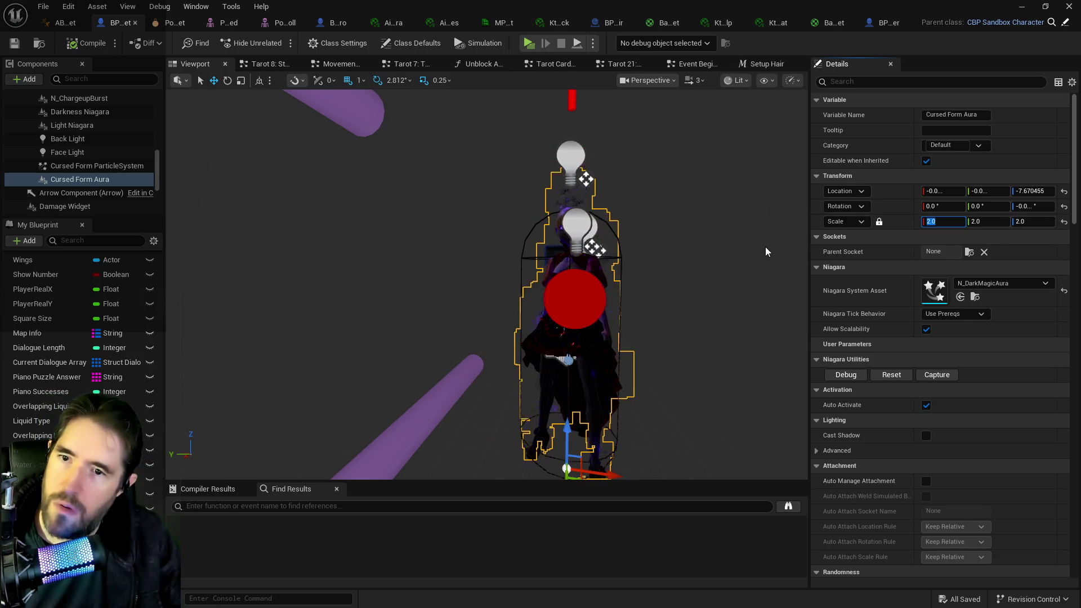
left_click(1064, 222)
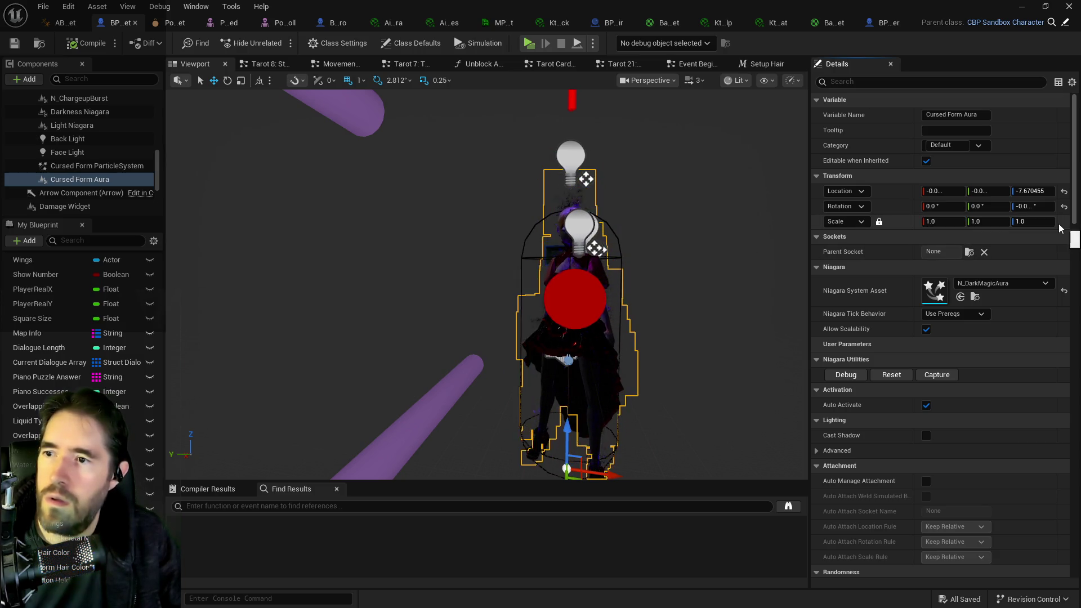
mouse_move(737, 227)
left_mouse_down()
mouse_move(676, 231)
mouse_move(757, 228)
left_mouse_up()
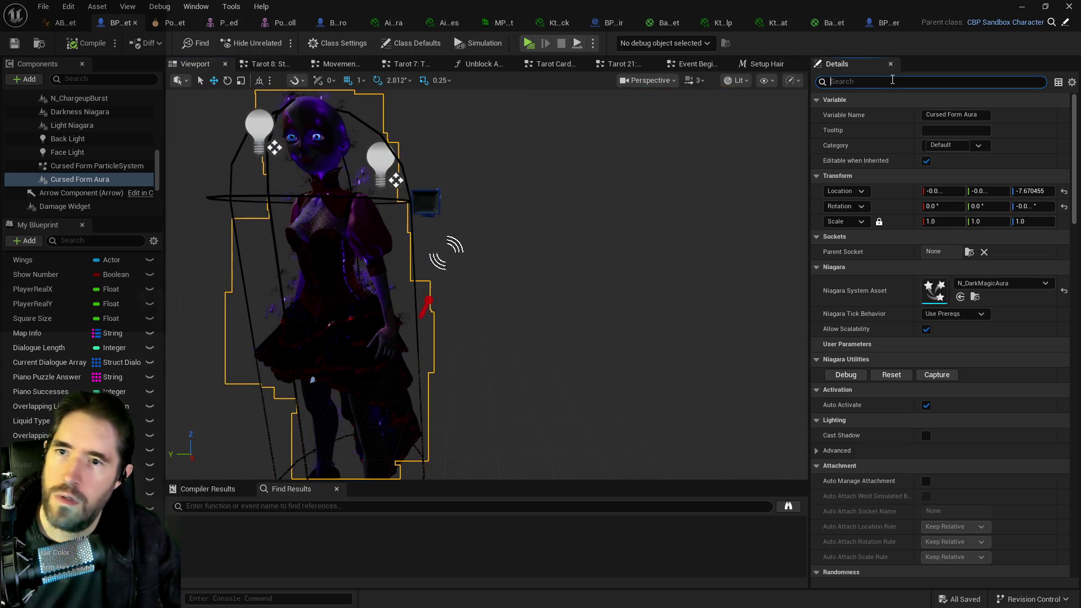
Step: Uncheck Auto Activate on Cursed Form Aura via the 'ac' search, then compile and save
type("ac")
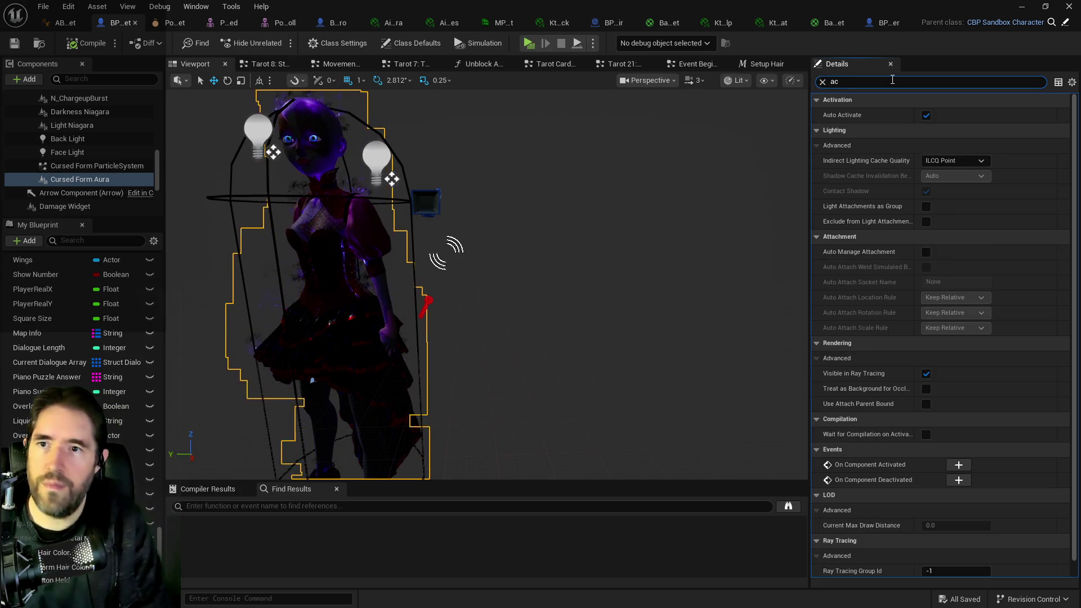
left_click(926, 115)
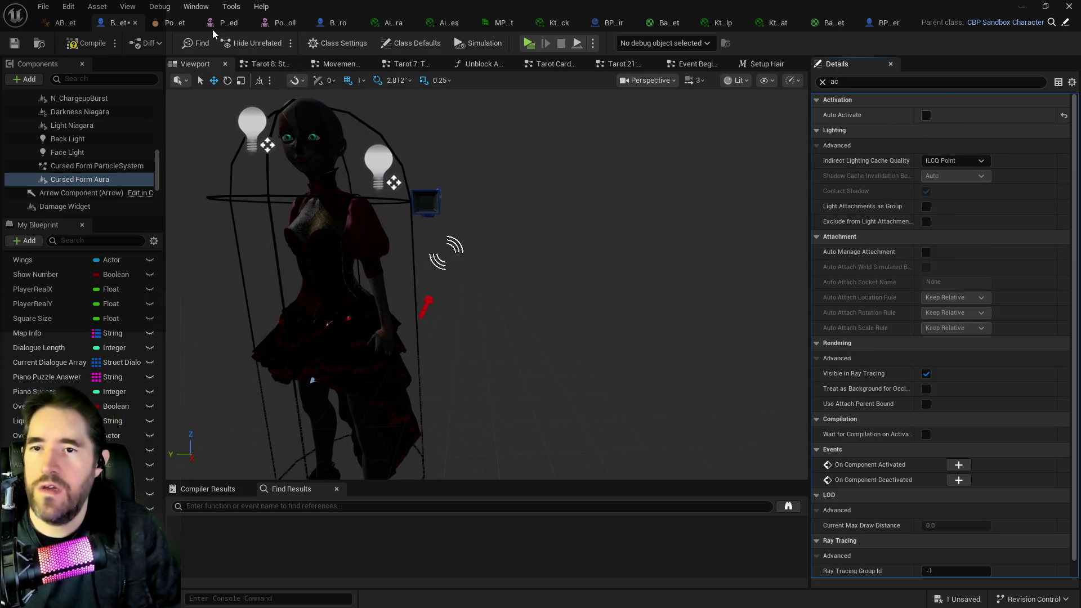
left_click(11, 50)
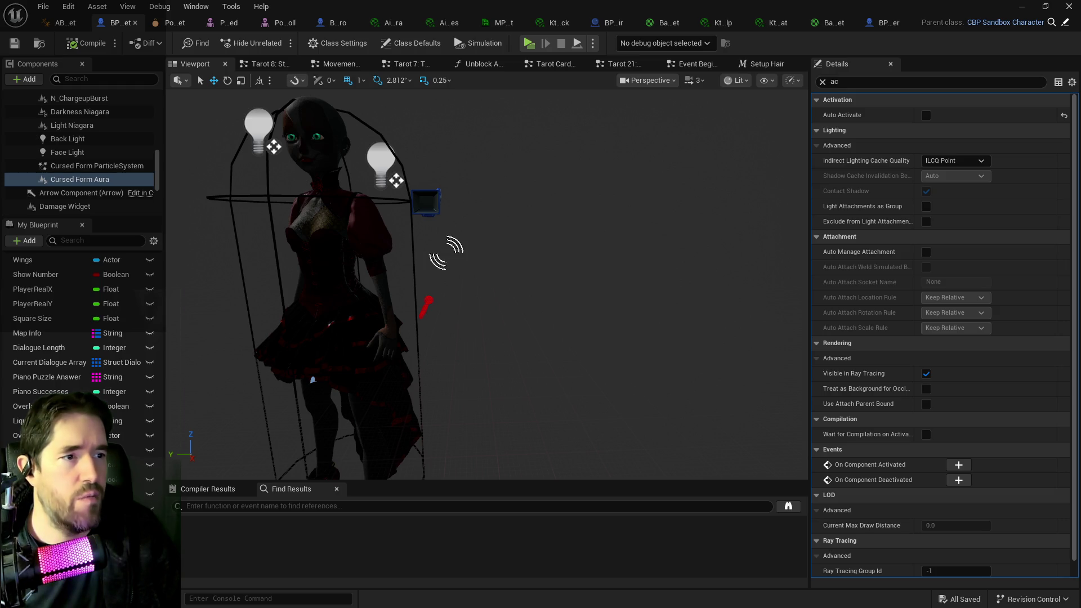
Step: Look around the SkillSetVFX level's spell effects, then open the File menu
key("alt+Tab")
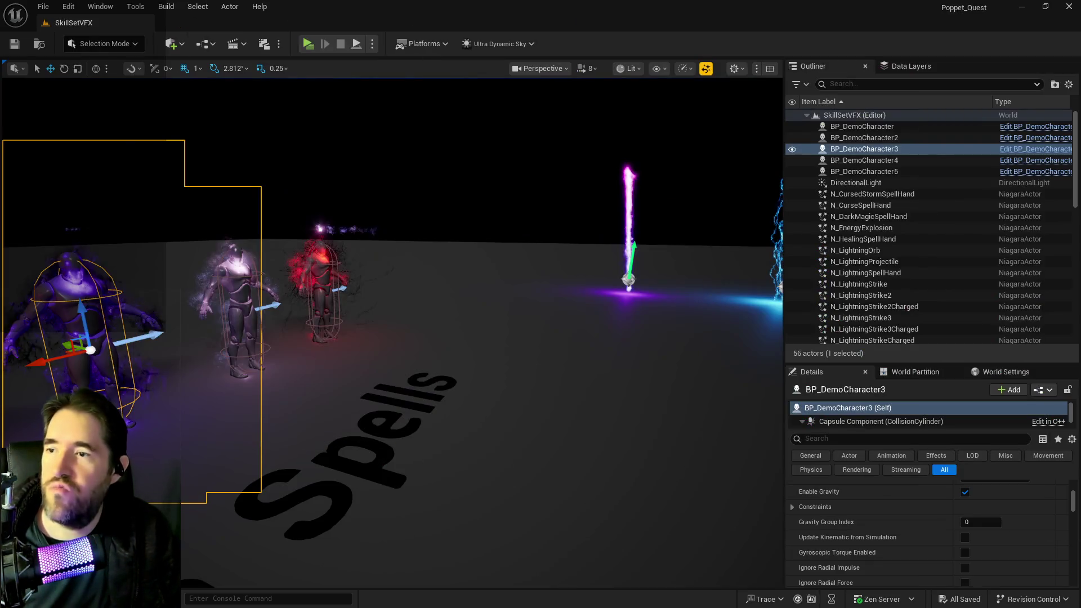
scroll(511, 225, "up", 6)
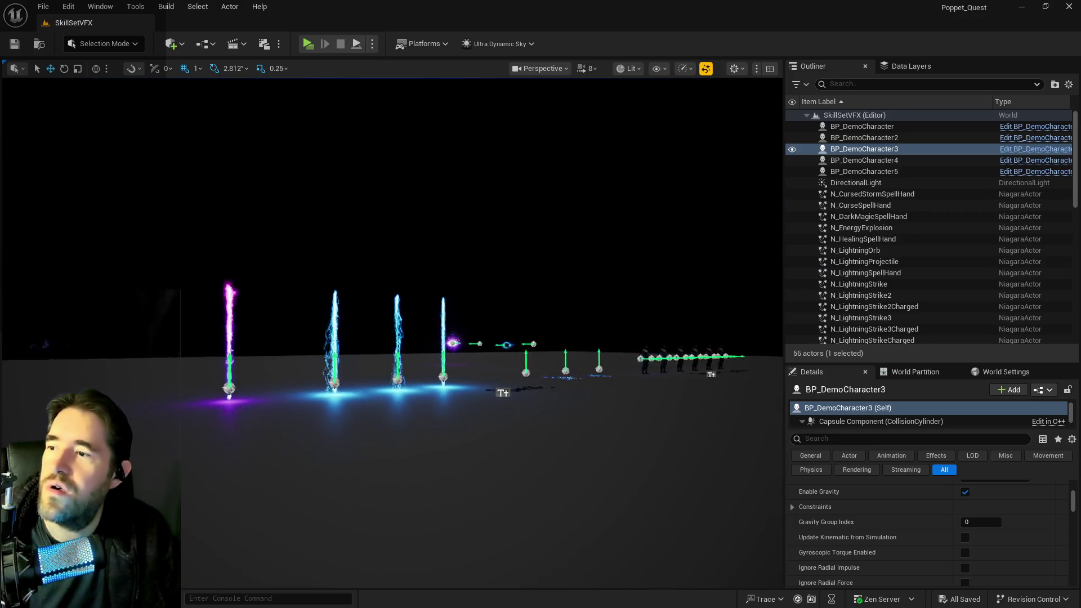
scroll(393, 333, "up", 5)
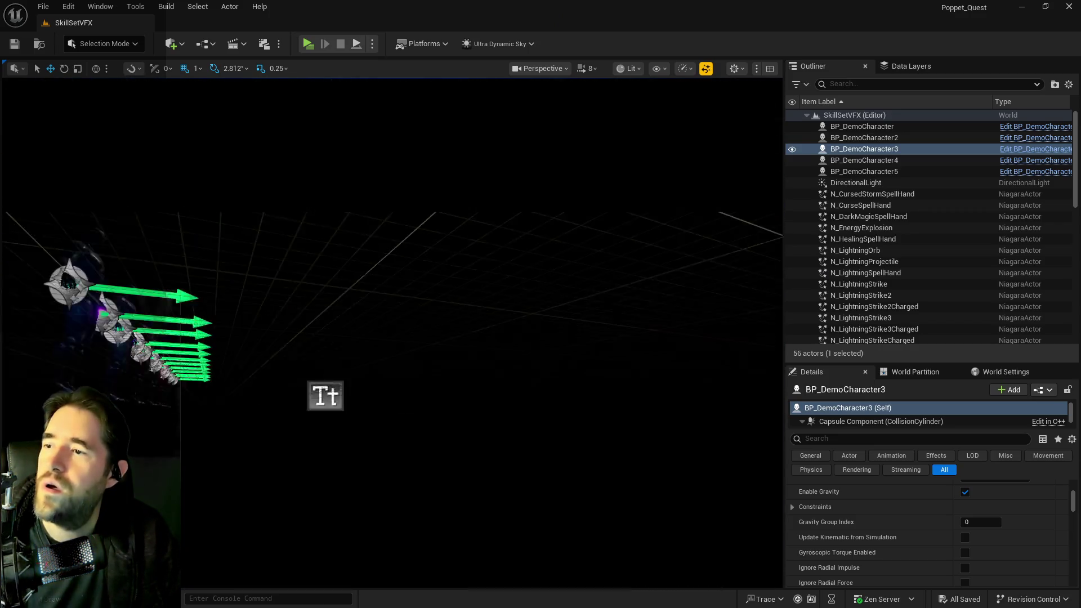
scroll(393, 332, "down", 10)
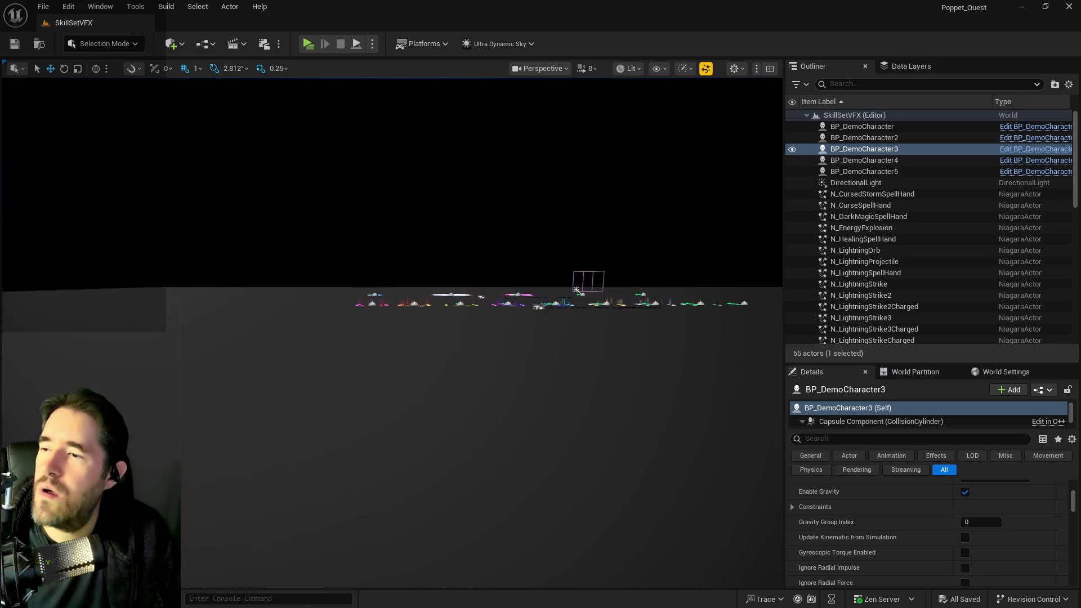
scroll(392, 333, "up", 4)
scroll(392, 332, "down", 8)
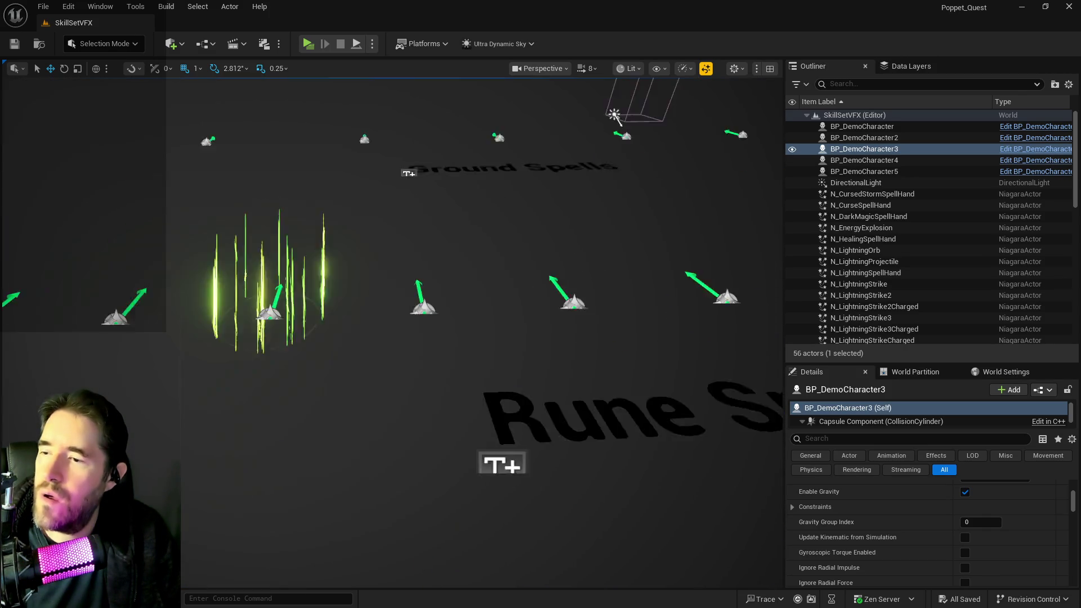
scroll(392, 333, "down", 6)
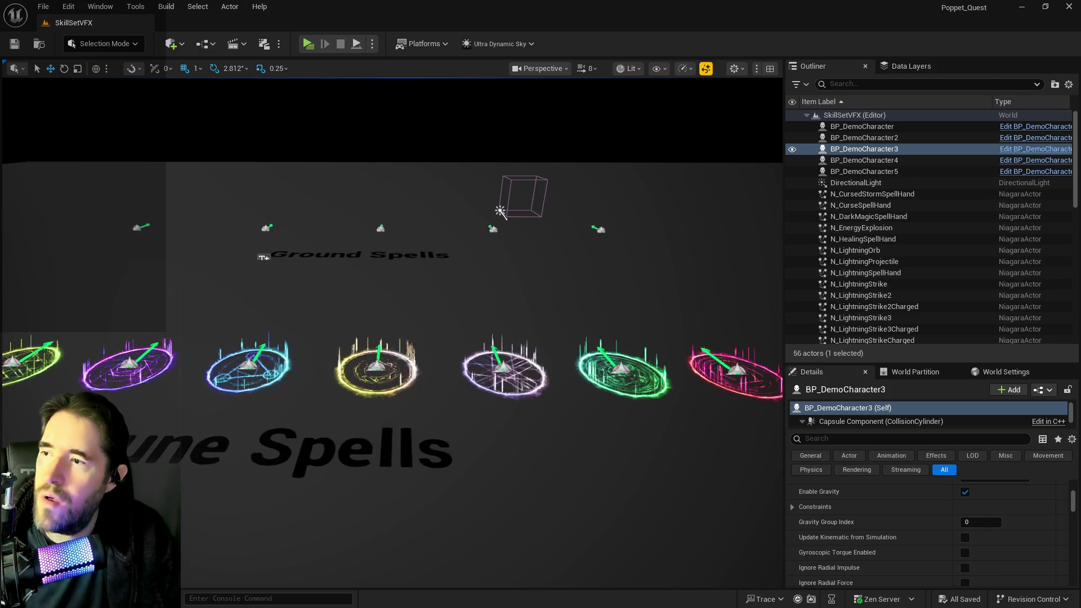
scroll(392, 332, "up", 8)
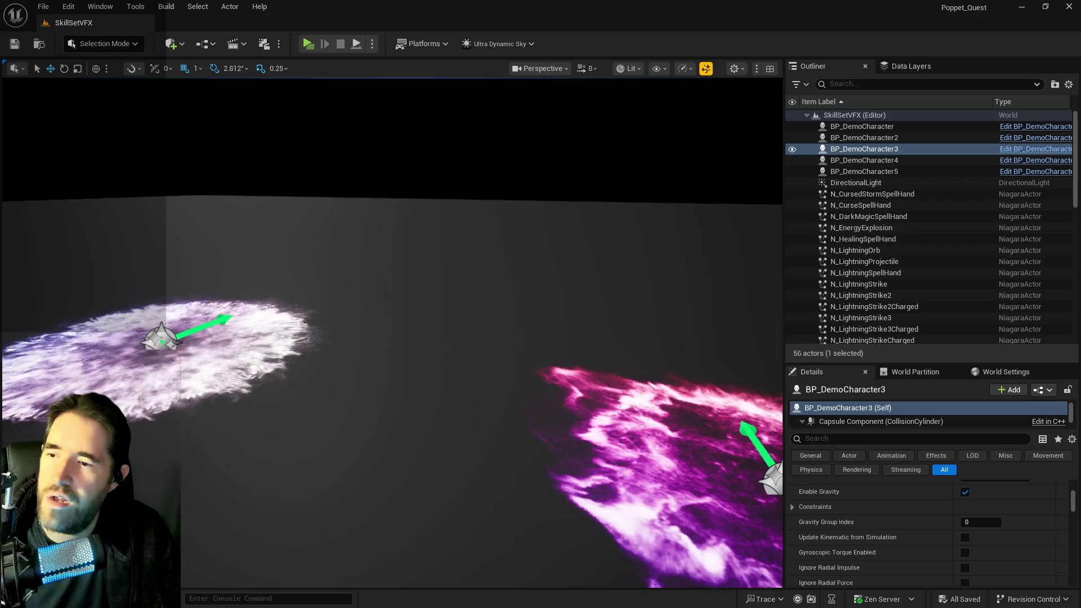
left_click_drag(472, 210, 494, 209)
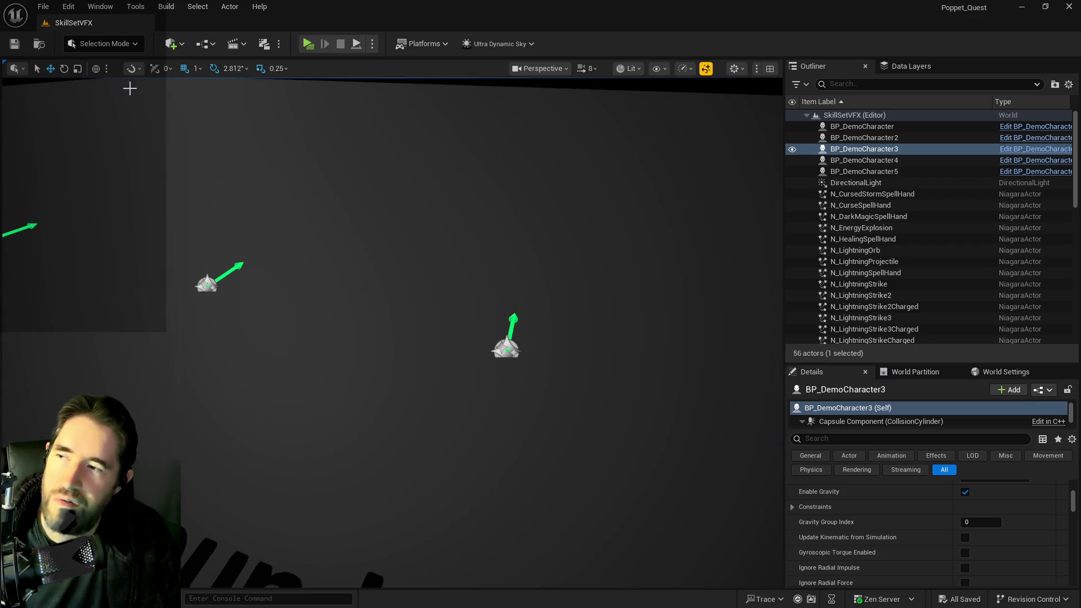
left_click(43, 6)
mouse_move(112, 87)
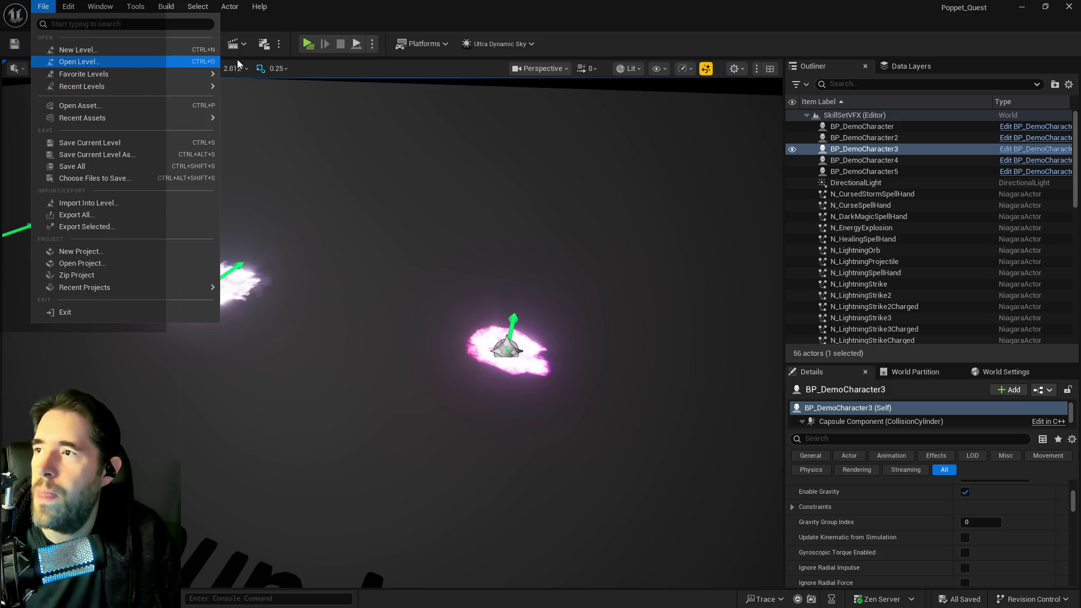
Step: Open the Chapter_1_Dead_Girl_Wonderland level through File > Open Level
left_click(175, 64)
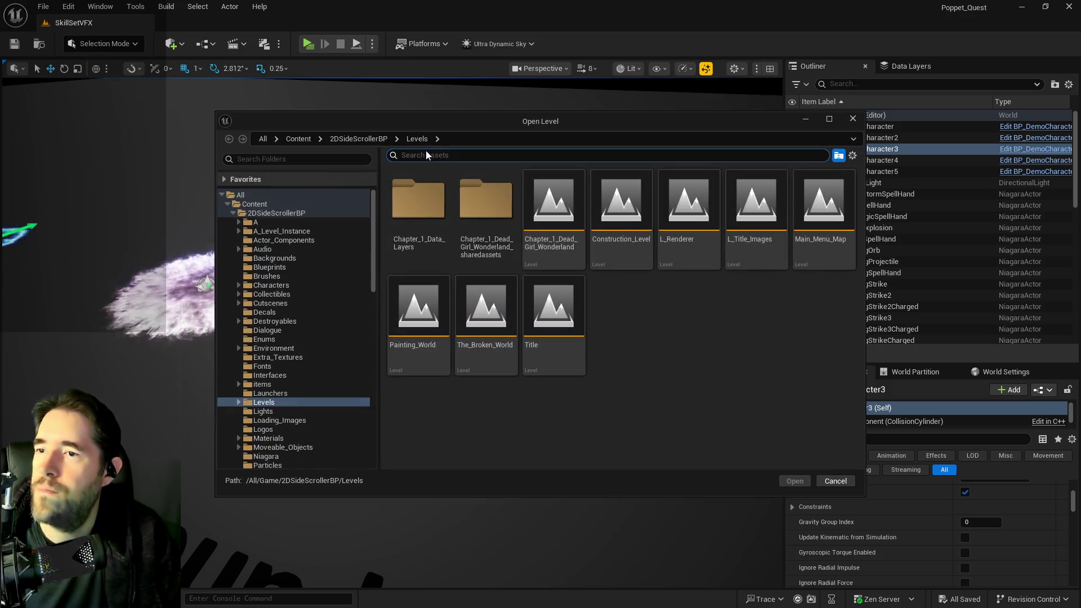
left_click(551, 237)
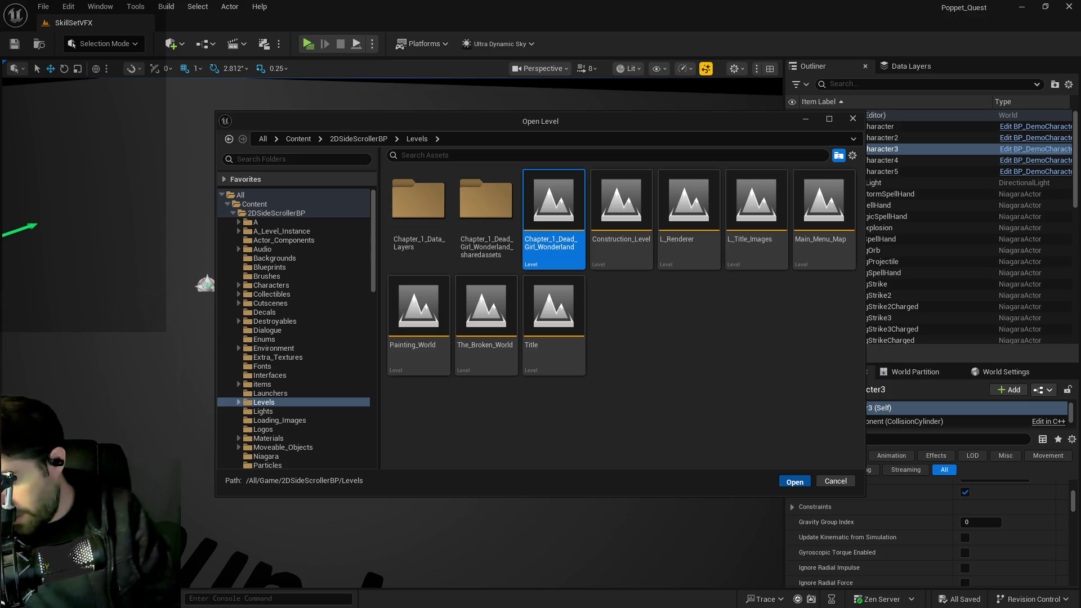
key("Return")
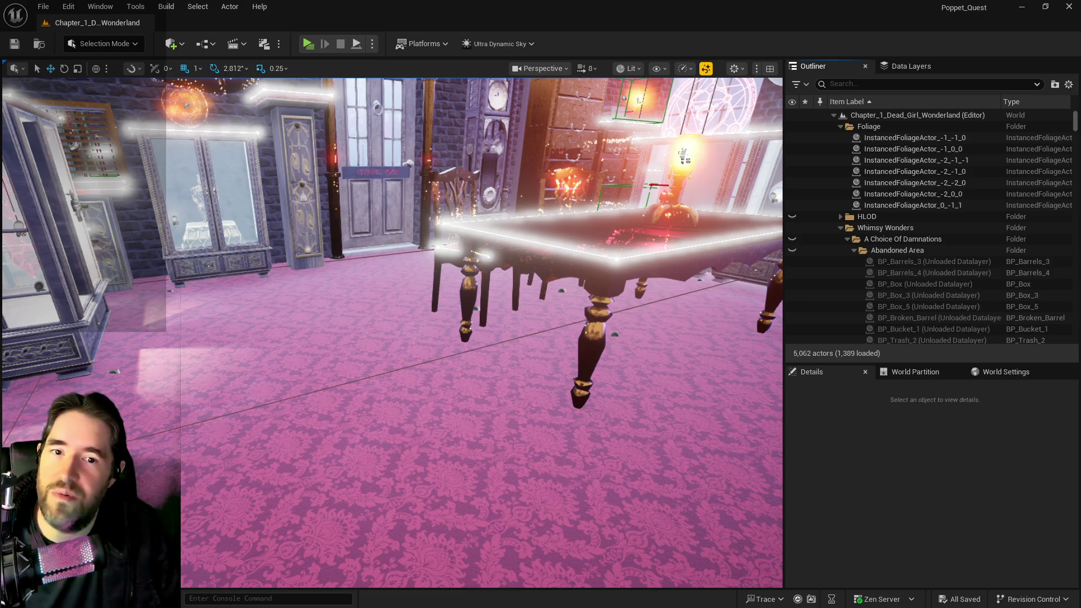
left_click_drag(342, 246, 343, 315)
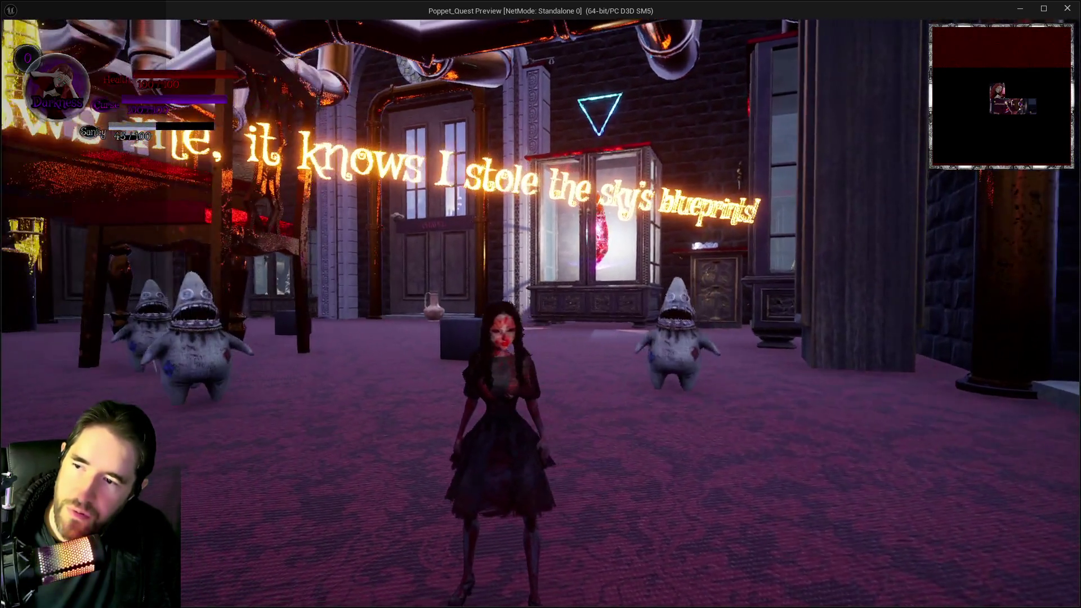
key("alt+Tab")
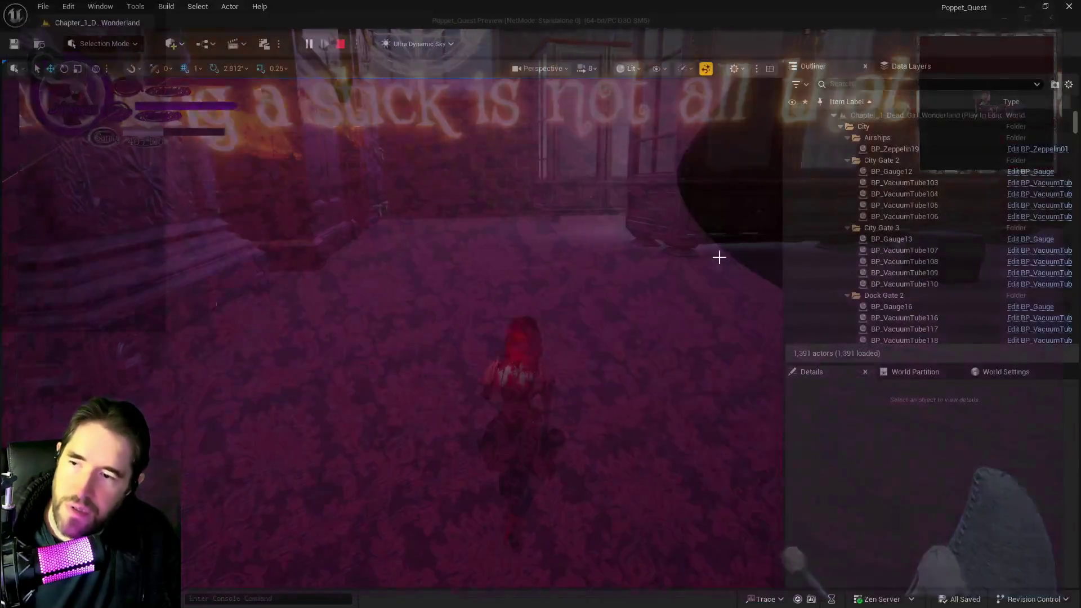
key("Escape")
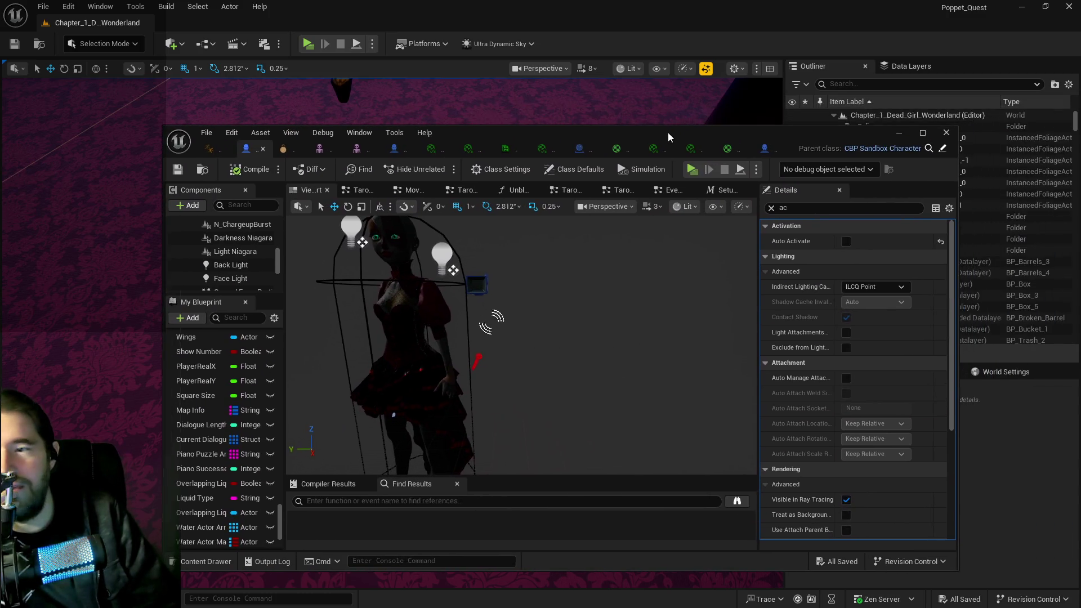
double_click(668, 133)
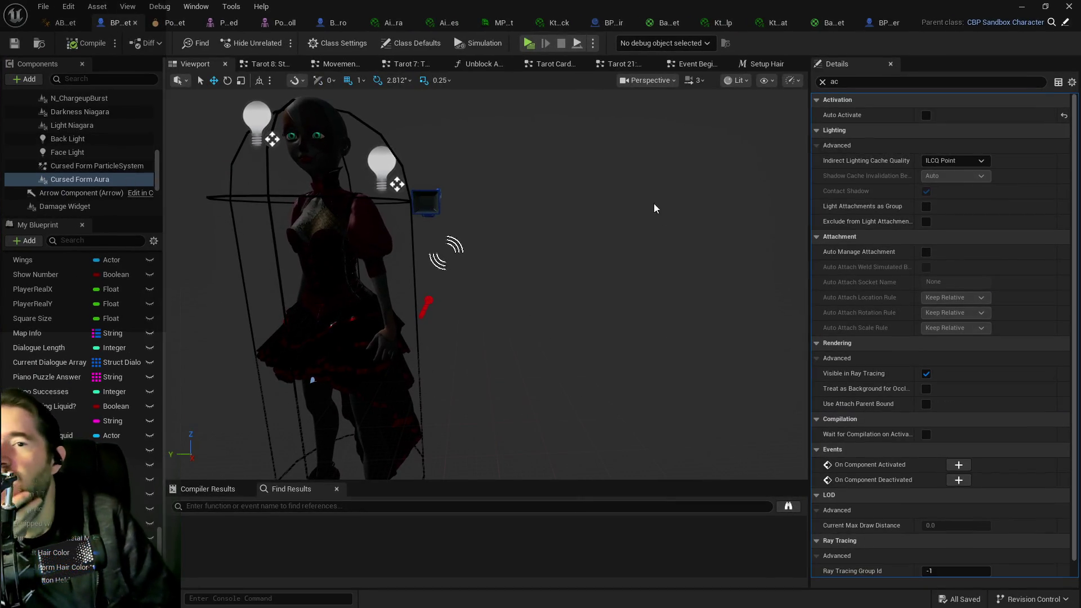
Step: Review the Movement Graph's SET, Activate, Set Vector, Deactivate and Timeline nodes
left_click(337, 64)
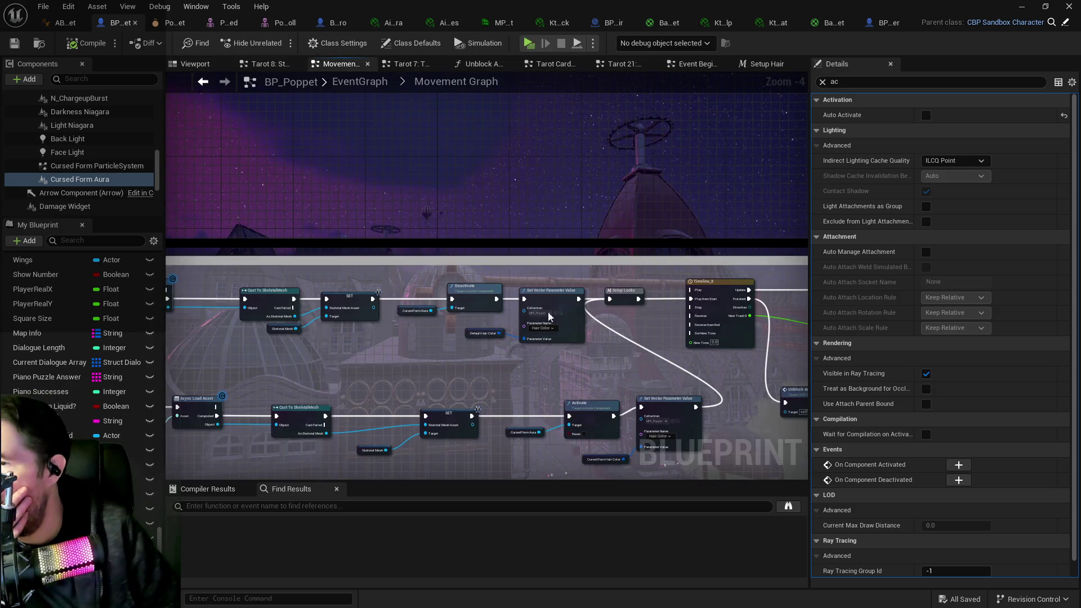
scroll(458, 277, "up", 2)
left_click_drag(567, 299, 298, 306)
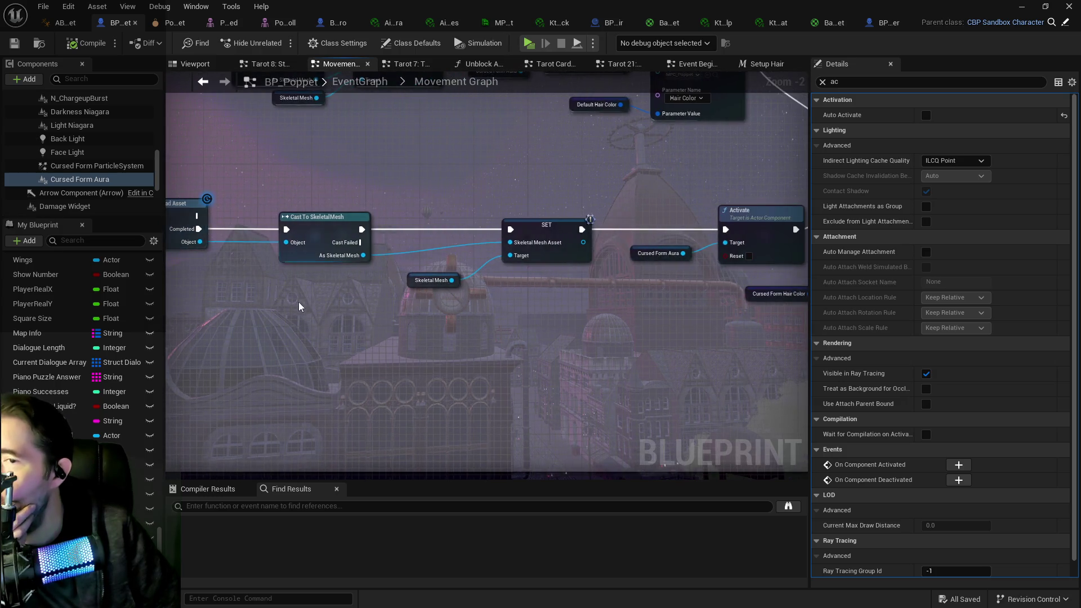
left_click_drag(570, 308, 428, 311)
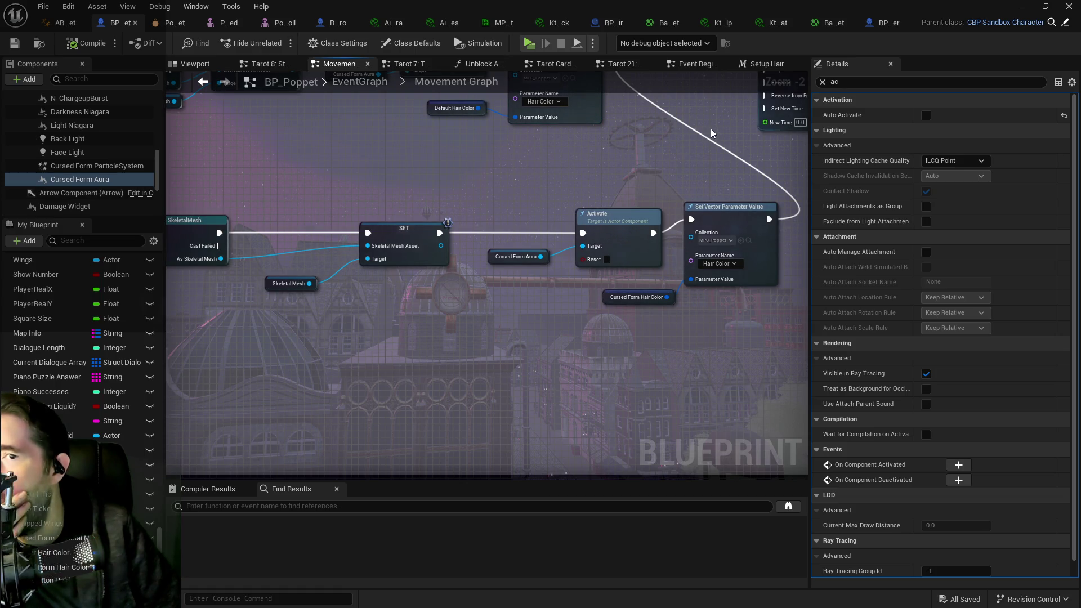
left_click_drag(711, 139, 579, 285)
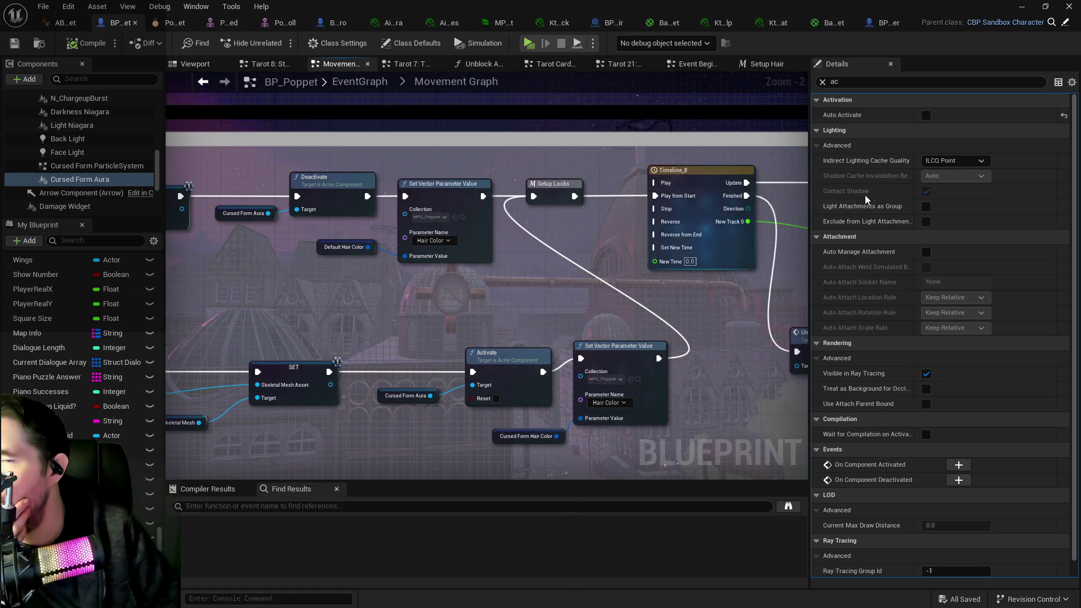
Step: Re-check Auto Activate on Cursed Form Aura and view the aura, inspecting the Darkness component
left_click(925, 116)
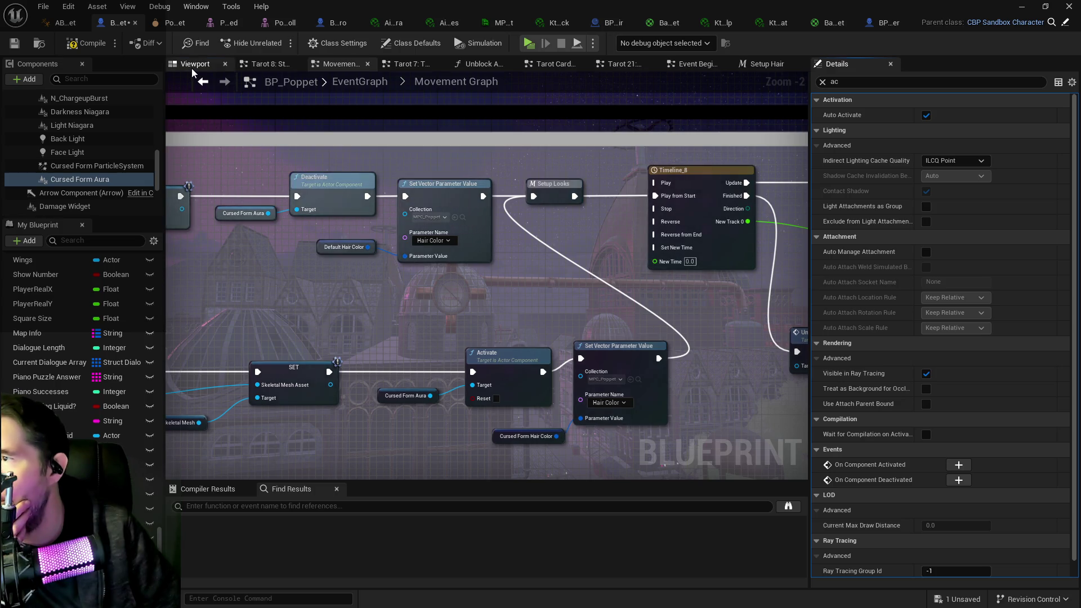
left_click(192, 67)
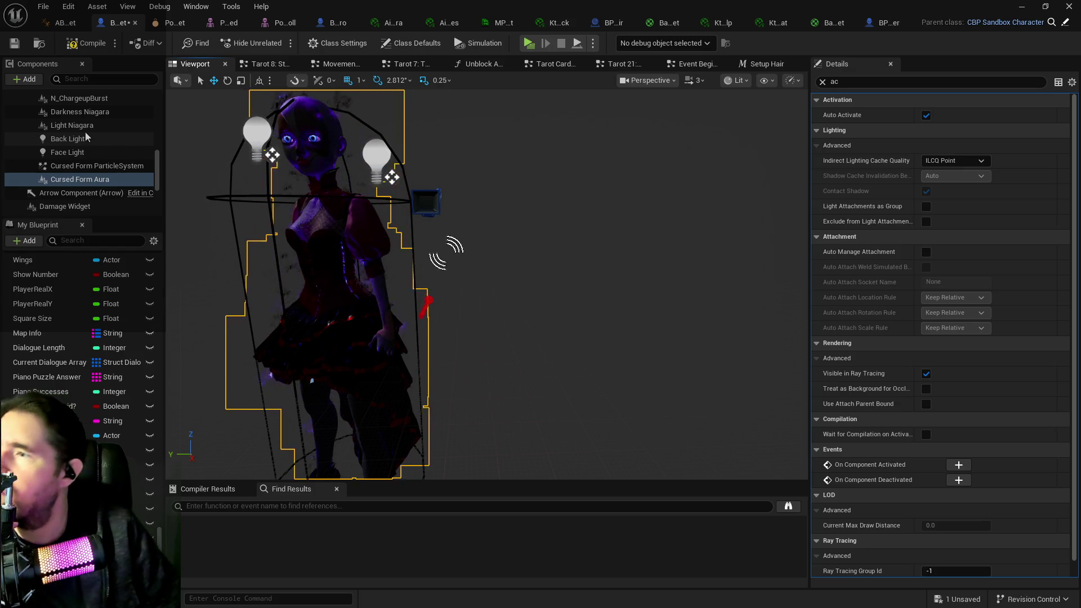
left_click(79, 112)
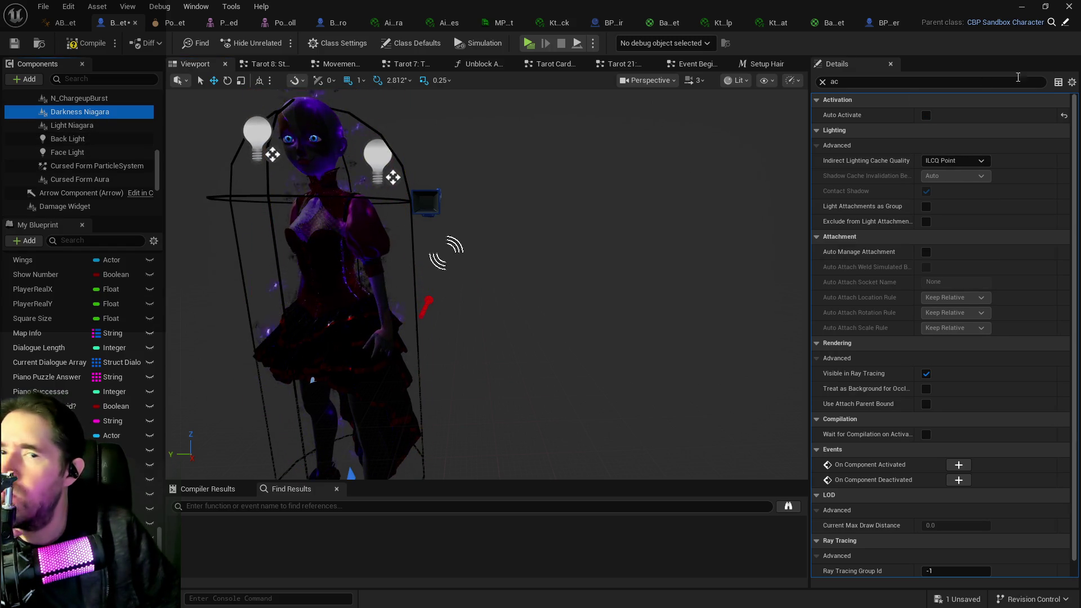
left_click(1072, 82)
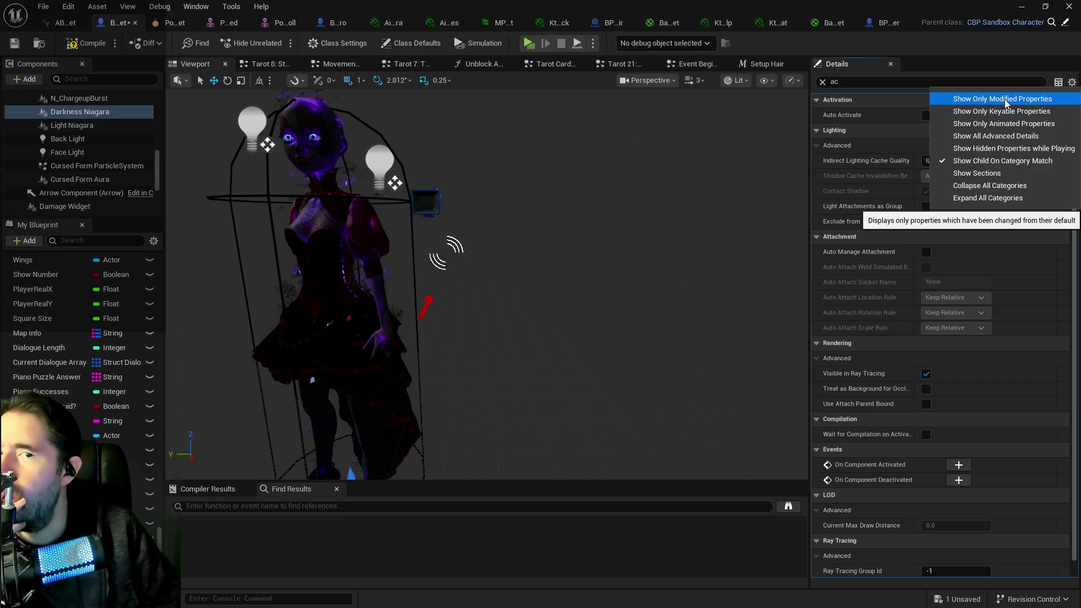
left_click(1004, 99)
left_click(1071, 83)
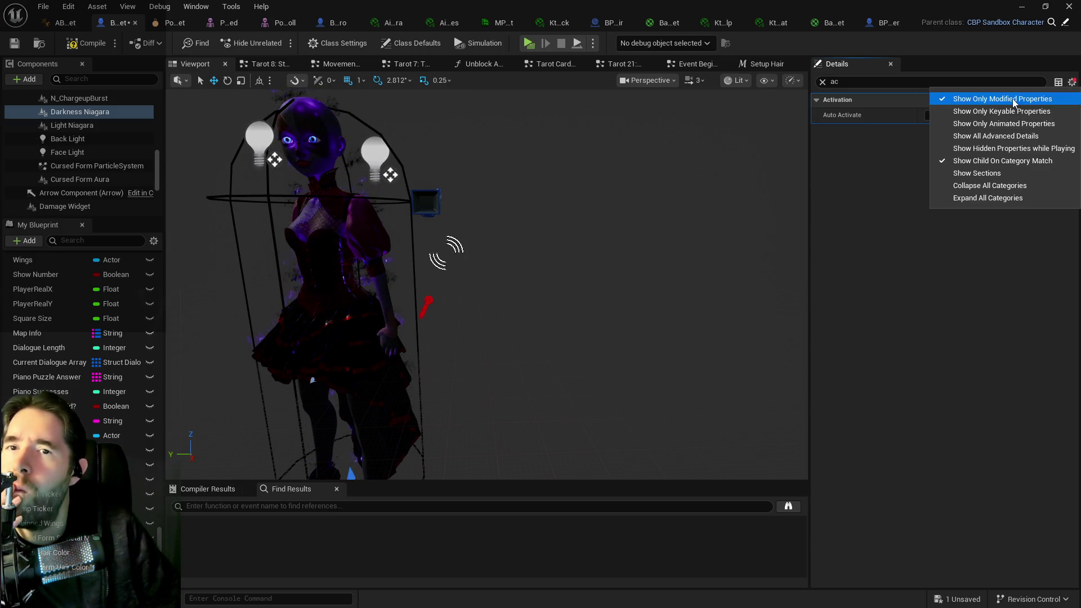
left_click(1012, 99)
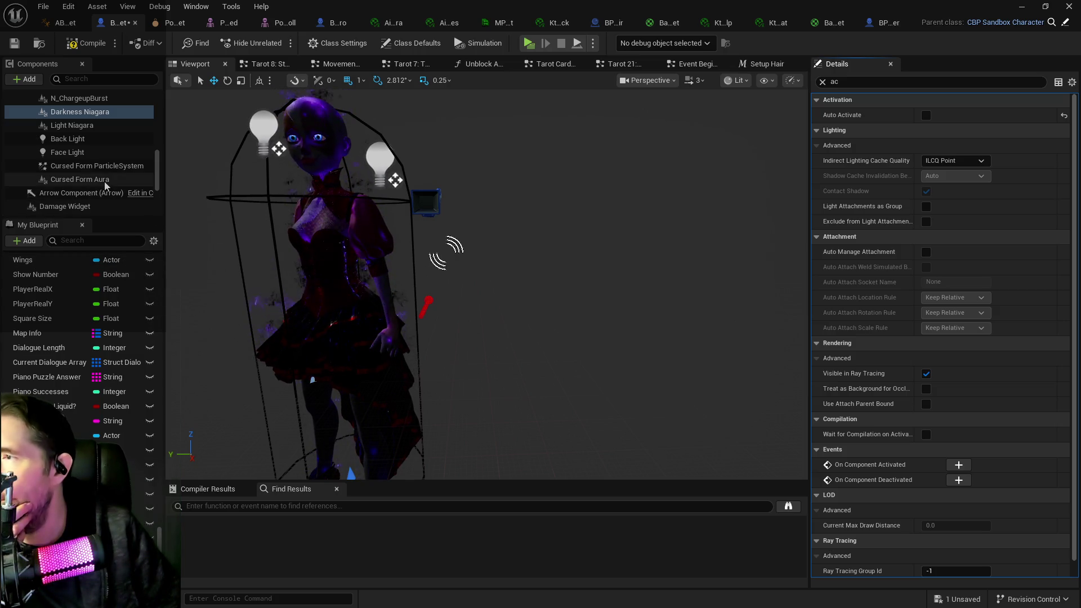
left_click(91, 179)
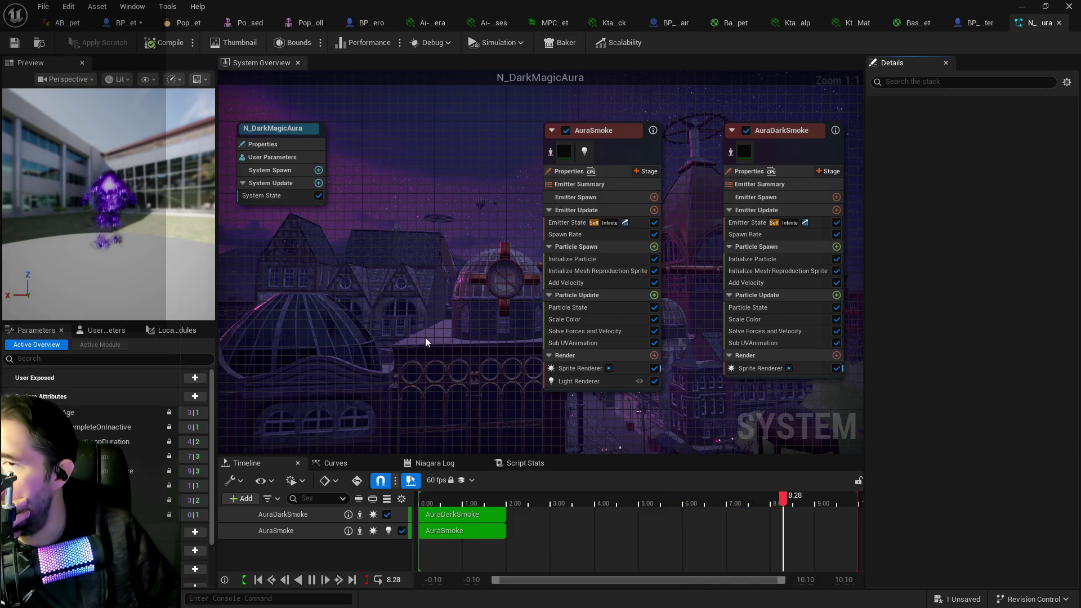
Step: Check the aura Niagara system's properties, then go back to the BP_Poppet Blueprint
left_click(298, 129)
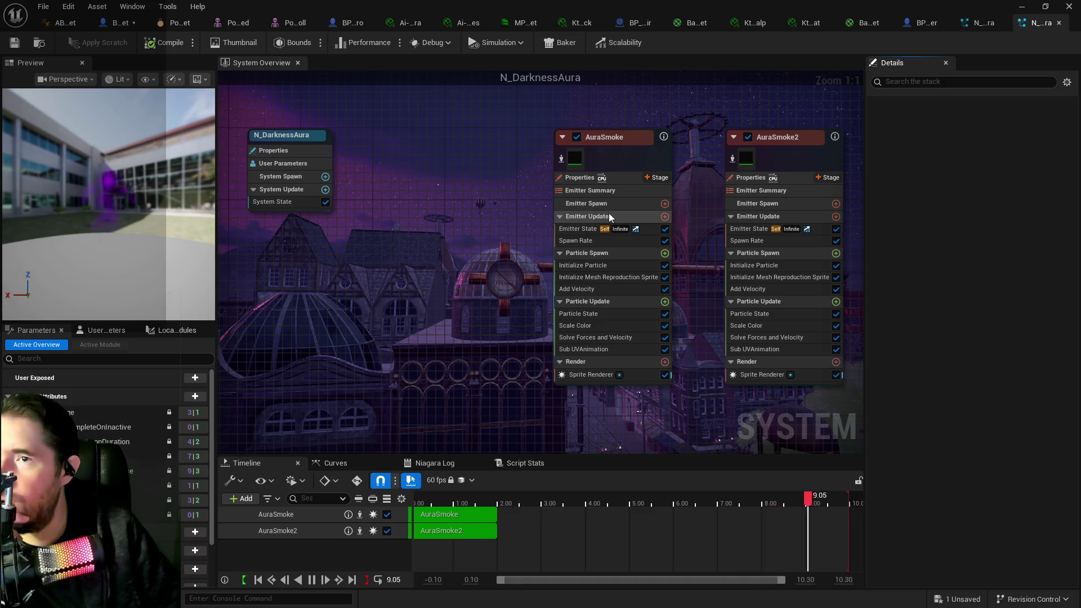
left_click(110, 23)
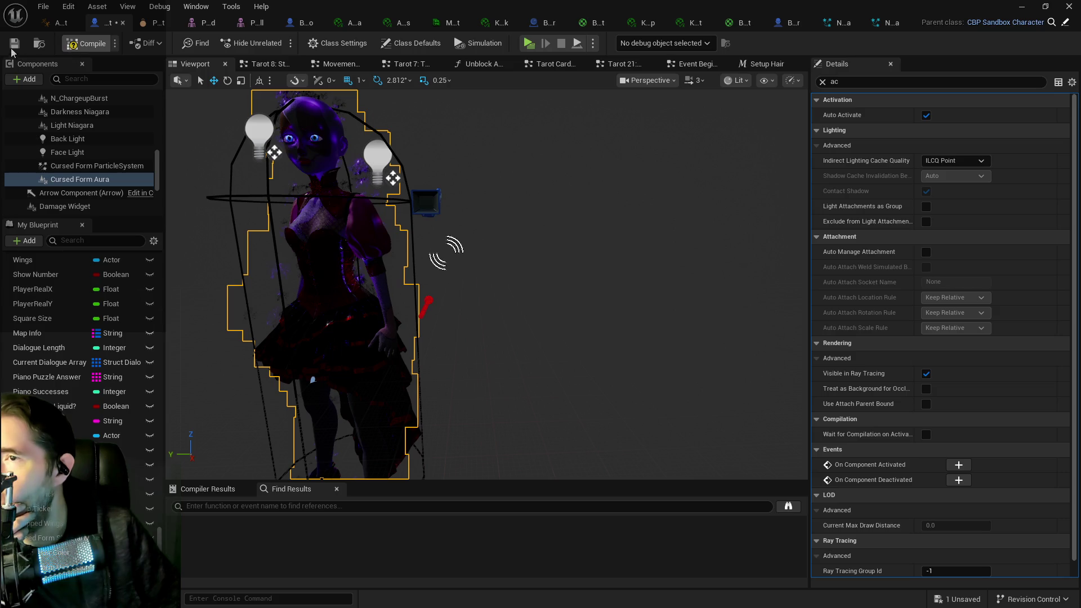
Step: Compile BP_Poppet with F7 and save it from the toolbar
key("F7")
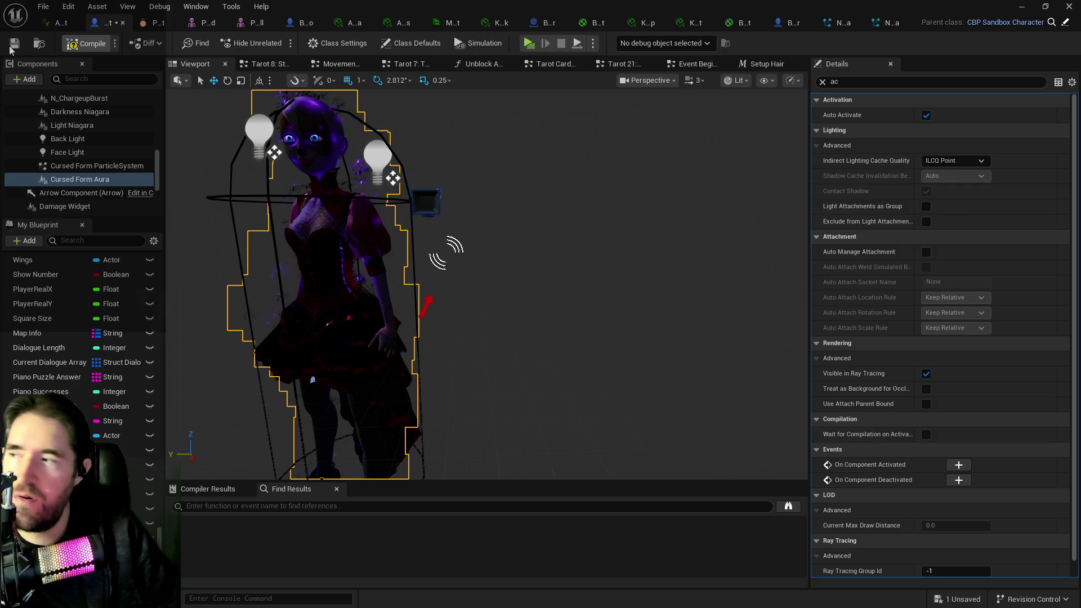
left_click(12, 46)
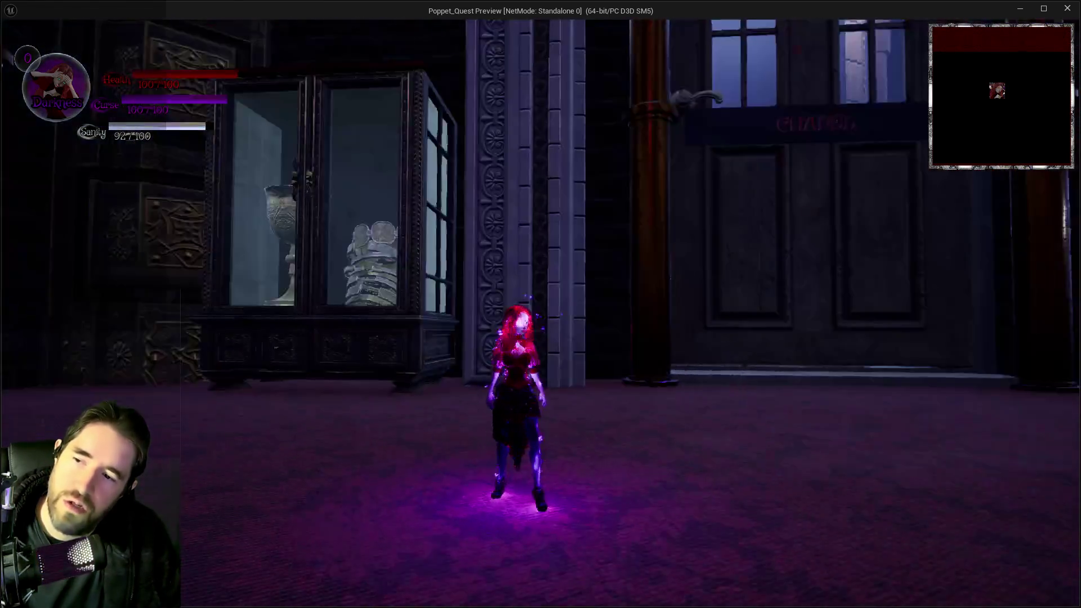
Step: Run the doll across the room and over the small cube, then stop the play session
key("s")
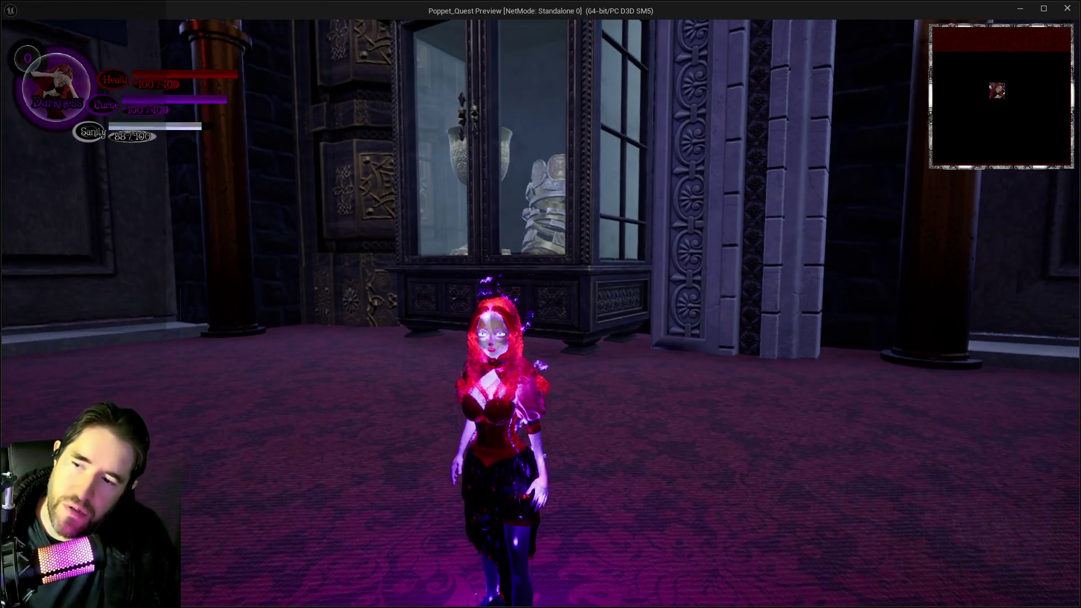
key("w")
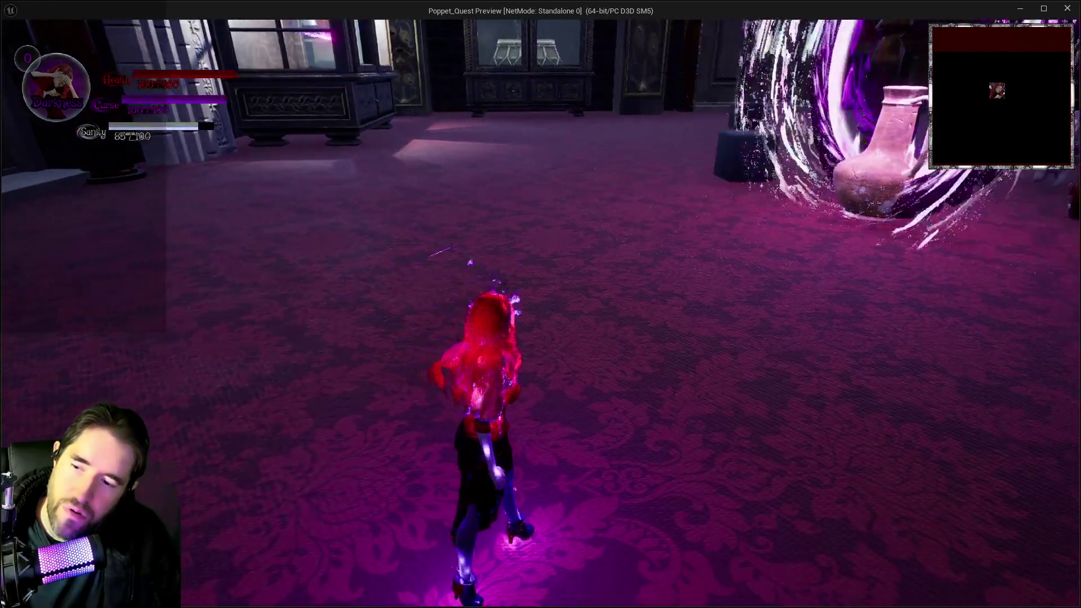
key("w")
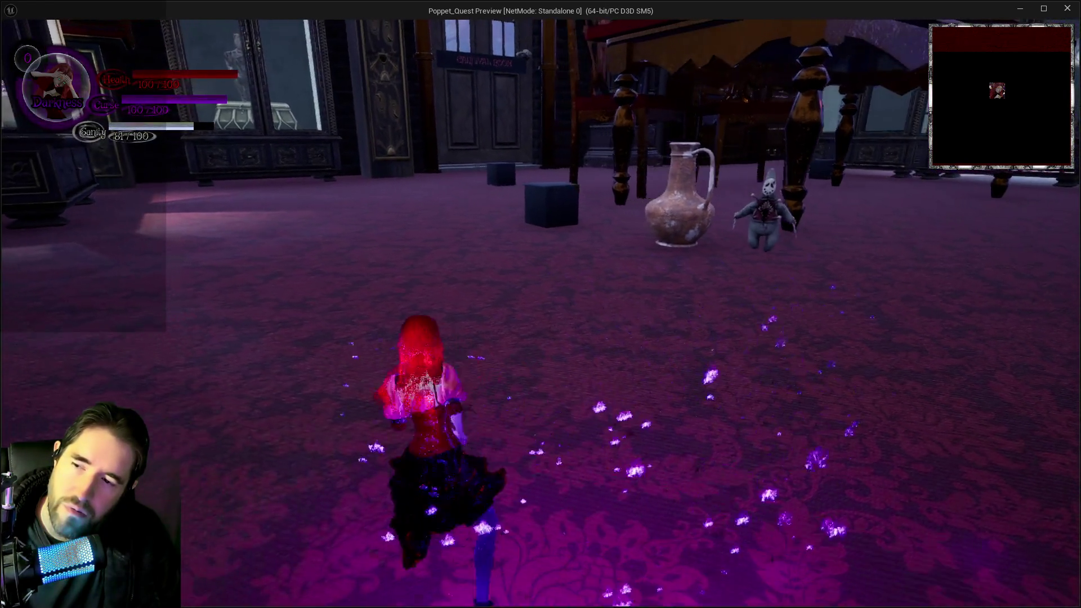
key("w")
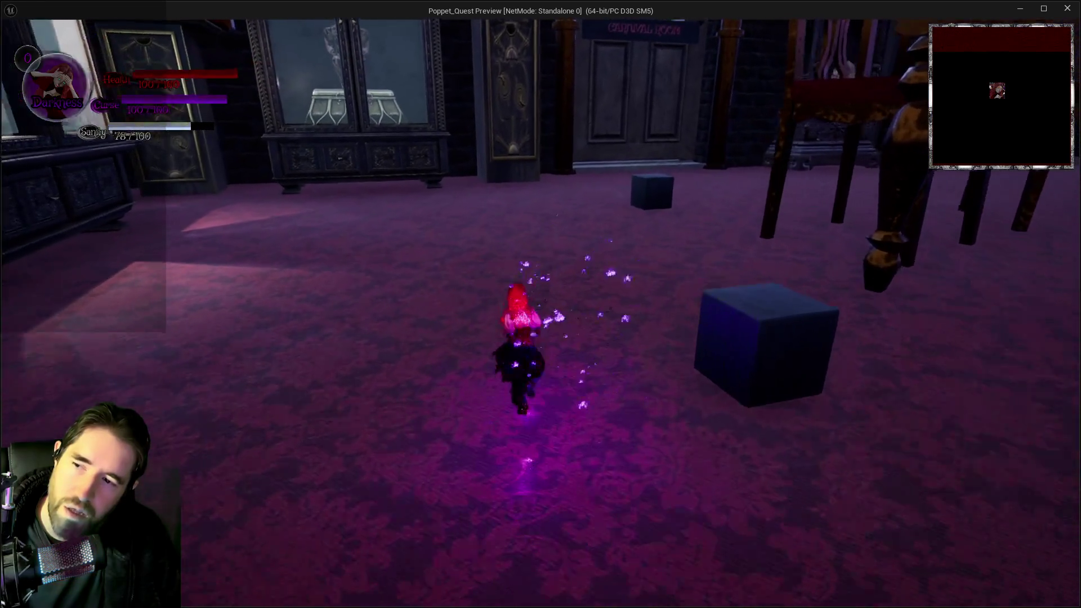
key("w")
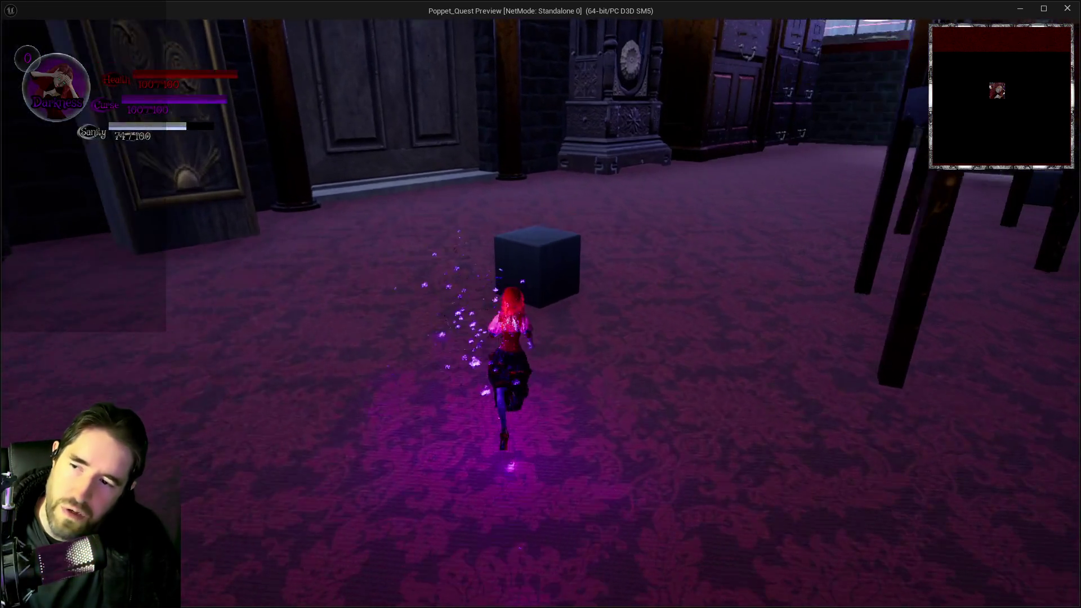
key("space")
key("w")
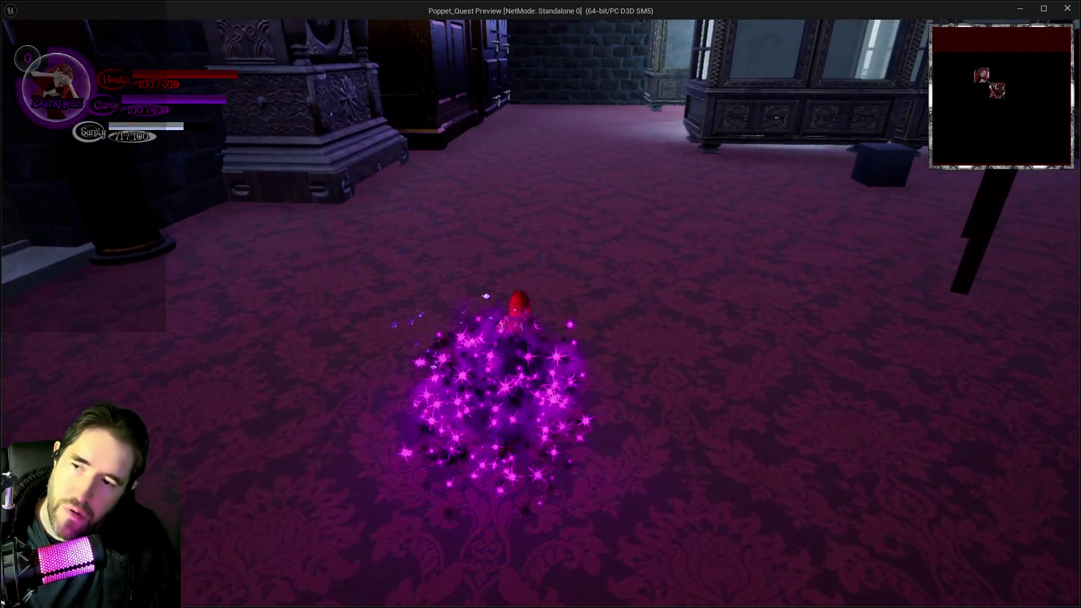
key("w")
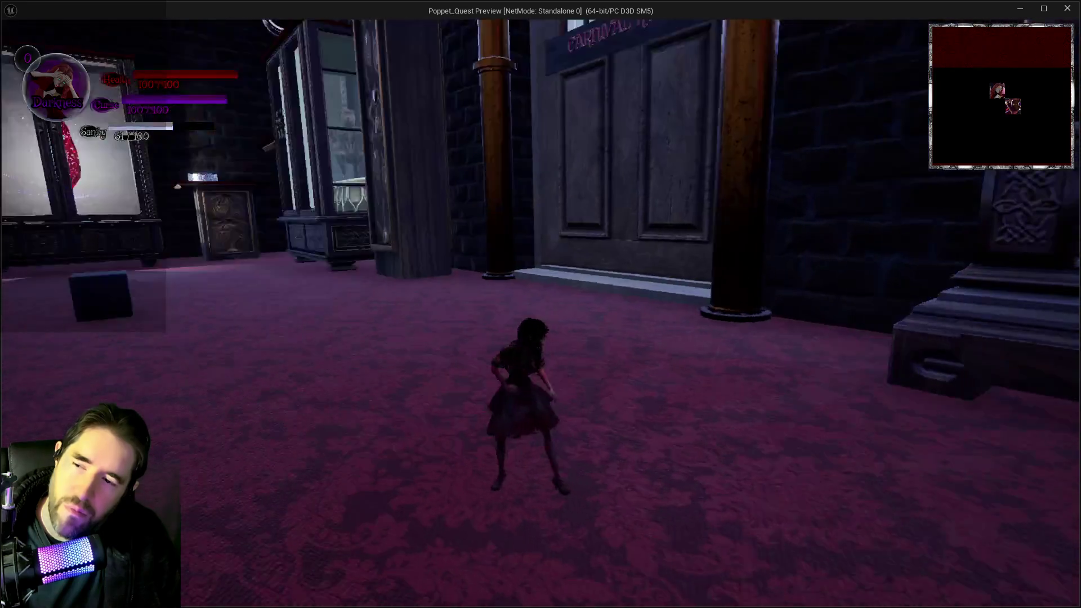
key("alt+Tab")
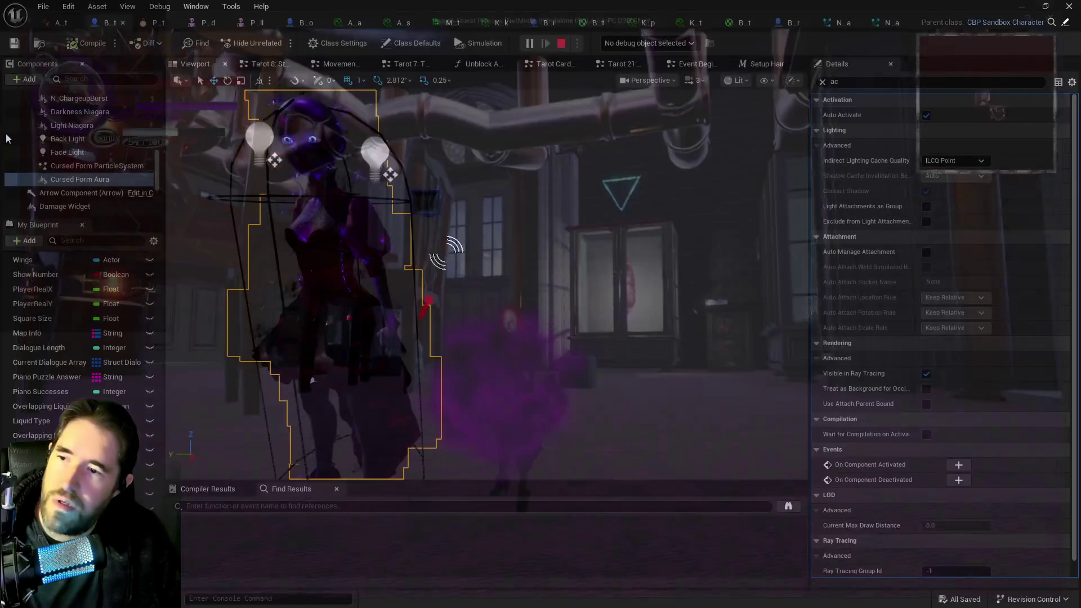
key("Escape")
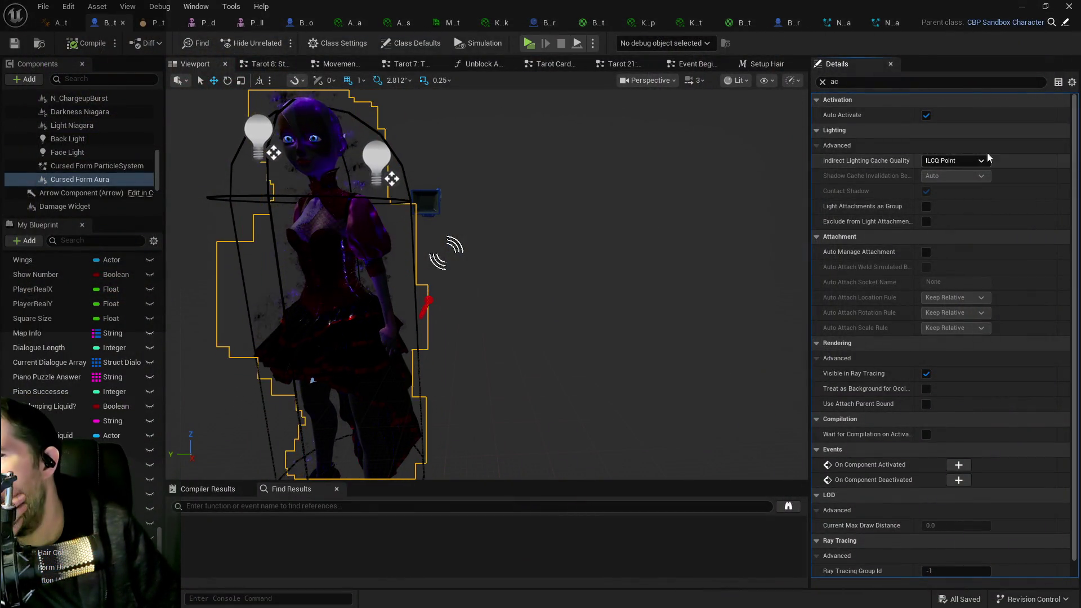
Step: Turn off Auto Activate on Cursed Form Aura and inspect the Movement Graph's cursed-form mesh nodes
left_click(926, 116)
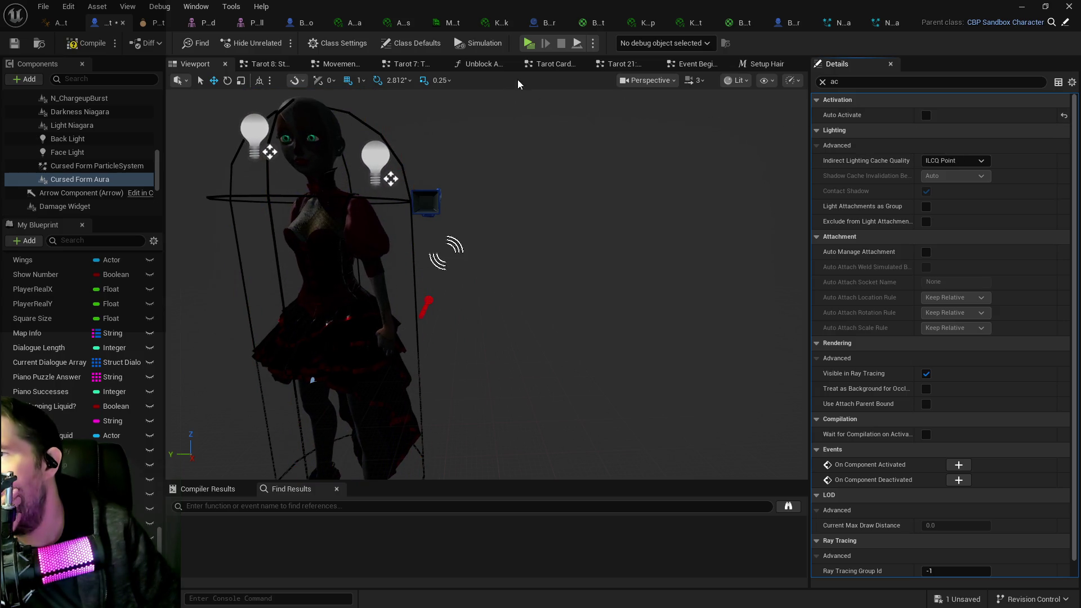
left_click(338, 63)
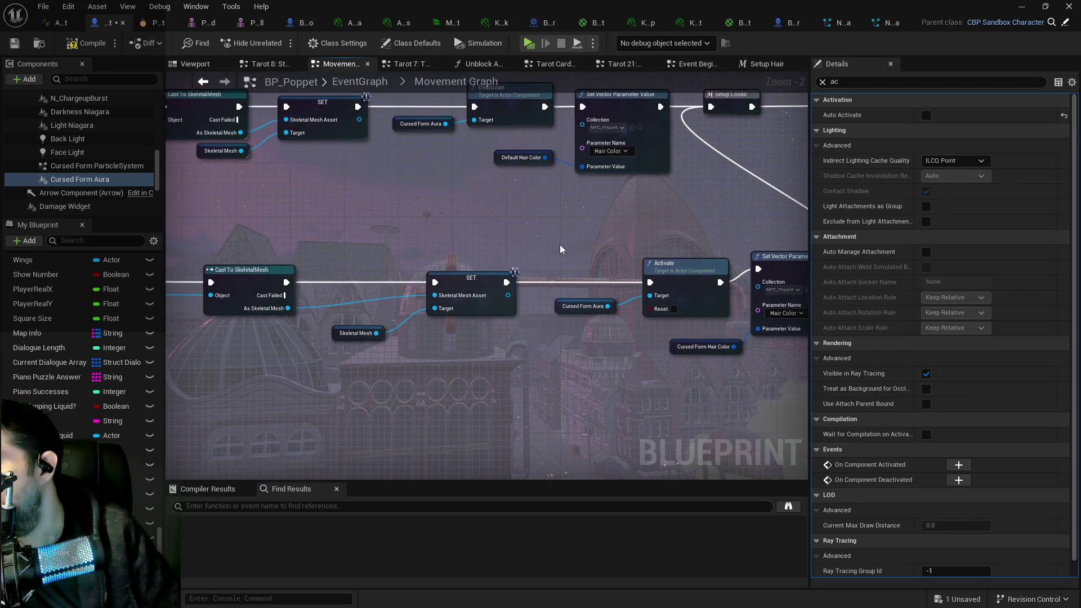
mouse_move(551, 261)
left_mouse_down()
mouse_move(504, 237)
mouse_move(525, 266)
mouse_move(521, 281)
mouse_move(836, 284)
left_mouse_up()
left_click(439, 327)
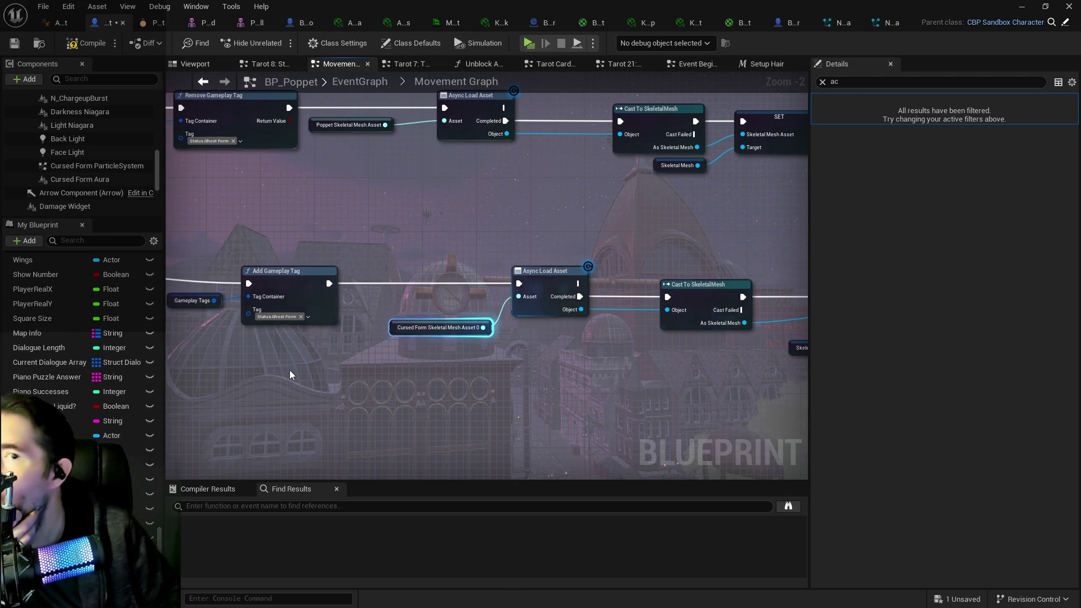
left_click(65, 539)
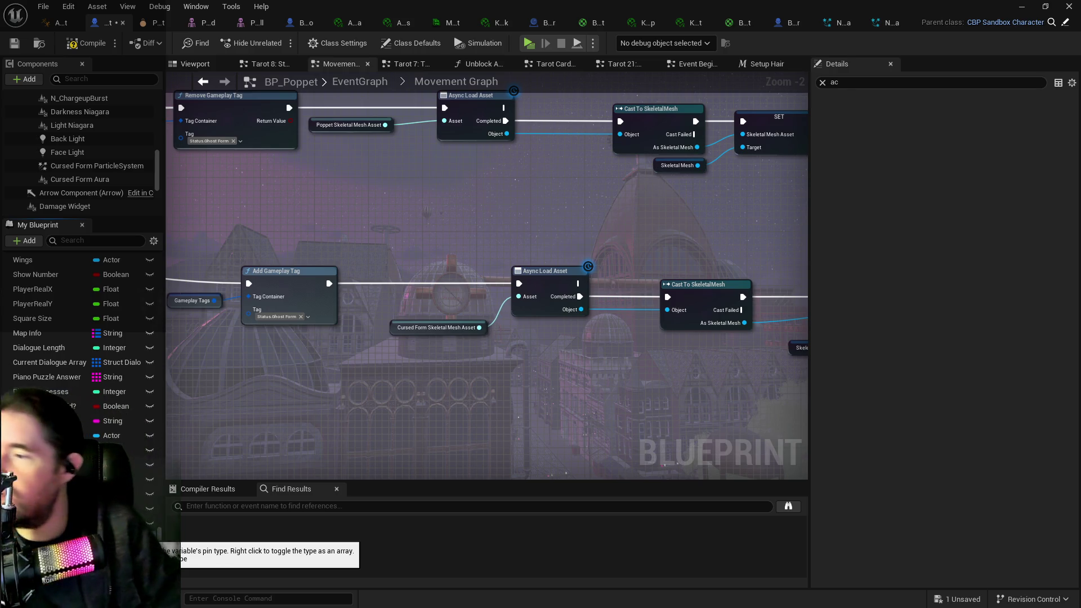
Step: Wire the cursed-form SET output directly into Set Vector Parameter Value, bypassing Activate
mouse_move(394, 403)
left_mouse_down()
mouse_move(356, 407)
mouse_move(165, 376)
left_mouse_up()
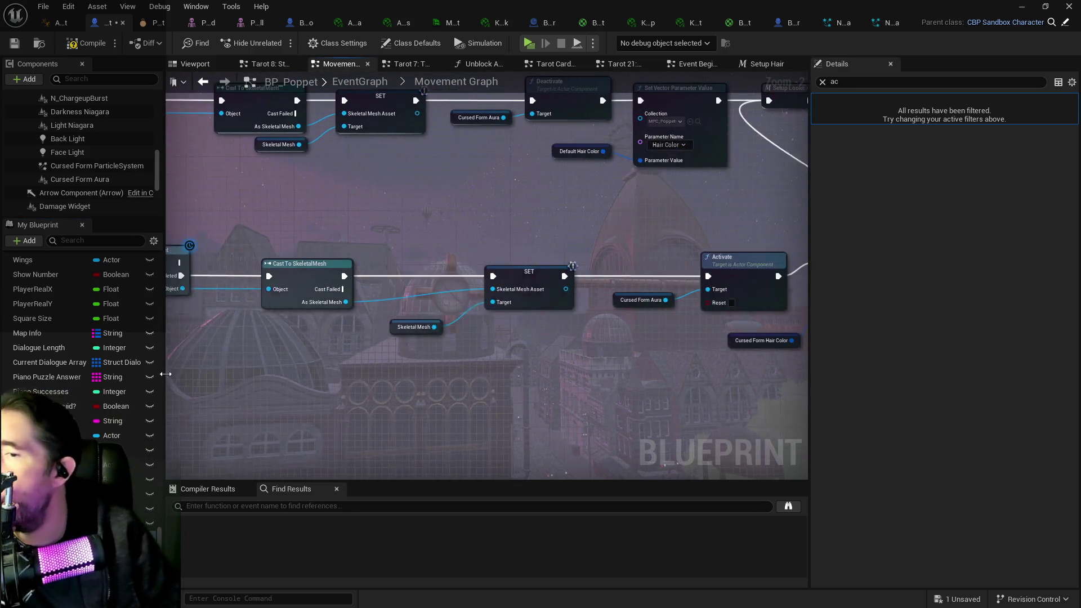
left_click_drag(500, 366, 267, 367)
left_click_drag(424, 348, 410, 423)
mouse_move(277, 340)
left_mouse_down()
mouse_move(334, 323)
mouse_move(366, 270)
mouse_move(443, 196)
mouse_move(433, 175)
mouse_move(791, 321)
mouse_move(590, 293)
left_mouse_up()
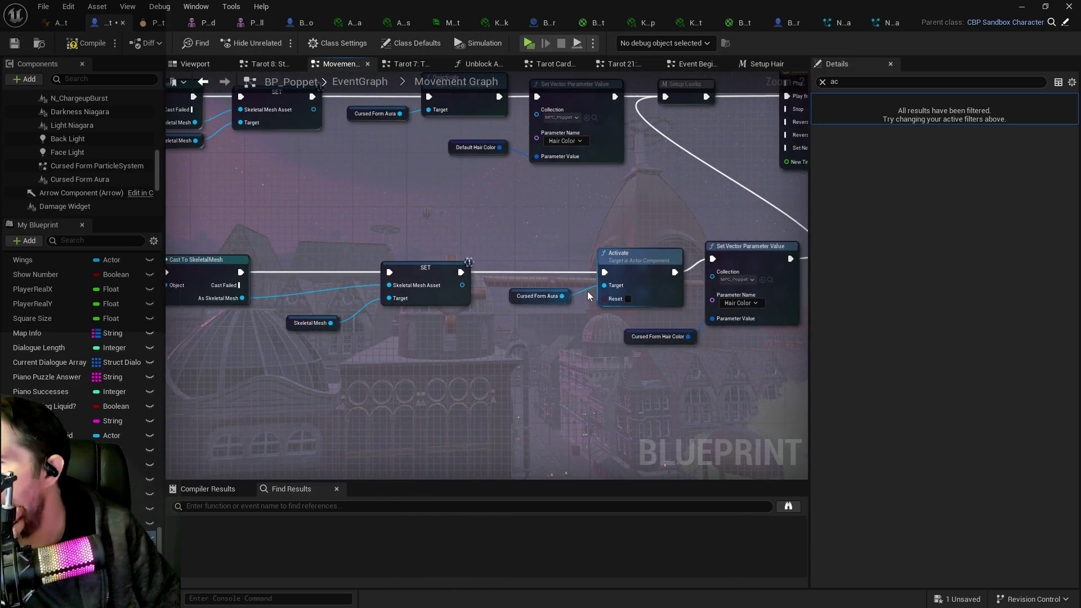
mouse_move(461, 273)
left_mouse_down()
mouse_move(716, 248)
mouse_move(711, 258)
left_mouse_up()
mouse_move(654, 287)
left_mouse_down()
mouse_move(518, 379)
mouse_move(472, 364)
left_mouse_up()
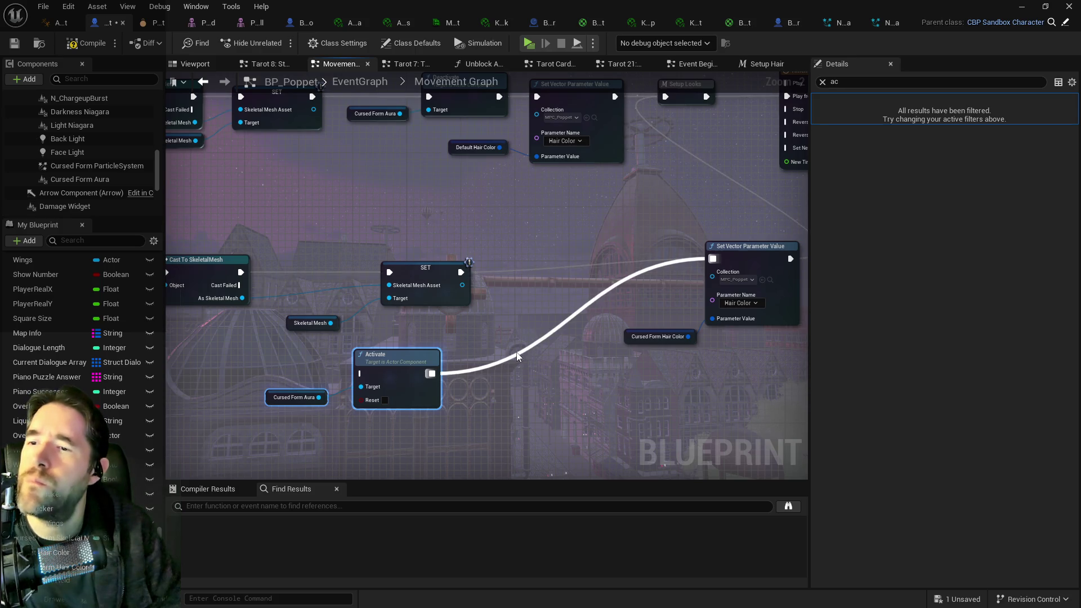
Step: Move the Cursed Form Aura and Activate nodes beside Branch and wire Branch True to Activate
left_click(487, 360)
right_click(488, 360)
left_click(514, 356)
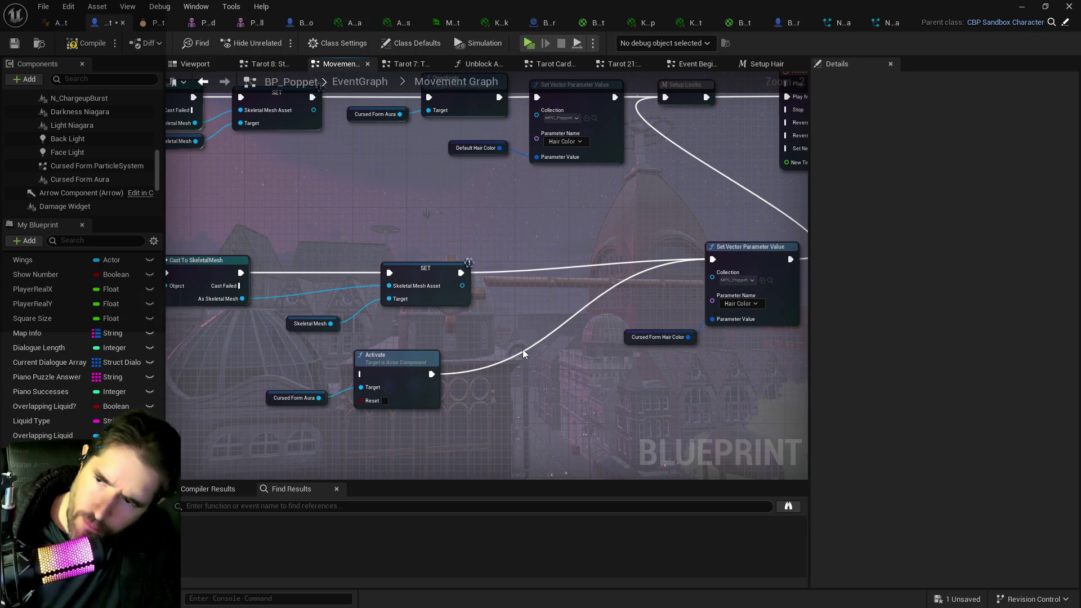
left_click_drag(528, 378, 684, 432)
left_click_drag(633, 394, 357, 390)
mouse_move(663, 366)
left_mouse_down()
mouse_move(569, 374)
mouse_move(268, 321)
mouse_move(414, 328)
left_mouse_up()
mouse_move(515, 335)
left_mouse_down()
mouse_move(333, 273)
mouse_move(361, 256)
mouse_move(451, 272)
mouse_move(450, 212)
left_mouse_up()
left_click_drag(347, 253, 448, 218)
mouse_move(514, 220)
left_mouse_down()
mouse_move(549, 113)
mouse_move(581, 115)
left_mouse_up()
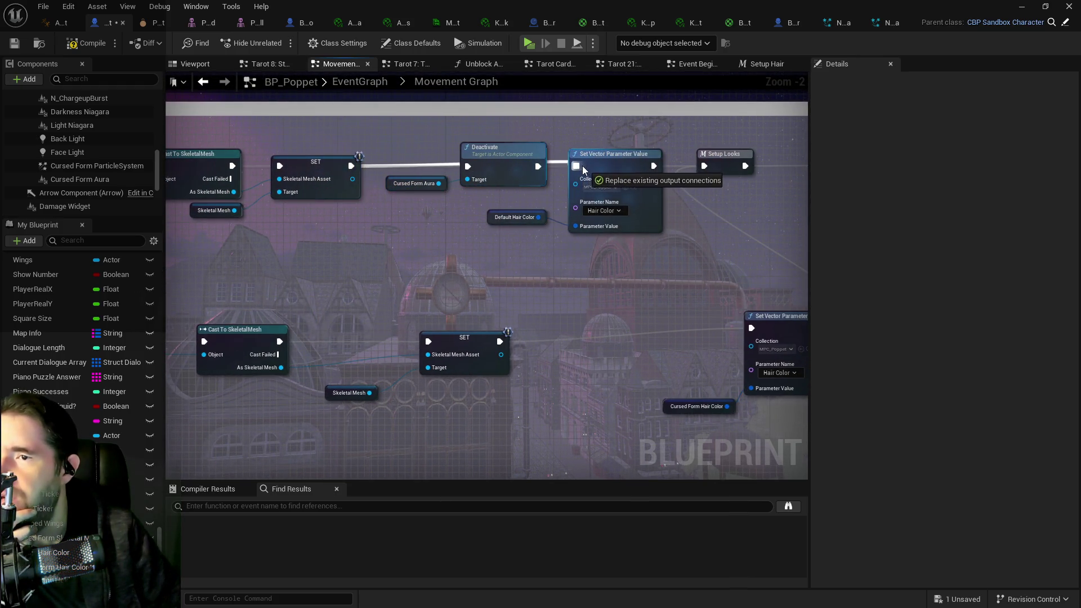
Step: Unwire Deactivate from Set Vector Parameter Value, park it below its aura reference, and compile
left_click_drag(517, 170, 388, 243)
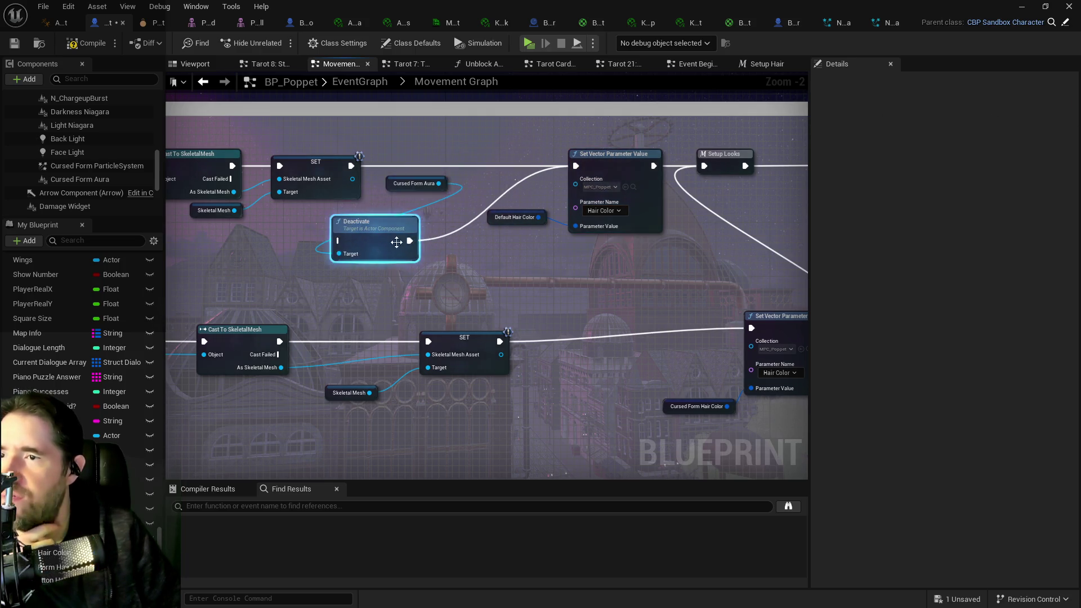
left_click(455, 232, "alt")
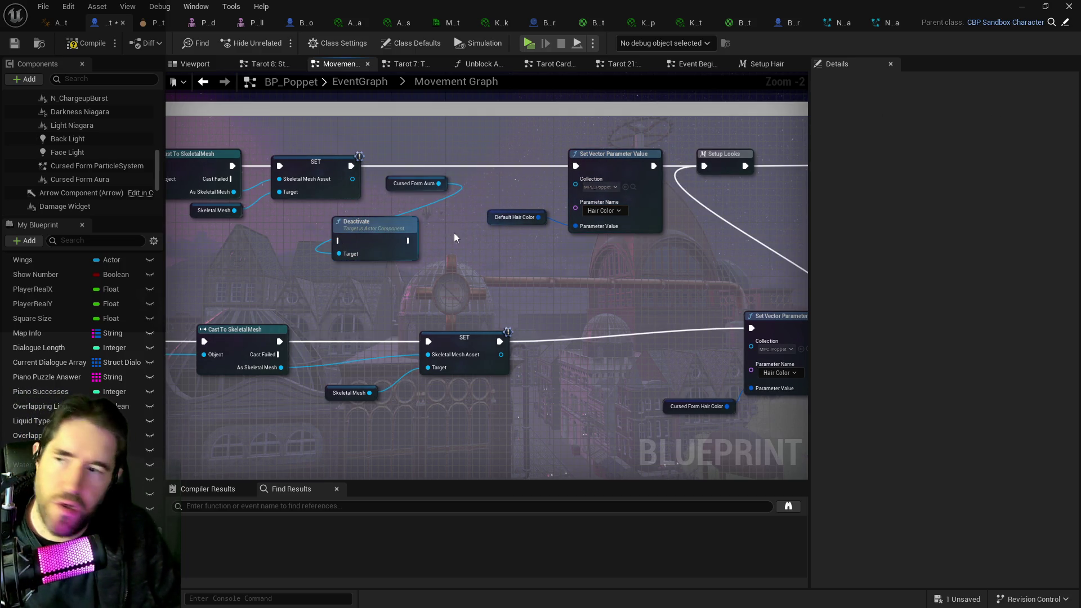
left_click_drag(394, 188, 290, 229)
mouse_move(360, 223)
left_mouse_down()
mouse_move(201, 274)
mouse_move(238, 275)
mouse_move(356, 224)
left_mouse_up()
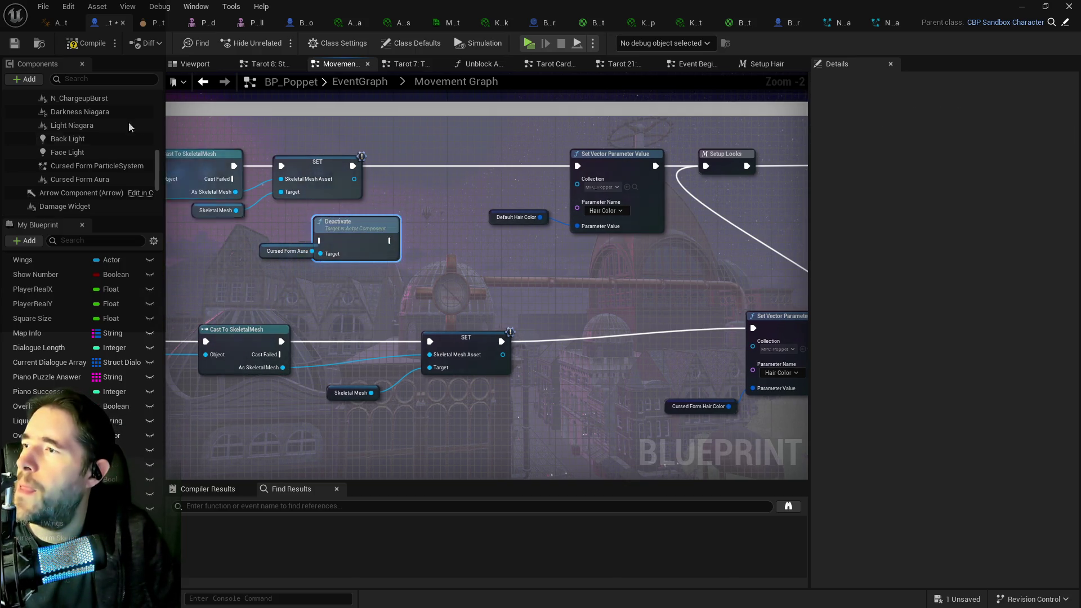
left_click(10, 47)
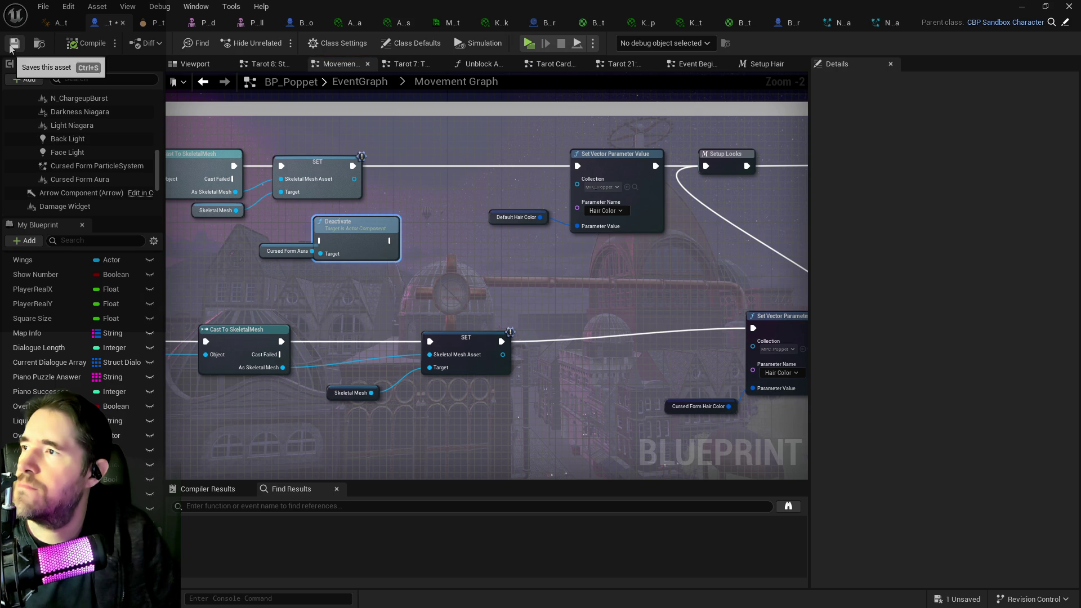
Step: Place Deactivate and its Cursed Form Aura reference below the Activate node
left_click_drag(364, 228, 397, 227)
mouse_move(257, 264)
left_mouse_down()
mouse_move(289, 232)
mouse_move(386, 237)
mouse_move(253, 270)
mouse_move(734, 209)
mouse_move(327, 323)
left_mouse_up()
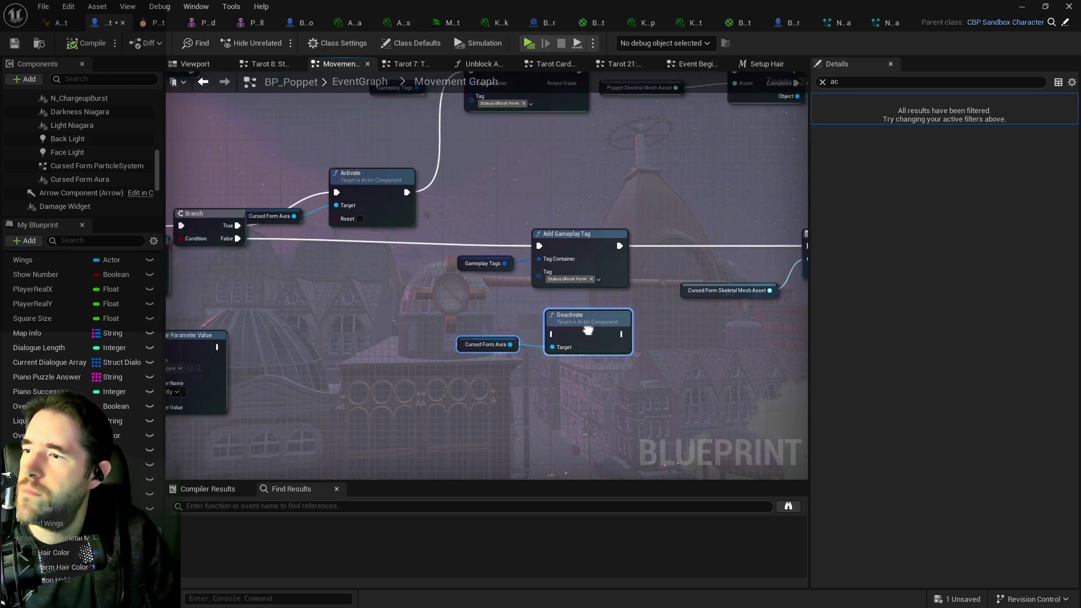
mouse_move(614, 305)
left_mouse_down()
mouse_move(422, 275)
mouse_move(399, 245)
left_mouse_up()
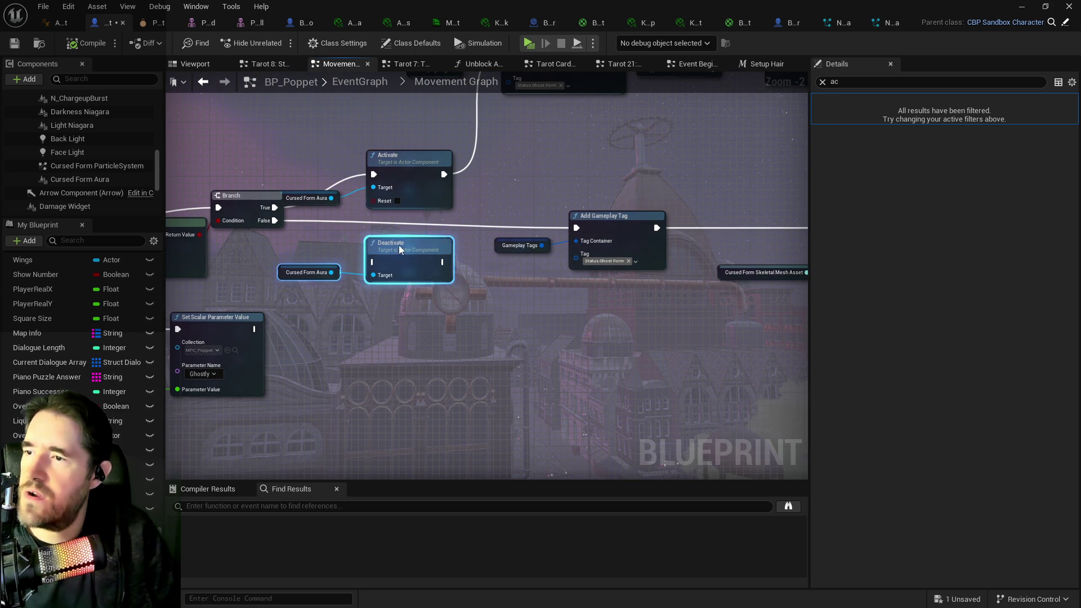
Step: Wire Branch False into Deactivate and Deactivate into Add Gameplay Tag, then compile and save
left_click(265, 239)
mouse_move(298, 244)
left_mouse_down()
mouse_move(471, 280)
mouse_move(473, 267)
left_mouse_up()
left_click_drag(466, 273, 600, 251)
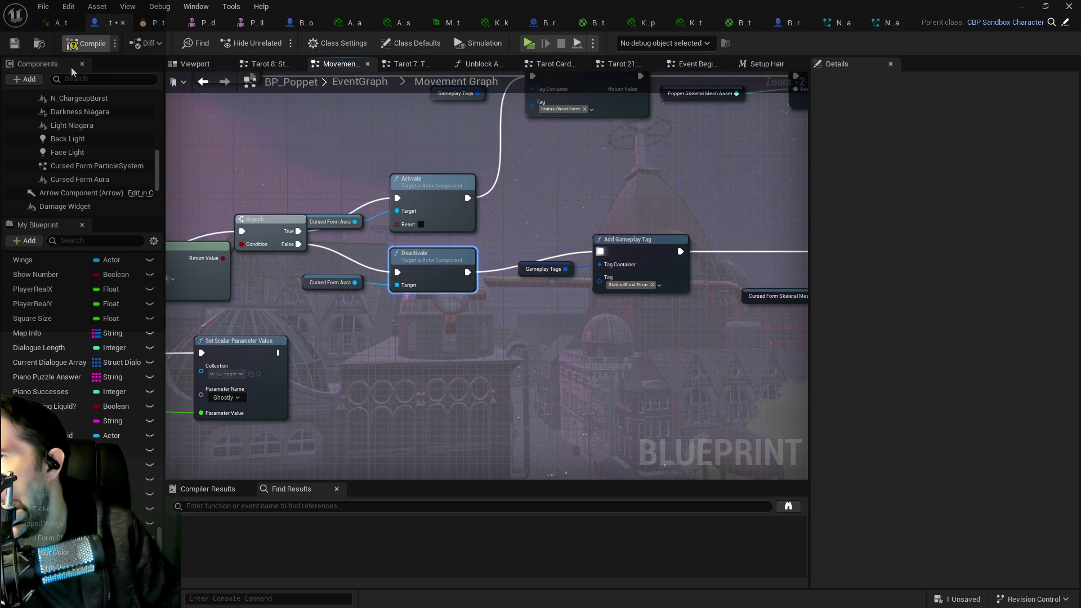
key("F7")
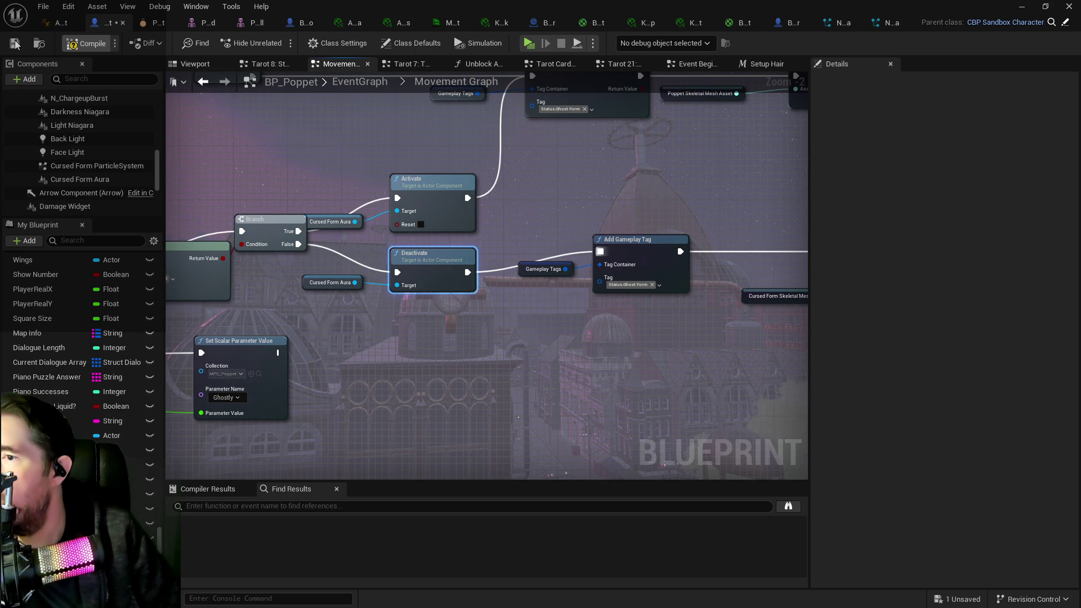
left_click(15, 44)
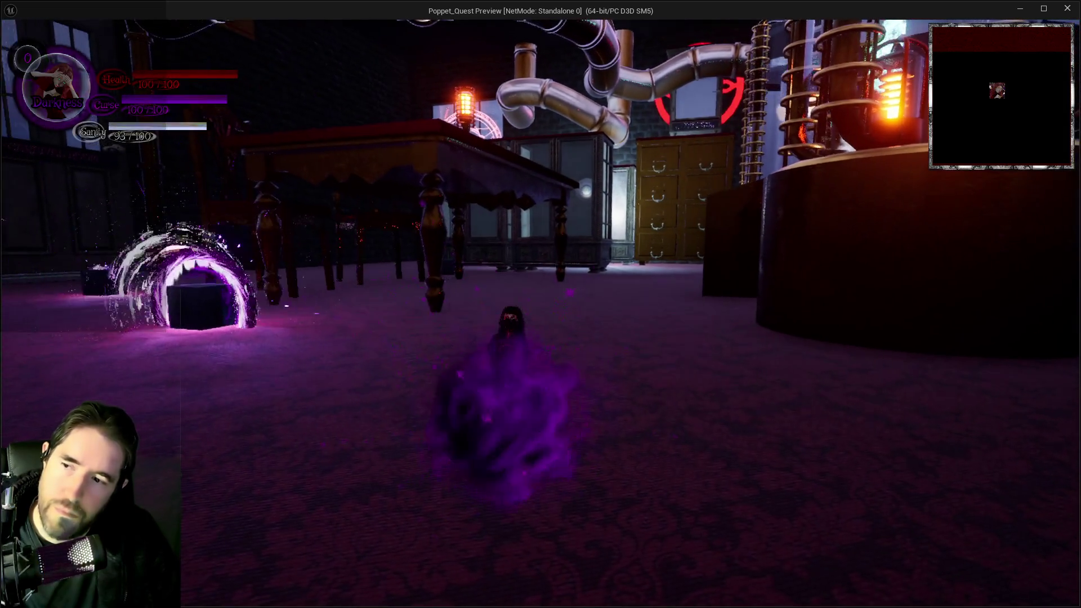
Step: Run toward the table and portal, switch to Light form, then stop the play session
key("w")
key("q")
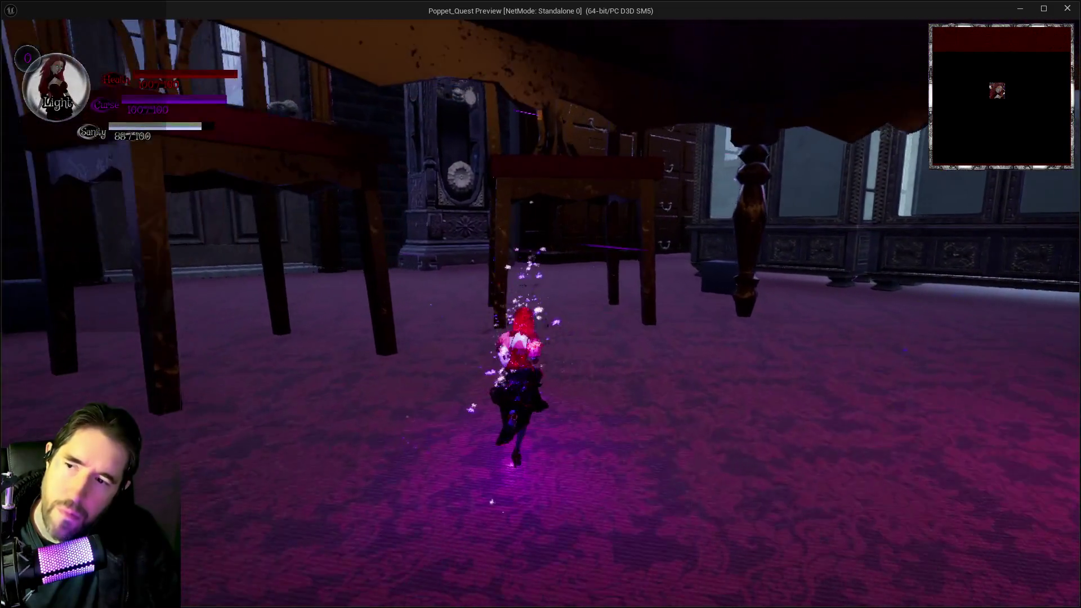
key("alt+Tab")
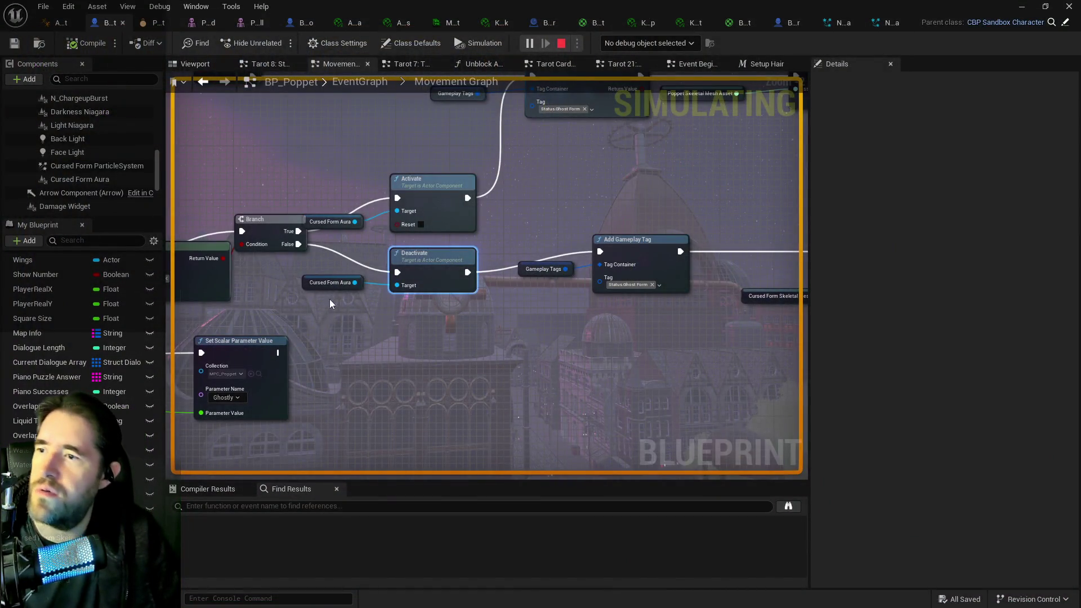
key("Escape")
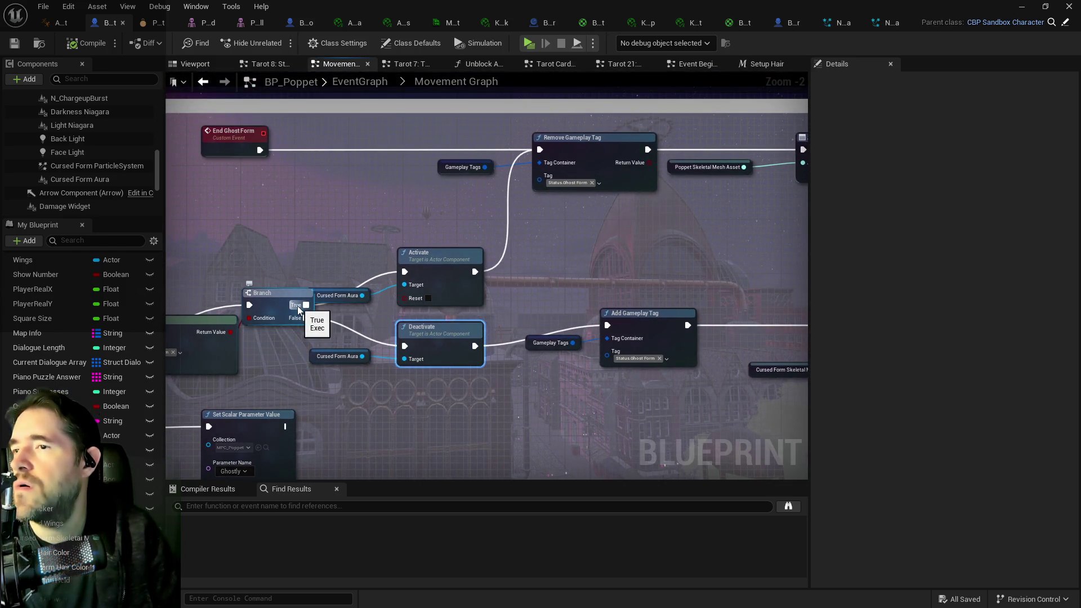
Step: Wire Branch True to Deactivate and on to Remove Gameplay Tag, and Branch False to Activate
left_click(297, 305)
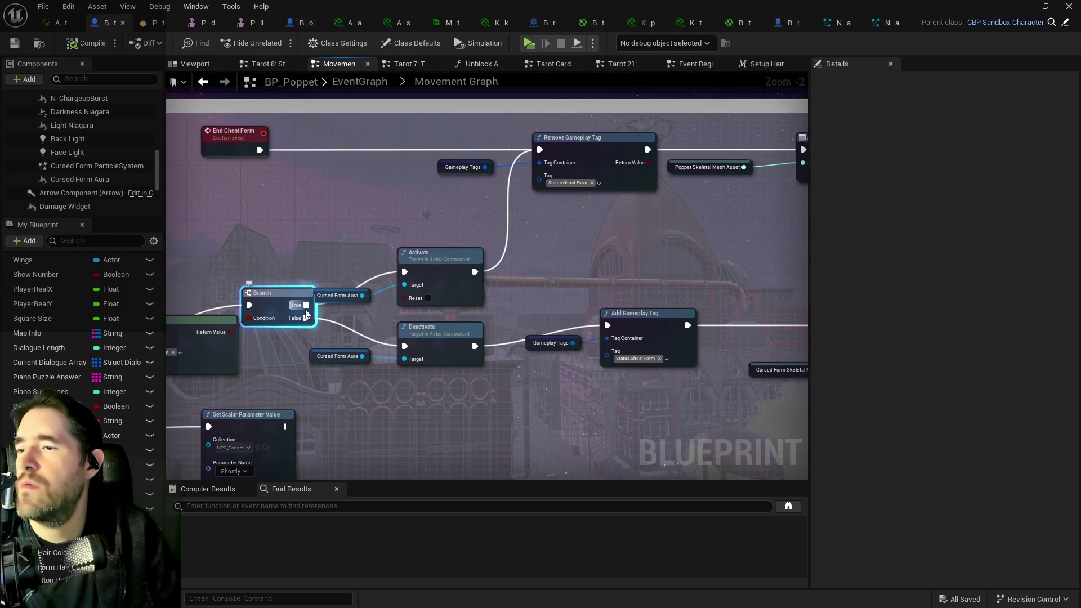
left_click_drag(305, 304, 410, 352)
mouse_move(475, 345)
left_mouse_down()
mouse_move(505, 213)
mouse_move(539, 149)
left_mouse_up()
left_click(276, 292)
mouse_move(306, 304)
left_mouse_down()
mouse_move(404, 271)
mouse_move(606, 325)
left_mouse_up()
Step: Rearrange Deactivate, Activate and the aura reference onto their paths, then compile and save
mouse_move(307, 371)
left_mouse_down()
mouse_move(405, 343)
mouse_move(372, 195)
mouse_move(397, 188)
left_mouse_up()
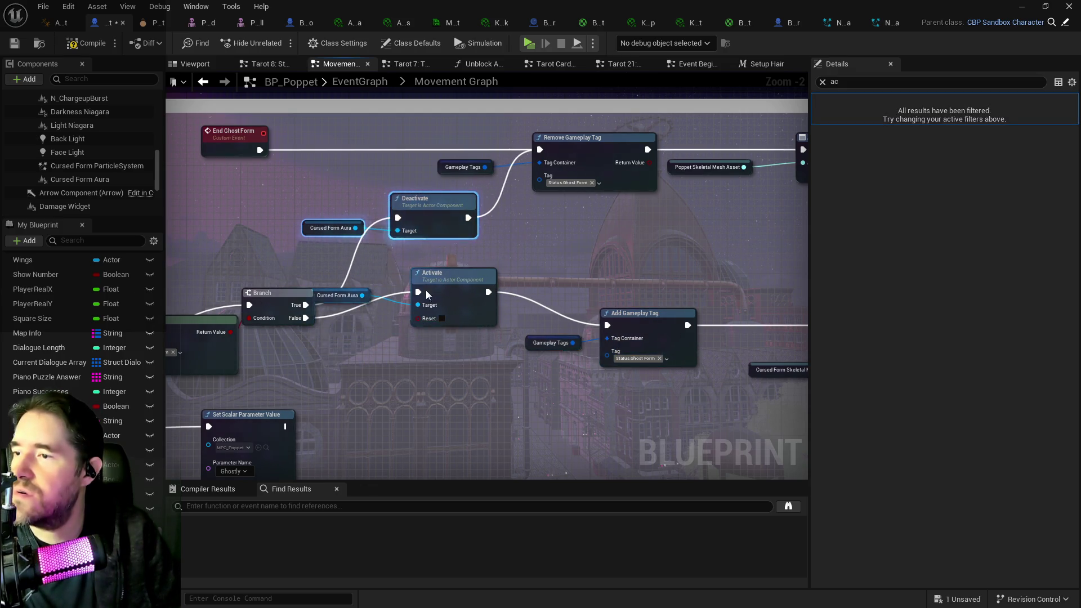
left_click_drag(451, 291, 452, 324)
left_click_drag(341, 297, 348, 311)
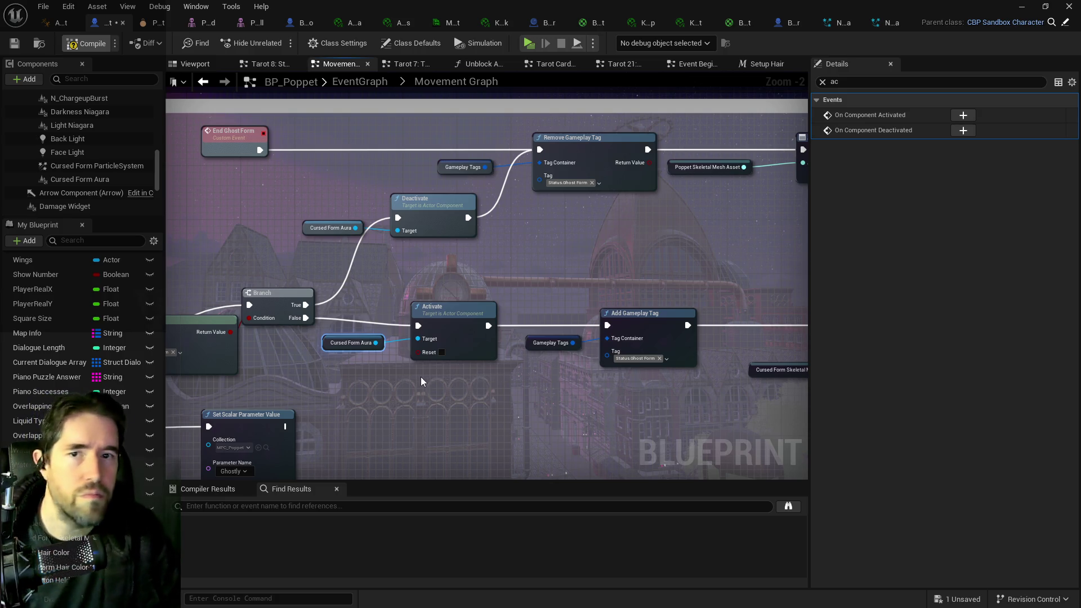
key("F7")
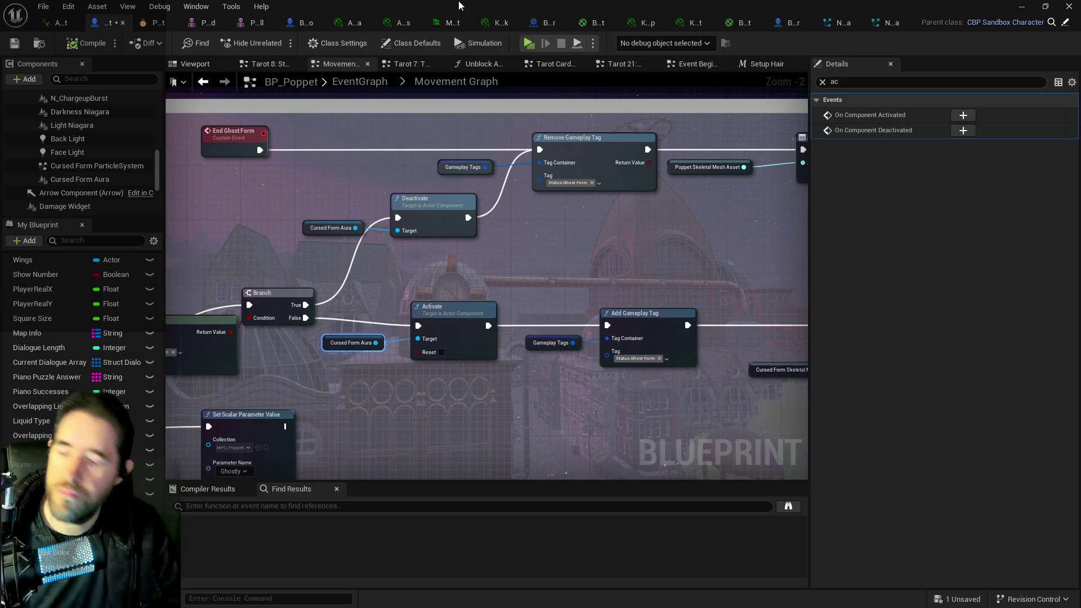
key("ctrl+s")
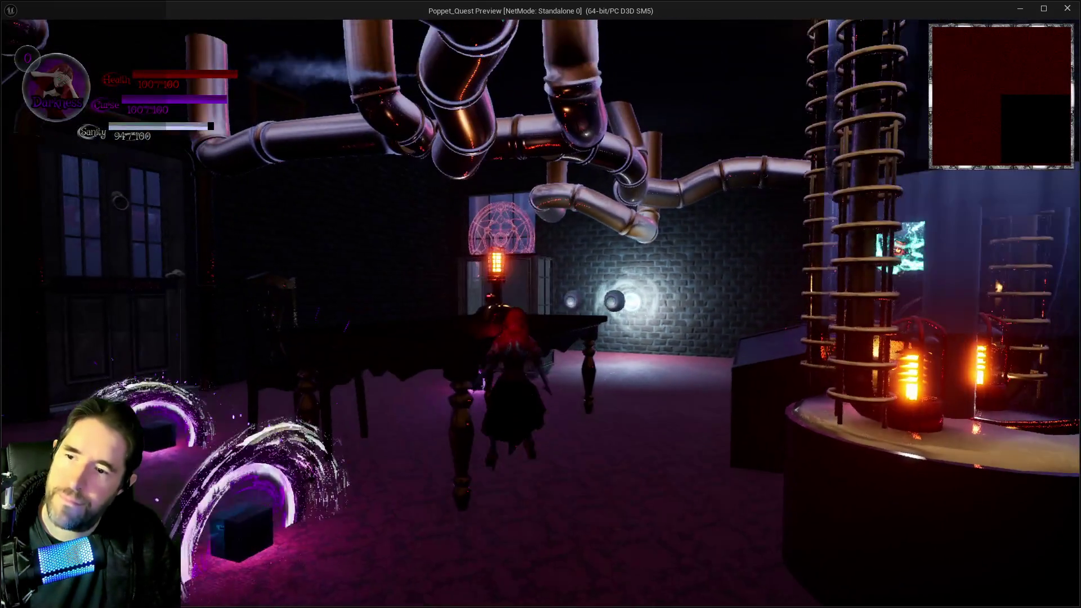
Step: Run past the rabbit enemies, switching between Light and Darkness forms to trigger purple bursts, then close the preview
key("w")
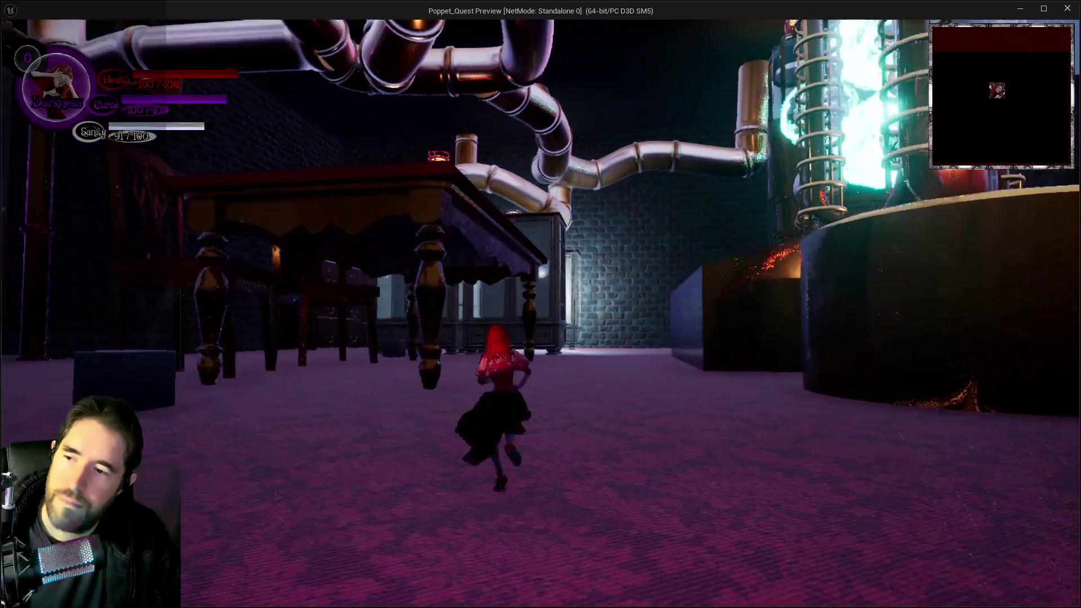
key("e")
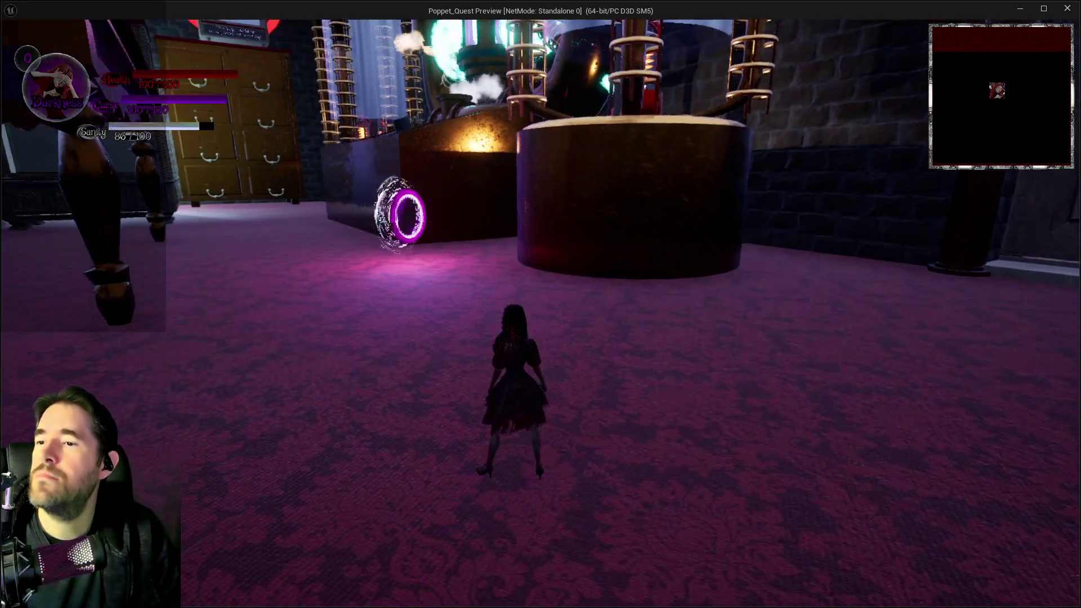
key("w")
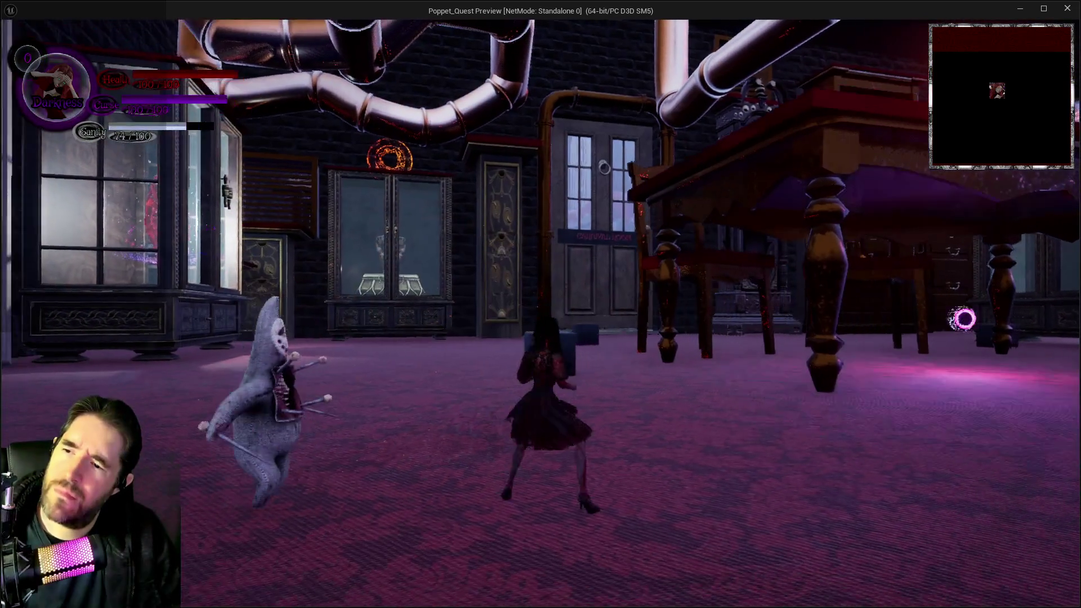
key("e")
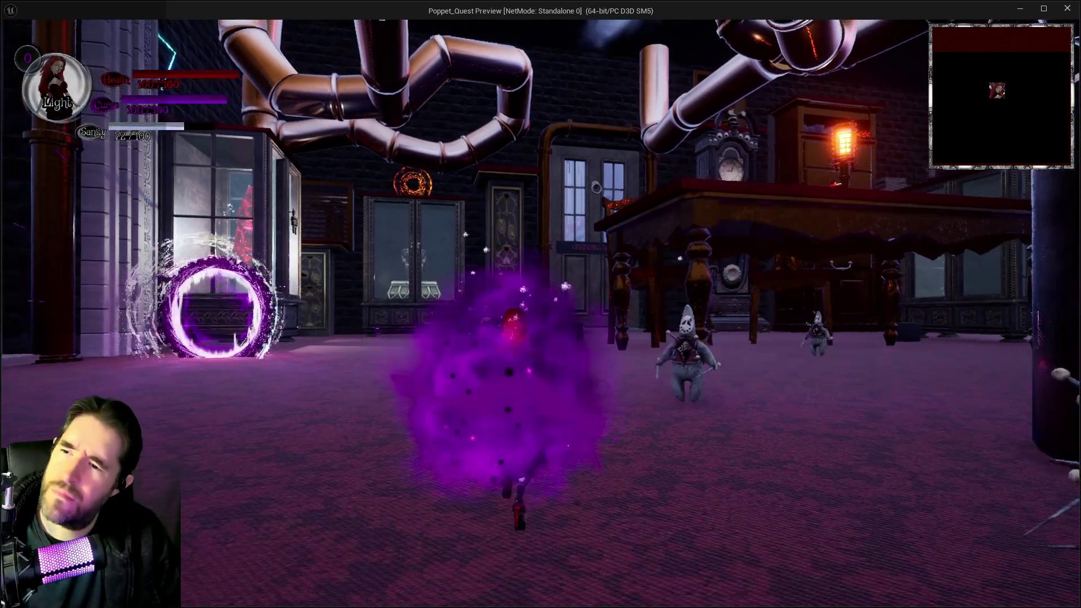
key("w")
key("w")
key("e")
key("e")
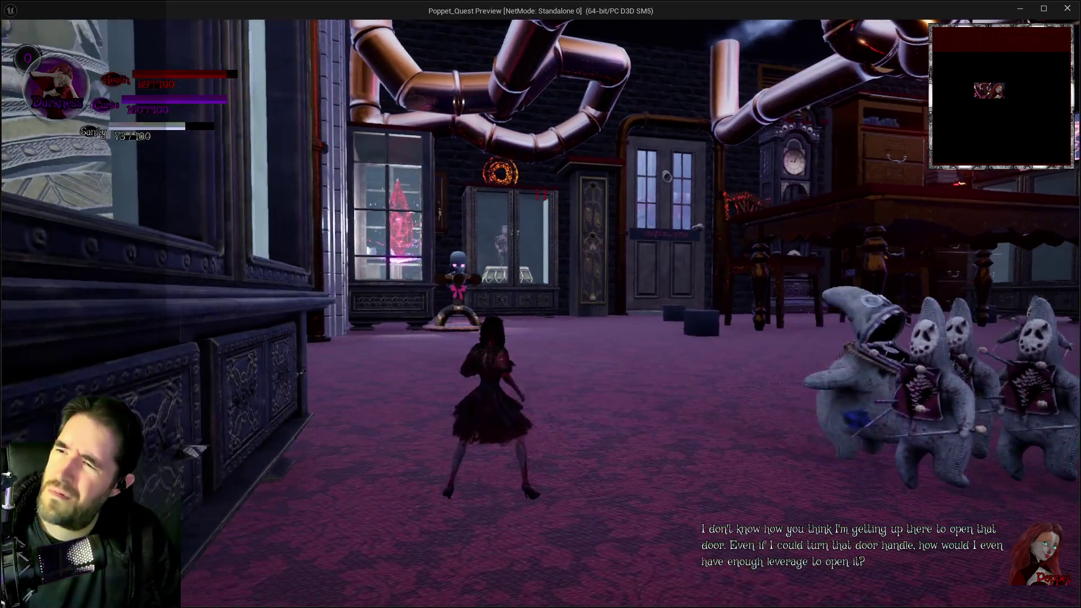
key("w")
key("e")
key("w")
key("e")
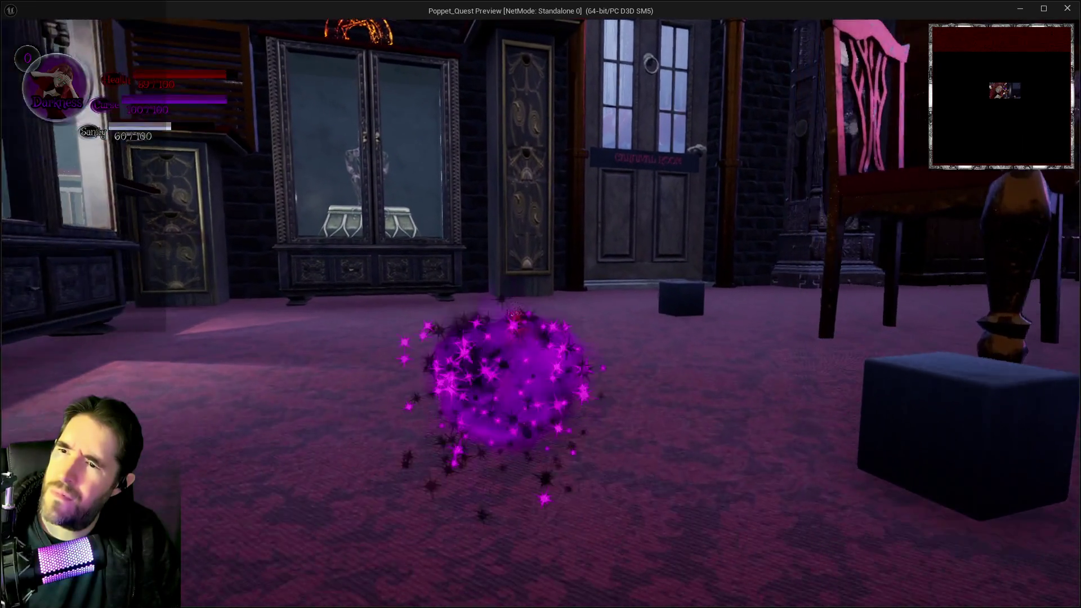
key("w")
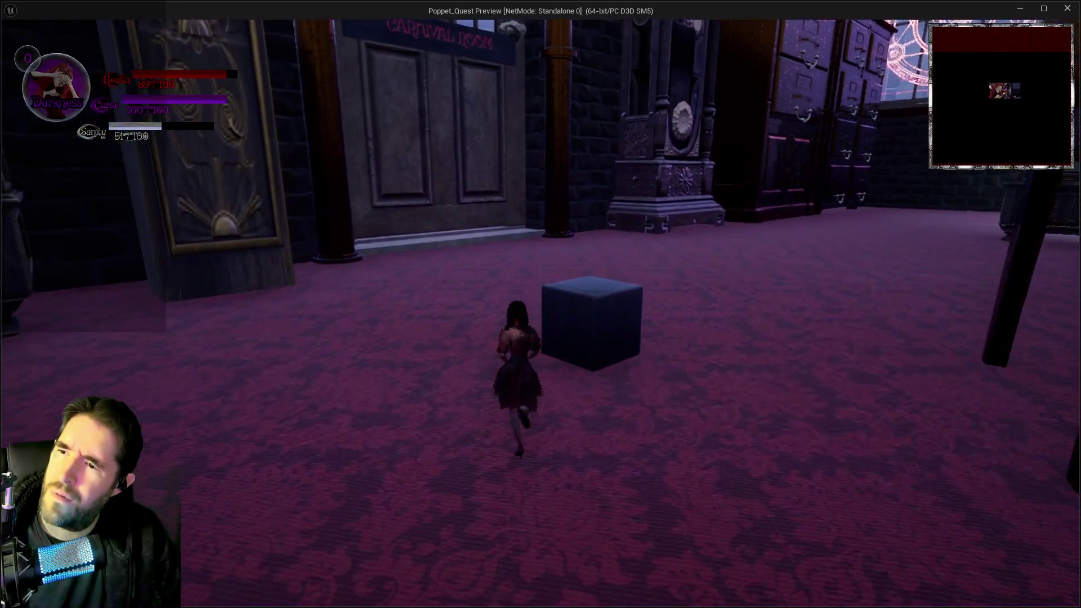
key("e")
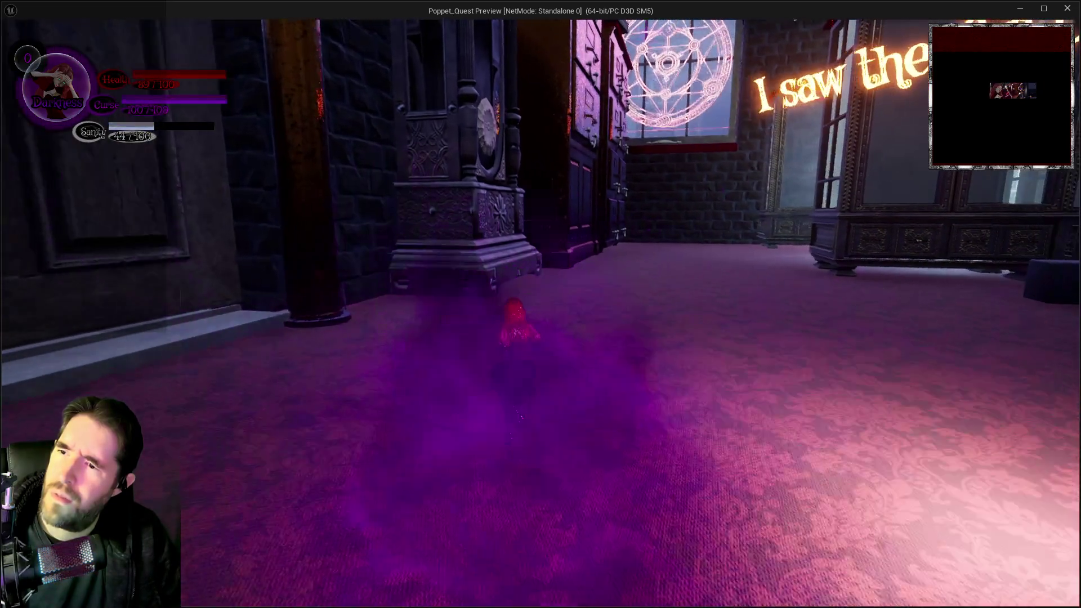
key("w")
key("e")
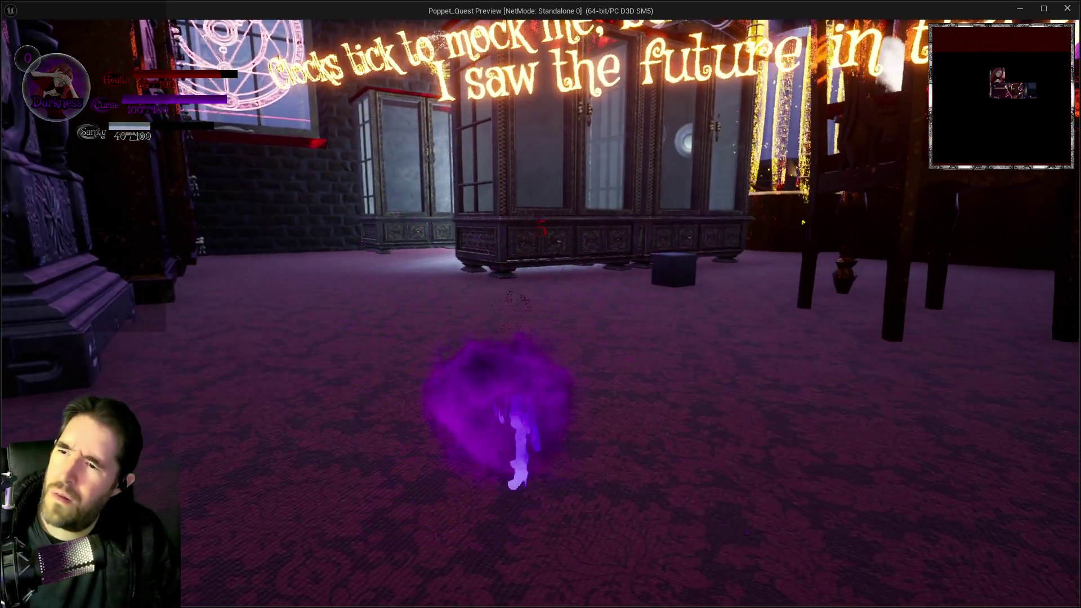
key("Escape")
Step: Select the Cursed Aura component and filter its Details properties by 'vis'
mouse_move(475, 245)
left_mouse_down()
mouse_move(654, 232)
mouse_move(517, 187)
left_mouse_up()
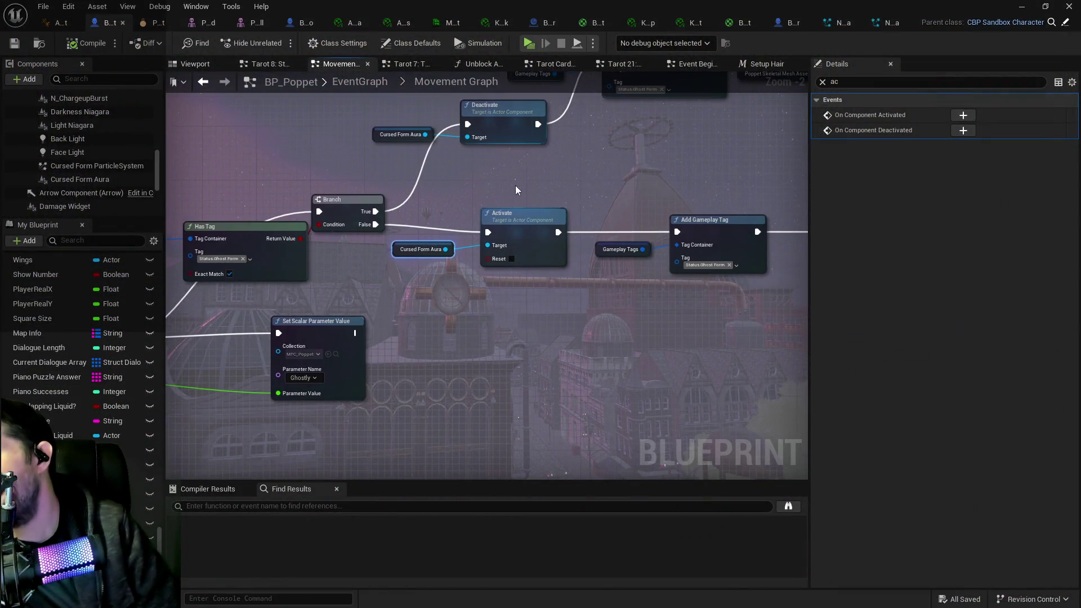
left_click_drag(398, 289, 564, 245)
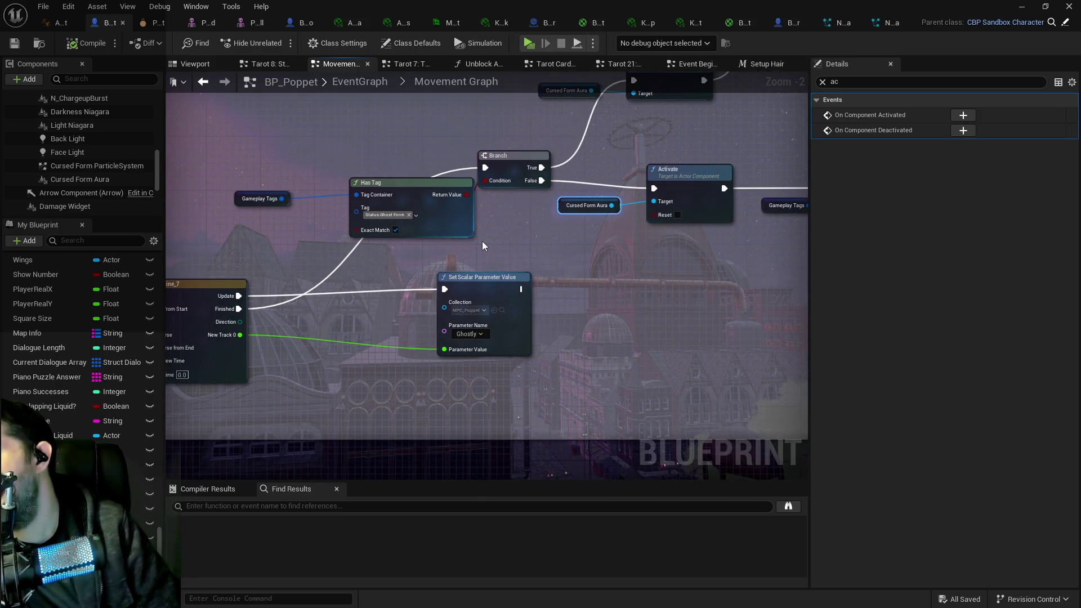
left_click_drag(482, 242, 287, 250)
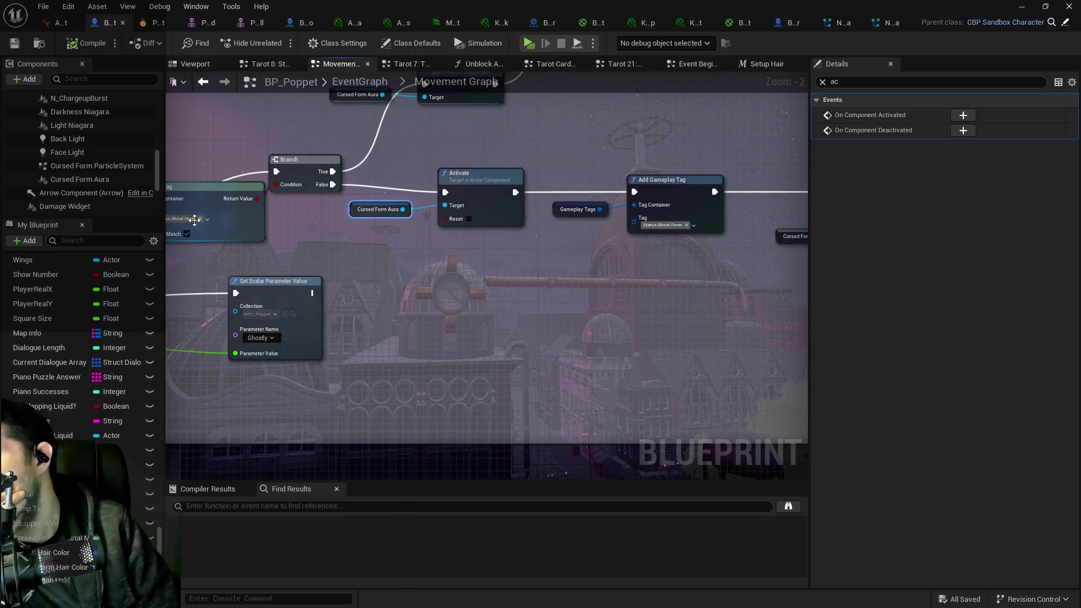
left_click(100, 179)
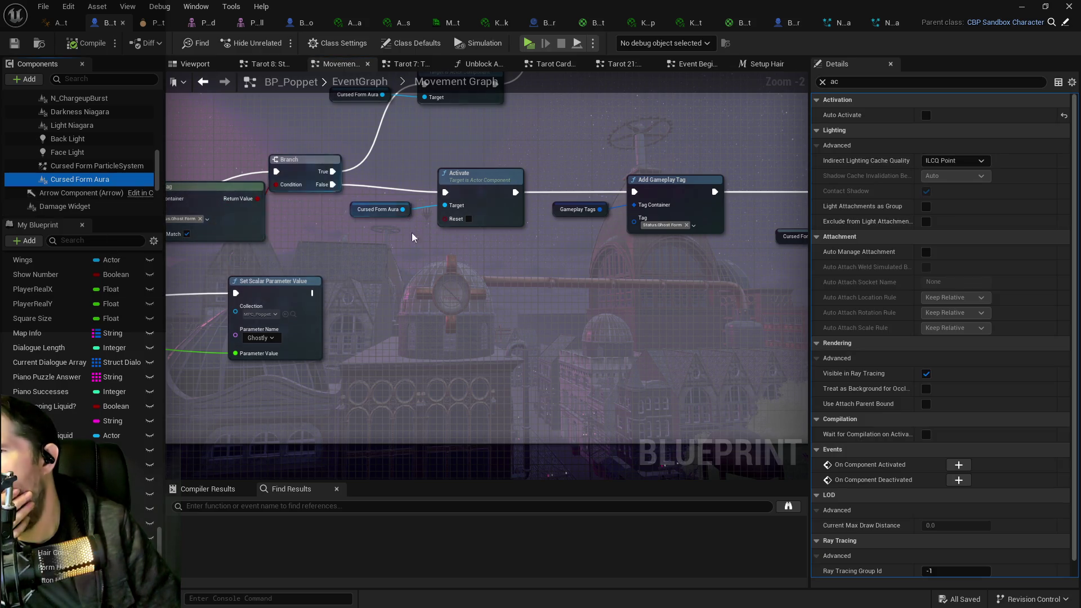
left_click_drag(615, 282, 451, 280)
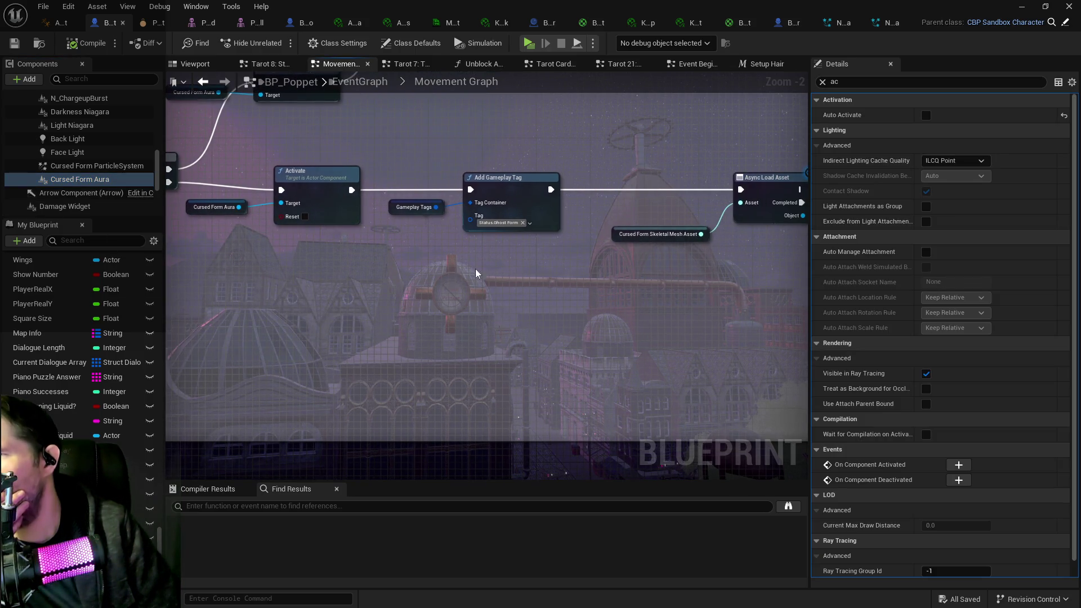
left_click(857, 81)
type("vis")
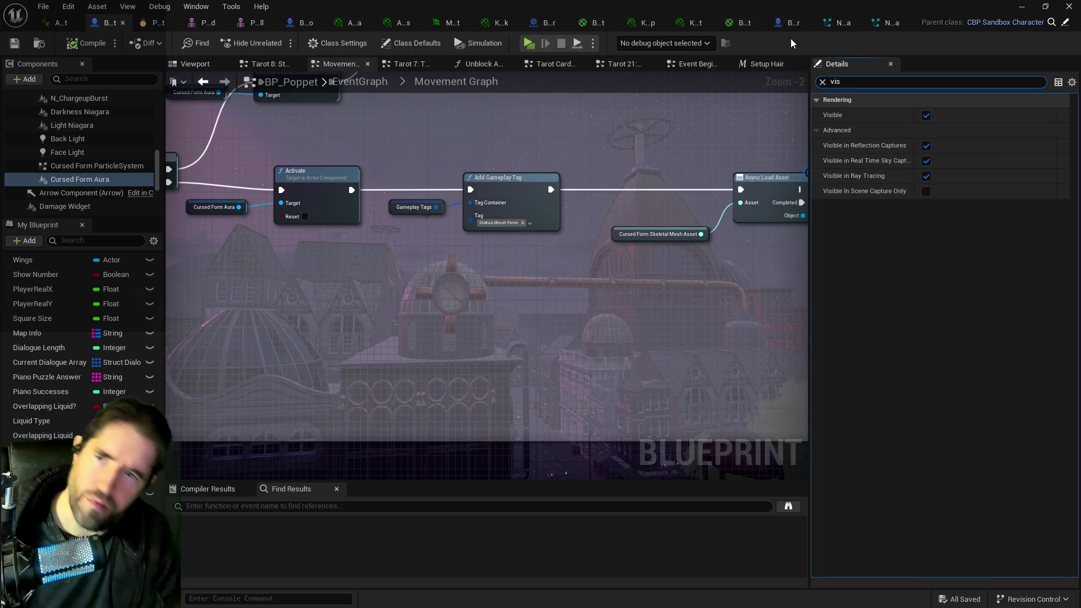
scroll(97, 169, "up", 2)
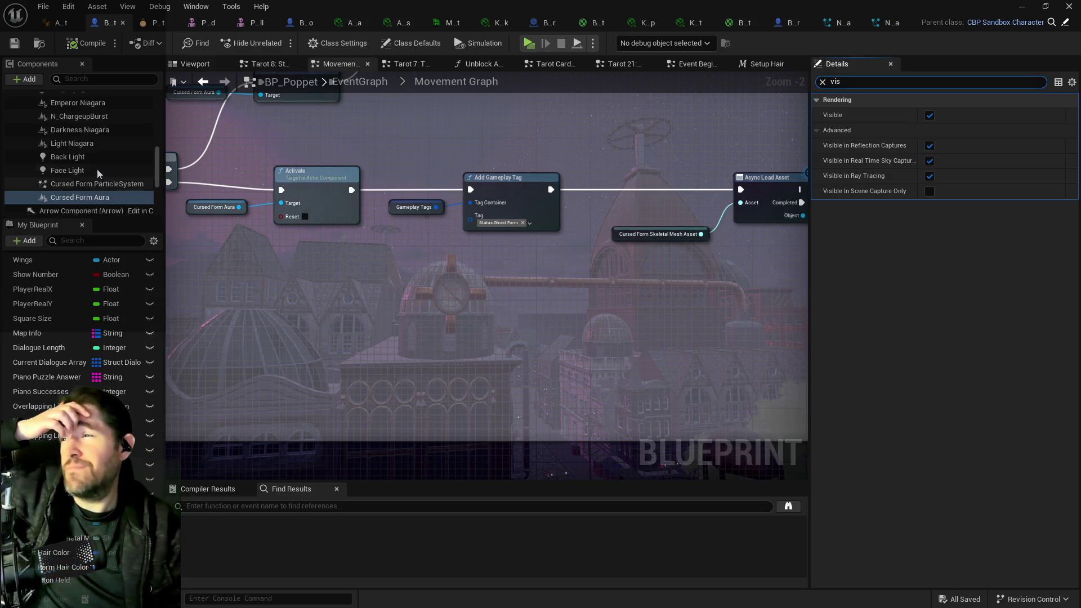
Step: Duplicate the Light Niagara component and rename the copy to Cursed Aura
left_click(90, 161)
right_click(87, 160)
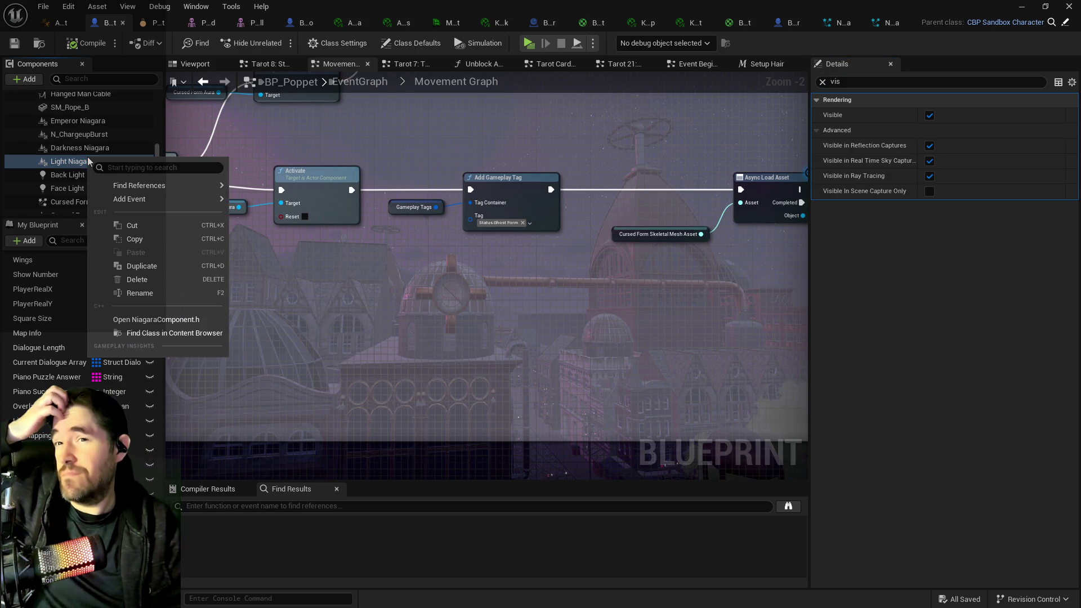
key("Escape")
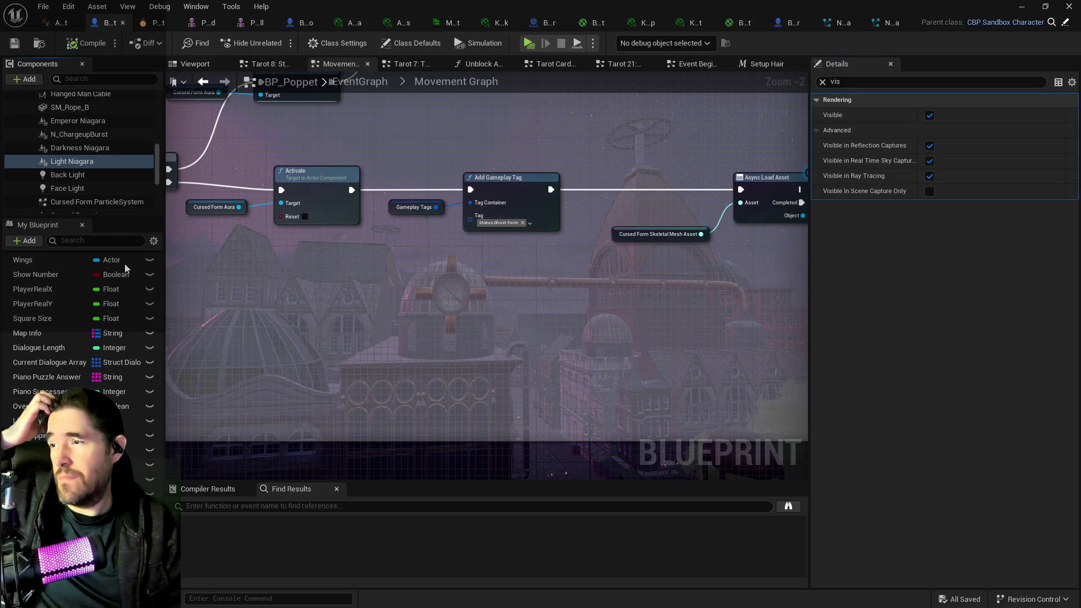
key("ctrl+d")
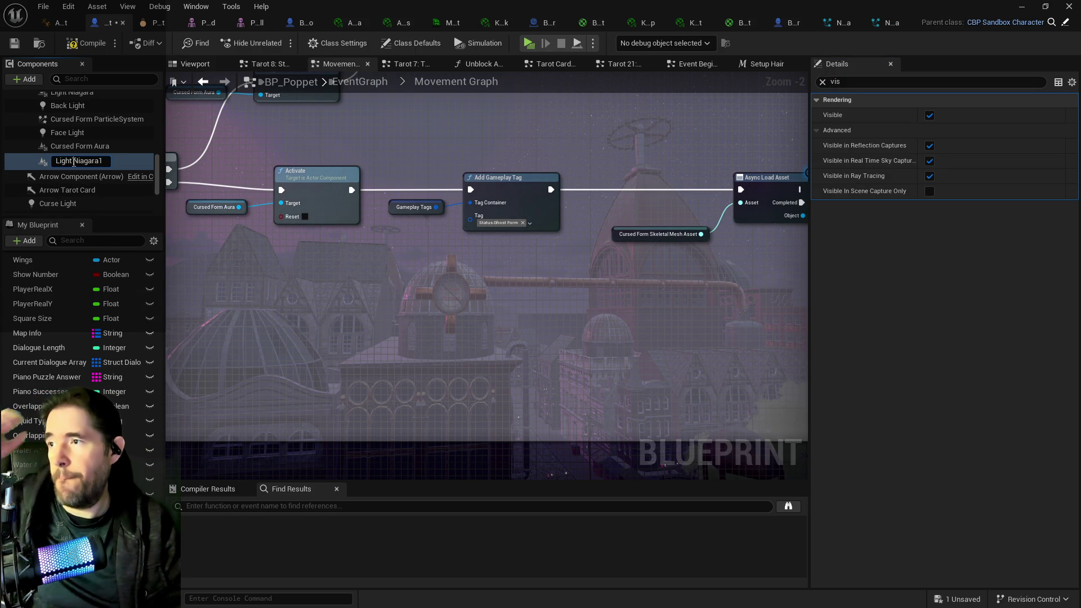
left_click(79, 146)
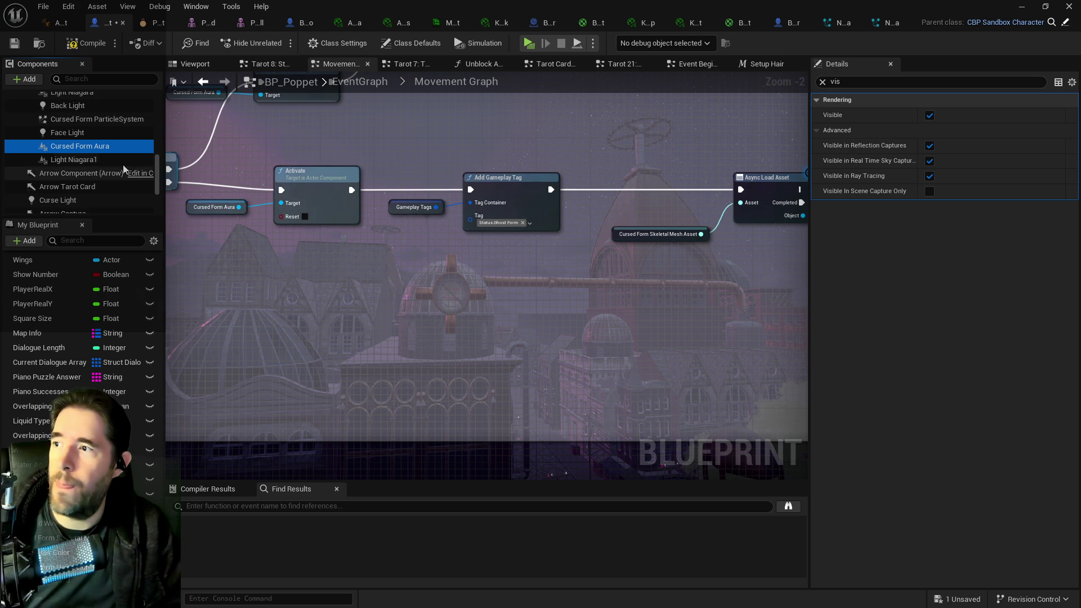
left_click(73, 161)
key("F2")
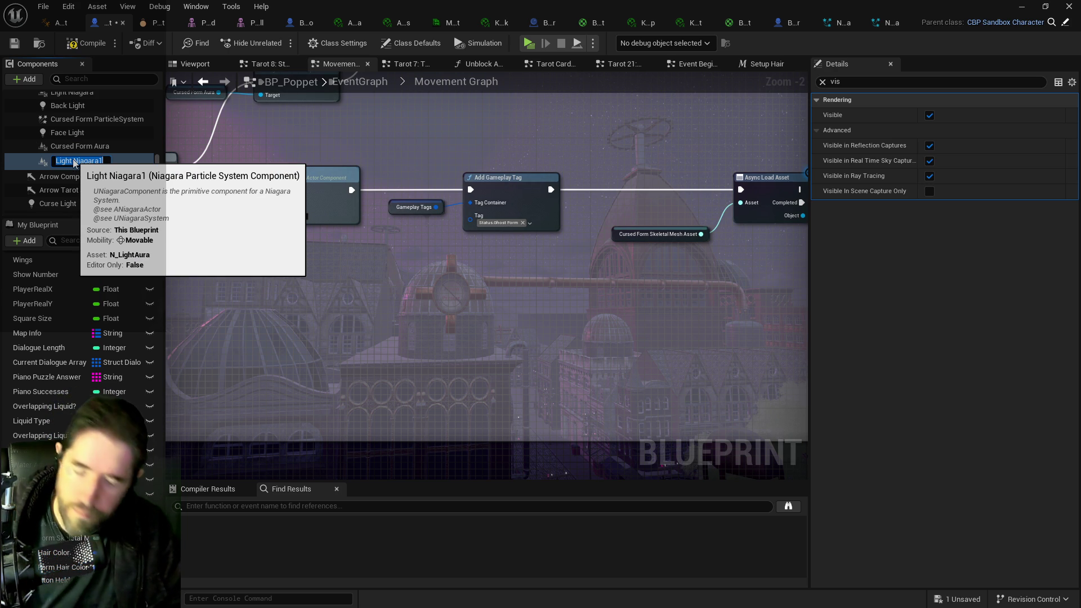
type("Cursed Aura")
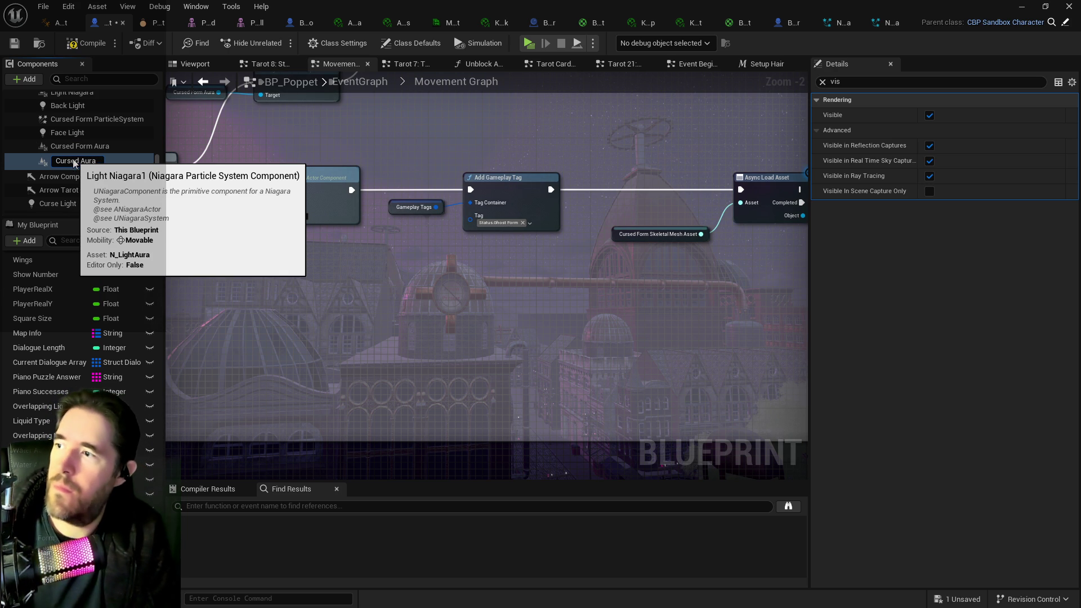
key("Return")
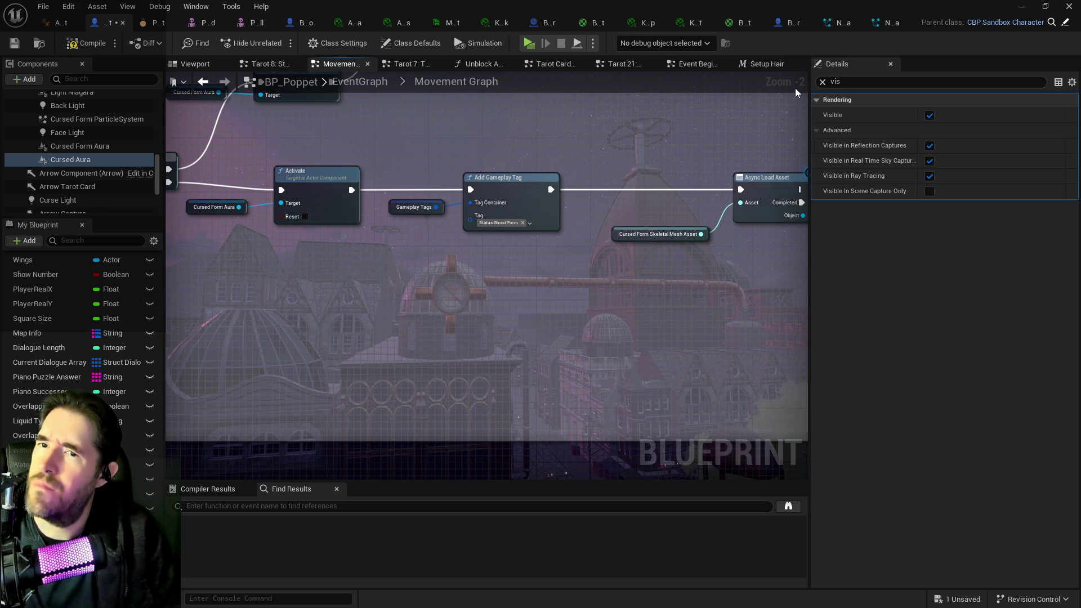
left_click(821, 83)
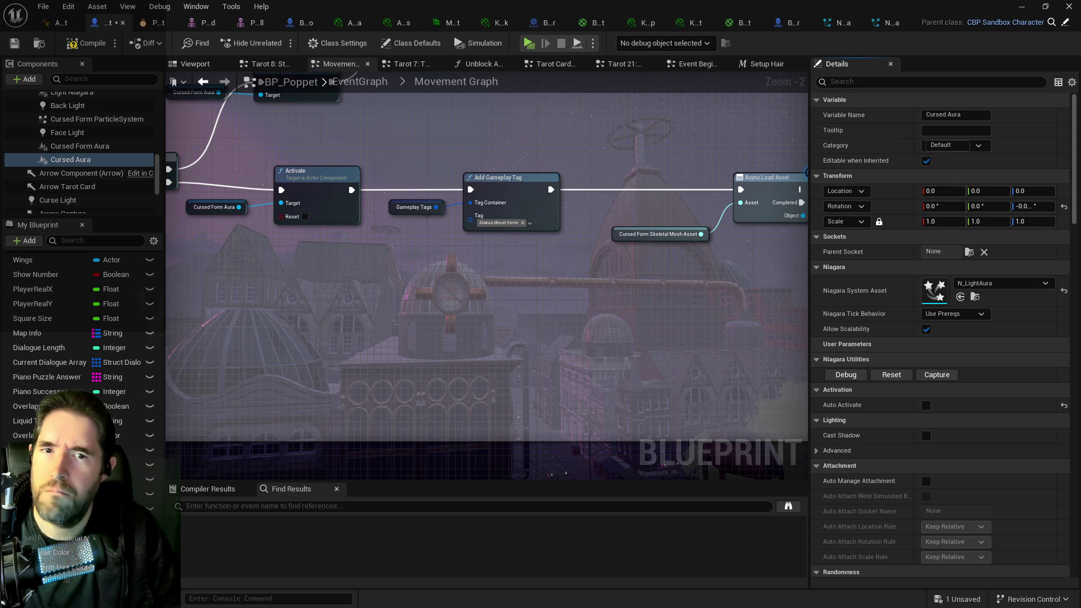
Step: Set Cursed Aura to N_DarkMagicAura and wire Cursed Aura getters into the Activate and Deactivate targets
left_click(966, 293)
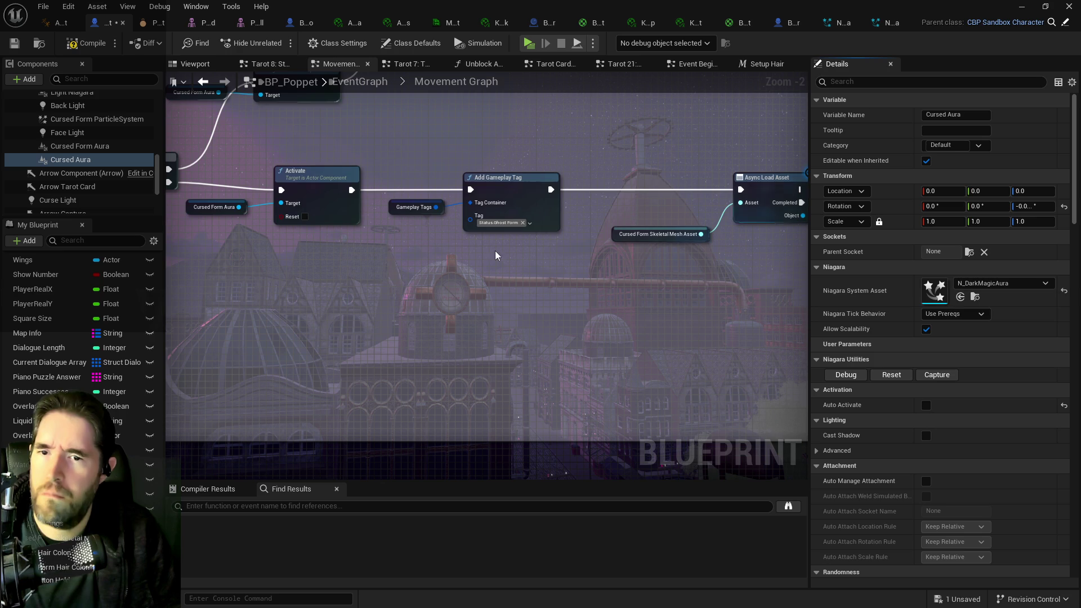
mouse_move(261, 203)
left_mouse_down()
mouse_move(335, 269)
mouse_move(407, 282)
left_mouse_up()
mouse_move(70, 159)
left_mouse_down()
mouse_move(295, 187)
mouse_move(320, 204)
mouse_move(407, 173)
left_mouse_up()
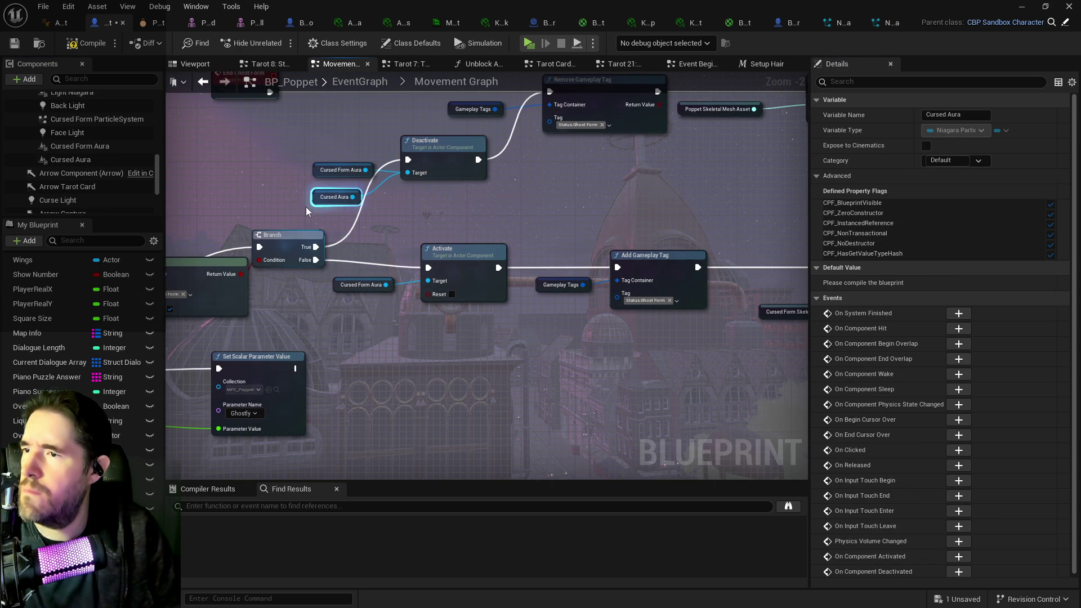
left_click(354, 298)
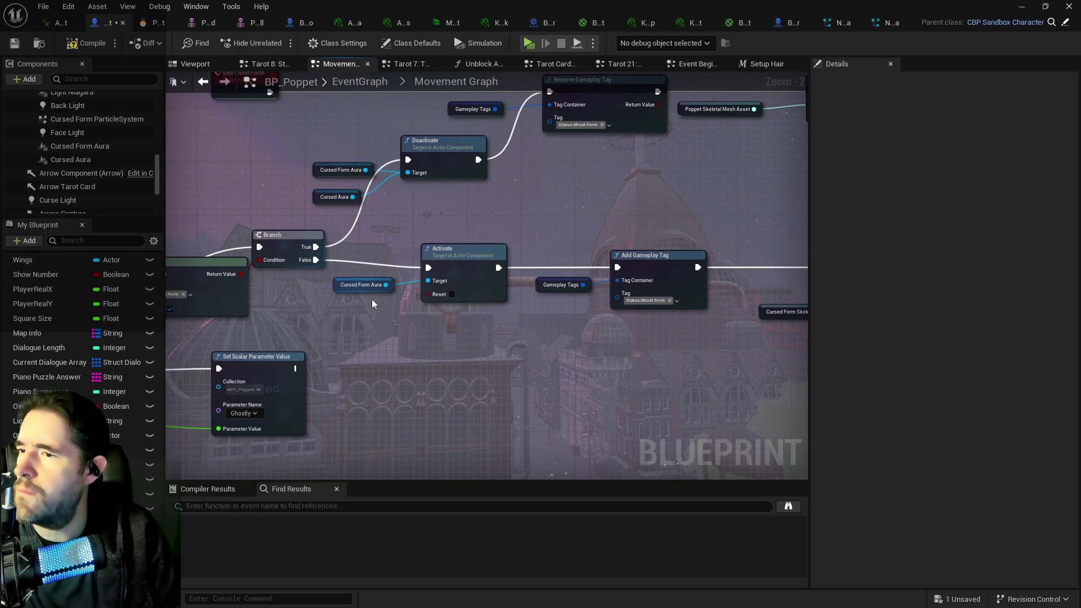
key("ctrl+v")
left_click_drag(393, 305, 426, 291)
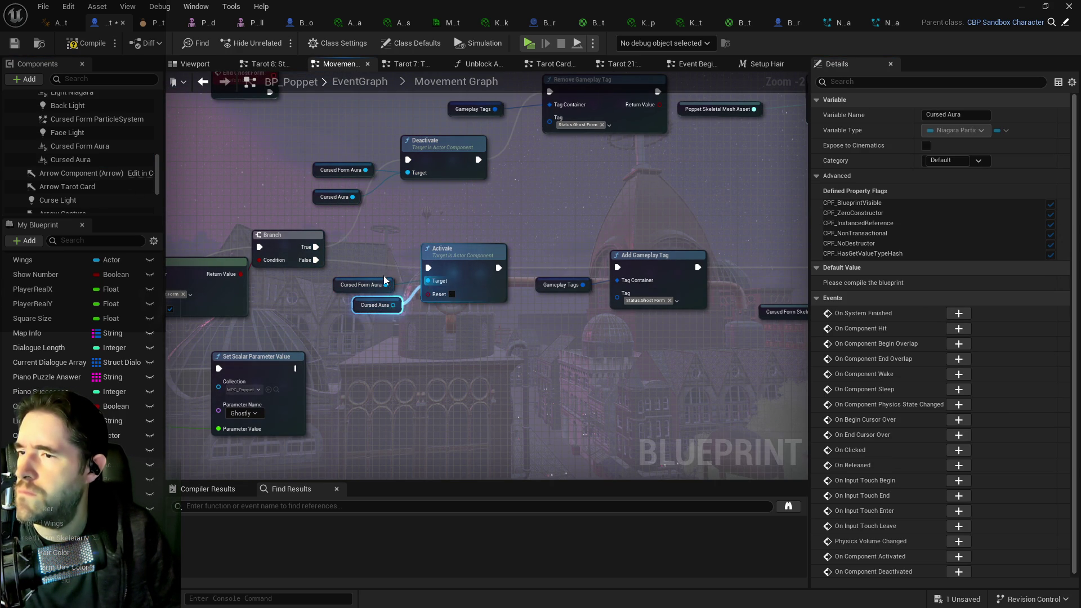
Step: Delete both old Cursed Form Aura getters, compile the blueprint, and start a play-in-editor test
left_click(384, 277)
key("Delete")
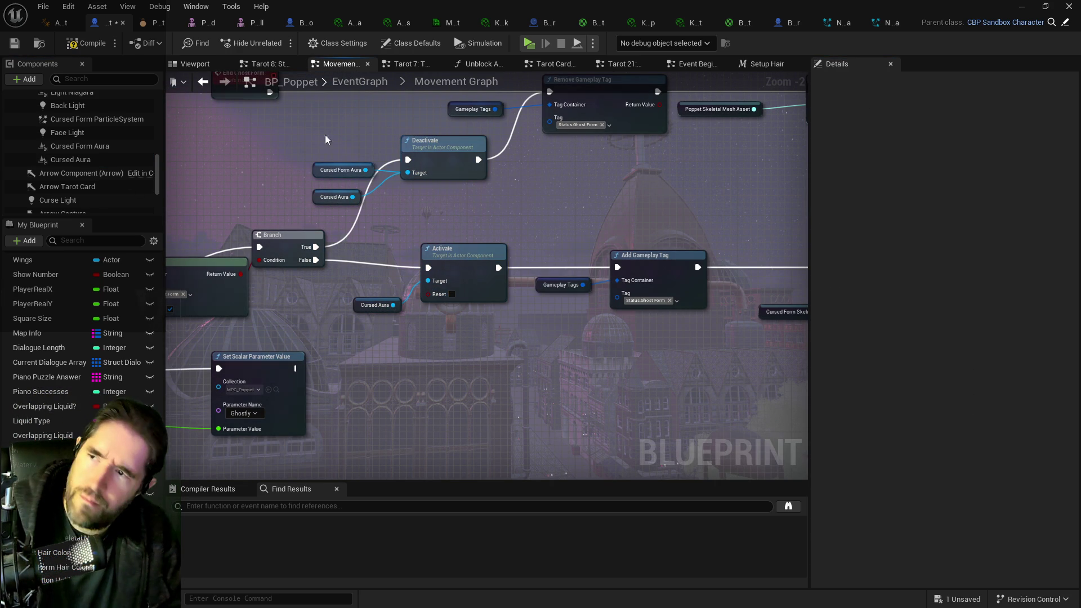
left_click(329, 169)
key("Delete")
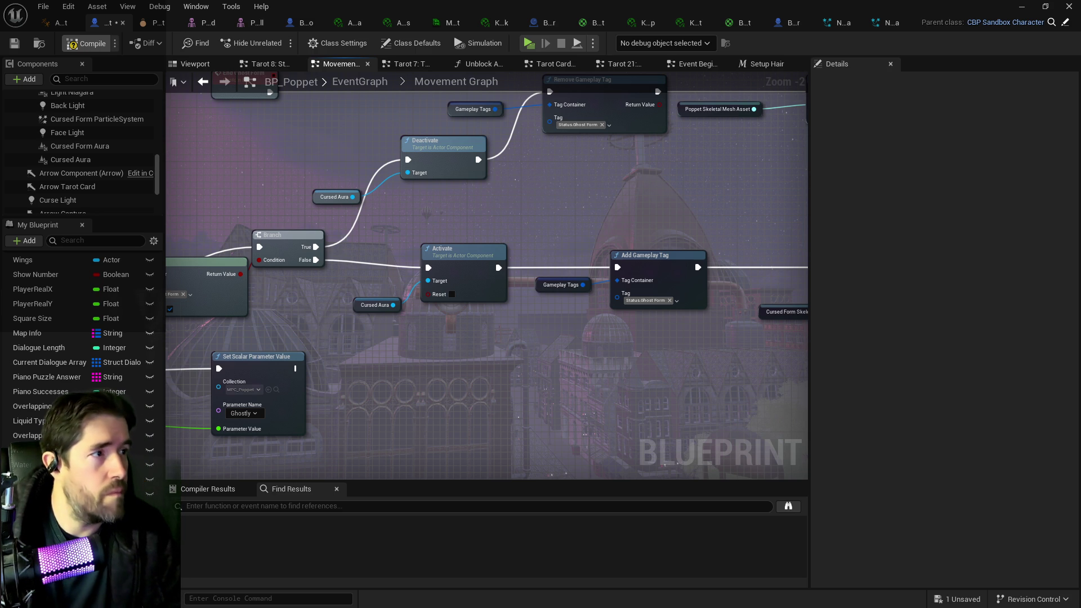
key("F7")
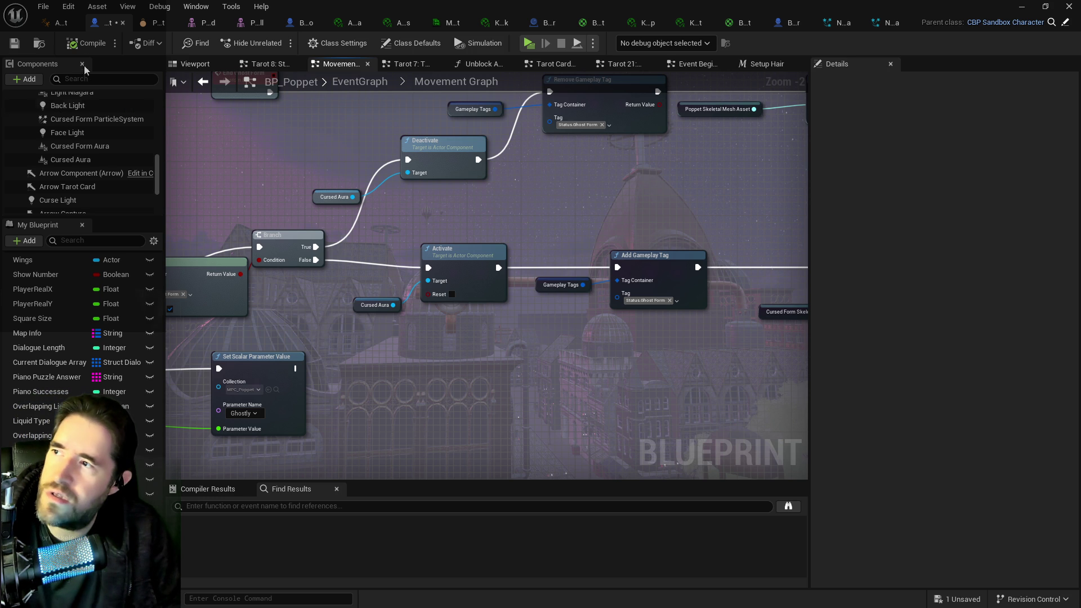
left_click(530, 44)
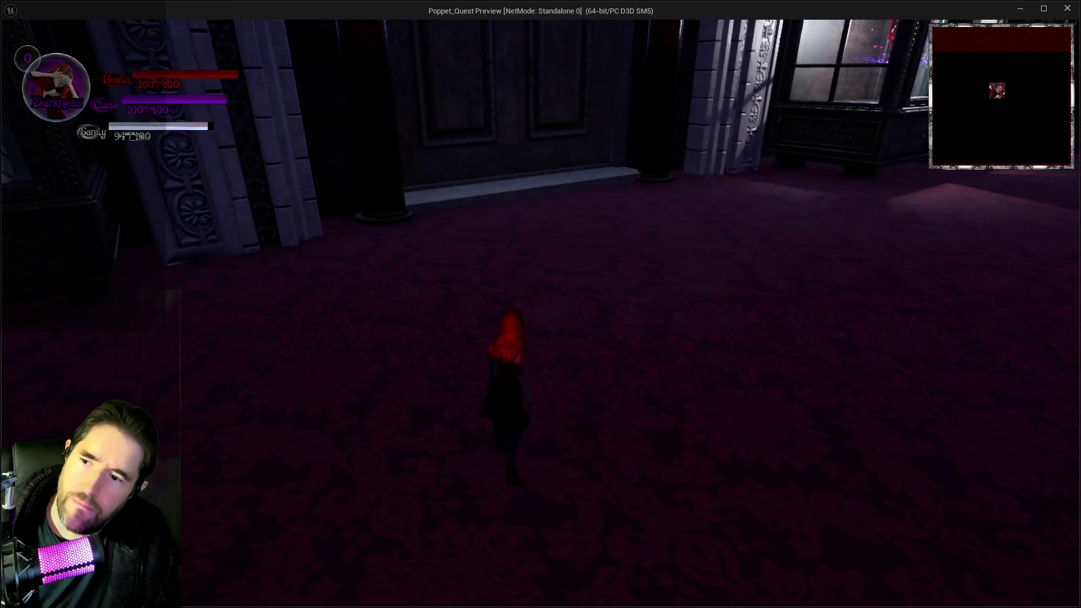
key("w")
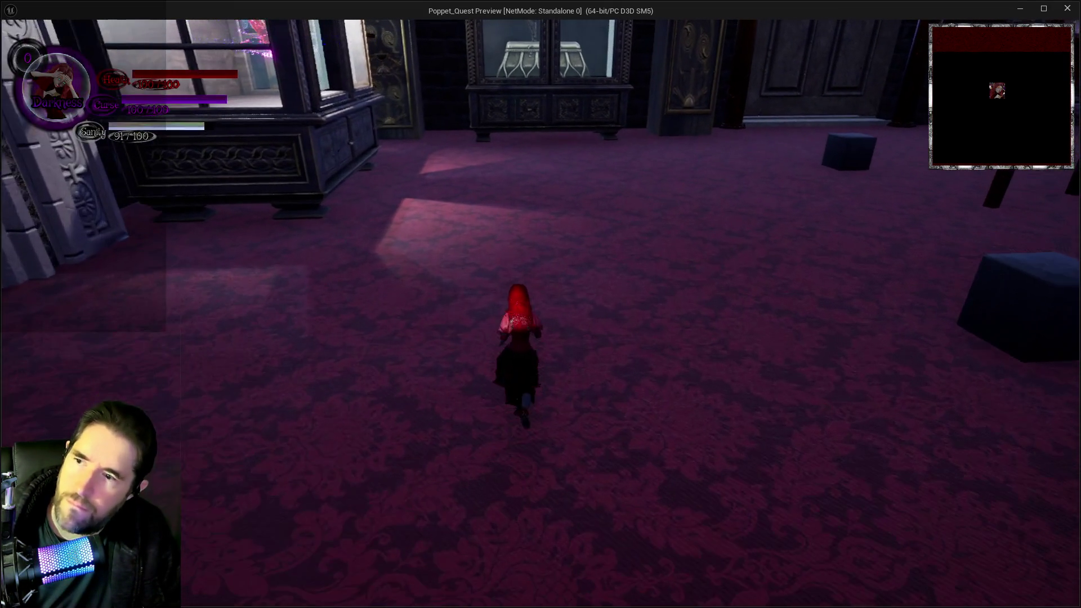
key("q")
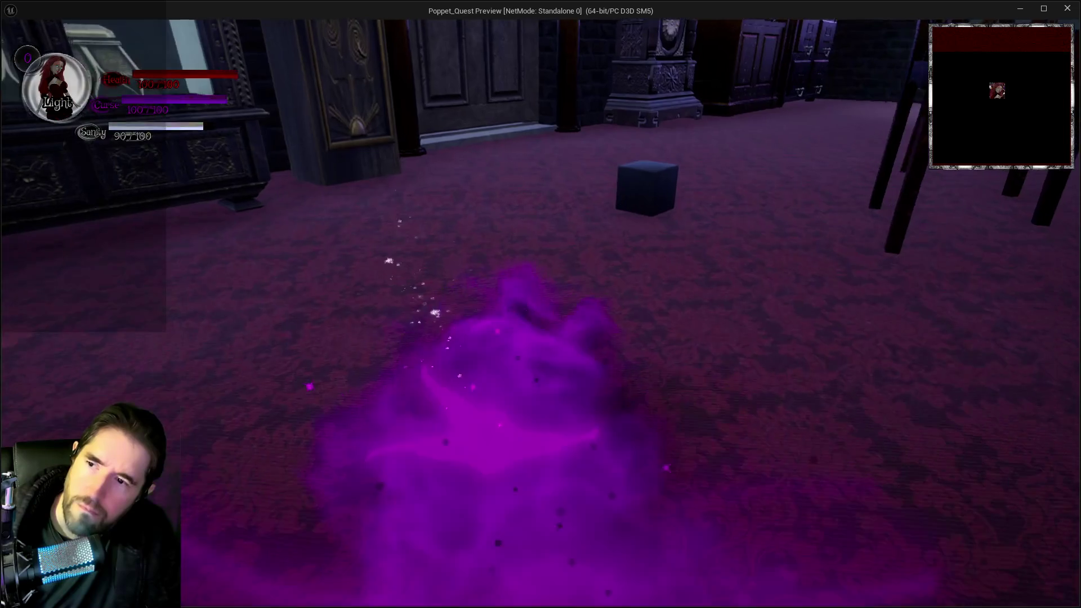
key("w")
key("q")
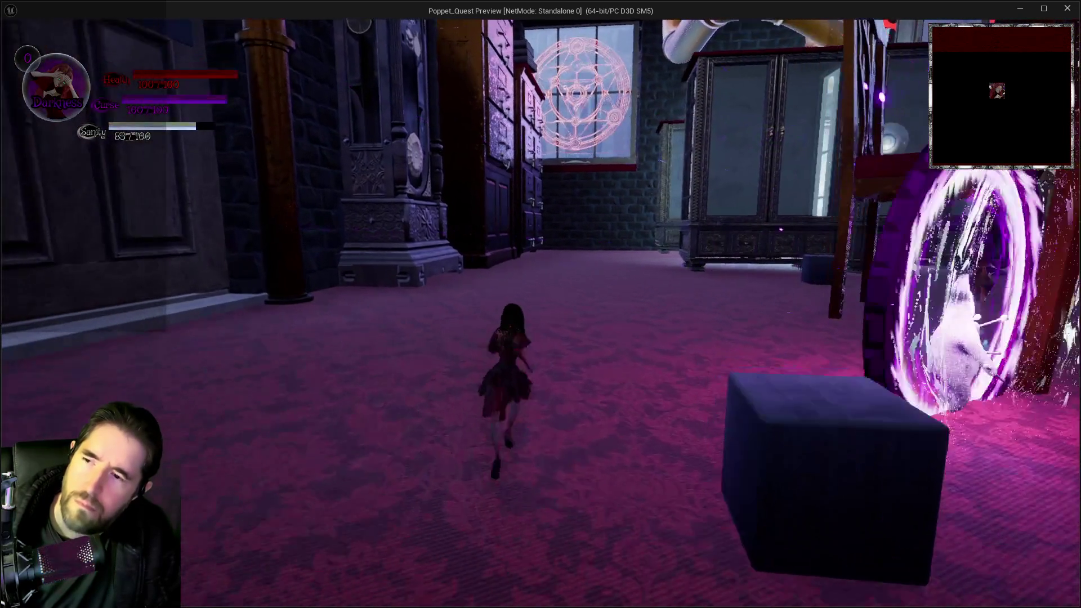
key("shift")
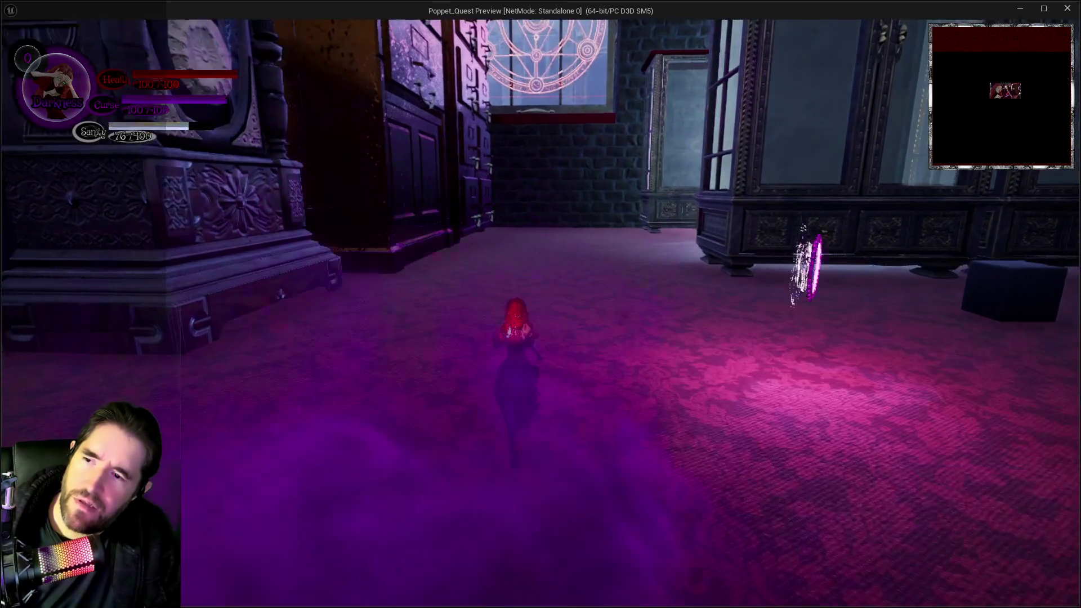
key("shift")
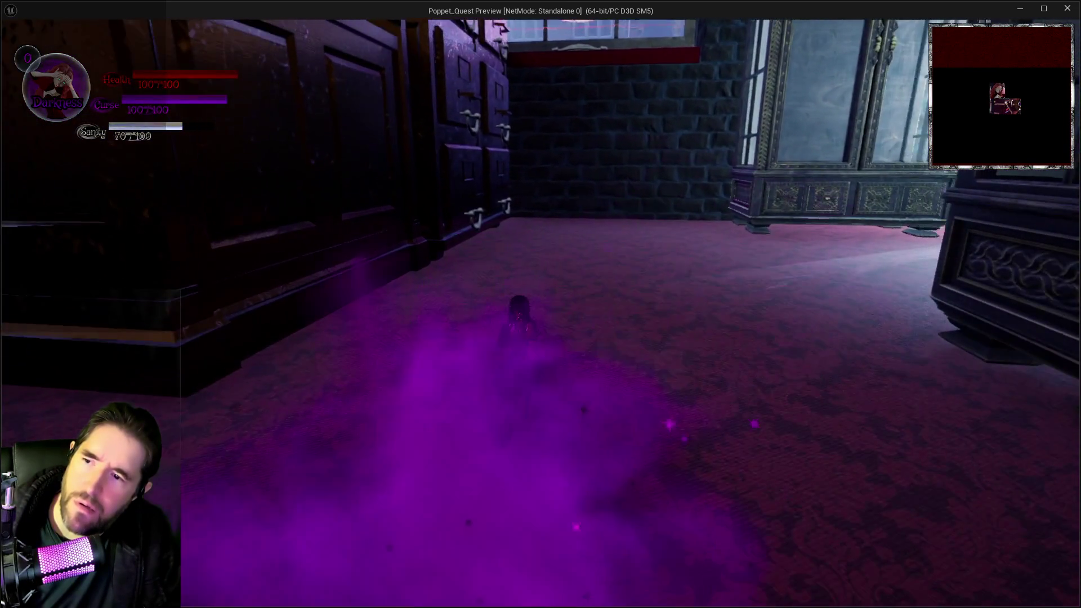
key("shift")
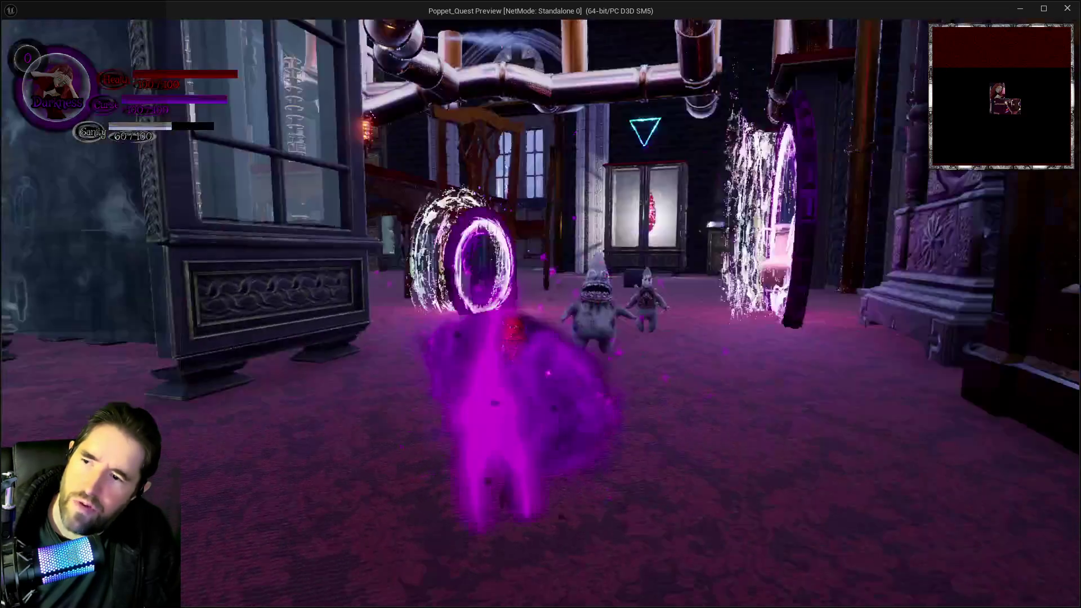
key("w")
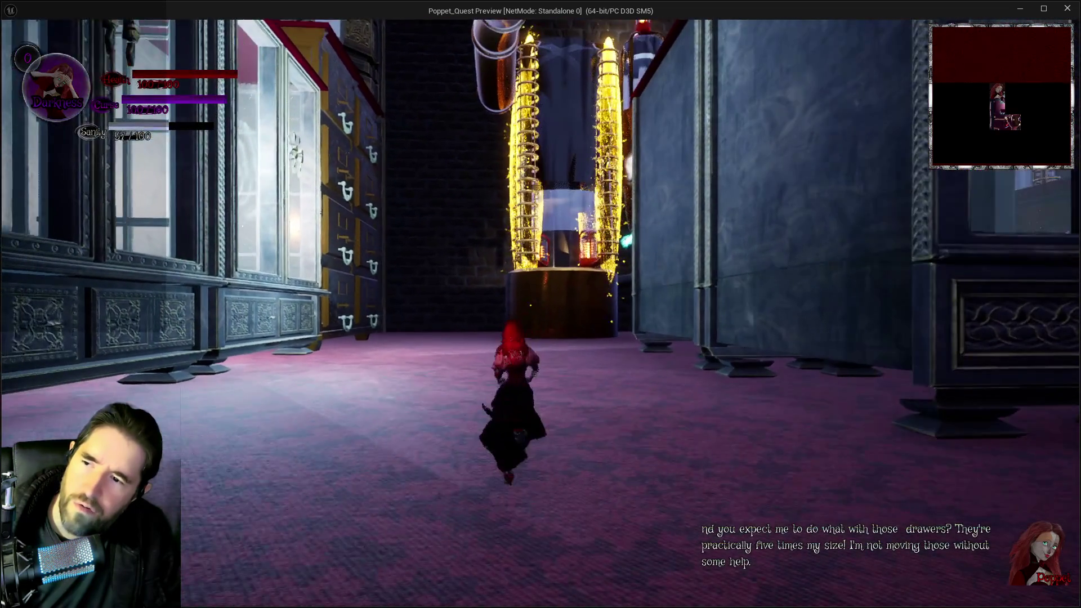
key("shift")
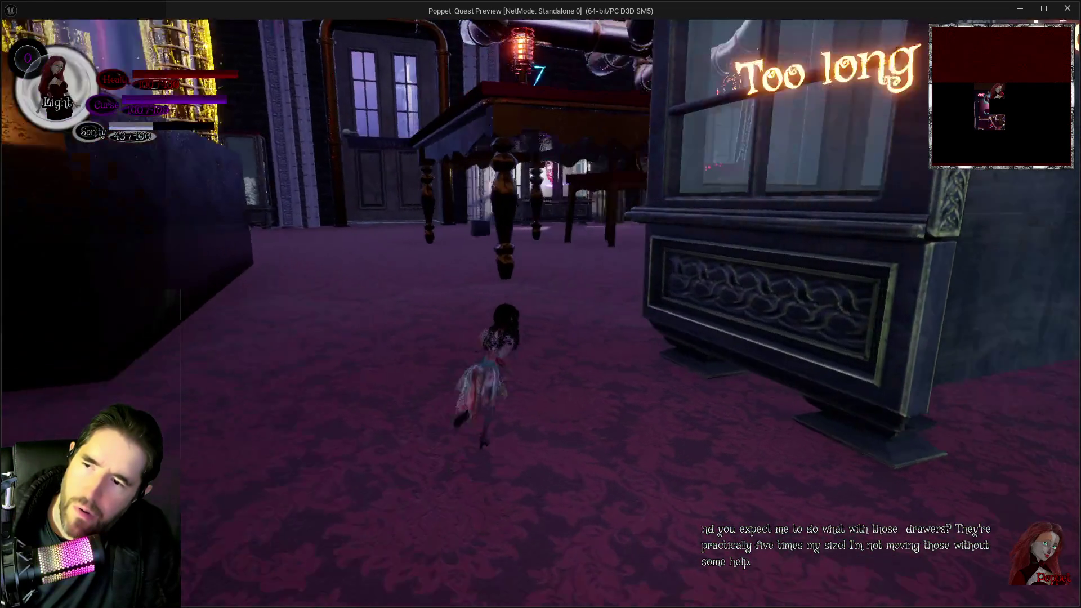
key("q")
key("w")
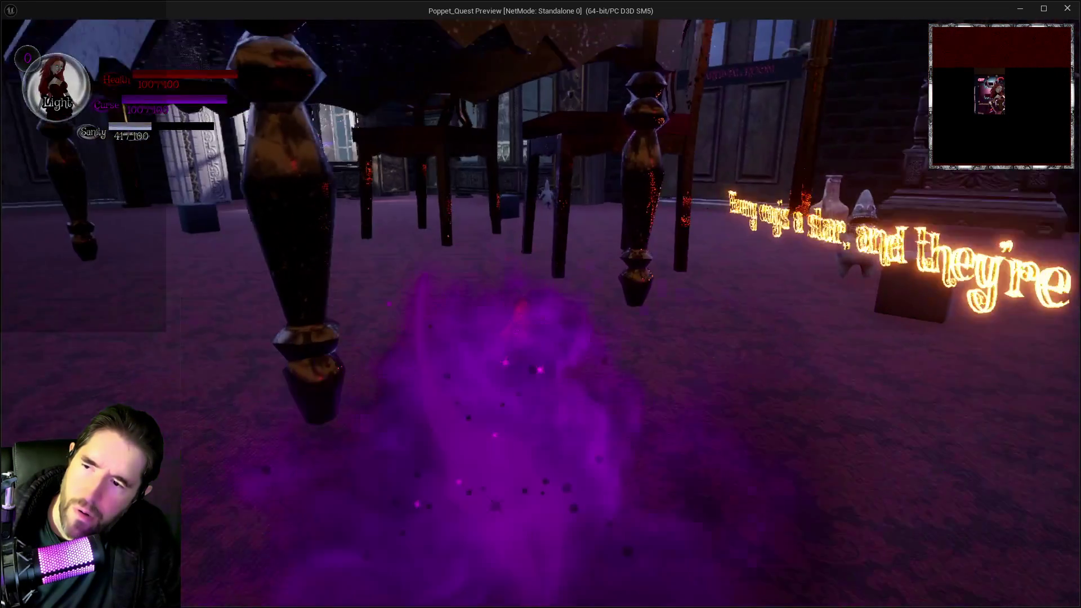
key("w")
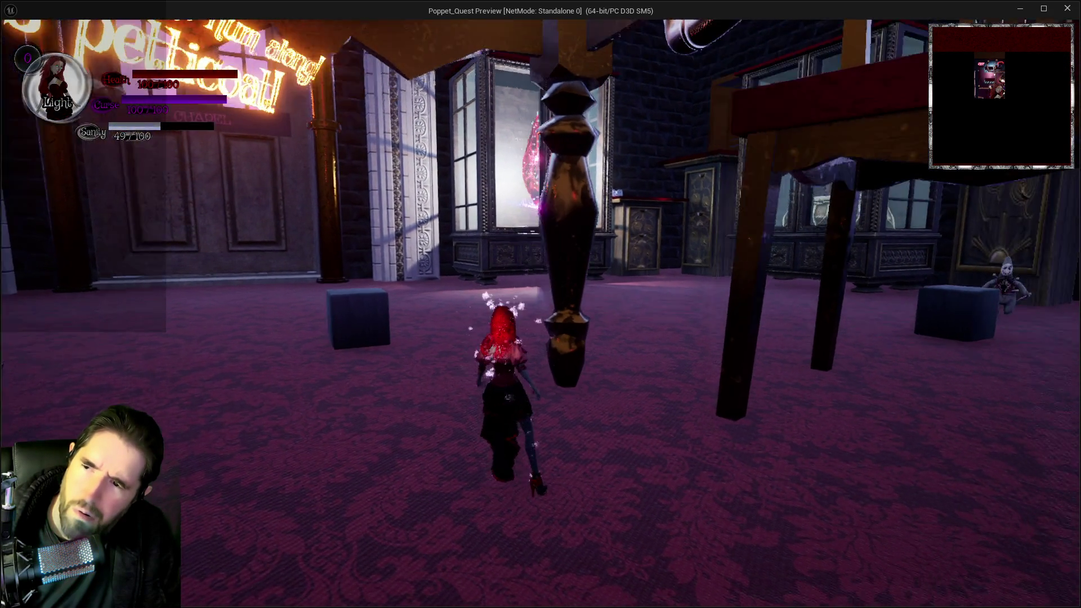
key("s")
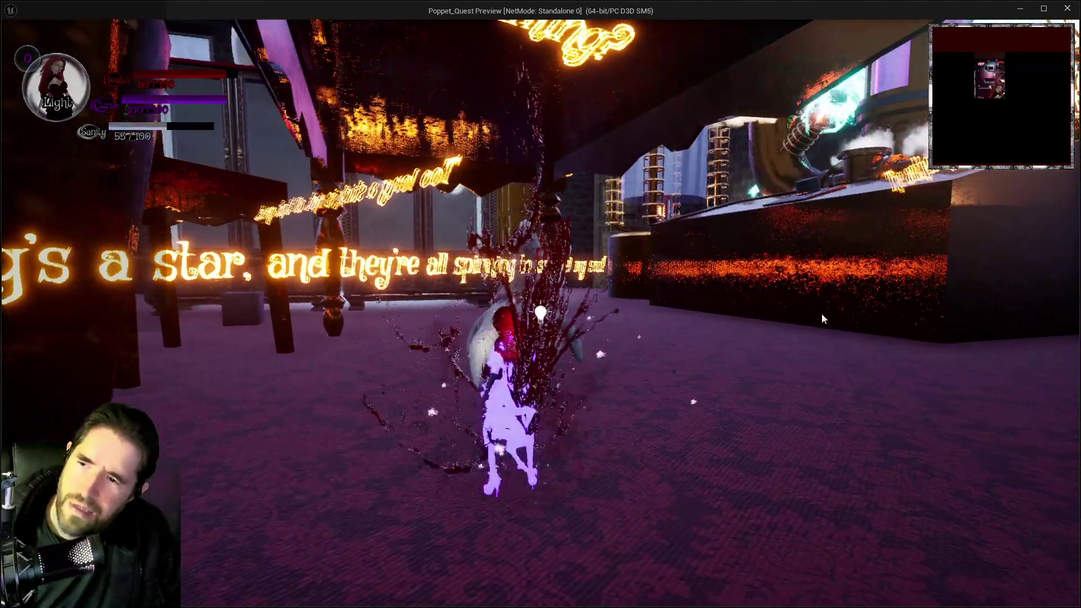
key("alt+Tab")
key("Escape")
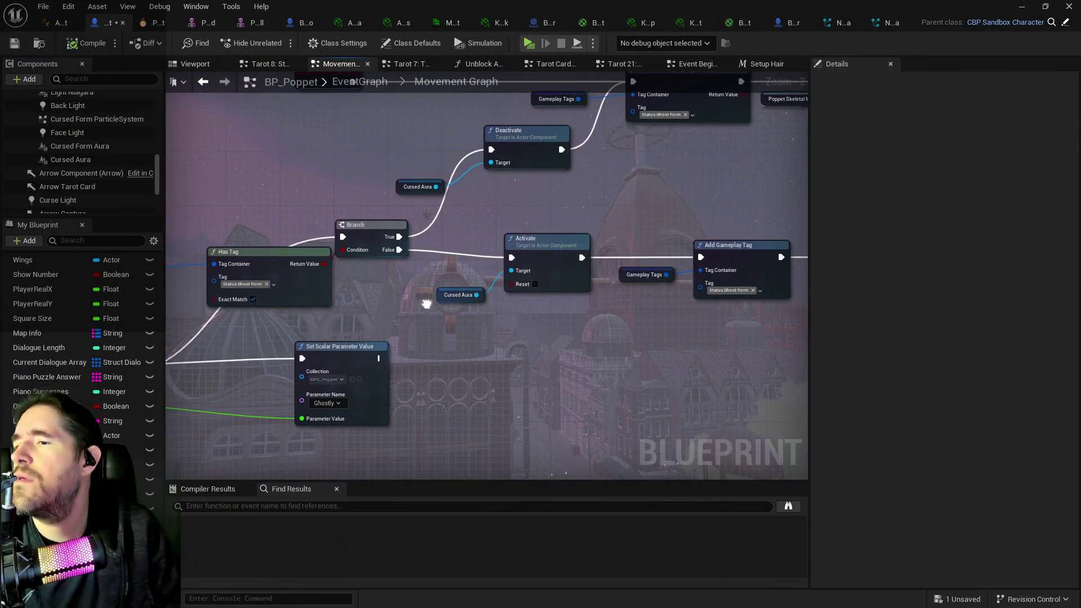
Step: Delete the Cursed Form Aura component from BP_Poppet's Components list
mouse_move(520, 271)
left_mouse_down()
mouse_move(579, 282)
mouse_move(444, 285)
left_mouse_up()
left_click(605, 219)
mouse_move(606, 219)
left_mouse_down()
mouse_move(621, 374)
mouse_move(508, 264)
mouse_move(177, 264)
left_mouse_up()
mouse_move(550, 253)
left_mouse_down()
mouse_move(519, 244)
mouse_move(404, 255)
left_mouse_up()
mouse_move(552, 258)
left_mouse_down()
mouse_move(670, 220)
mouse_move(710, 219)
left_mouse_up()
left_click(75, 160)
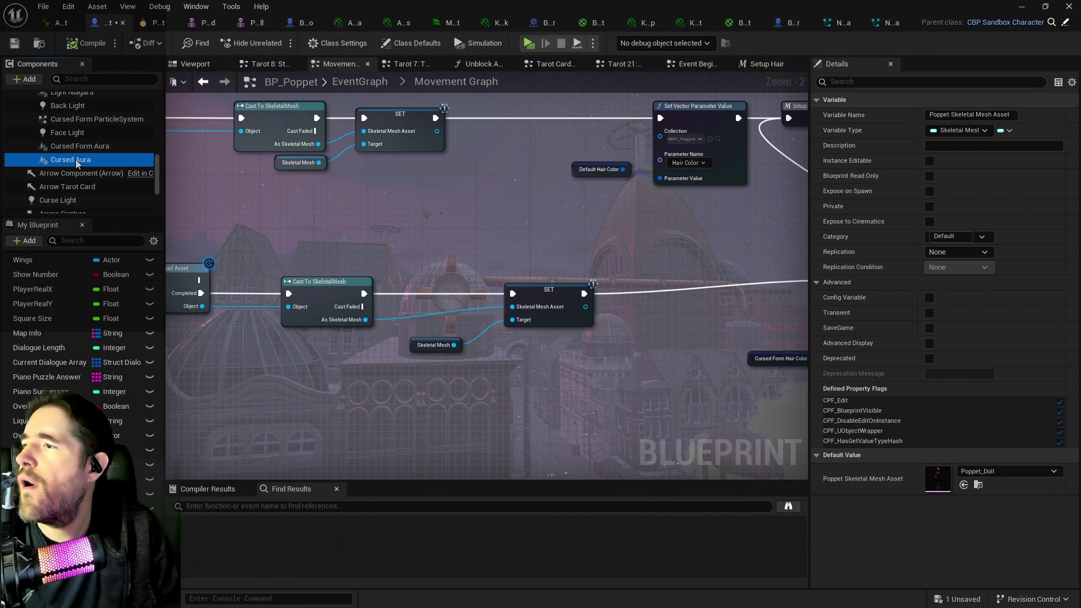
right_click(75, 159)
left_click(68, 148)
right_click(68, 148)
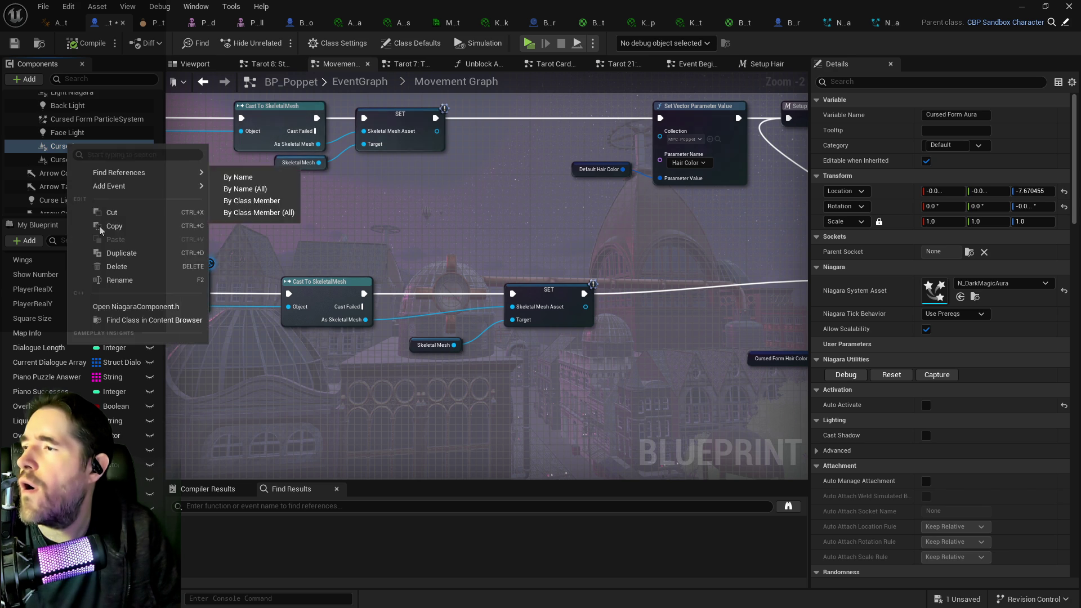
left_click(185, 265)
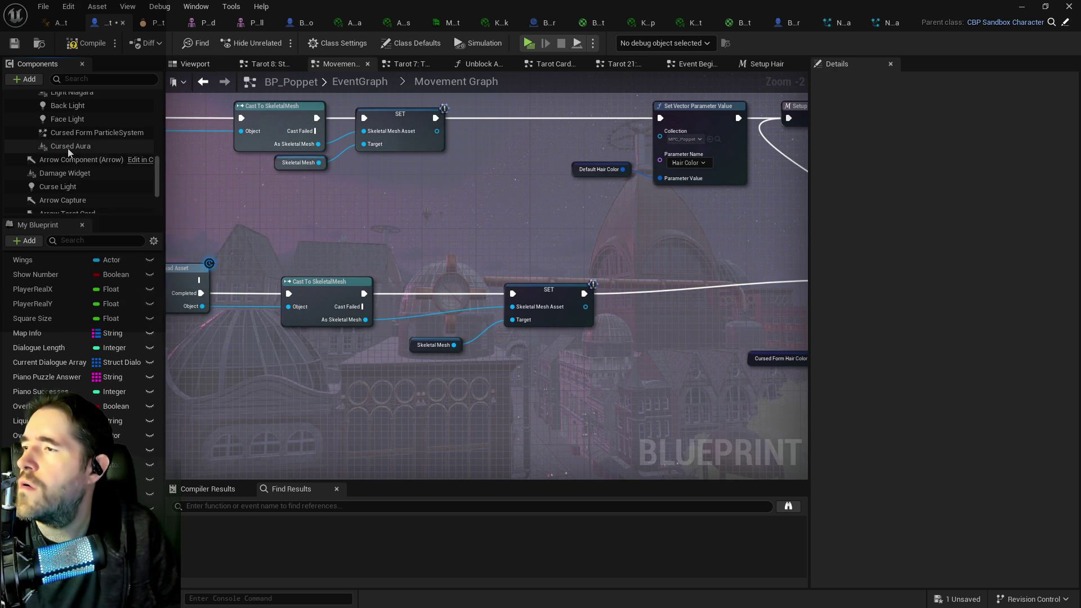
Step: Find all references to Cursed Aura by name and review the Branch, Activate and Deactivate nodes
left_click(67, 148)
right_click(68, 148)
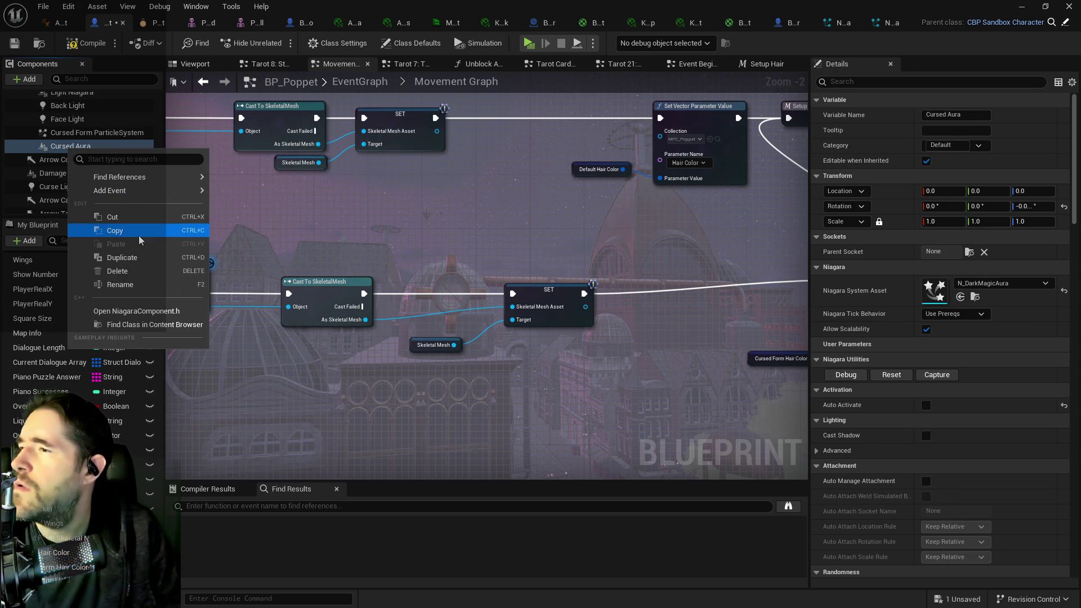
mouse_move(163, 178)
left_click(239, 187)
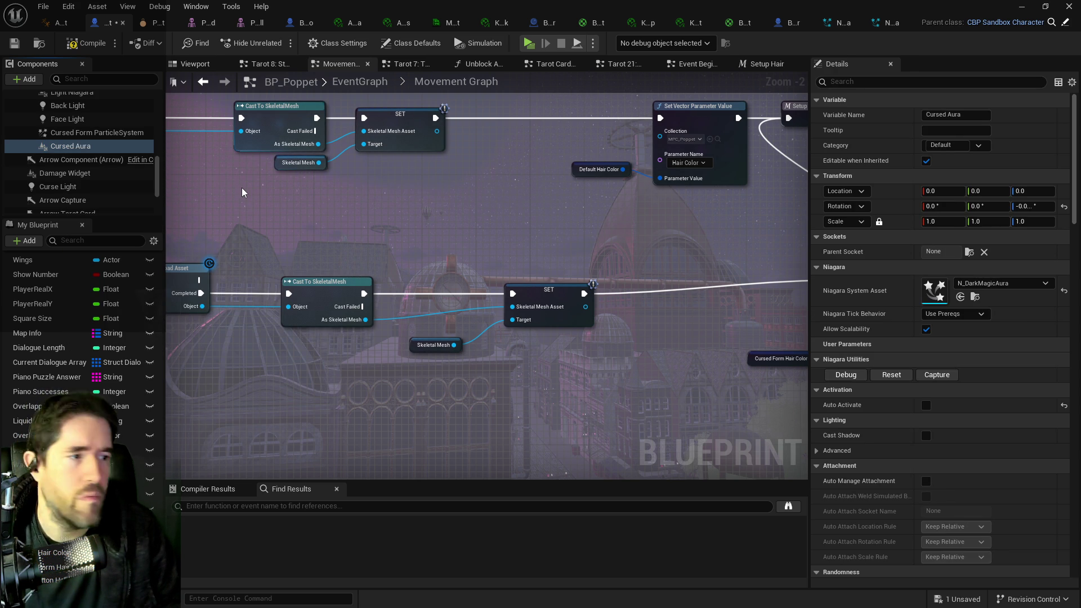
scroll(225, 541, "down", 2)
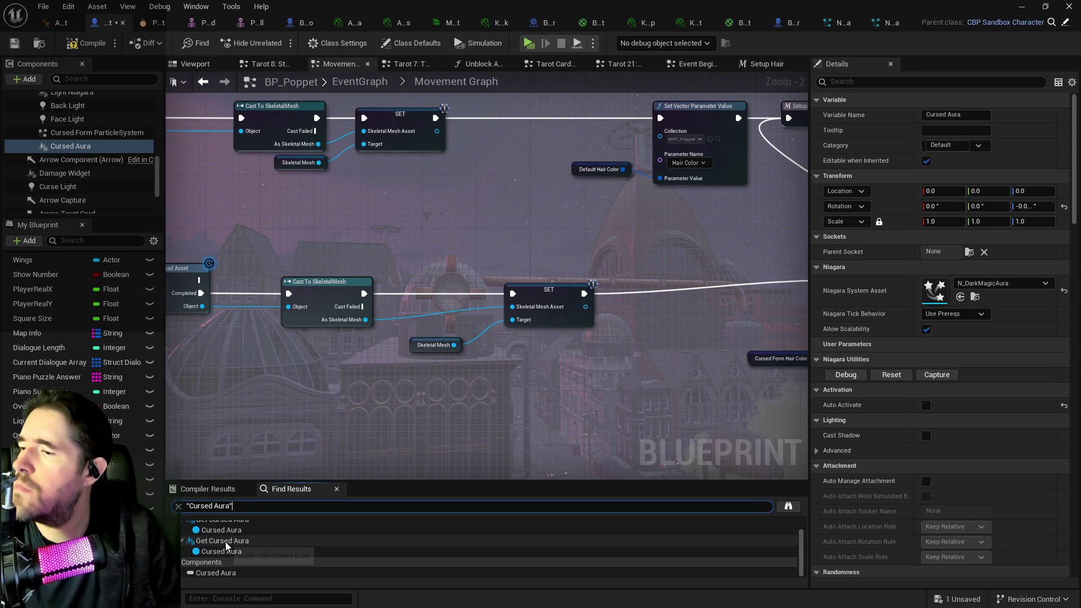
scroll(394, 343, "down", 3)
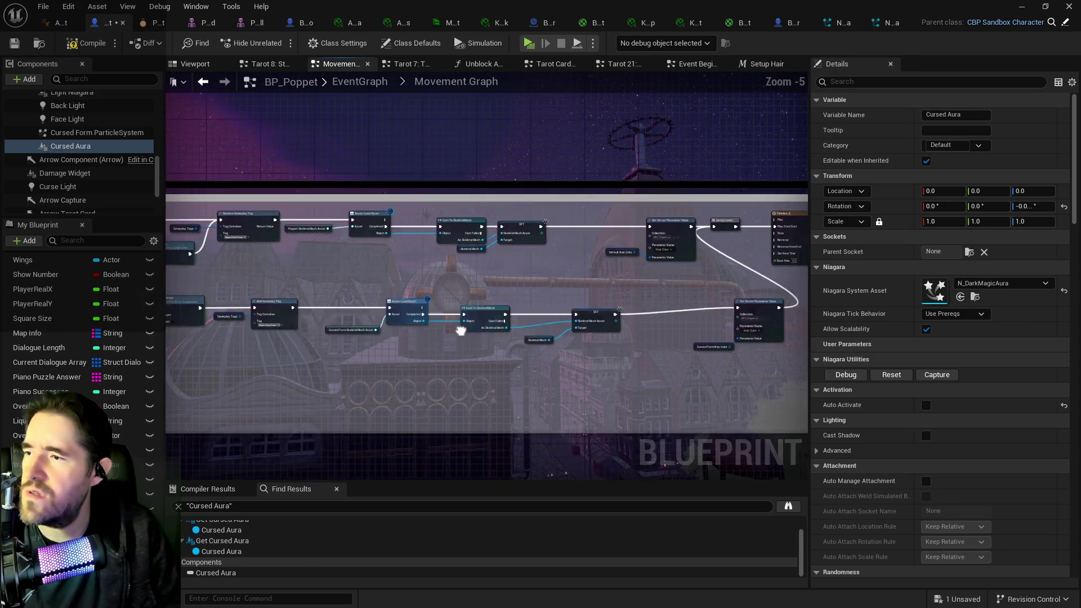
left_click_drag(460, 331, 176, 298)
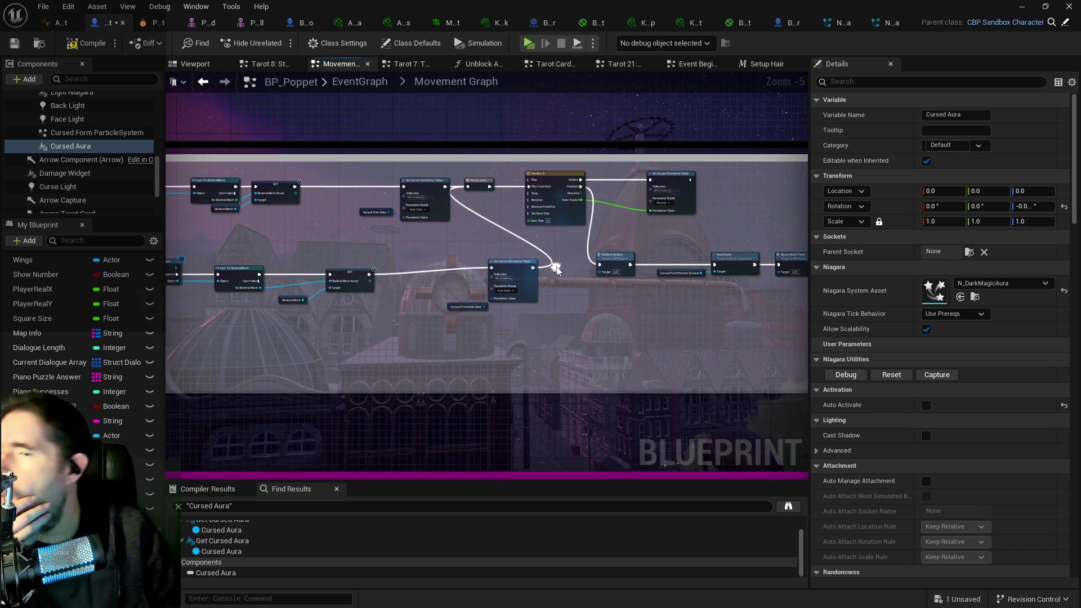
scroll(660, 251, "up", 4)
left_click_drag(661, 252, 324, 202)
scroll(268, 239, "down", 1)
mouse_move(268, 238)
left_mouse_down()
mouse_move(253, 293)
mouse_move(358, 230)
left_mouse_up()
Step: Duplicate the Has Tag and Branch node group and rearrange the Unblock Actions nodes after the Timeline
left_click_drag(229, 210, 302, 171)
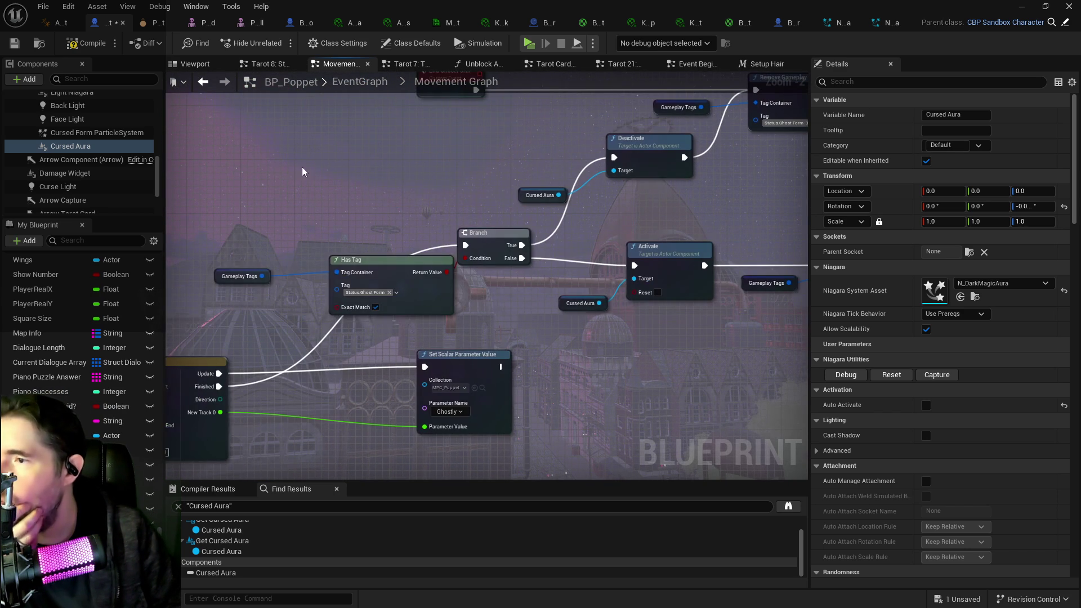
mouse_move(507, 275)
left_mouse_down()
mouse_move(616, 312)
mouse_move(639, 309)
mouse_move(506, 315)
mouse_move(563, 304)
mouse_move(252, 299)
mouse_move(347, 327)
left_mouse_up()
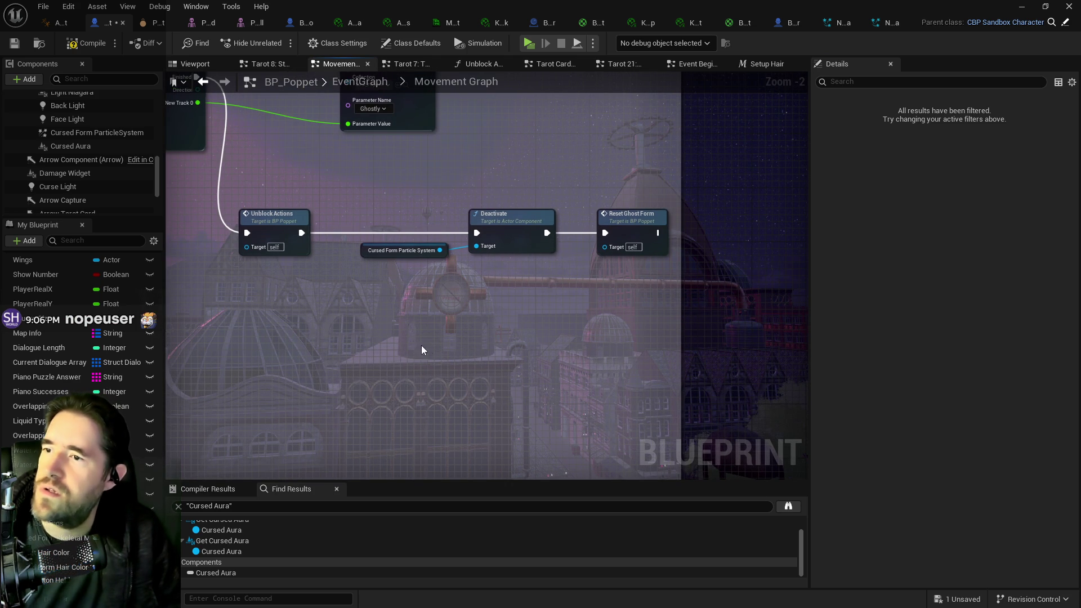
key("ctrl+v")
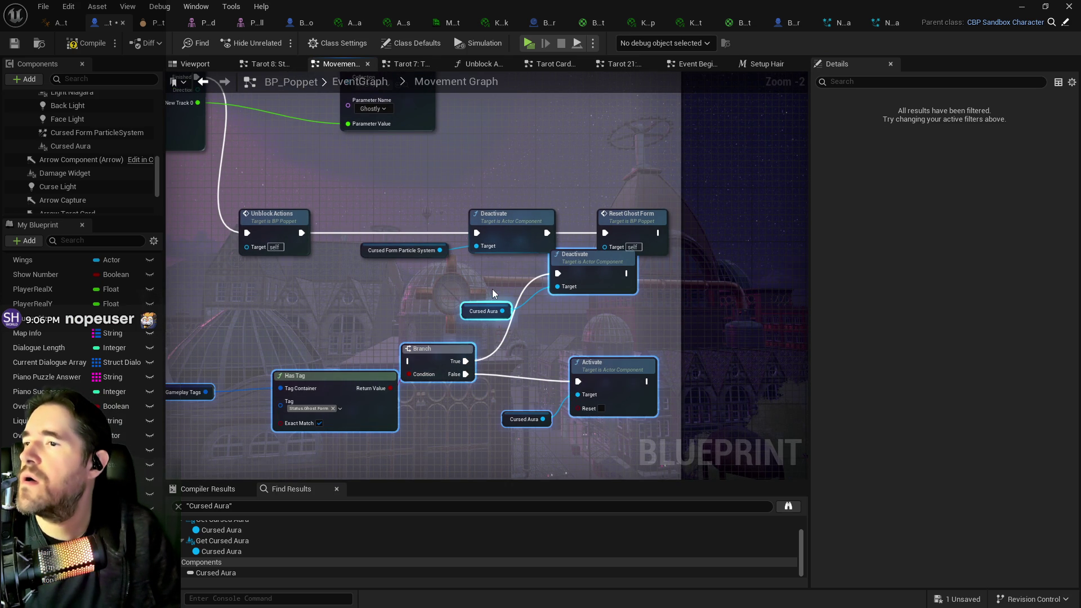
mouse_move(257, 191)
left_mouse_down()
mouse_move(315, 242)
mouse_move(428, 214)
mouse_move(649, 250)
left_mouse_up()
mouse_move(515, 222)
left_mouse_down()
mouse_move(673, 220)
mouse_move(765, 188)
left_mouse_up()
mouse_move(631, 204)
left_mouse_down()
mouse_move(519, 229)
mouse_move(405, 234)
mouse_move(515, 270)
left_mouse_up()
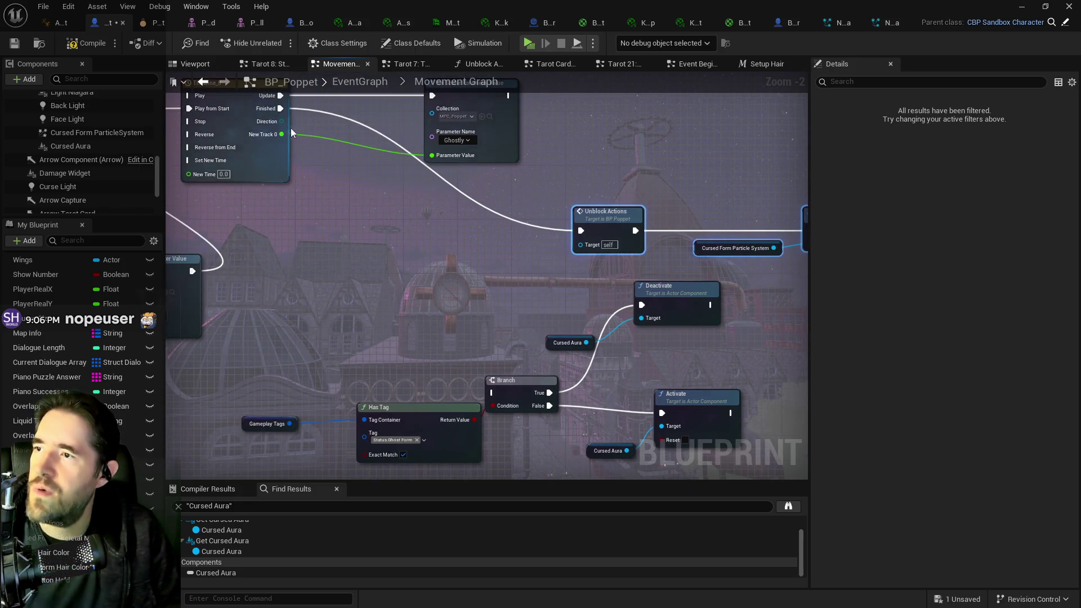
mouse_move(280, 108)
left_mouse_down()
mouse_move(403, 300)
mouse_move(391, 260)
mouse_move(330, 204)
mouse_move(353, 203)
mouse_move(312, 149)
mouse_move(497, 394)
mouse_move(697, 305)
left_mouse_up()
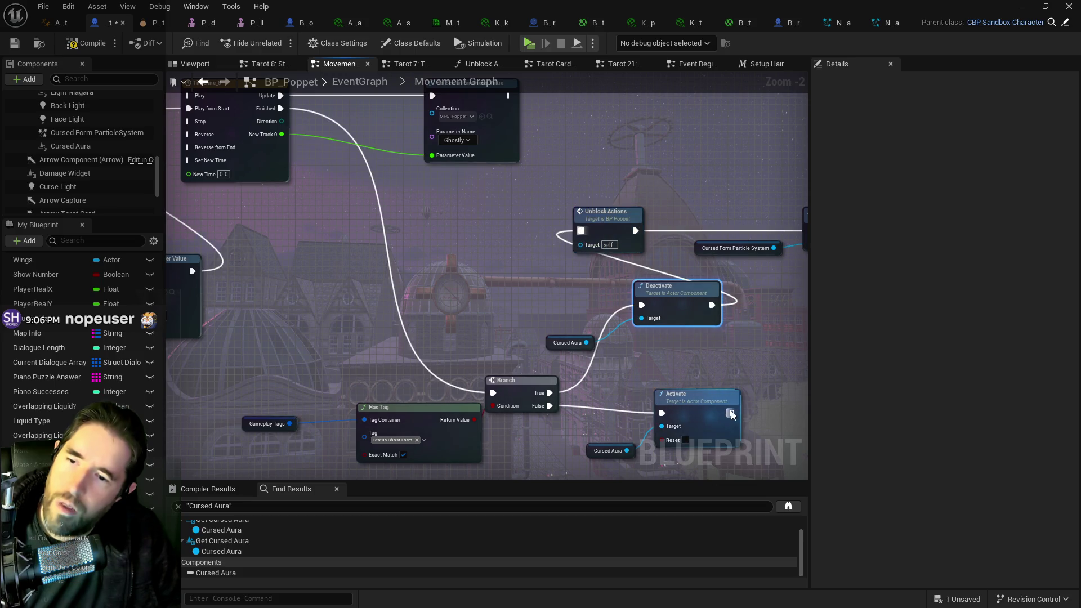
left_click(583, 233)
Step: Wire Branch True to Remove Gameplay Tag and False to Add Gameplay Tag, deleting the Cursed Aura Activate/Deactivate nodes
mouse_move(574, 304)
left_mouse_down()
mouse_move(646, 294)
mouse_move(405, 270)
mouse_move(647, 130)
left_mouse_up()
left_click_drag(439, 172, 514, 239)
key("Delete")
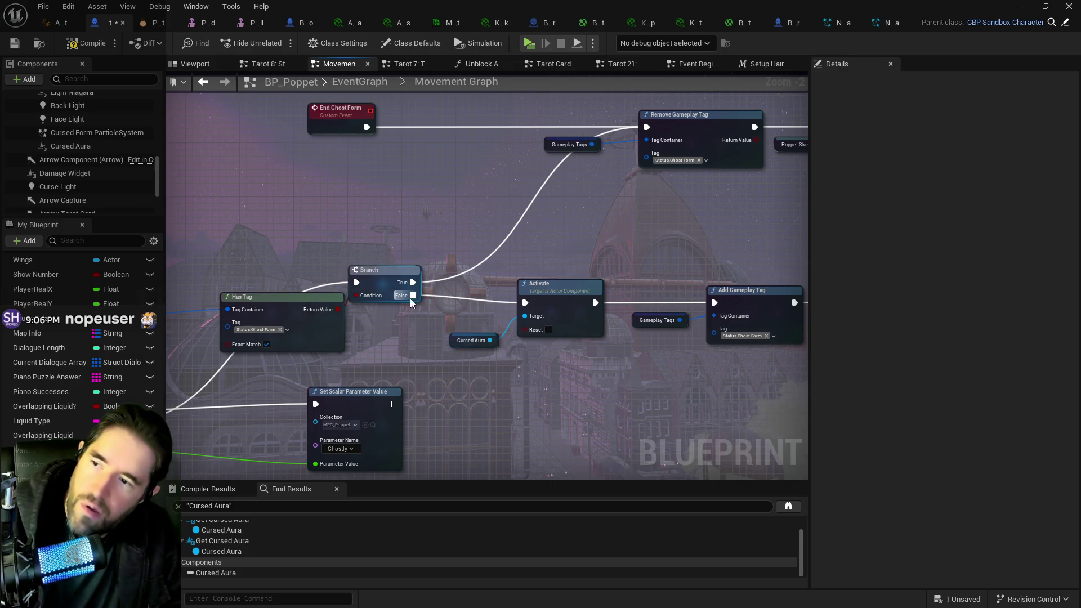
left_click_drag(410, 299, 741, 305)
left_click_drag(552, 361, 445, 282)
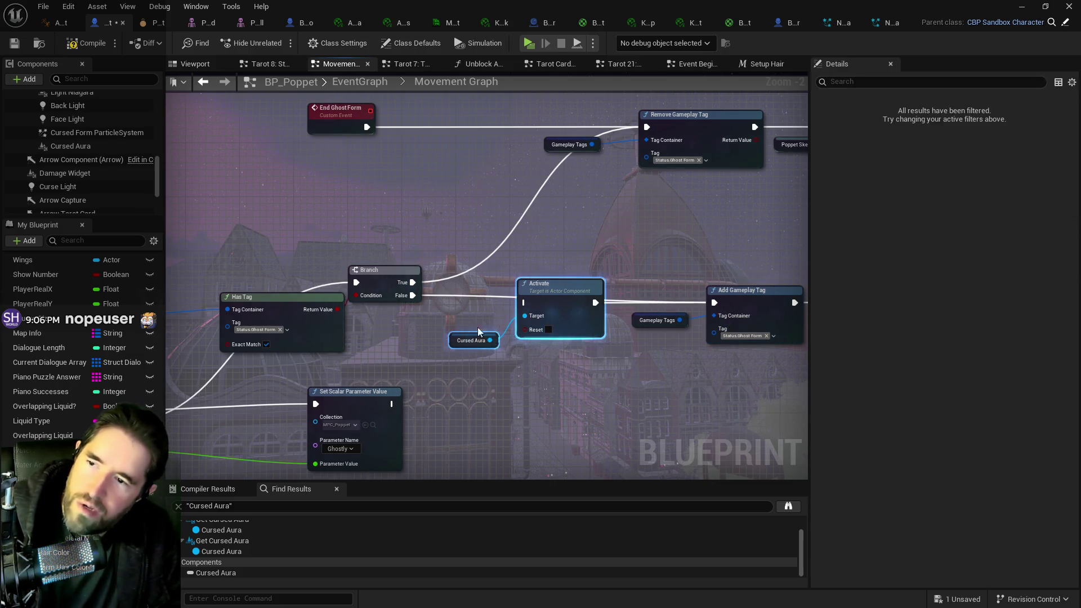
key("Delete")
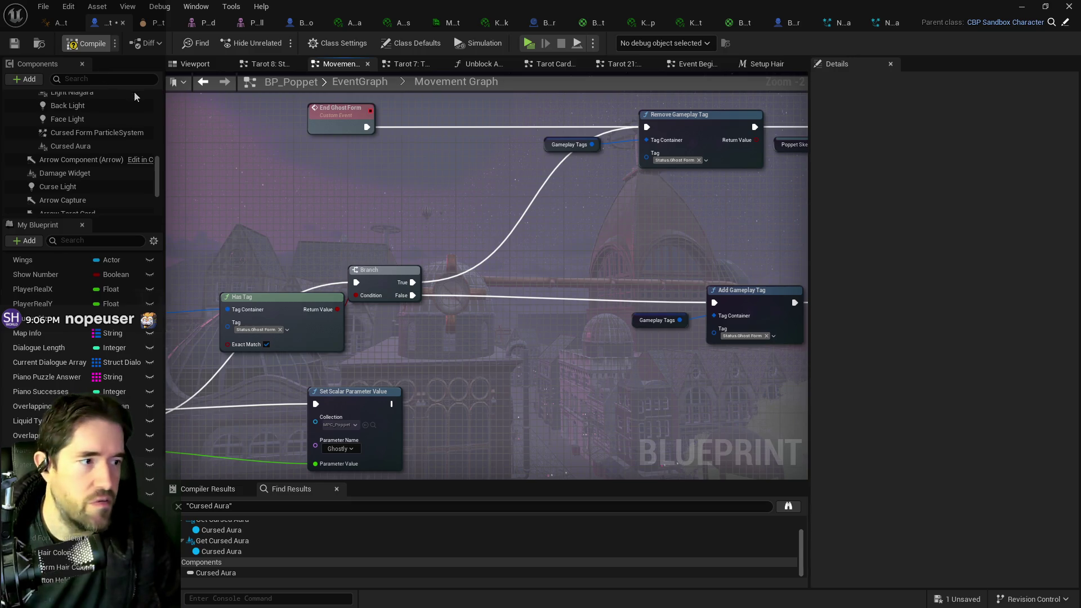
Step: Compile BP_Poppet with F7 and save it with Ctrl+S
key("F7")
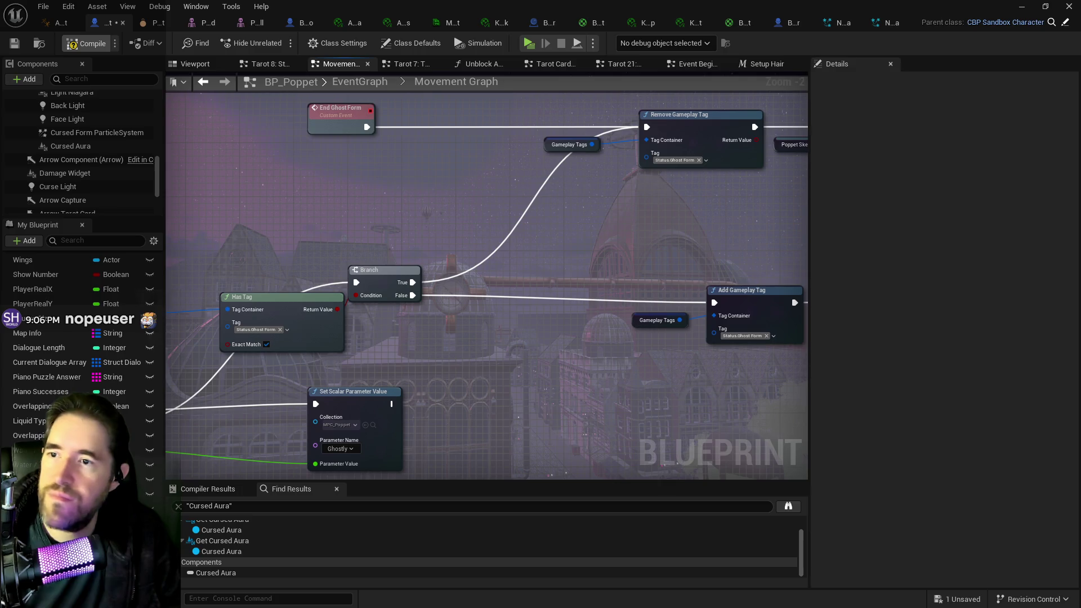
key("ctrl+s")
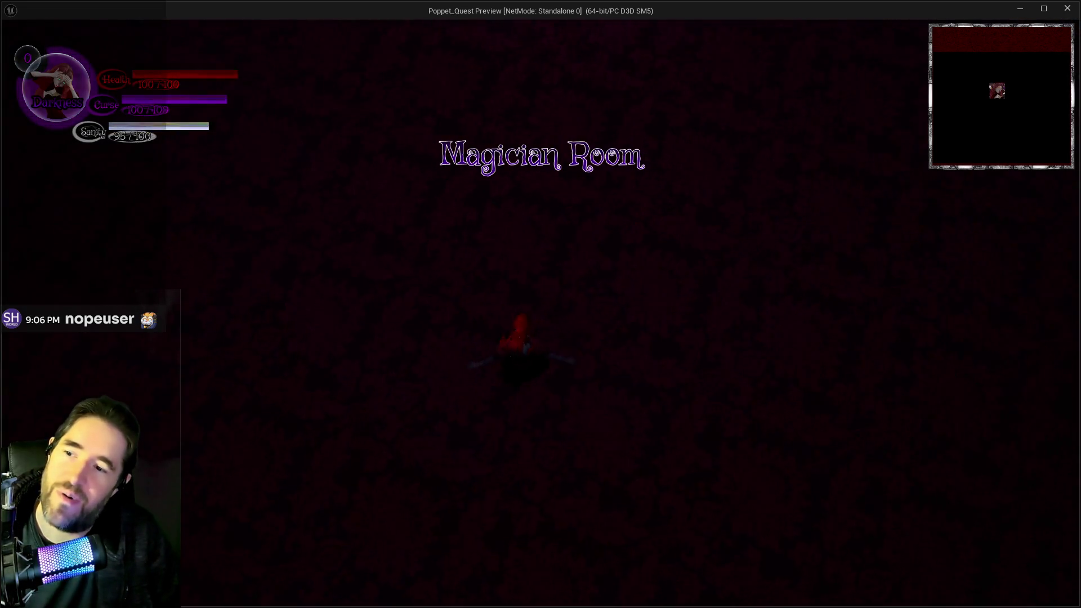
Step: Run the character with W through the rooms past the table, watching the purple aura, then return to the editor
key("w")
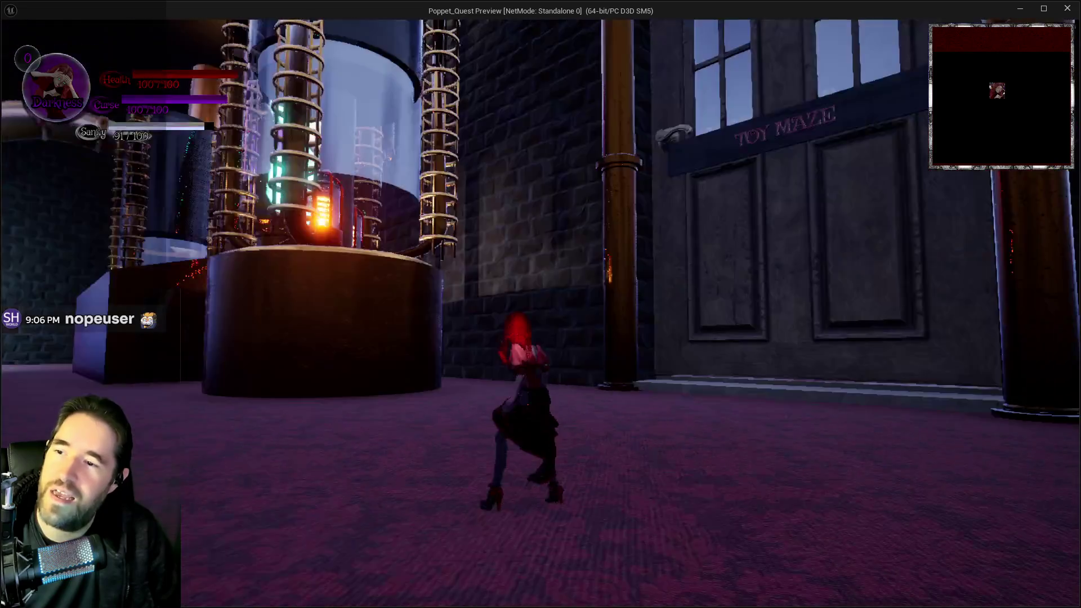
mouse_move(540, 304)
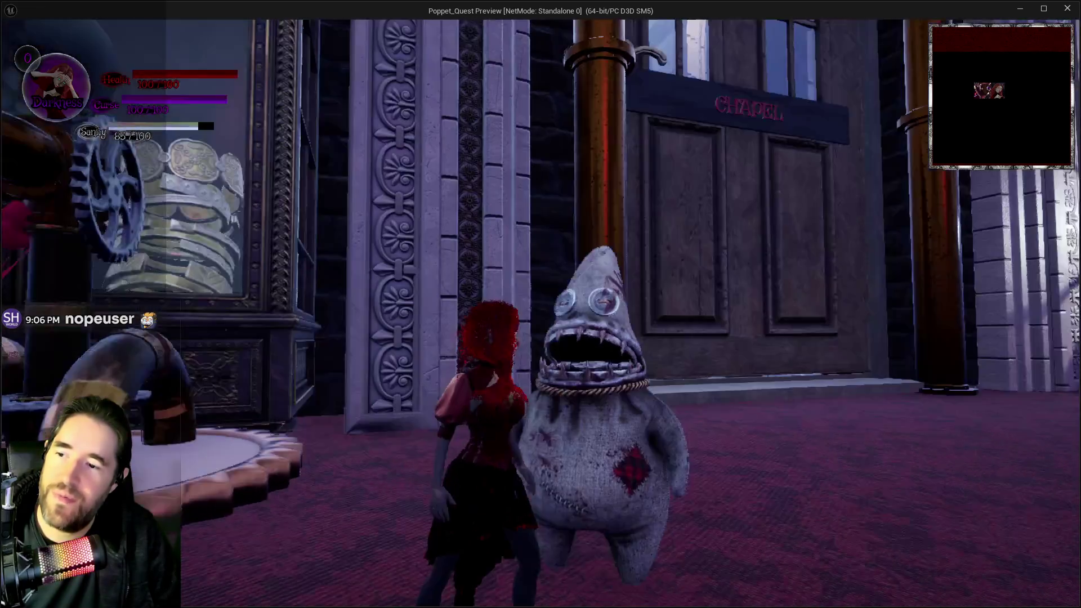
key("w")
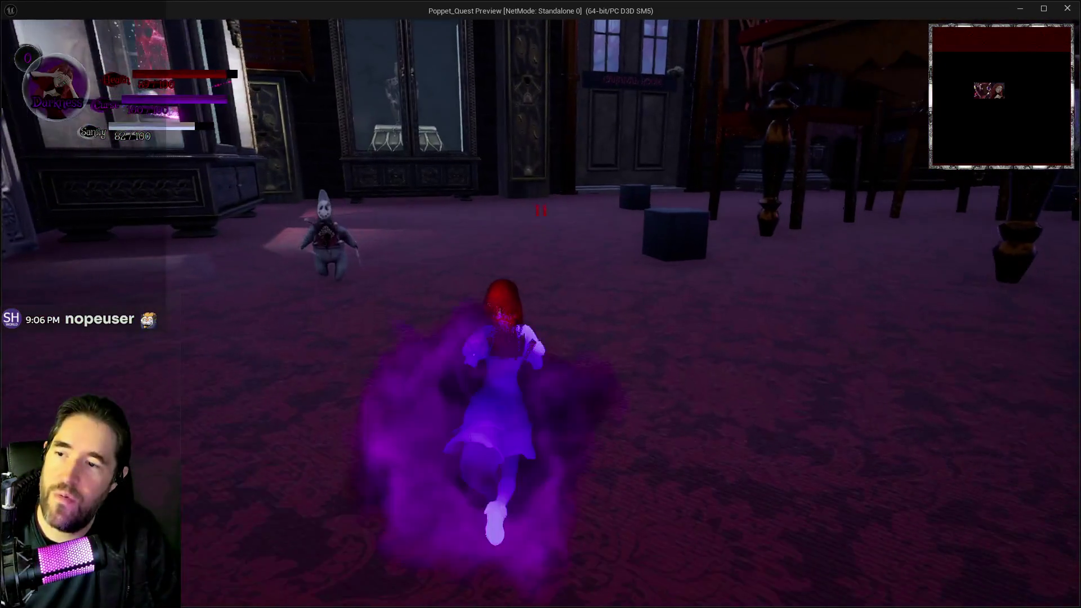
key("w")
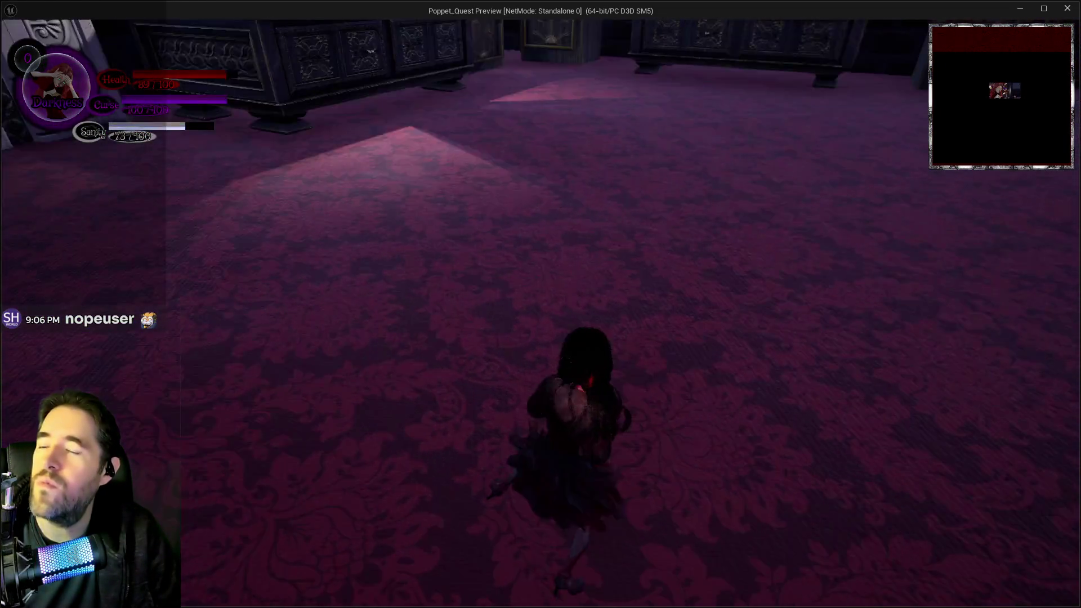
key("w")
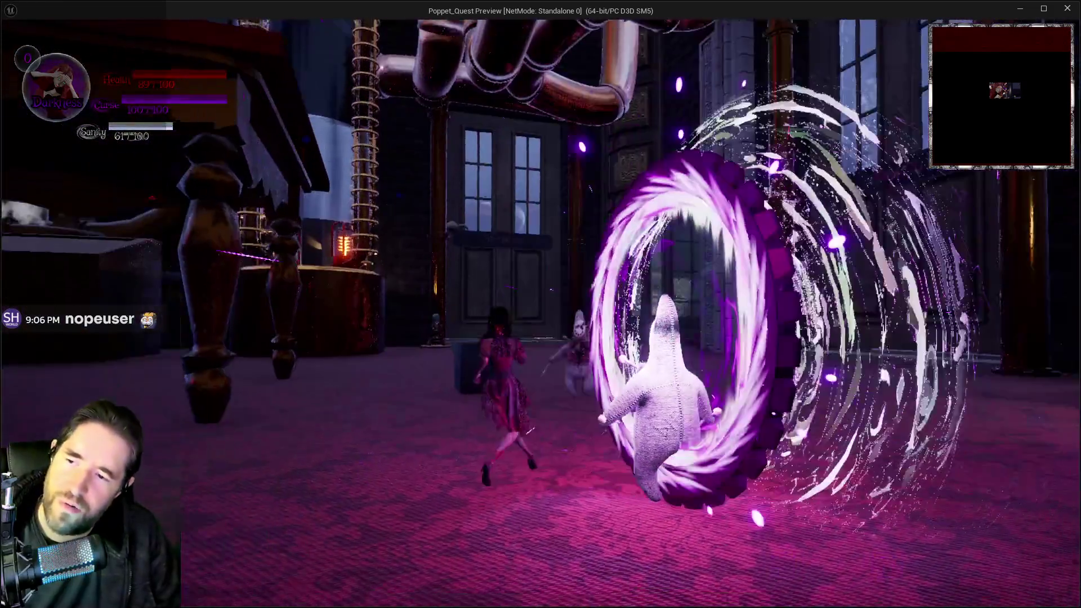
key("w")
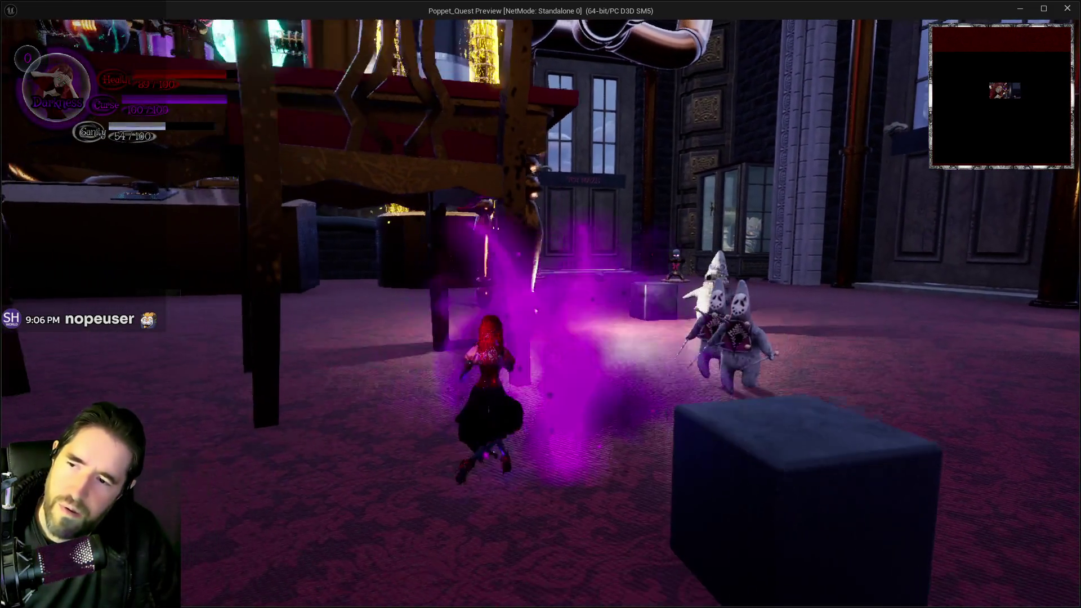
key("w")
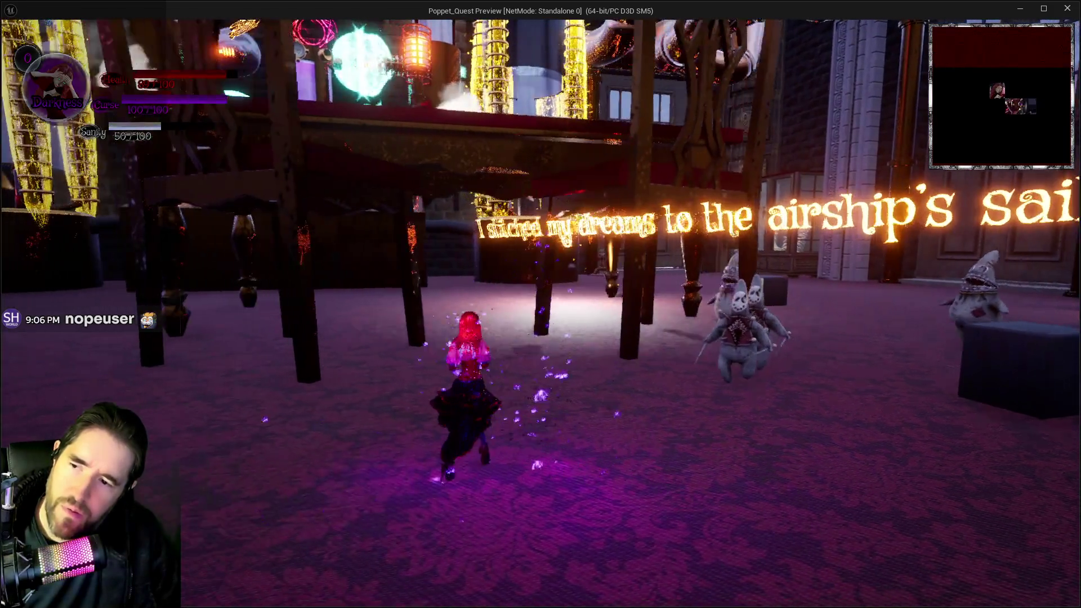
key("w")
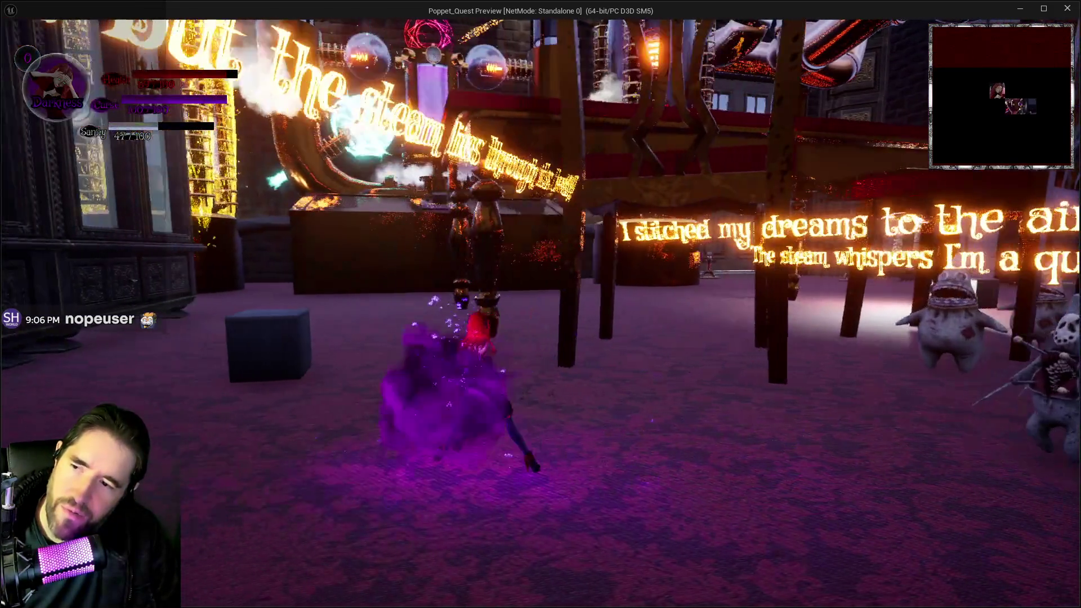
key("w")
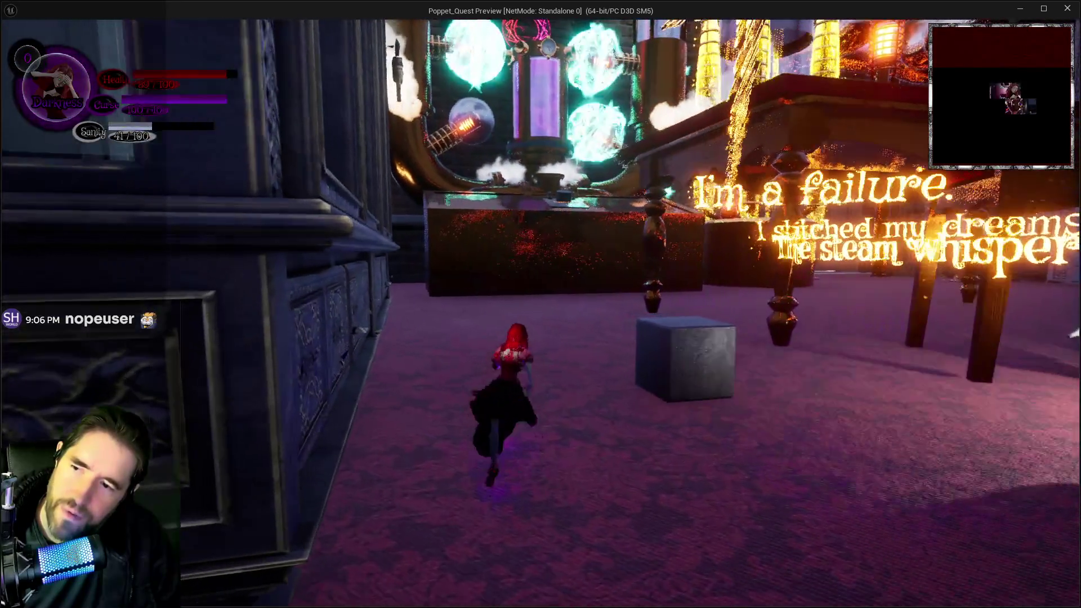
key("w")
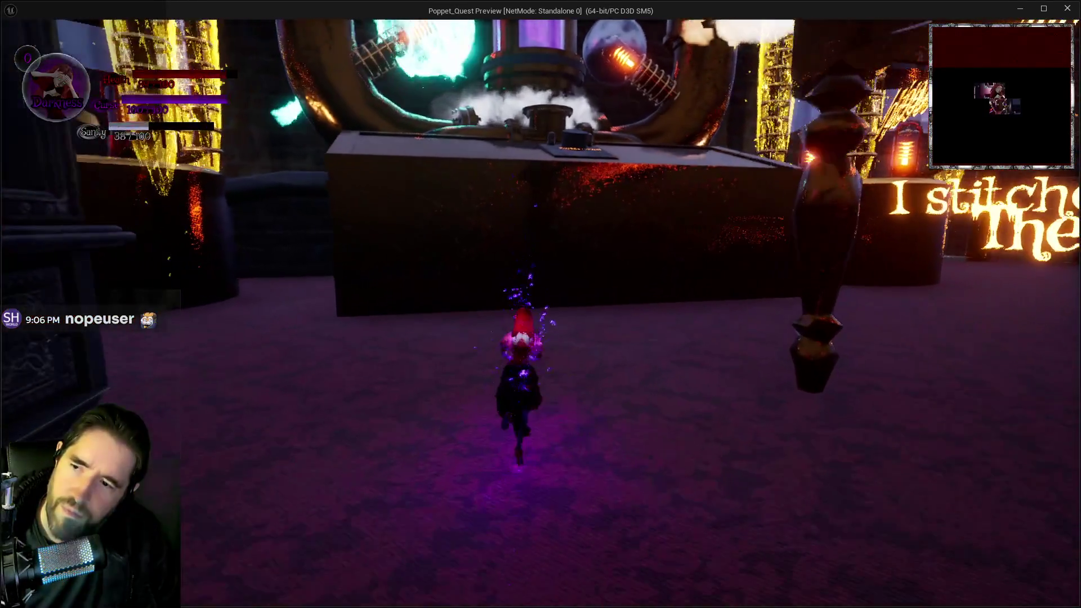
key("alt+Tab")
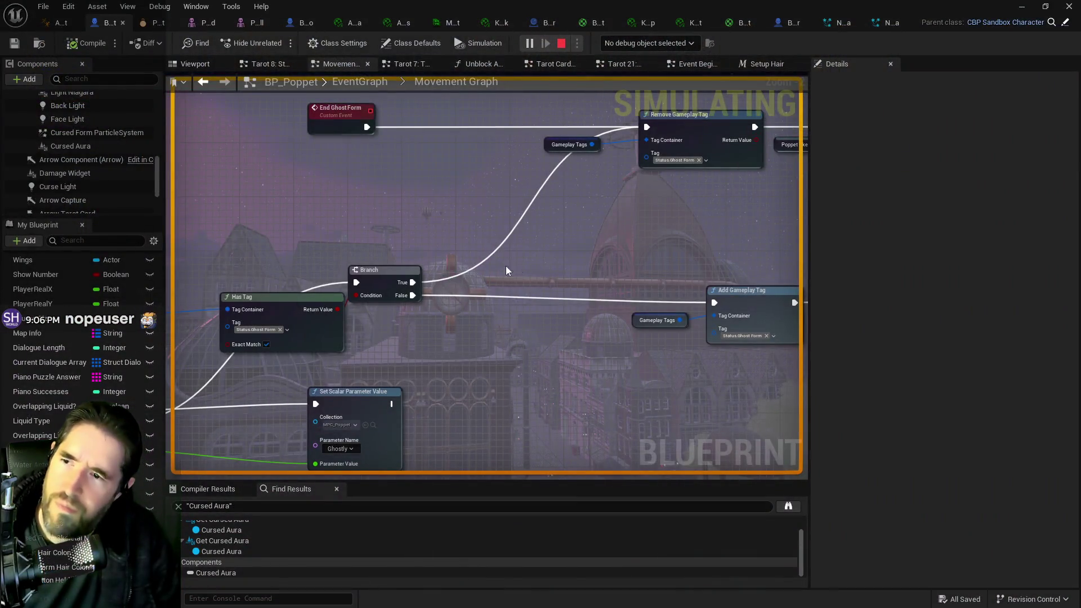
Step: Stop the play session and move the Unblock Actions, Deactivate and Reset Ghost Form nodes further right
key("Escape")
mouse_move(531, 315)
left_mouse_down()
mouse_move(451, 312)
mouse_move(484, 326)
mouse_move(336, 349)
mouse_move(253, 299)
mouse_move(507, 377)
mouse_move(419, 441)
mouse_move(404, 470)
left_mouse_up()
left_click_drag(321, 158, 630, 213)
left_click_drag(338, 201, 682, 208)
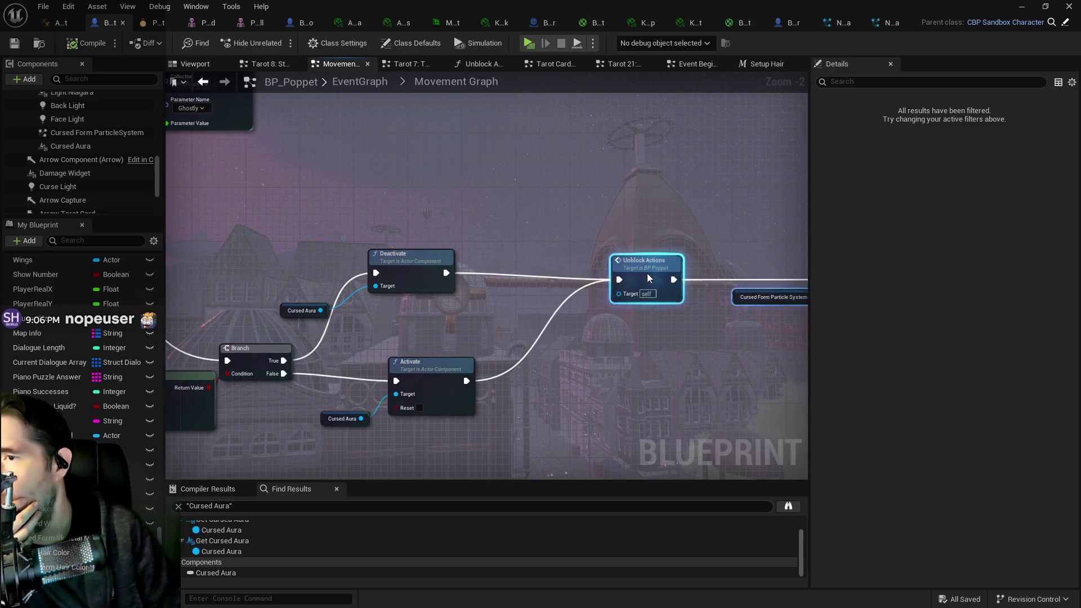
scroll(558, 288, "down", 3)
left_click_drag(291, 285, 534, 388)
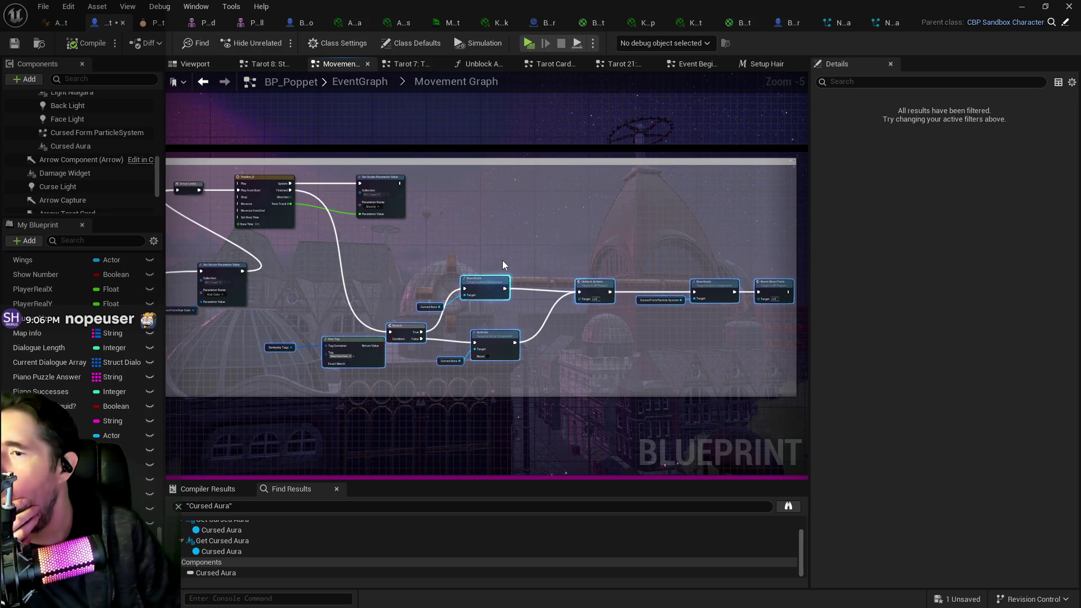
Step: Bring Has Tag, Branch, Deactivate and Activate into view and shift the Has Tag node left
mouse_move(503, 277)
left_mouse_down()
mouse_move(524, 239)
mouse_move(377, 241)
mouse_move(741, 230)
left_mouse_up()
scroll(413, 298, "up", 2)
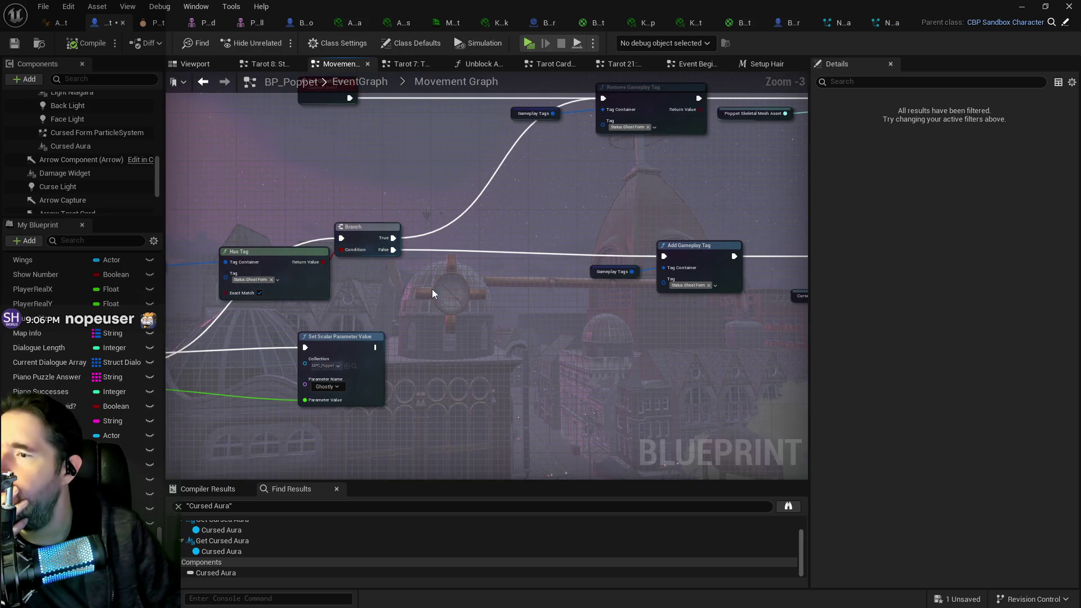
left_click_drag(430, 296, 342, 269)
mouse_move(485, 248)
left_mouse_down()
mouse_move(425, 222)
mouse_move(437, 202)
mouse_move(315, 225)
mouse_move(526, 242)
mouse_move(386, 252)
mouse_move(169, 236)
left_mouse_up()
mouse_move(562, 264)
left_mouse_down()
mouse_move(424, 305)
mouse_move(576, 311)
left_mouse_up()
mouse_move(508, 247)
left_mouse_down()
mouse_move(430, 248)
mouse_move(236, 281)
mouse_move(394, 270)
mouse_move(511, 281)
left_mouse_up()
Step: Pan around the Async Load, Can Act Check, Do Once and Timeline areas of the graph
mouse_move(397, 237)
left_mouse_down()
mouse_move(418, 243)
mouse_move(185, 229)
mouse_move(508, 262)
left_mouse_up()
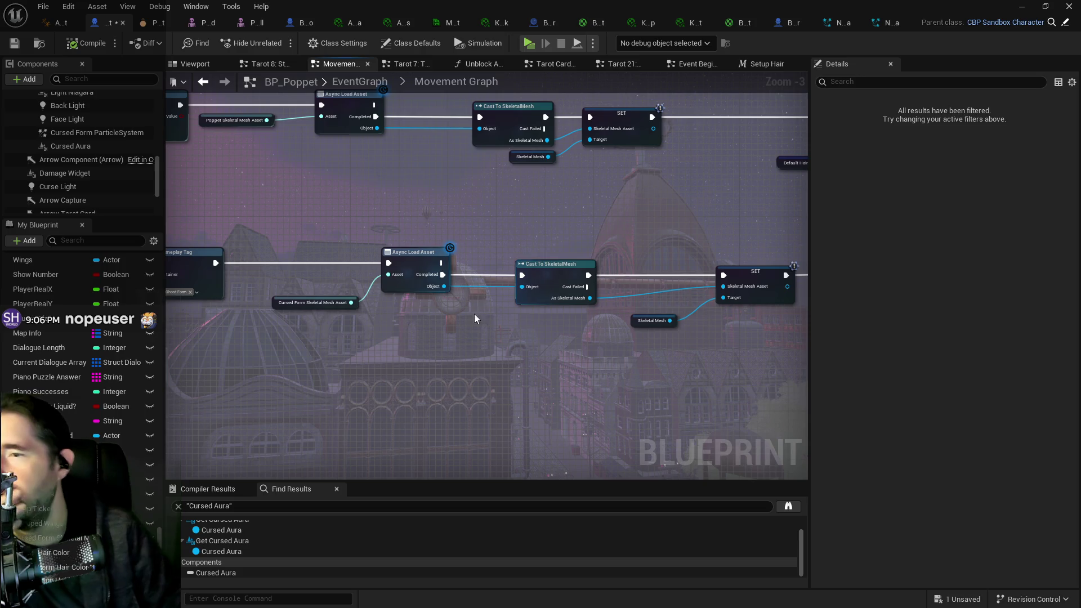
scroll(452, 323, "down", 1)
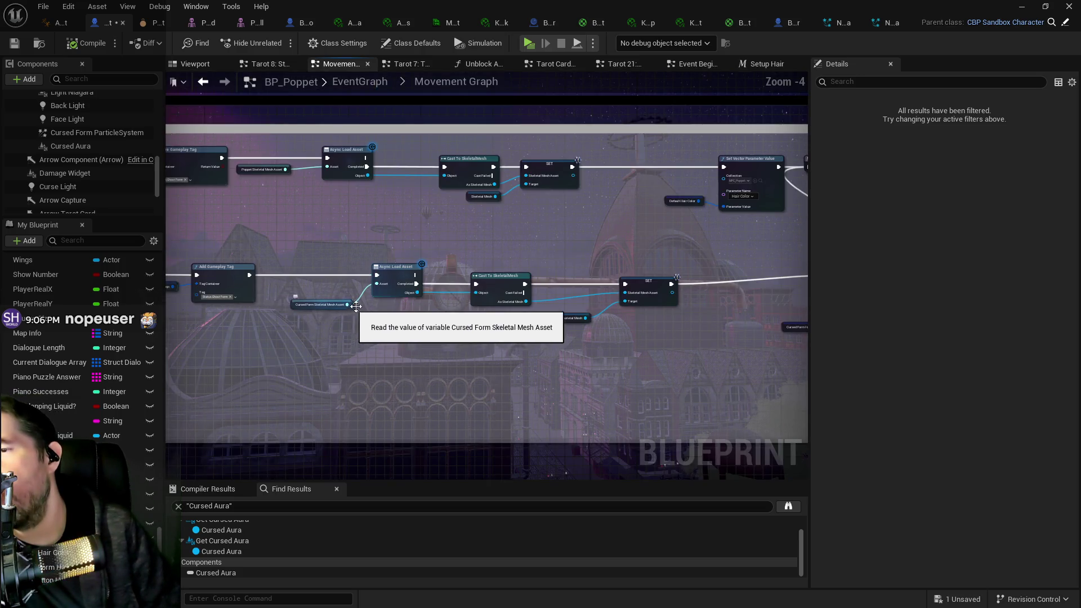
mouse_move(441, 308)
left_mouse_down()
mouse_move(313, 290)
mouse_move(762, 325)
left_mouse_up()
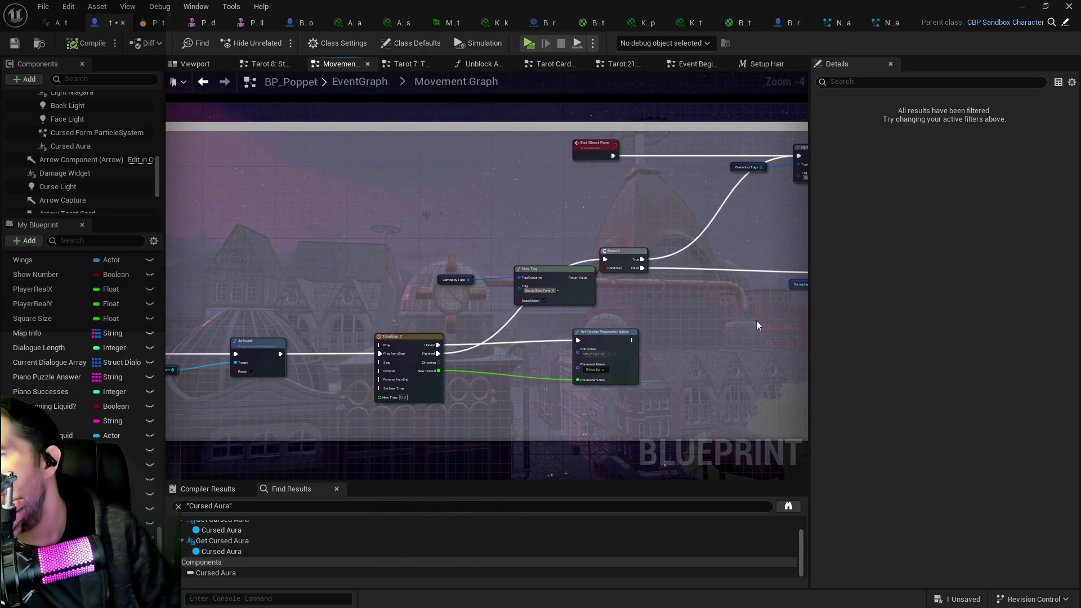
mouse_move(599, 318)
left_mouse_down()
mouse_move(470, 306)
mouse_move(717, 296)
left_mouse_up()
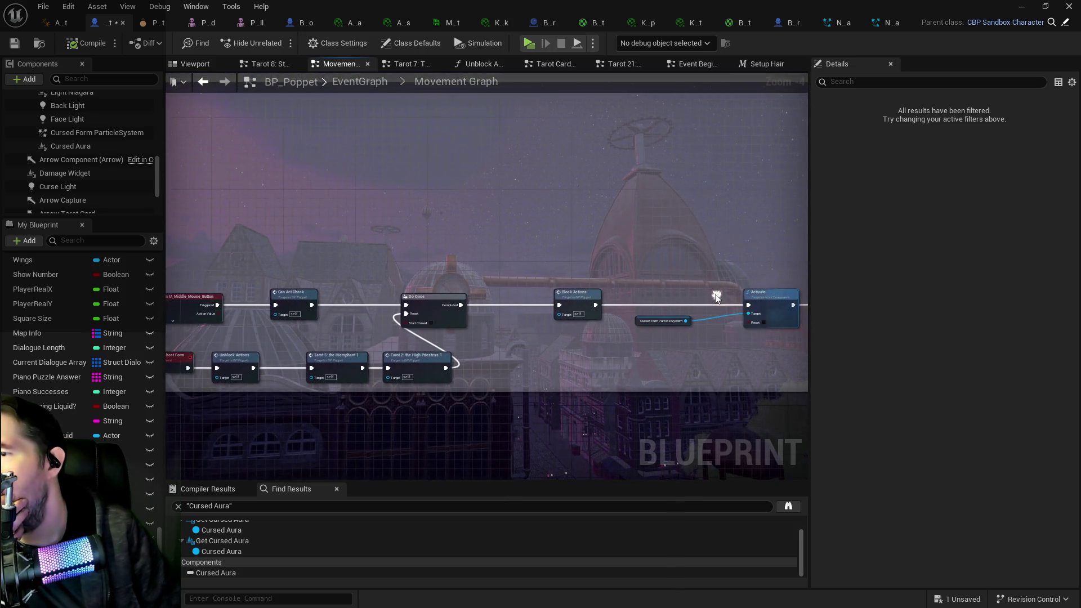
mouse_move(521, 323)
left_mouse_down()
mouse_move(572, 302)
mouse_move(161, 322)
left_mouse_up()
left_click_drag(529, 391, 253, 274)
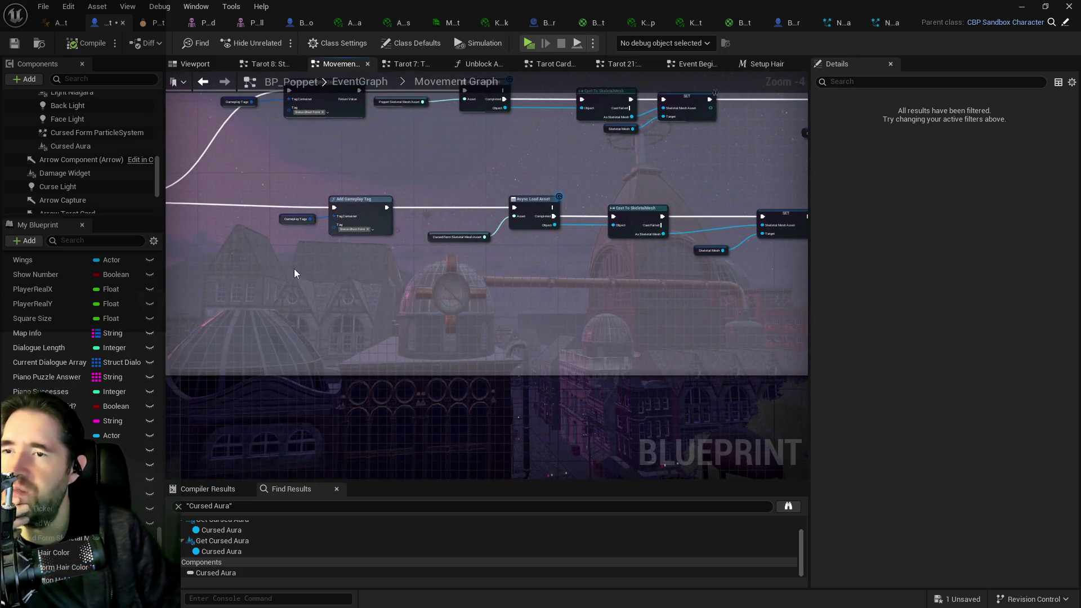
left_click_drag(698, 224, 345, 242)
left_click_drag(636, 229, 439, 237)
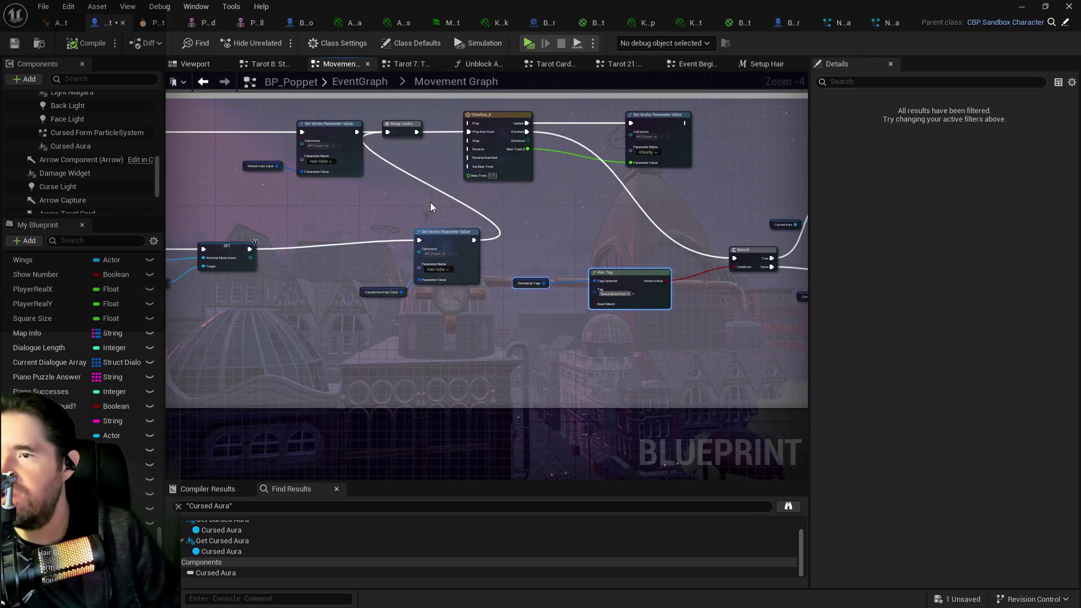
Step: Bring the Timeline, Has Tag, Branch, Deactivate and Activate nodes back into view
left_click_drag(692, 196, 362, 165)
left_click_drag(559, 195, 434, 209)
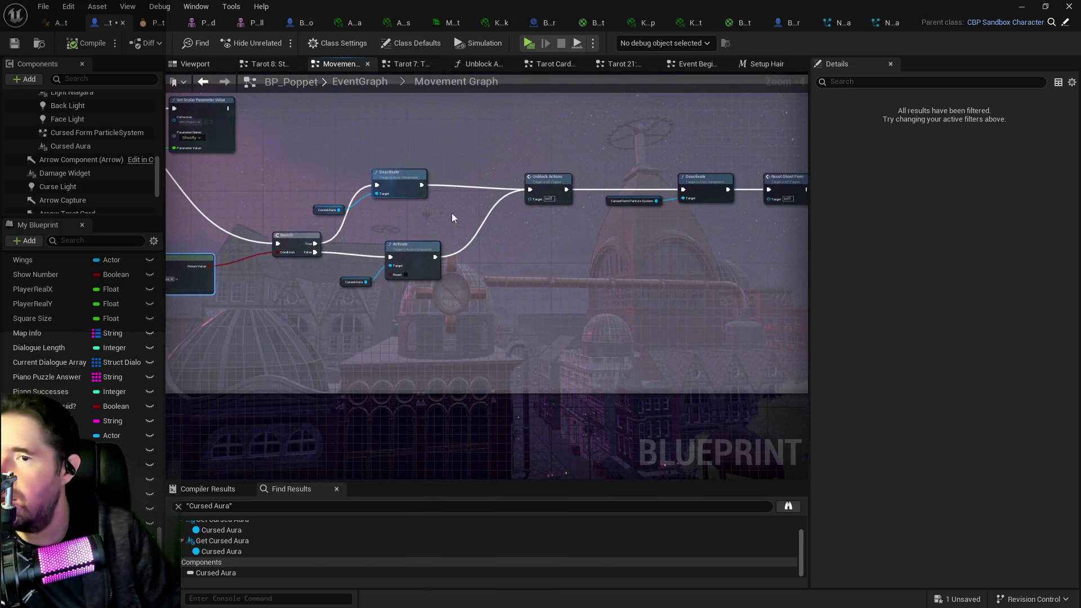
mouse_move(576, 232)
left_mouse_down()
mouse_move(340, 232)
mouse_move(788, 240)
mouse_move(737, 240)
left_mouse_up()
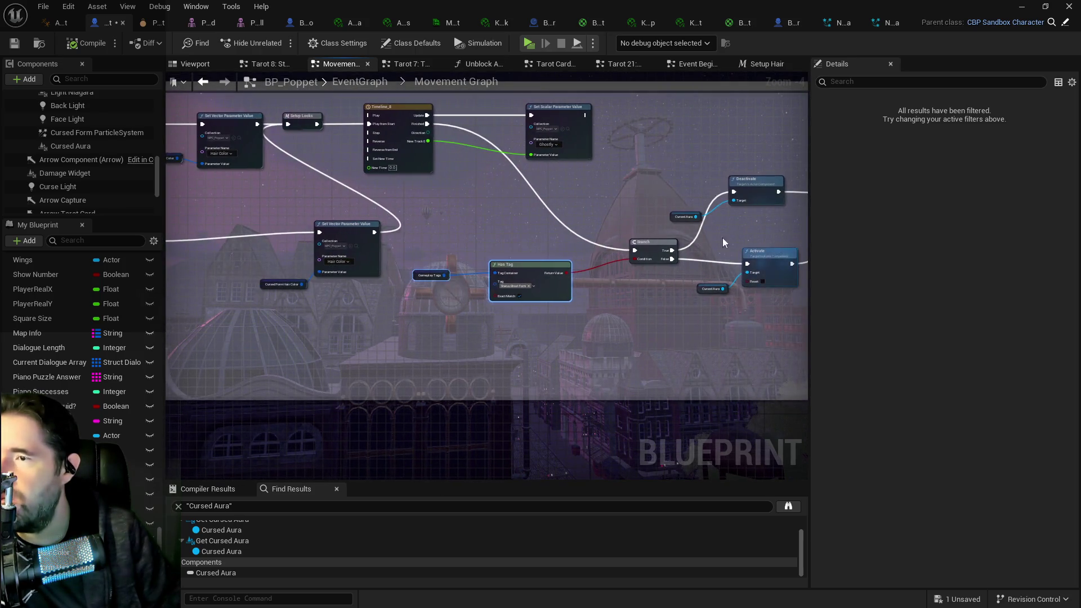
mouse_move(445, 215)
left_mouse_down()
mouse_move(259, 208)
mouse_move(309, 205)
left_mouse_up()
scroll(380, 237, "up", 1)
scroll(381, 237, "up", 1)
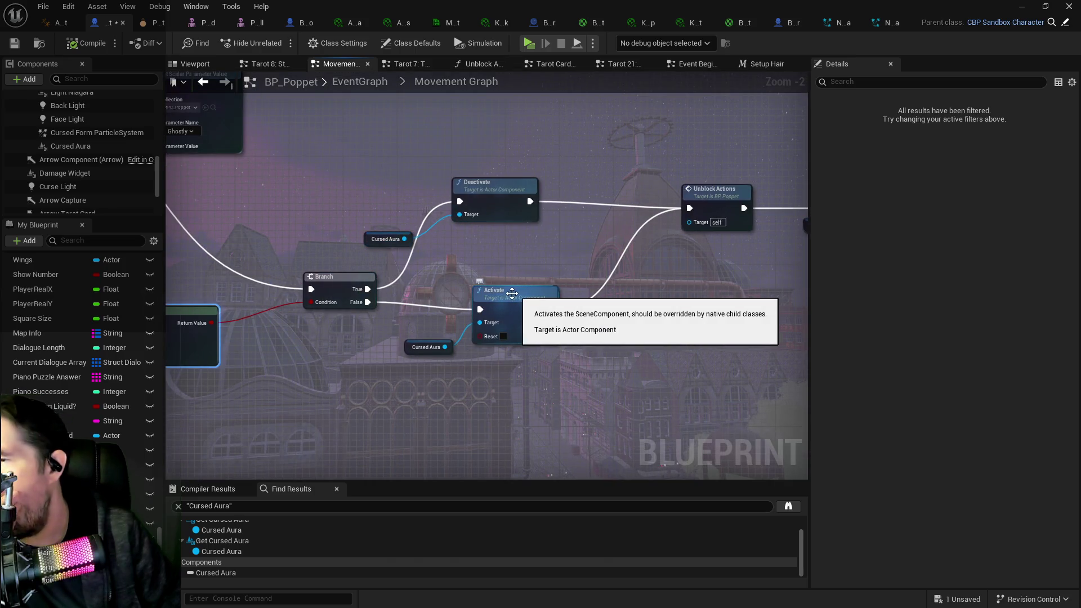
scroll(414, 301, "down", 2)
left_click_drag(313, 266, 562, 278)
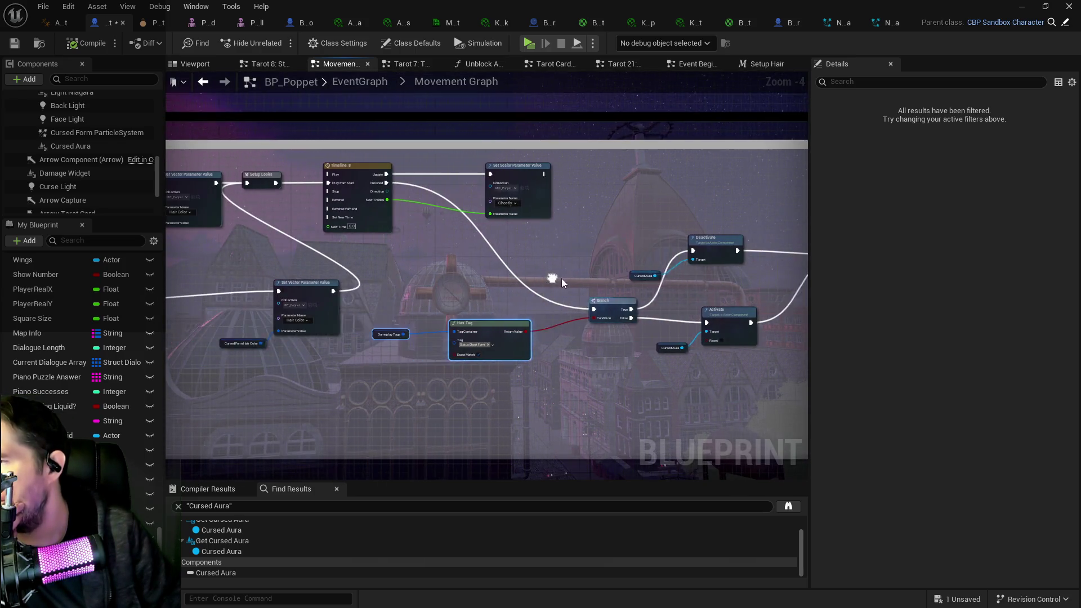
Step: Connect Unblock Actions' execution output to Reset Ghost Form
right_click(508, 272)
key("Escape")
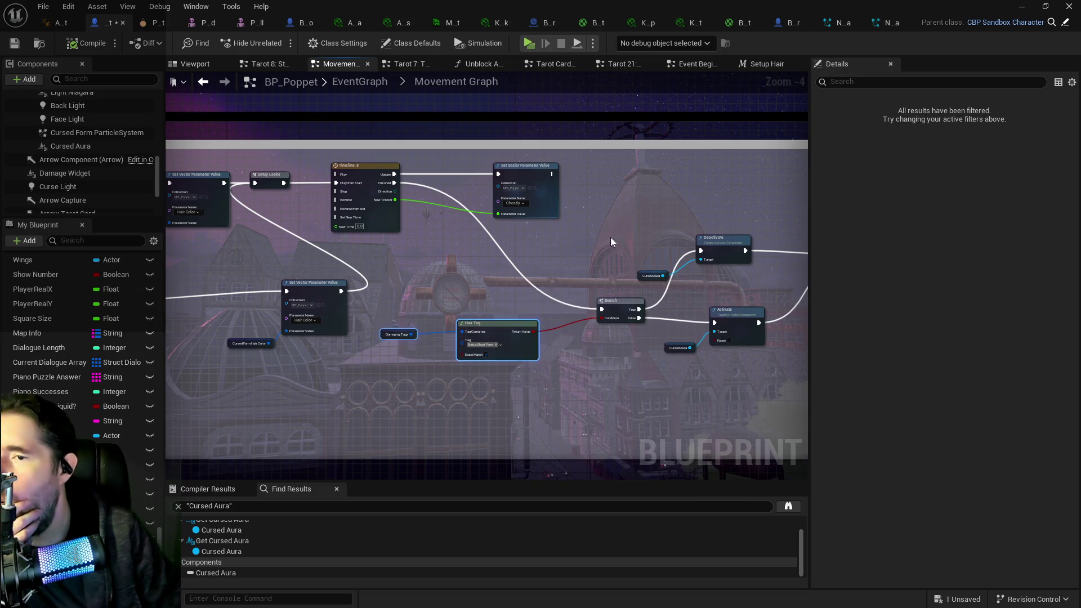
left_click_drag(603, 236, 305, 257)
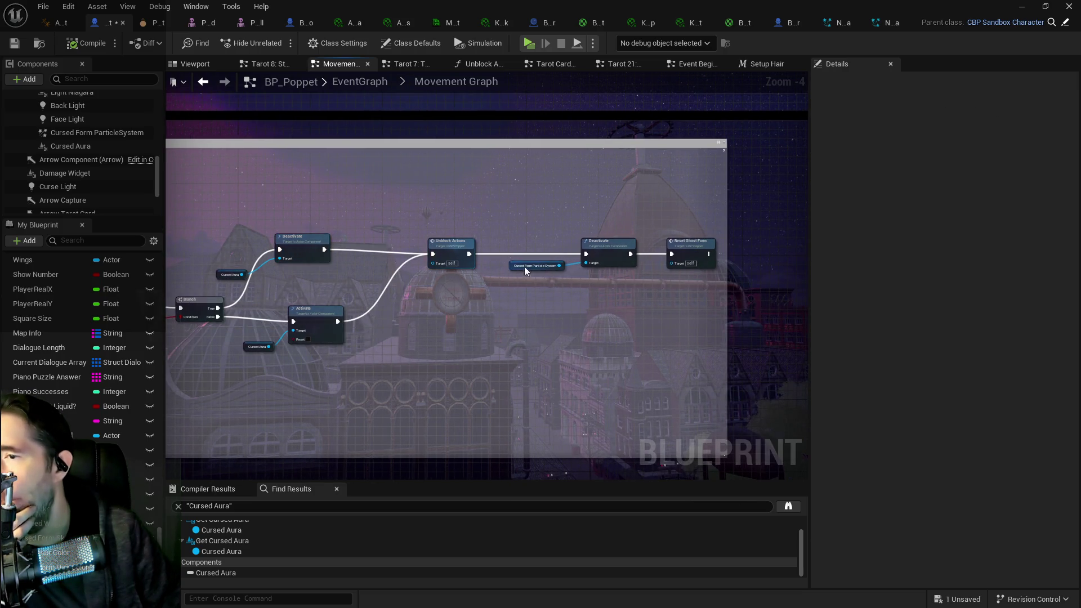
left_click_drag(469, 256, 671, 255)
mouse_move(556, 255)
left_mouse_down()
mouse_move(514, 325)
mouse_move(340, 391)
mouse_move(200, 224)
mouse_move(518, 263)
mouse_move(521, 273)
left_mouse_up()
Step: Add a Delay Until Next Tick node feeding the Branch, then compile and save BP_Poppet
type("delay")
left_click(579, 340)
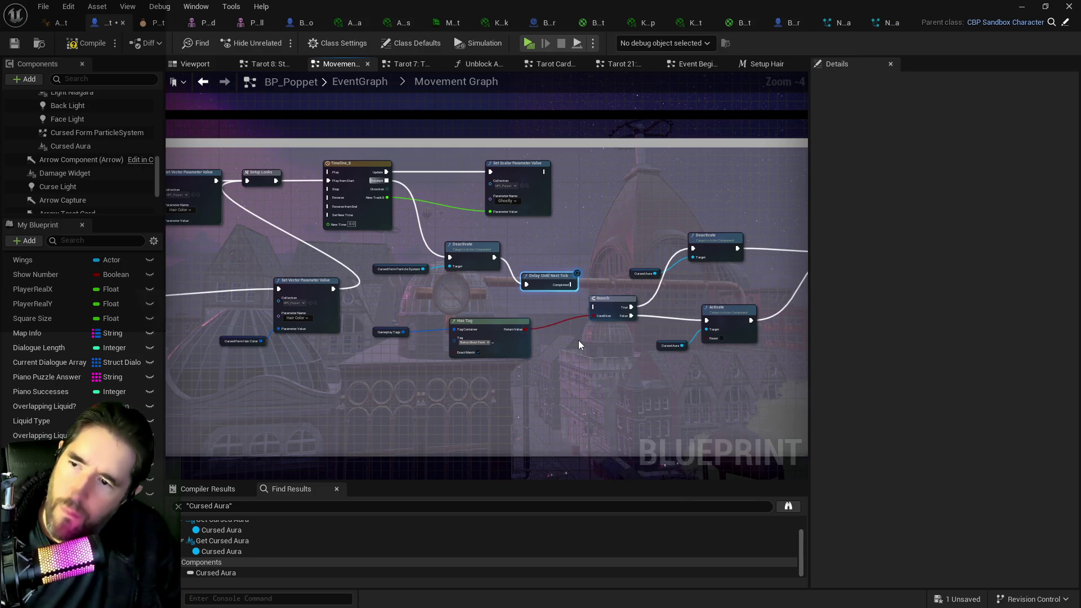
left_click_drag(560, 278, 594, 307)
left_click(344, 186)
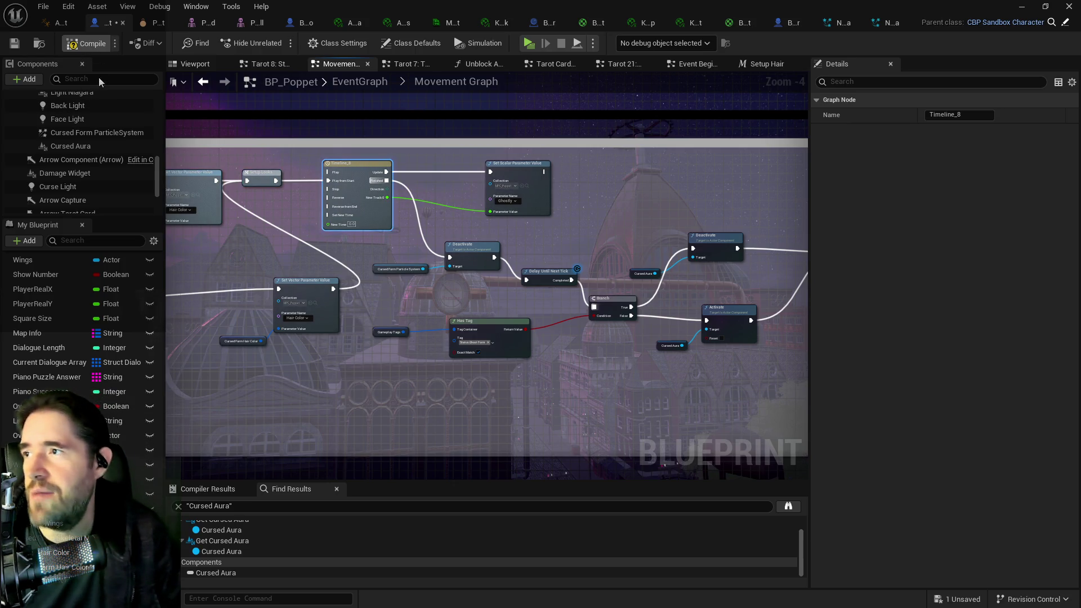
left_click(87, 44)
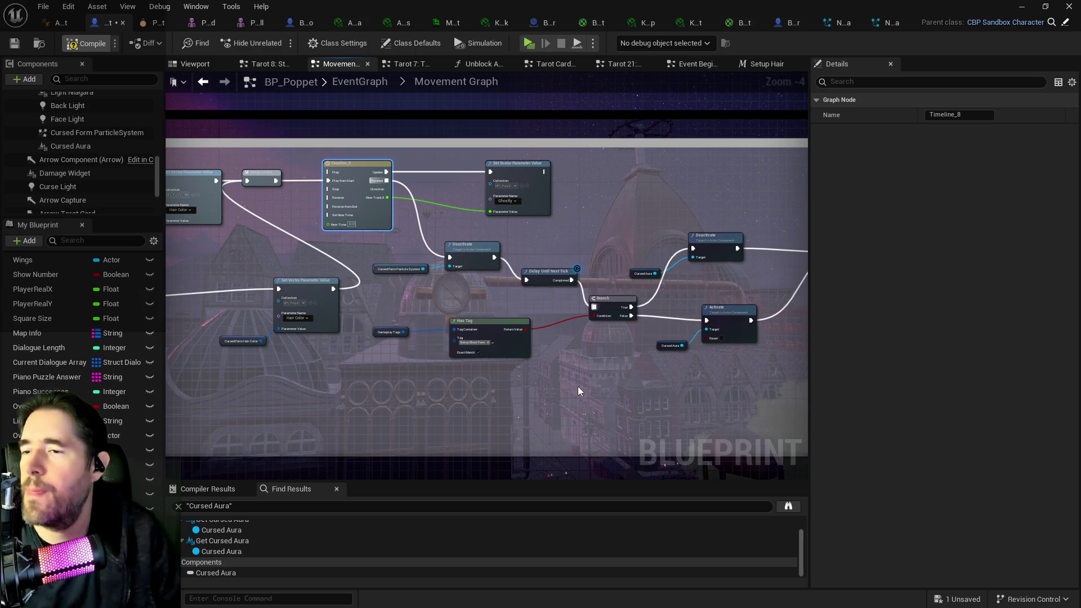
key("ctrl+s")
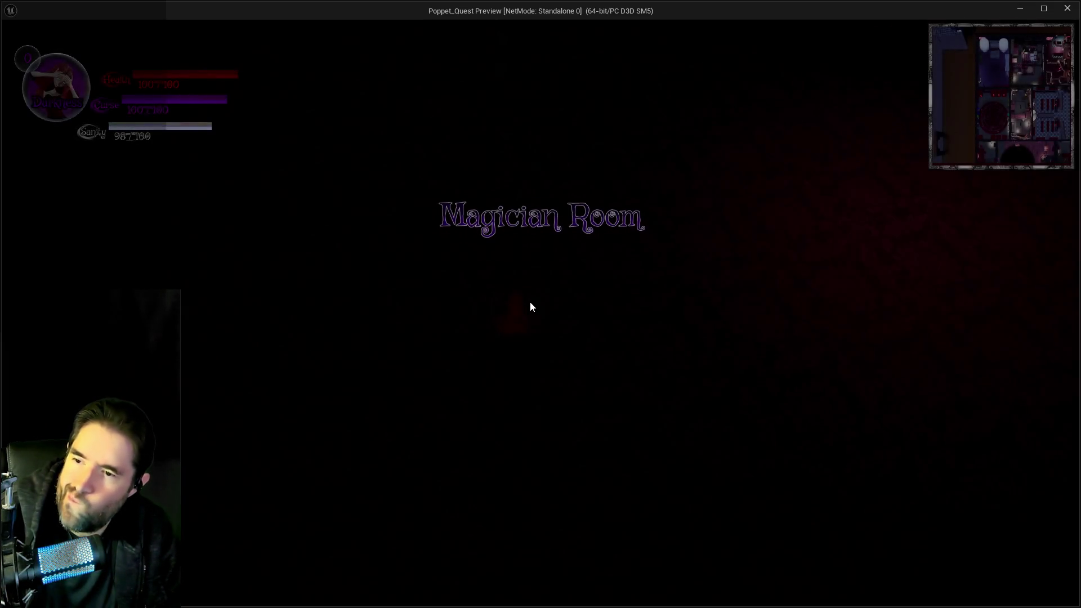
Step: Run the character forward and toggle its purple mist form on and off with Shift
left_click(633, 328)
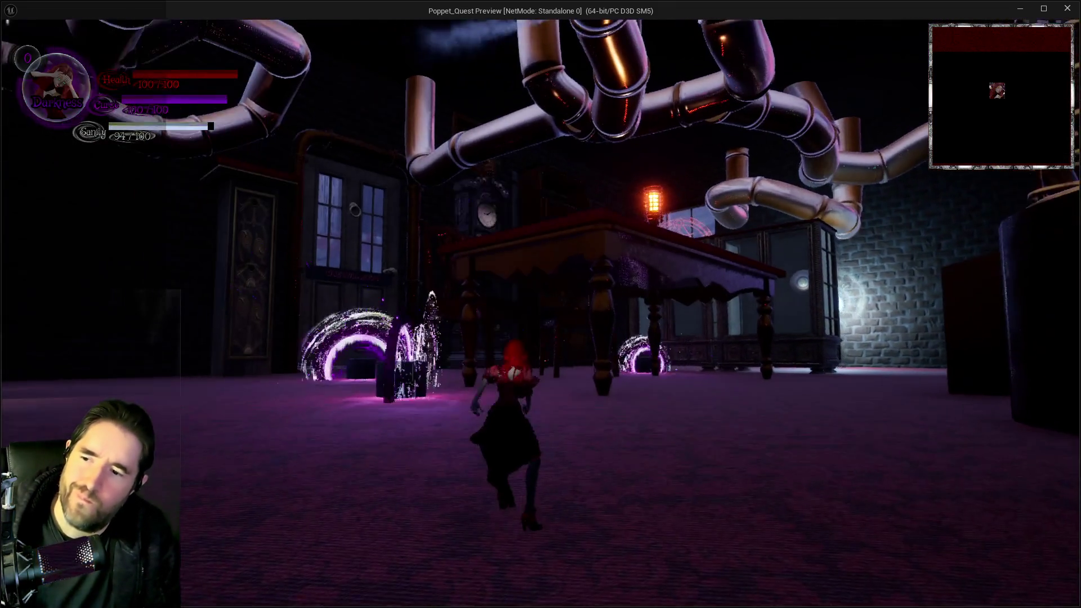
key("w")
key("shift")
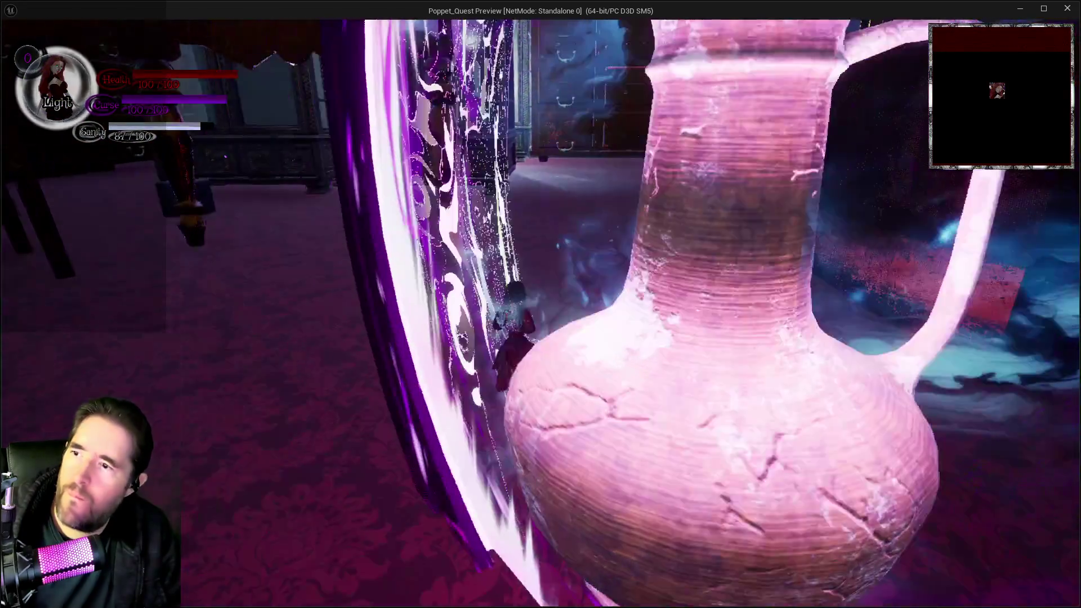
key("shift")
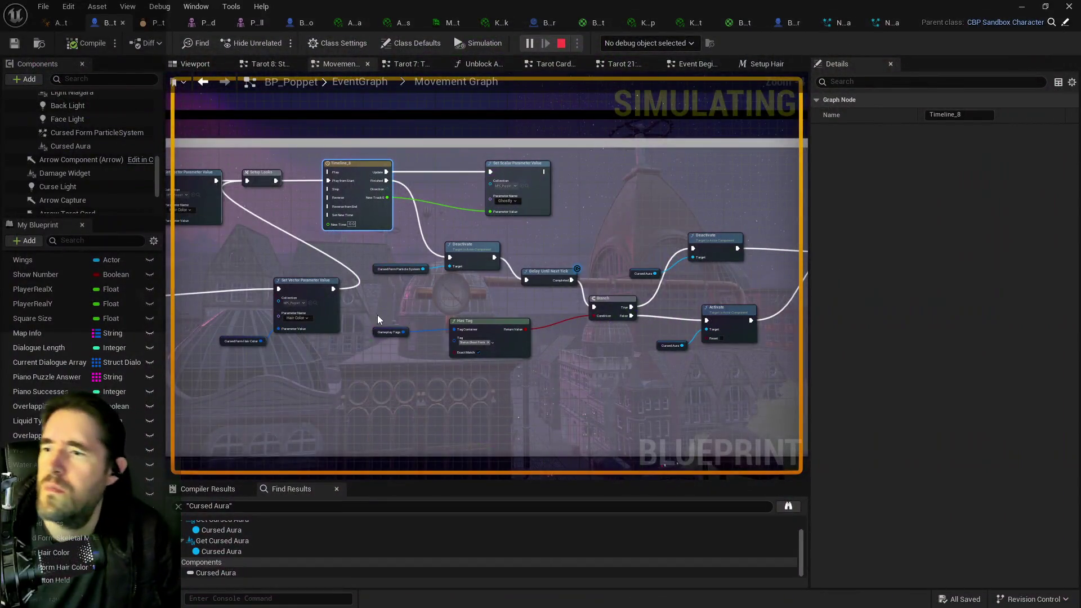
Step: Add a Print String node from the actions search, replacing a misplaced first attempt
right_click(326, 375)
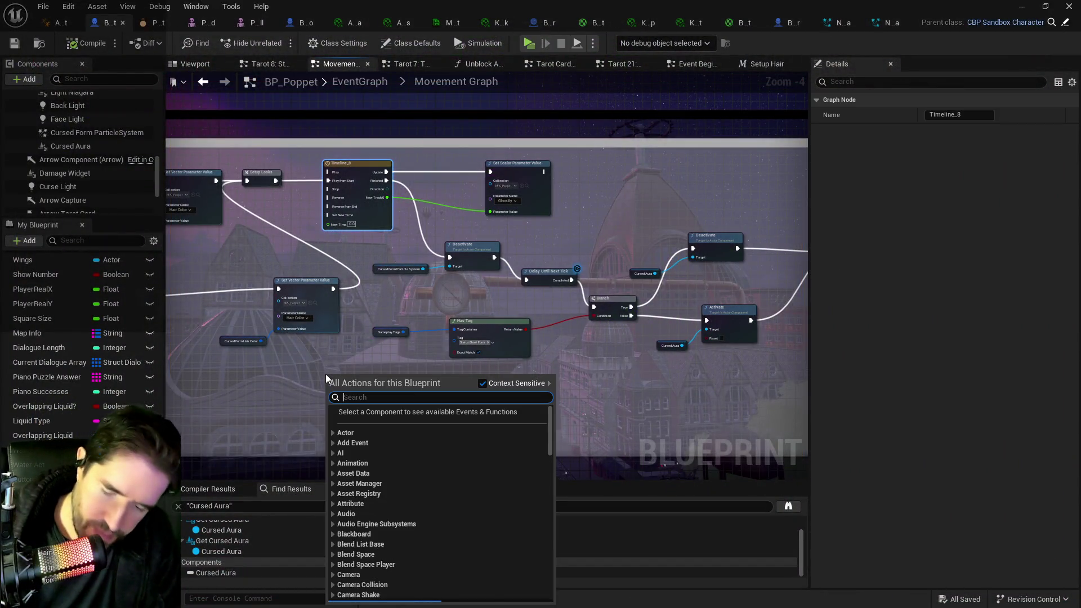
type("print st")
left_click(374, 417)
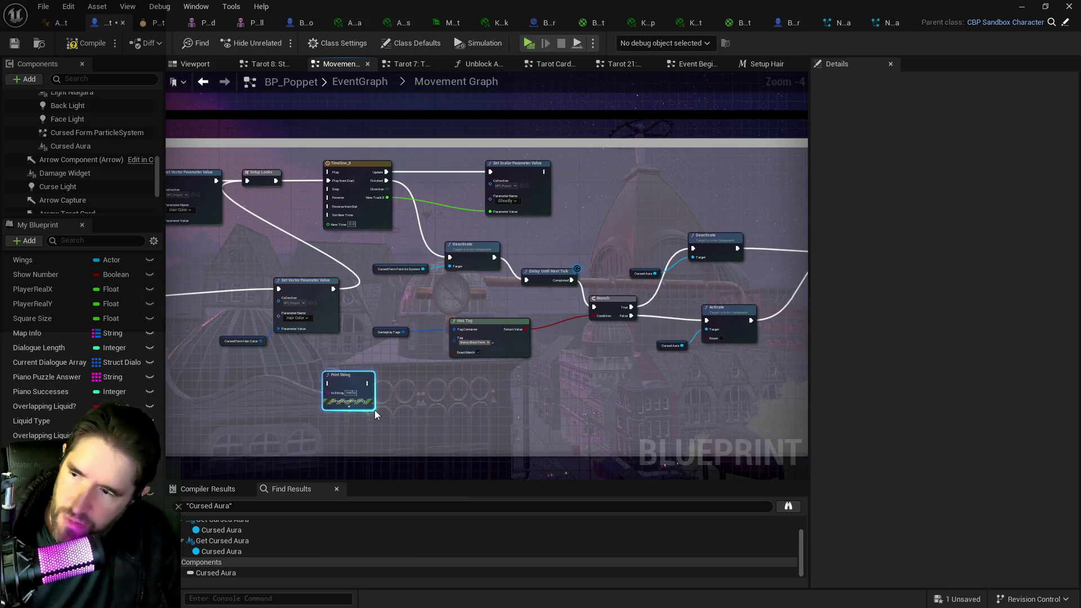
key("Delete")
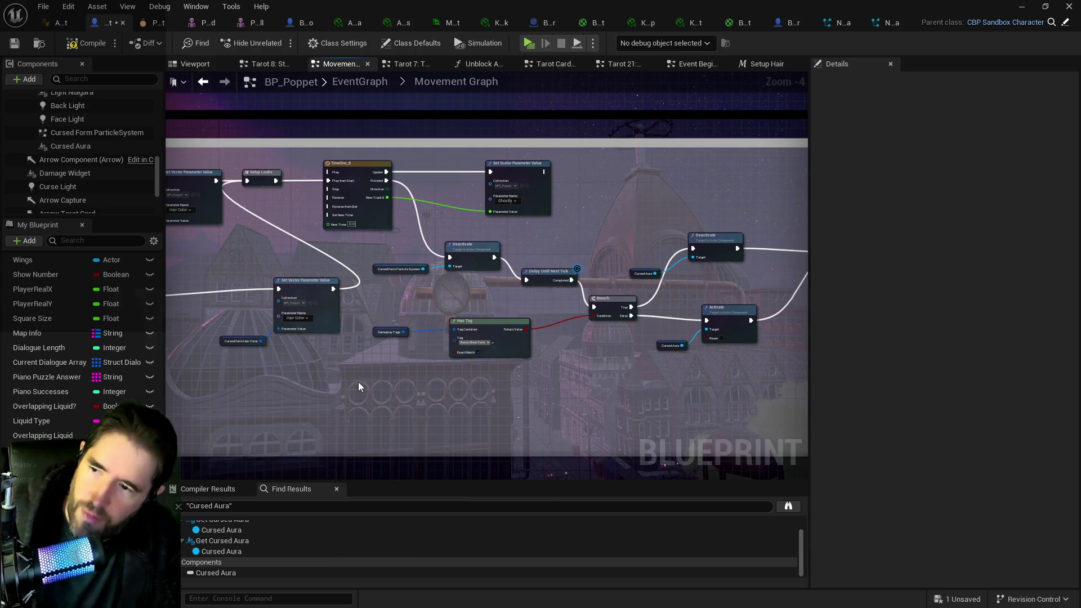
right_click(358, 382)
type("prinst r")
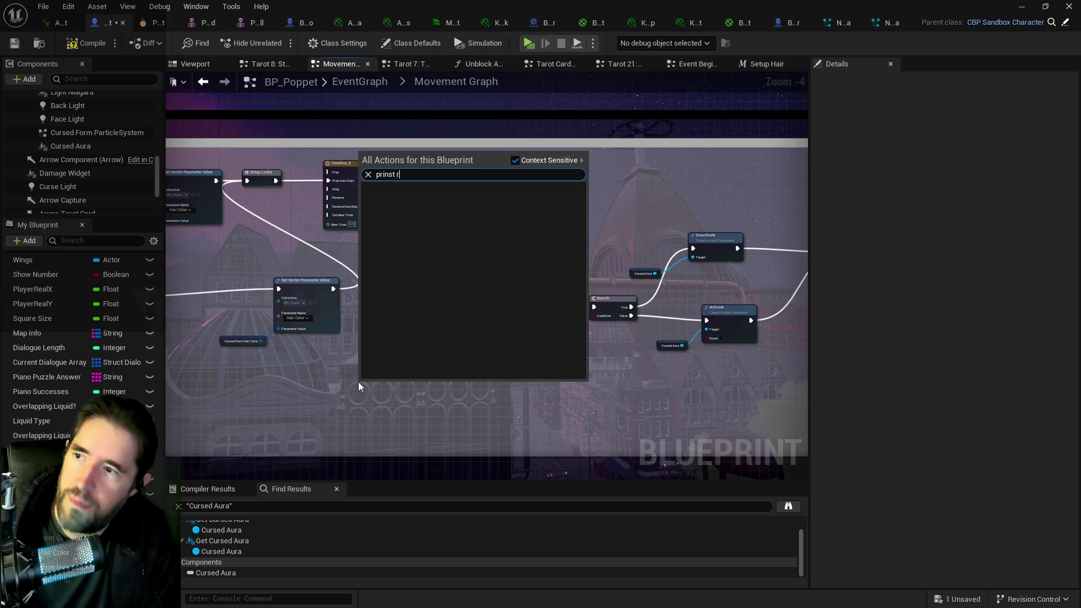
key("BackSpace")
key("BackSpace")
key("BackSpace")
key("BackSpace")
type("t st")
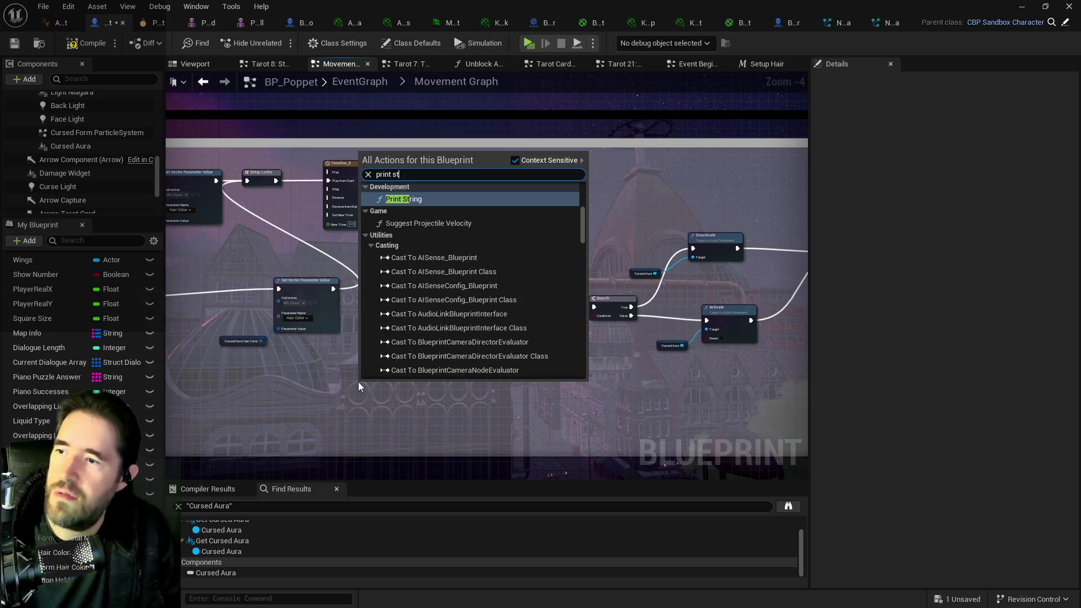
type("ring")
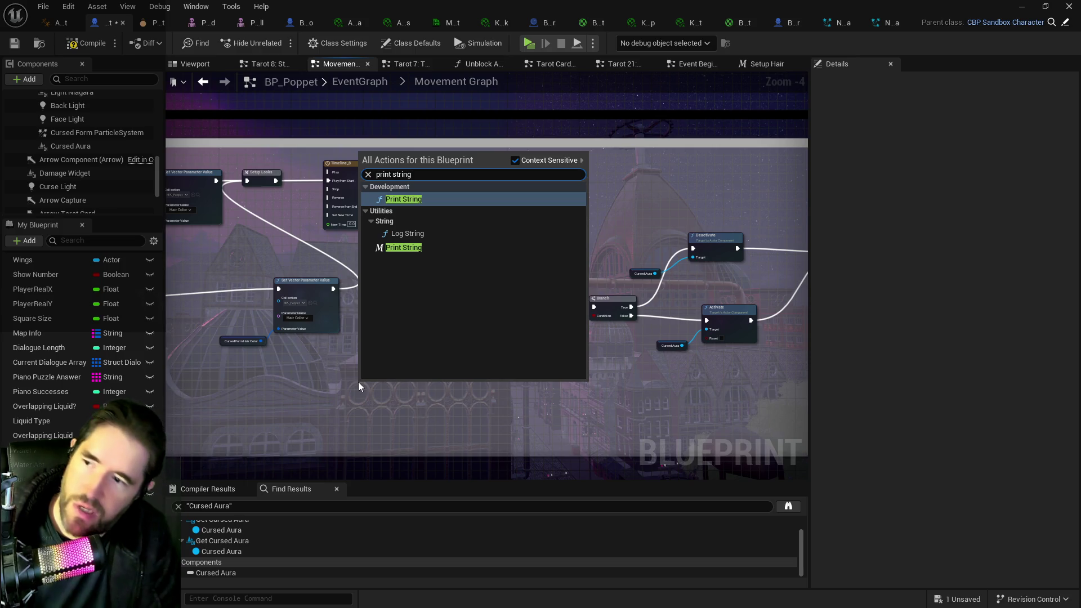
left_click(382, 251)
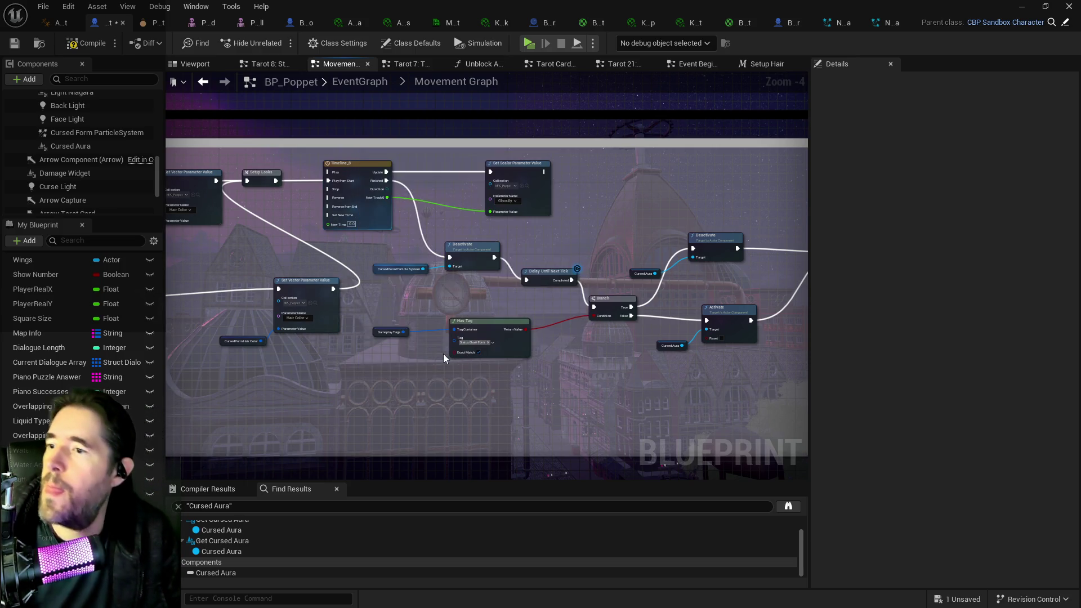
scroll(404, 368, "down", 1)
Step: Insert the Print String node onto the wire after Branch's False output
mouse_move(401, 377)
left_mouse_down()
mouse_move(307, 363)
mouse_move(500, 285)
mouse_move(698, 256)
mouse_move(290, 239)
mouse_move(444, 238)
left_mouse_up()
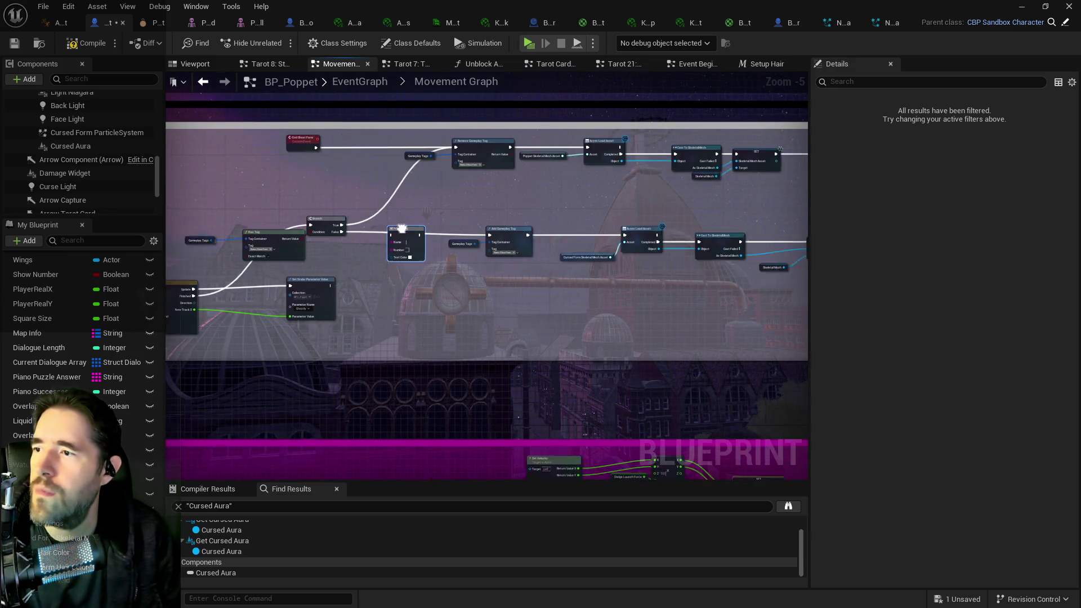
scroll(445, 237, "up", 4)
left_click_drag(532, 218, 485, 210)
left_click_drag(384, 235, 561, 237)
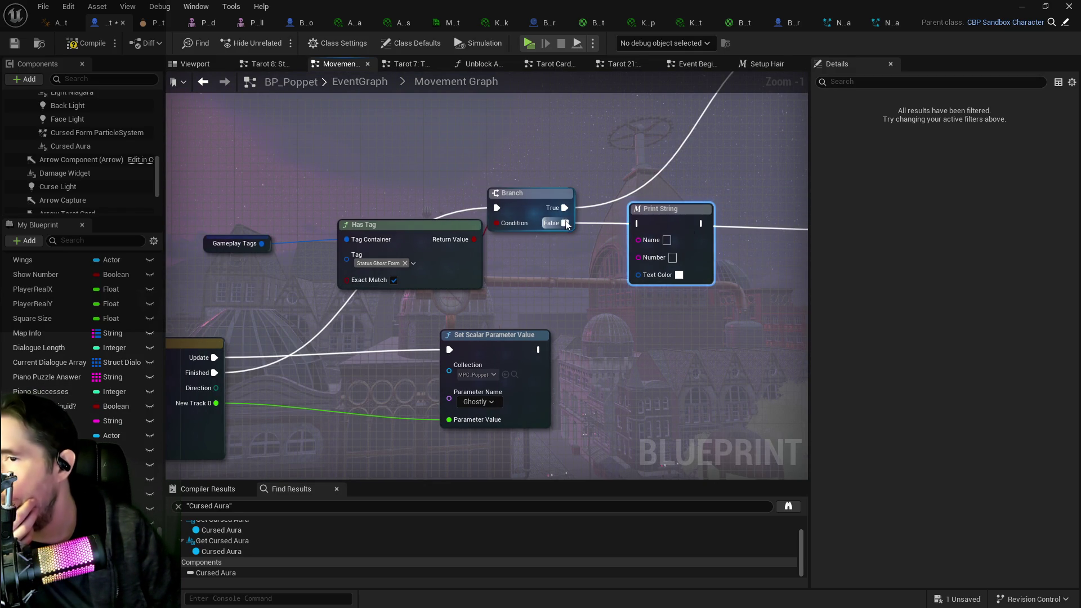
mouse_move(701, 223)
left_mouse_down()
mouse_move(456, 204)
mouse_move(670, 212)
left_mouse_up()
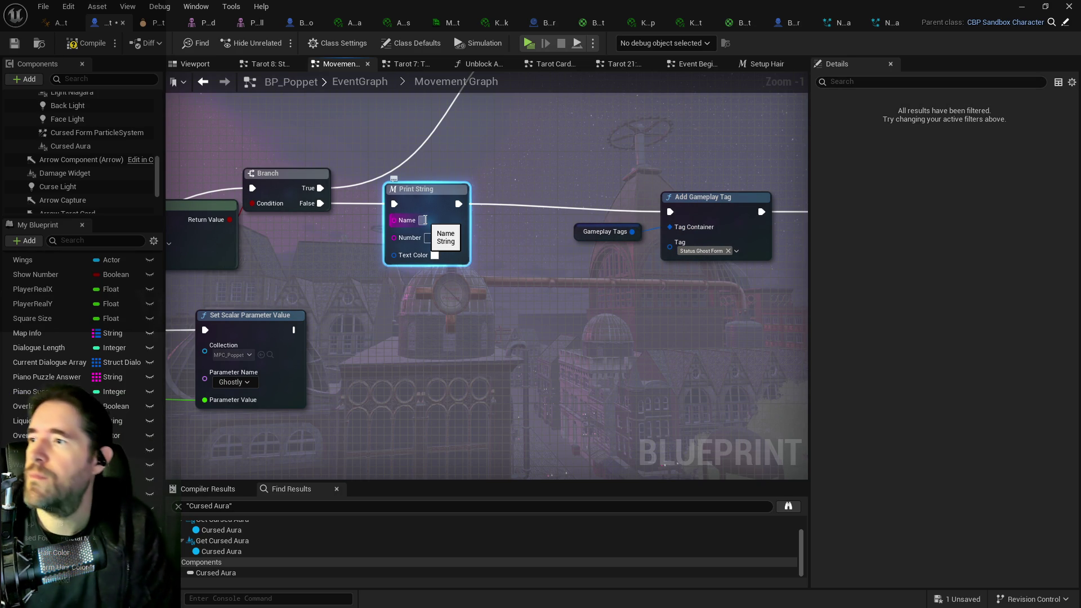
mouse_move(424, 220)
left_mouse_down()
mouse_move(713, 229)
mouse_move(518, 233)
left_mouse_up()
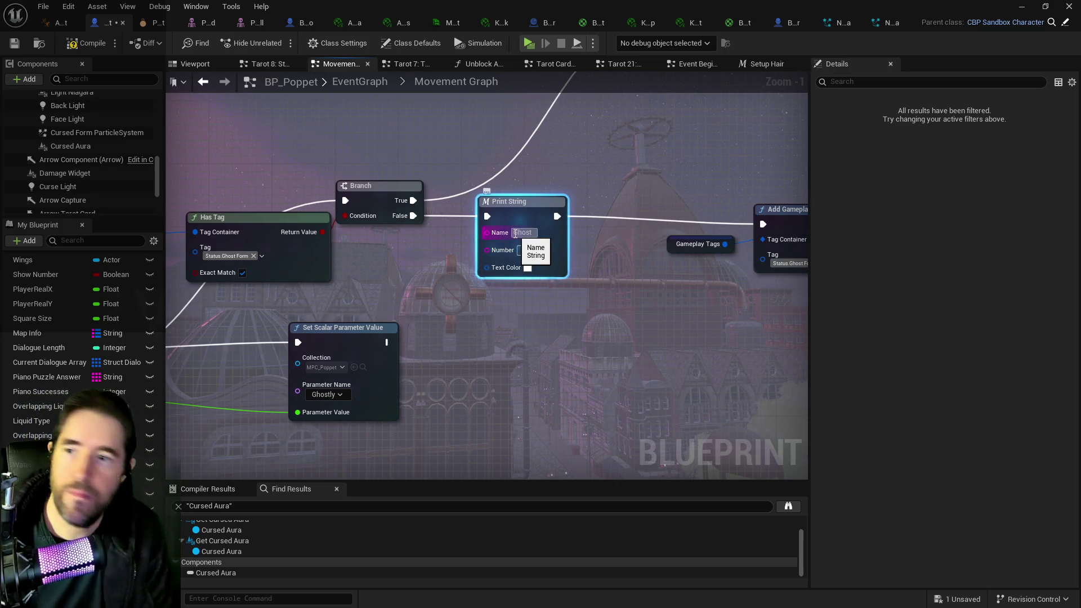
Step: Set the Print String's Name to Ghost and its Number to 1f
left_click(514, 233)
type("Ghost")
key("Return")
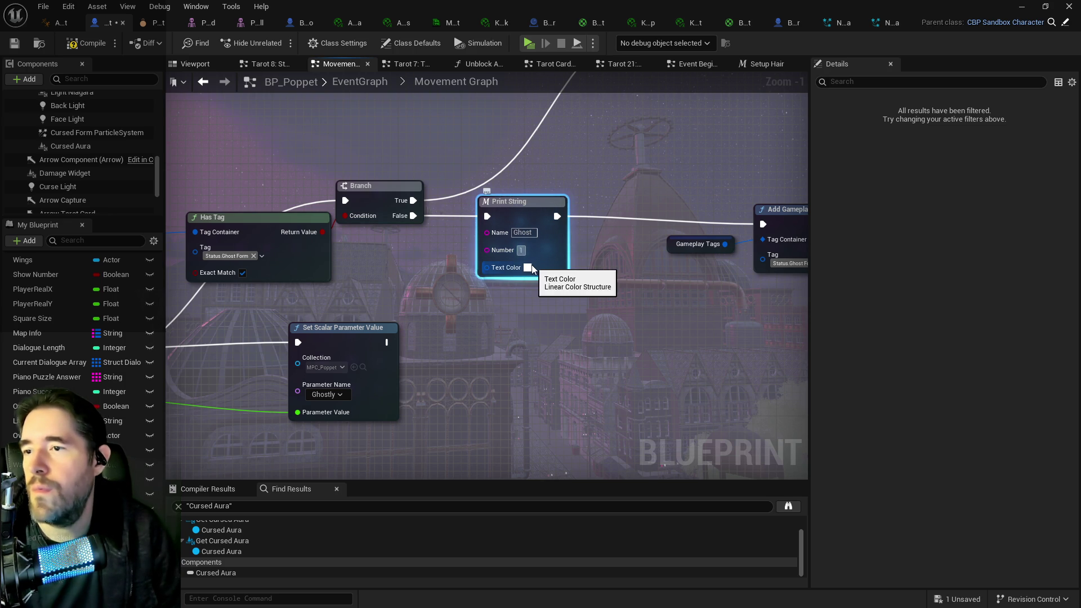
left_click(451, 249)
left_click_drag(522, 249, 518, 326)
left_click(519, 326)
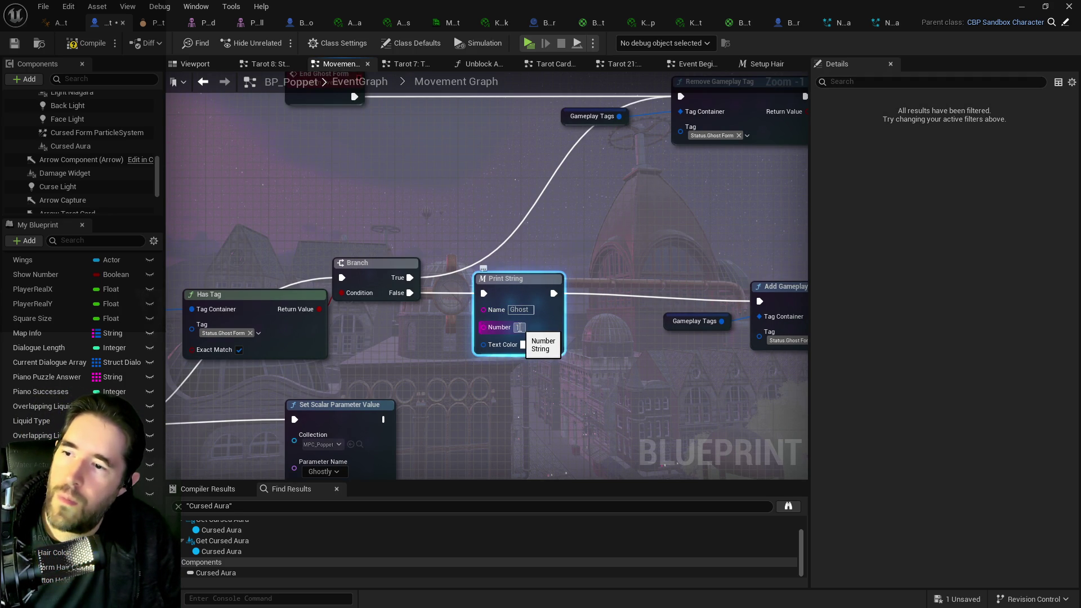
type("f")
key("Return")
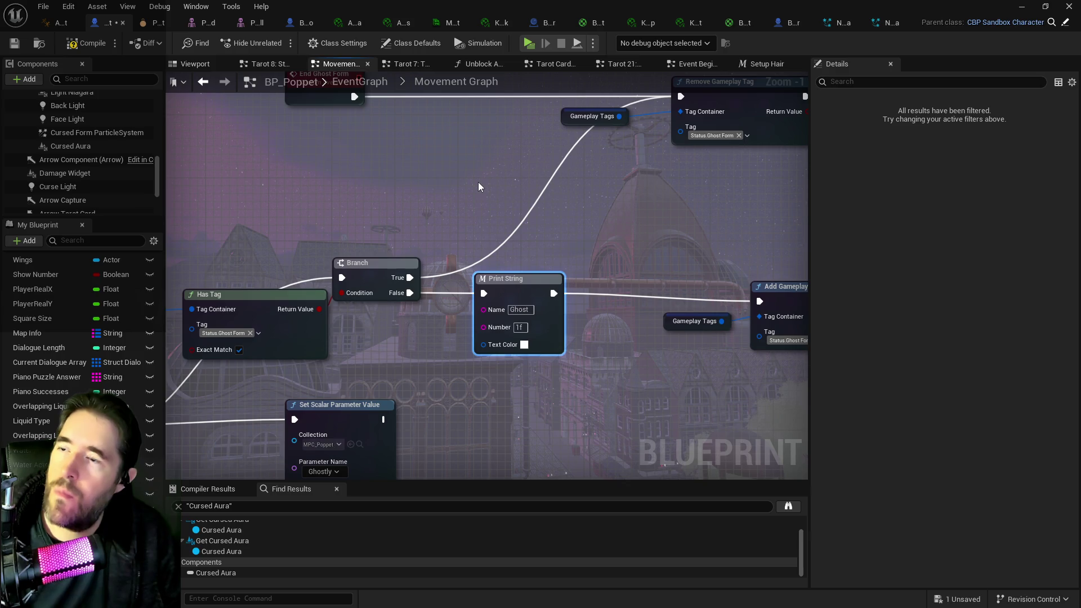
Step: Duplicate it with Number 2f and route Branch True through it to Remove Gameplay Tag
key("ctrl+d")
type("2f")
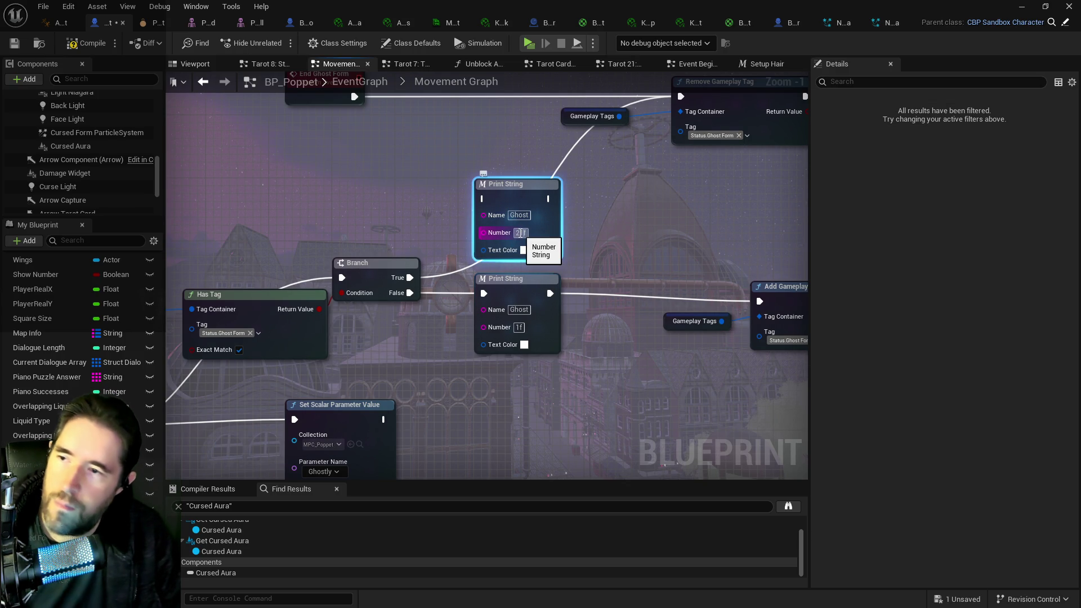
left_click(383, 264)
left_click_drag(410, 278, 484, 198)
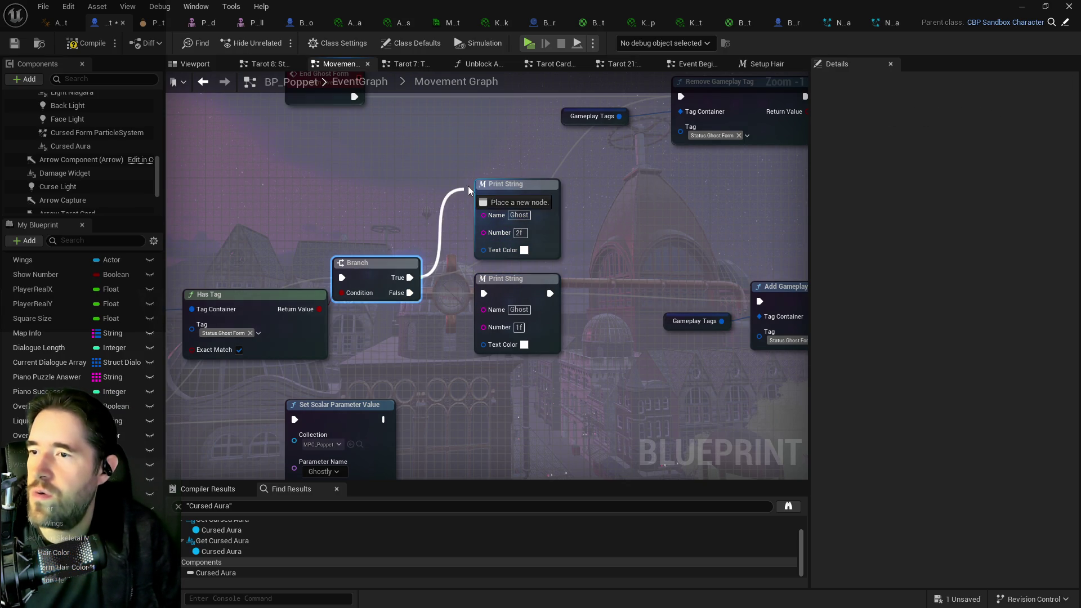
mouse_move(553, 191)
left_mouse_down()
mouse_move(474, 248)
mouse_move(601, 153)
left_mouse_up()
left_click(242, 135)
Step: Find every reference to the End Ghost Form event
right_click(225, 138)
mouse_move(315, 253)
left_click(352, 256)
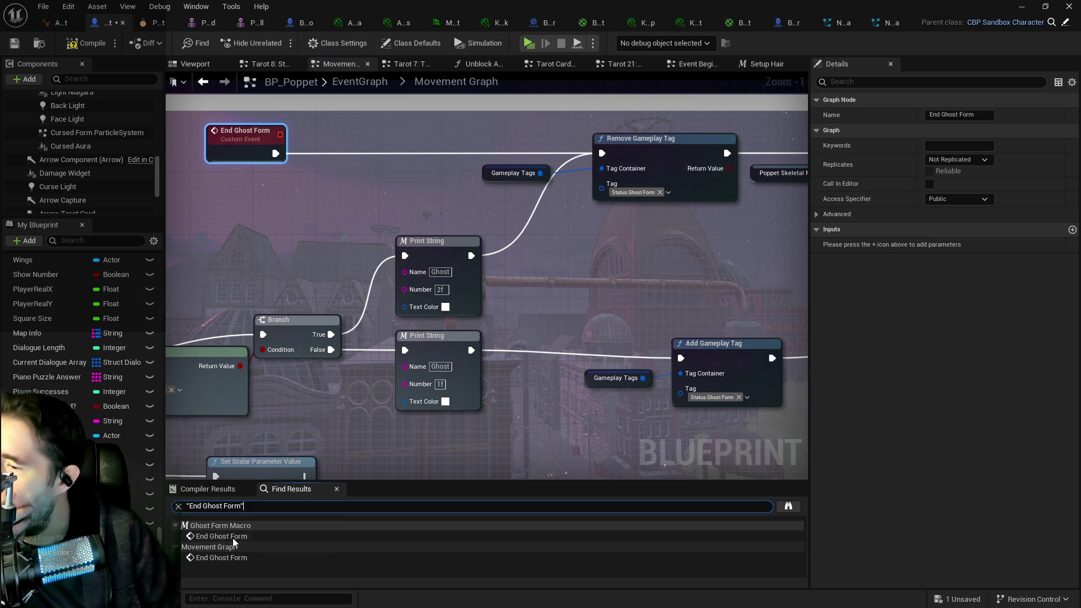
Step: Check the End Ghost Form call inside Ghost Form Macro from Find Results
left_click(232, 537)
double_click(232, 537)
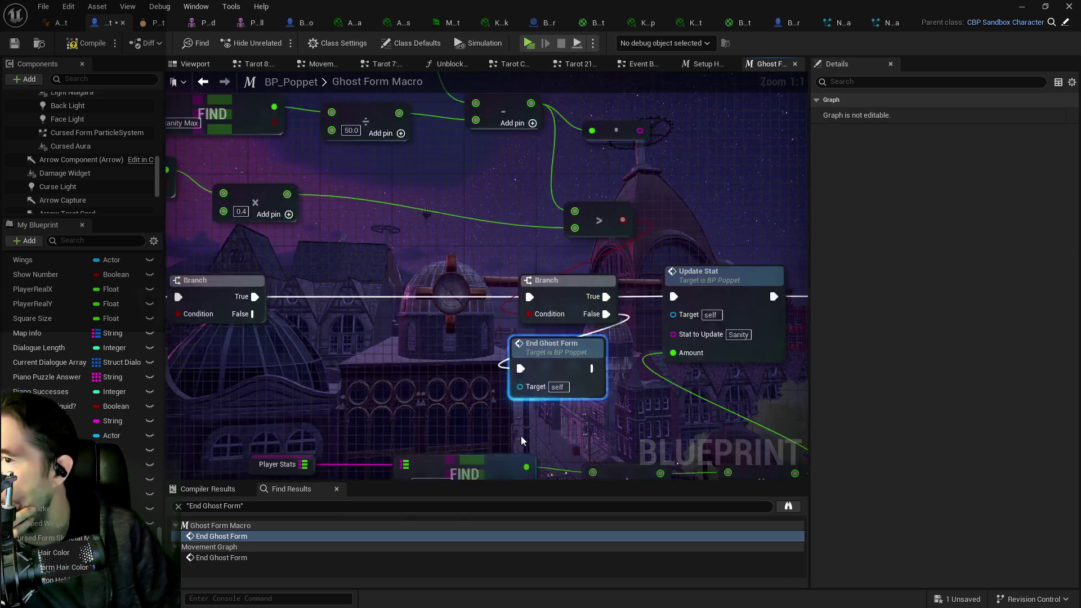
scroll(515, 397, "down", 2)
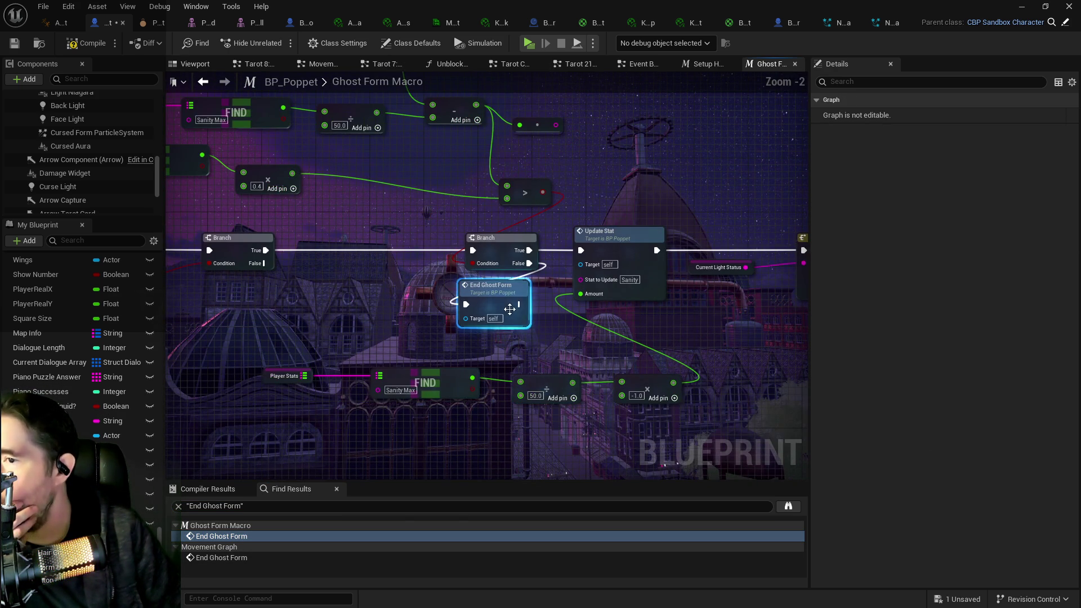
left_click_drag(509, 302, 529, 308)
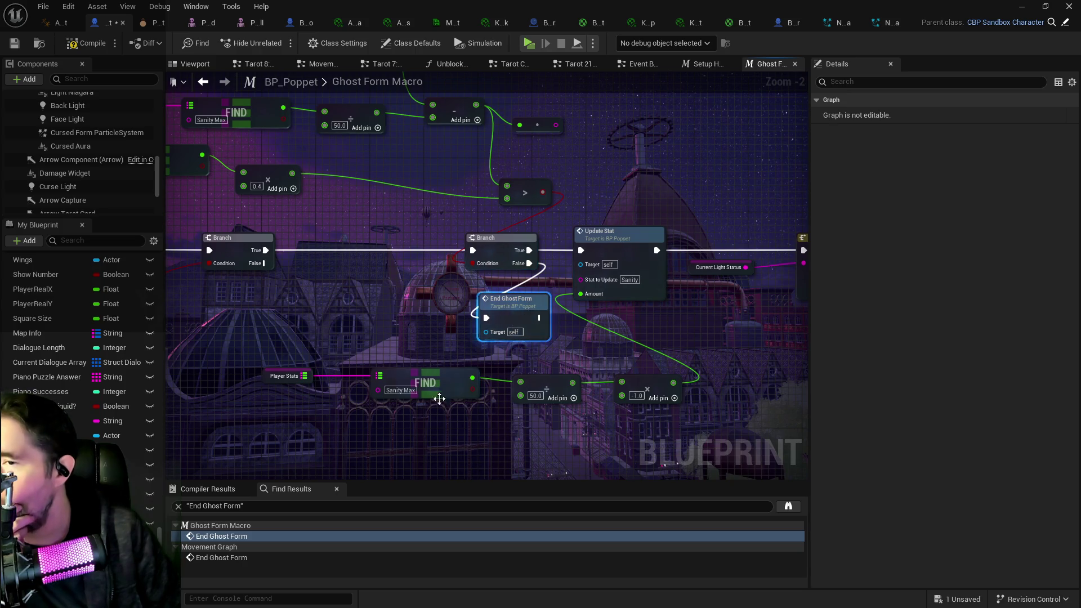
Step: Jump to the End Ghost Form event in Movement Graph and pan to the nodes after it
left_click(233, 558)
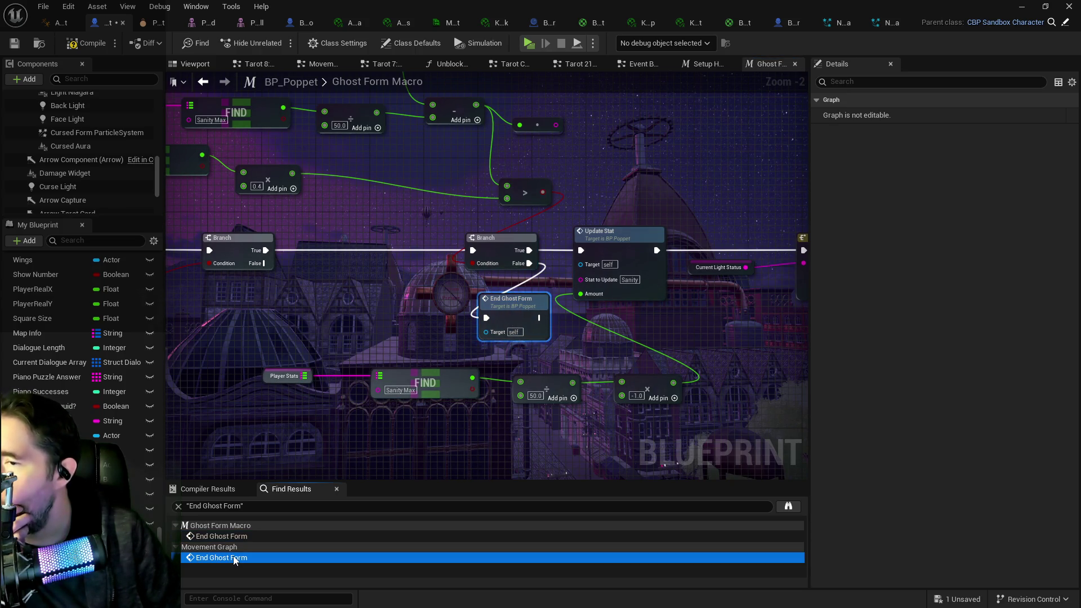
double_click(235, 559)
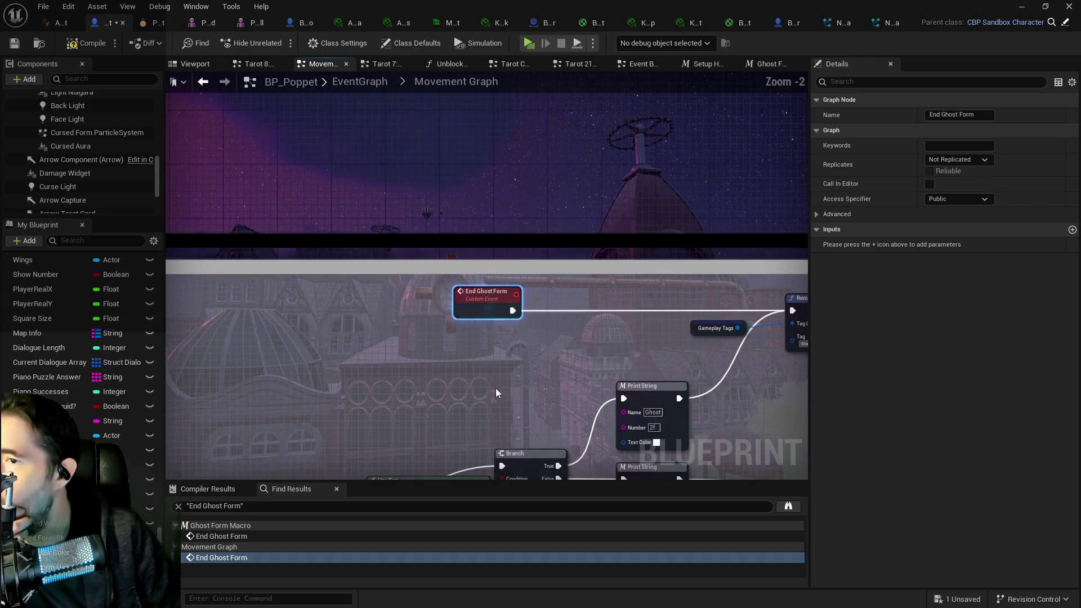
scroll(495, 393, "down", 2)
mouse_move(397, 366)
left_mouse_down()
mouse_move(573, 278)
mouse_move(437, 193)
mouse_move(304, 194)
left_mouse_up()
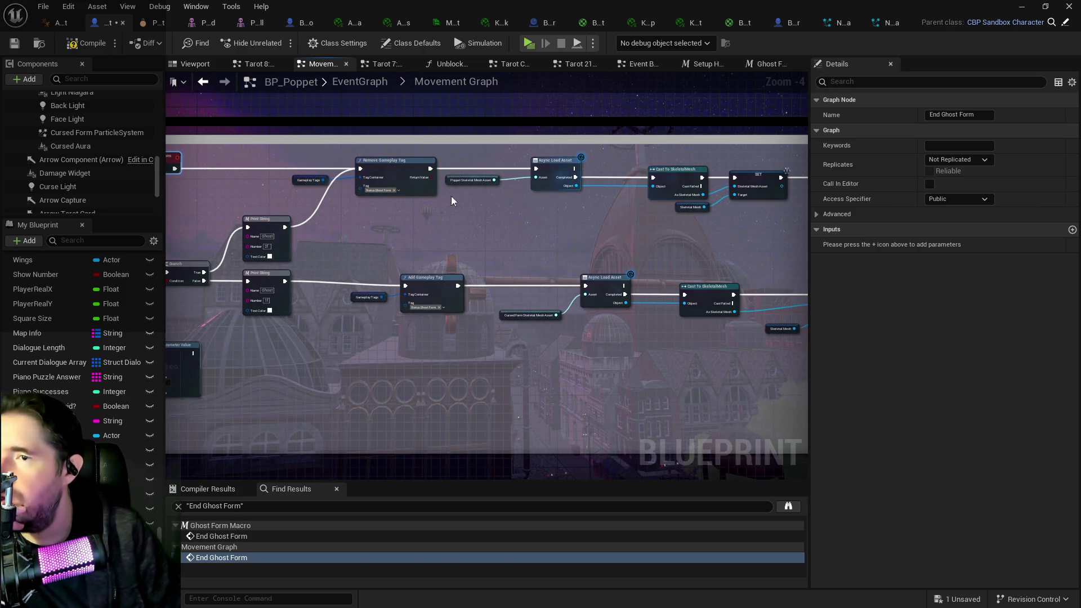
Step: Change the upper Print String node's Number from 2 to 1
left_click_drag(269, 220, 309, 220)
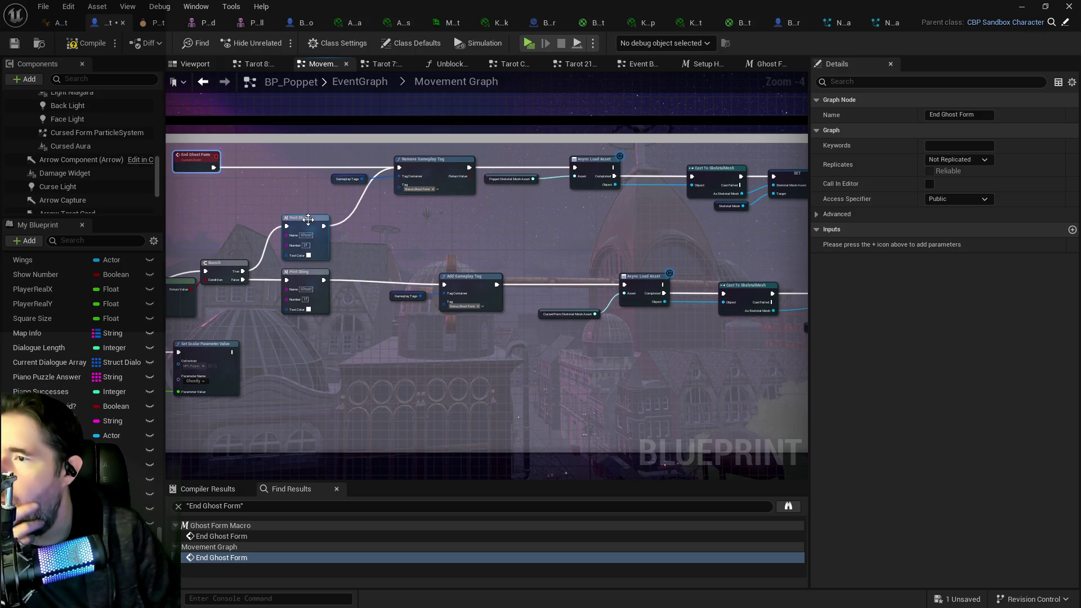
left_click(308, 220)
scroll(365, 230, "up", 5)
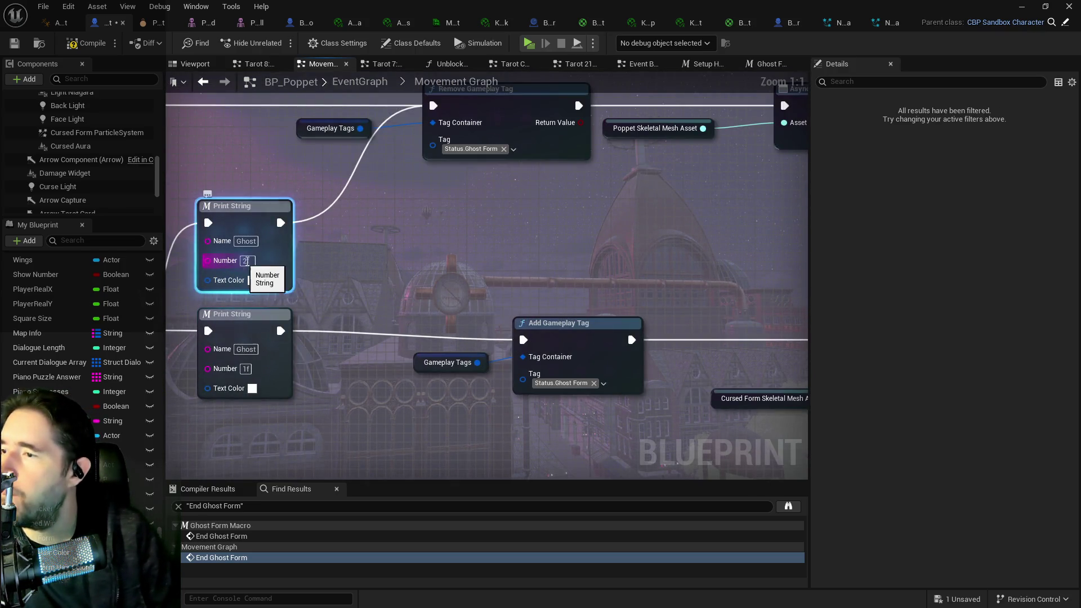
key("BackSpace")
type("1t")
key("Return")
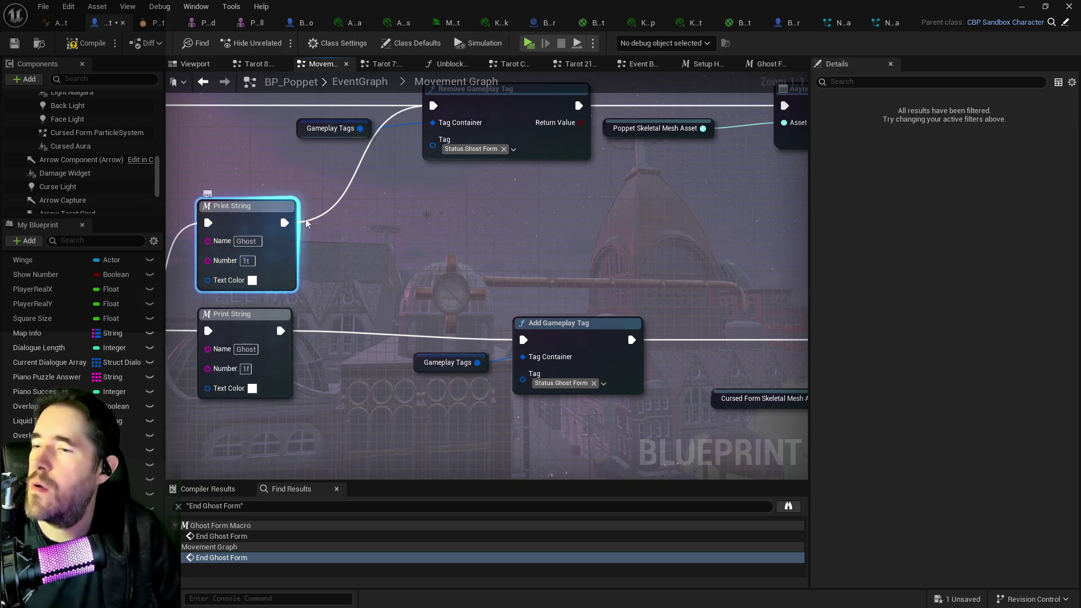
Step: Set the second Print String's text colour to red
left_click_drag(463, 207, 350, 238)
mouse_move(455, 242)
left_mouse_down()
mouse_move(605, 227)
mouse_move(938, 147)
mouse_move(1067, 132)
left_mouse_up()
left_click(303, 332)
left_click(427, 366)
left_click(471, 569)
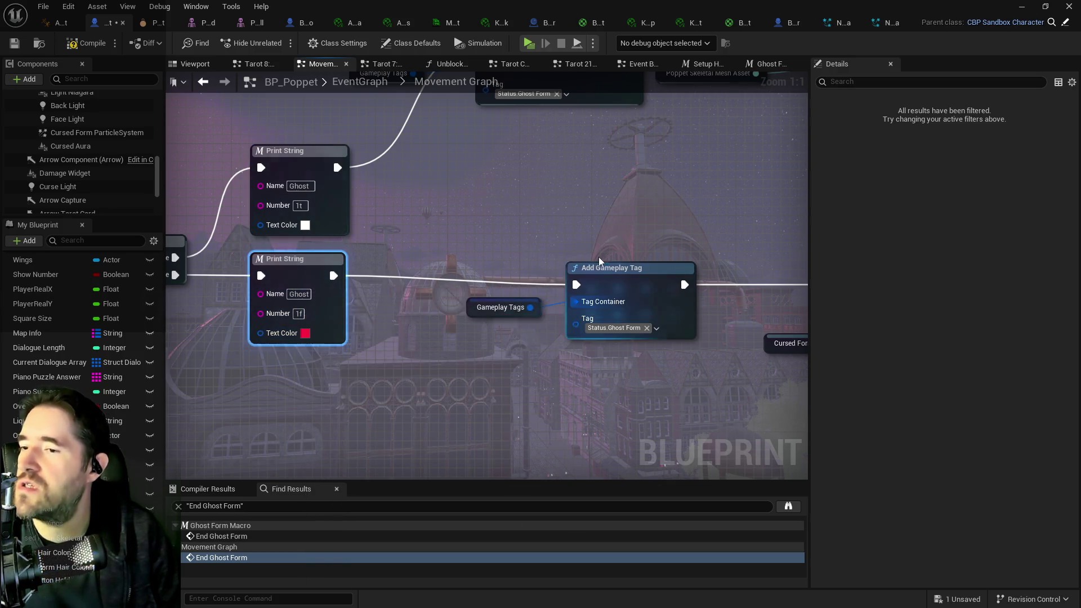
Step: Paste a Print String numbered 2t beside the SET node and wire it into the chain
mouse_move(506, 316)
left_mouse_down()
mouse_move(285, 277)
mouse_move(384, 279)
mouse_move(195, 292)
left_mouse_up()
left_click_drag(280, 327, 396, 271)
key("ctrl+v")
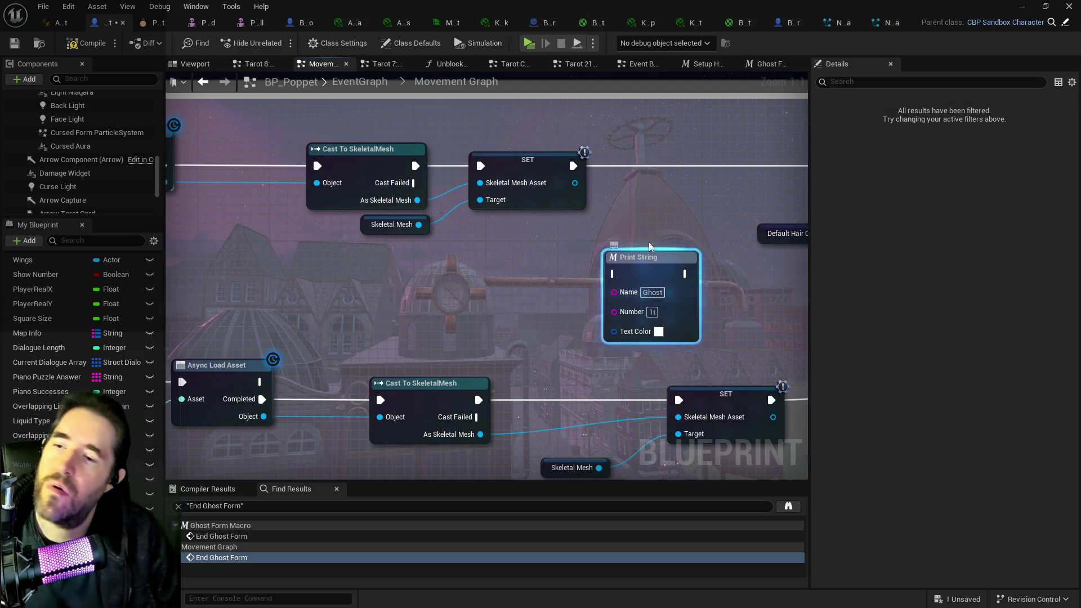
left_click_drag(649, 248, 651, 147)
type("2t")
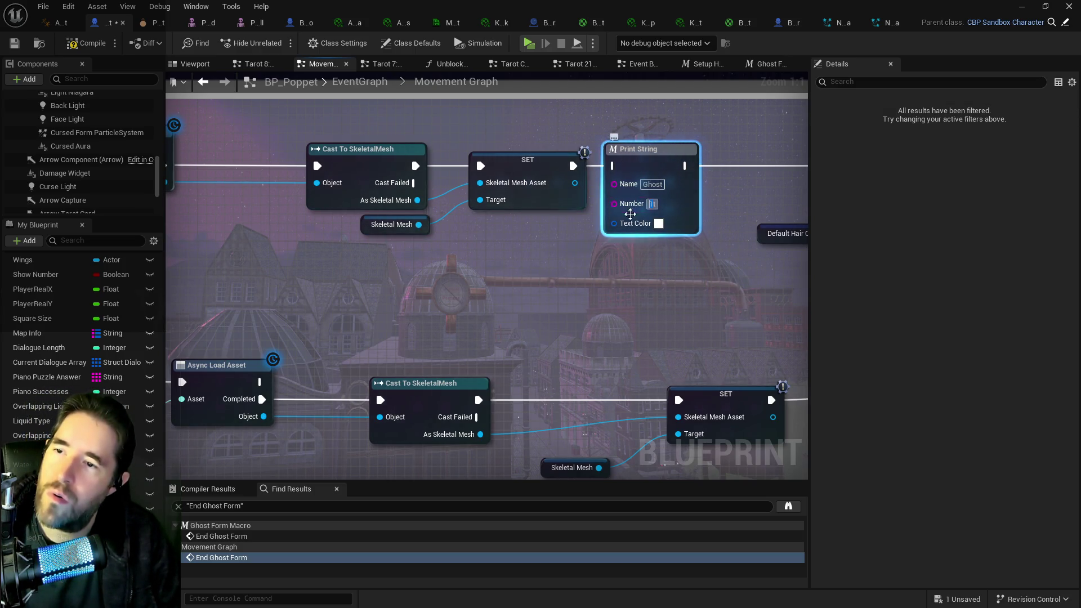
mouse_move(575, 175)
left_mouse_down()
mouse_move(421, 166)
mouse_move(457, 169)
mouse_move(460, 157)
left_mouse_up()
mouse_move(530, 156)
left_mouse_down()
mouse_move(726, 164)
mouse_move(556, 163)
mouse_move(285, 399)
mouse_move(315, 242)
mouse_move(239, 262)
mouse_move(325, 297)
left_mouse_up()
Step: Add a Print String numbered 3 feeding Timeline_8's Play from Start, then save the blueprint
key("ctrl+v")
mouse_move(415, 217)
left_mouse_down()
mouse_move(358, 215)
mouse_move(449, 223)
mouse_move(397, 345)
mouse_move(474, 426)
mouse_move(440, 303)
mouse_move(366, 298)
mouse_move(351, 264)
left_mouse_up()
type("3")
left_click(399, 203)
key("ctrl+v")
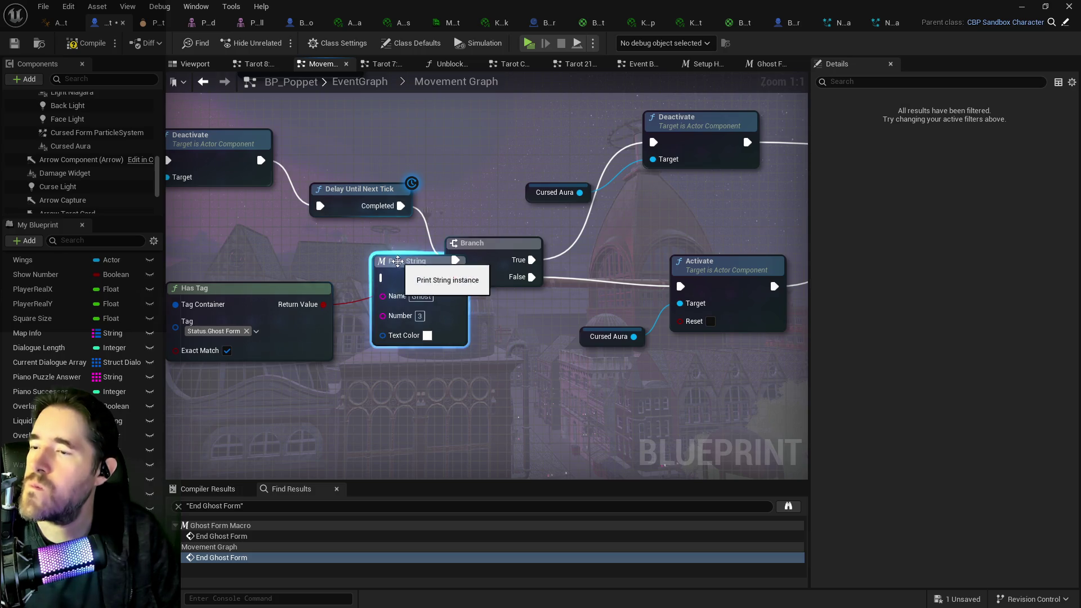
key("ctrl+z")
key("ctrl+s")
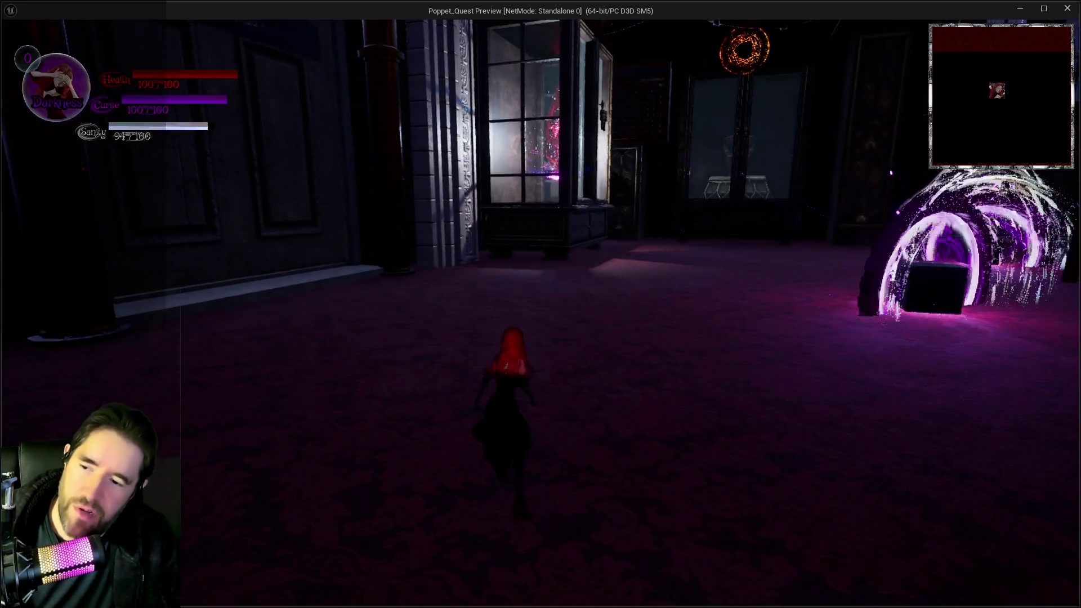
Step: Toggle ghost form four times with E while running forward to trigger the Ghost debug prints
key("e")
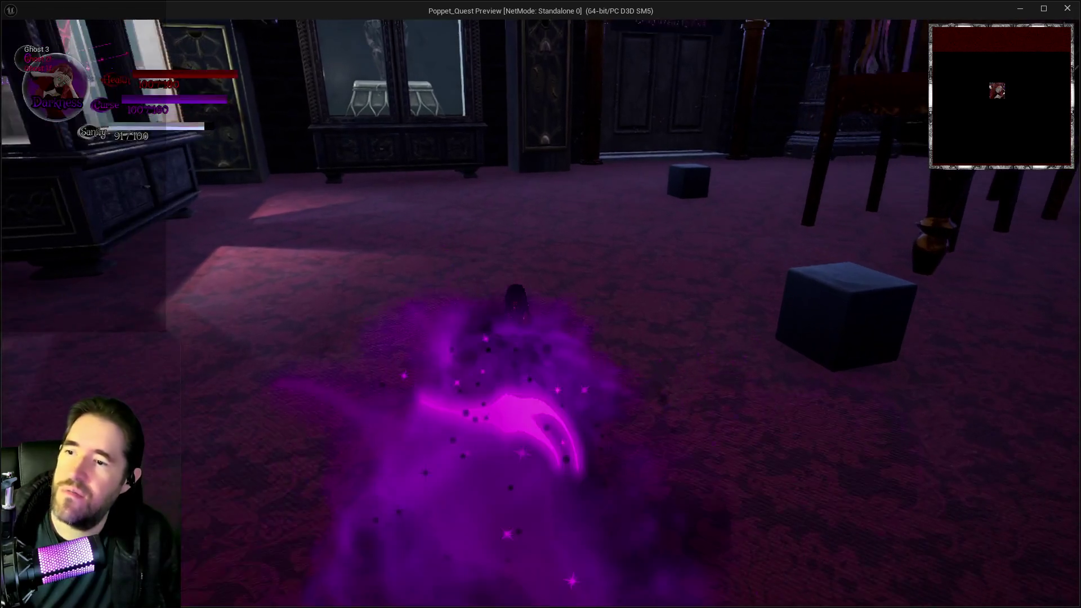
key("w")
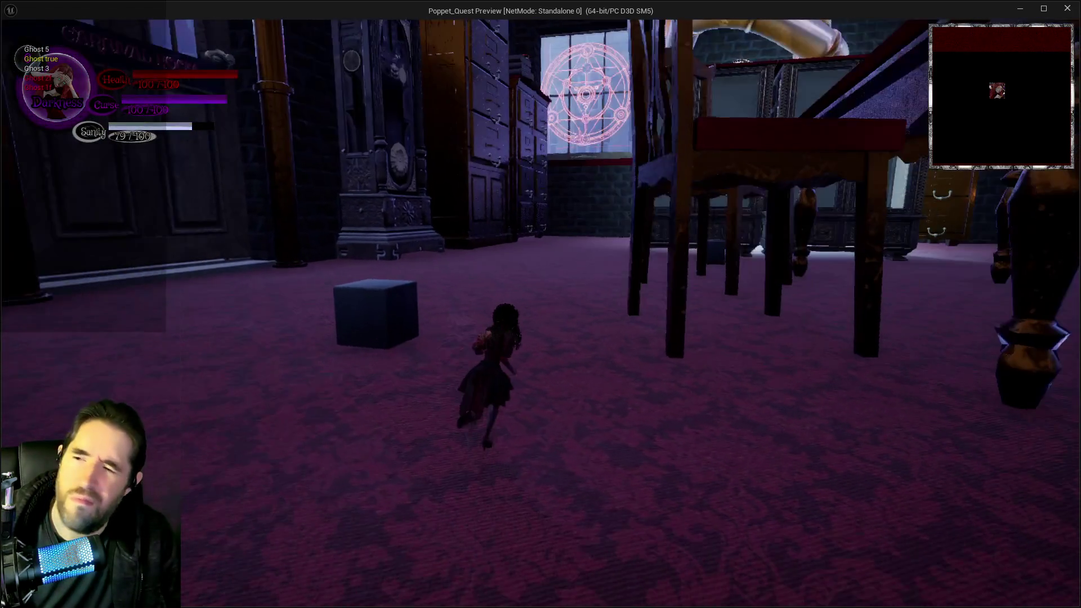
key("e")
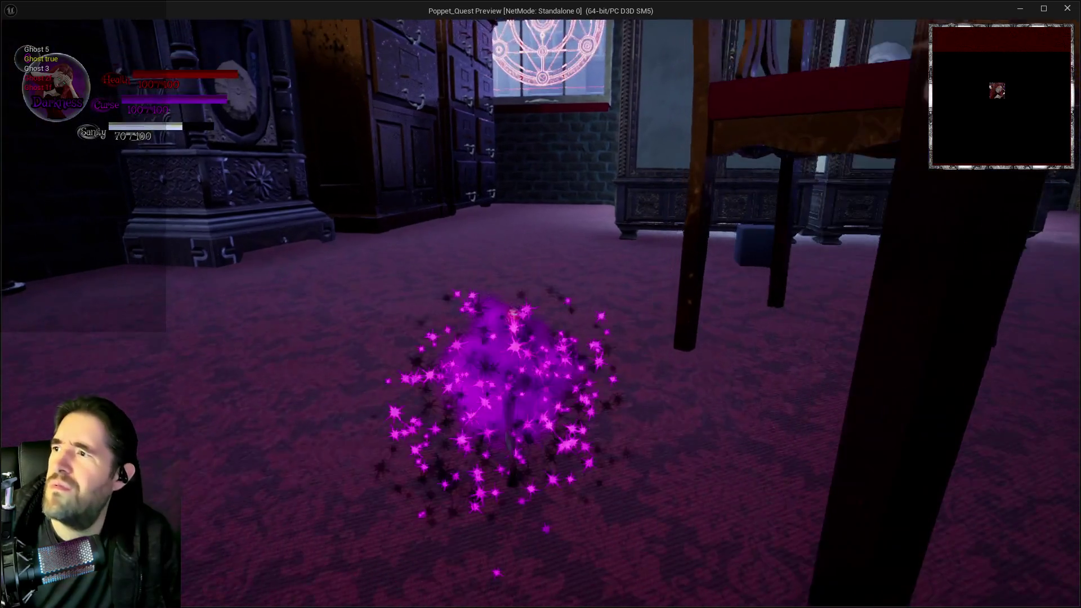
key("w")
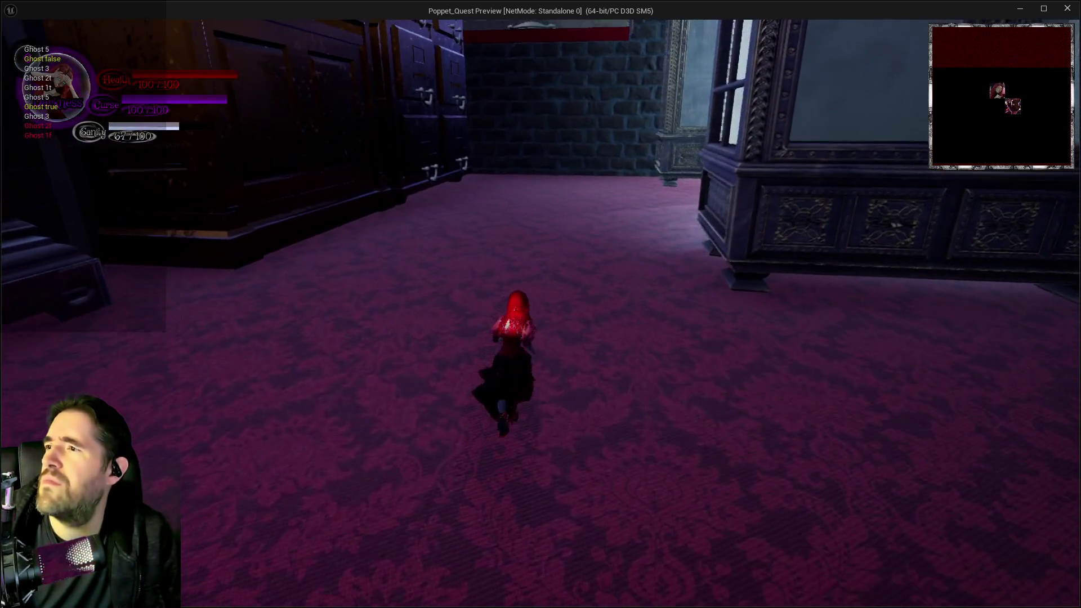
key("e")
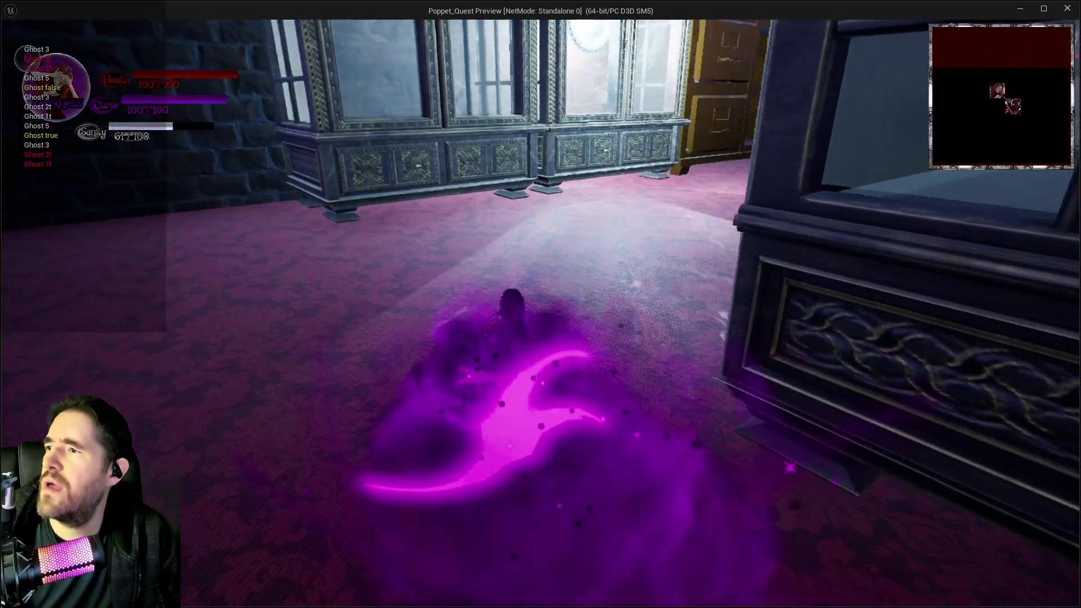
key("w")
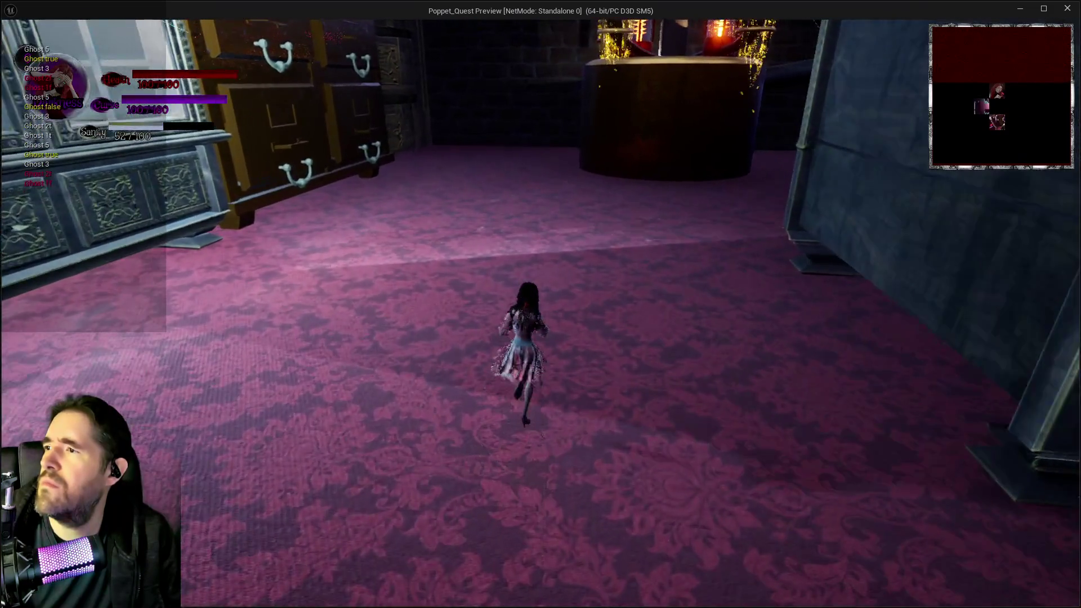
key("w")
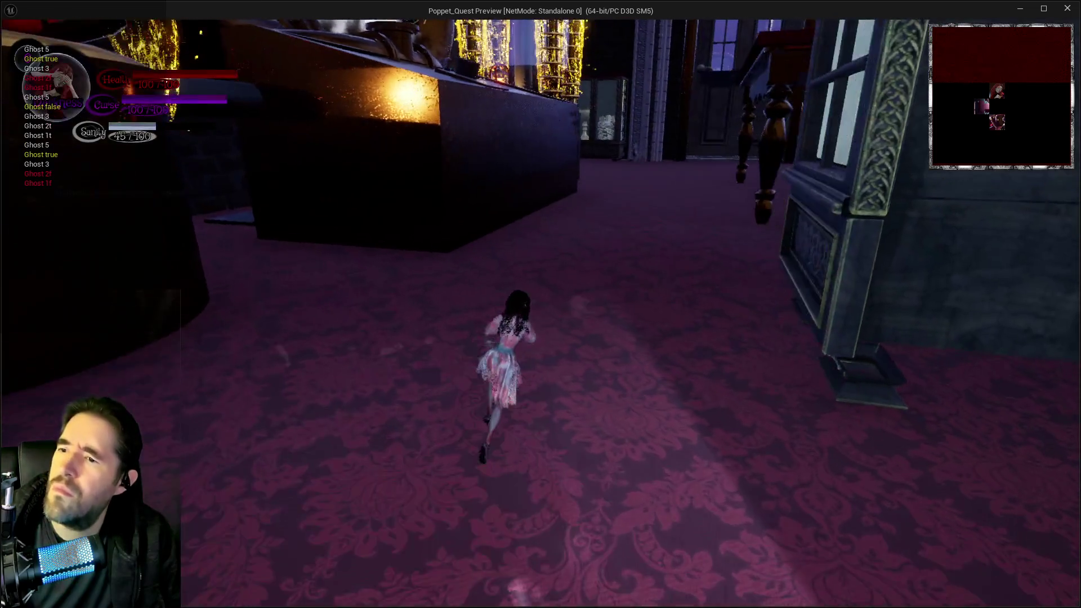
key("e")
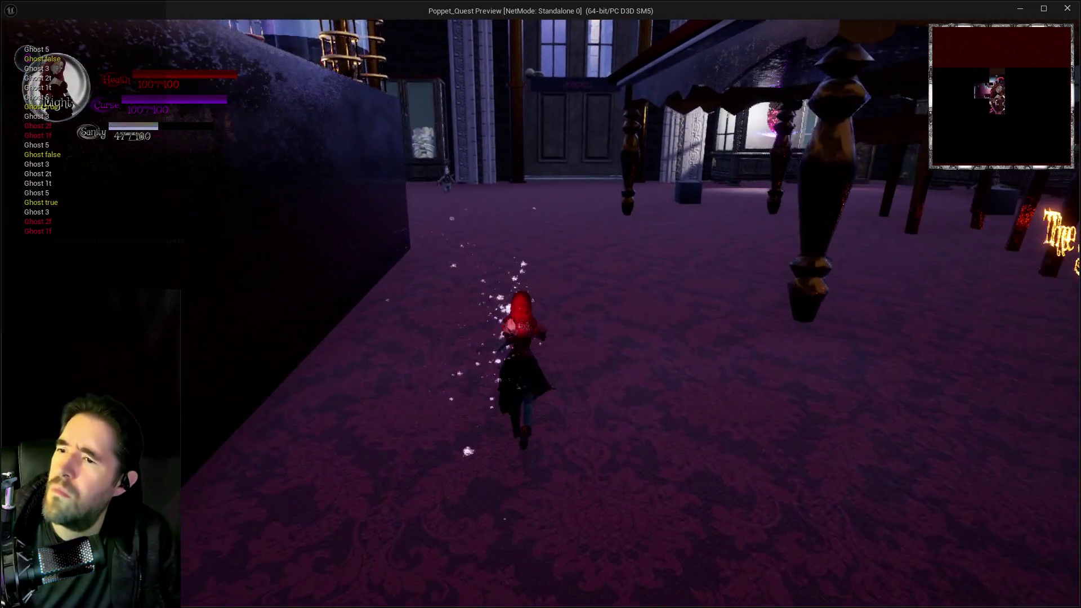
key("w")
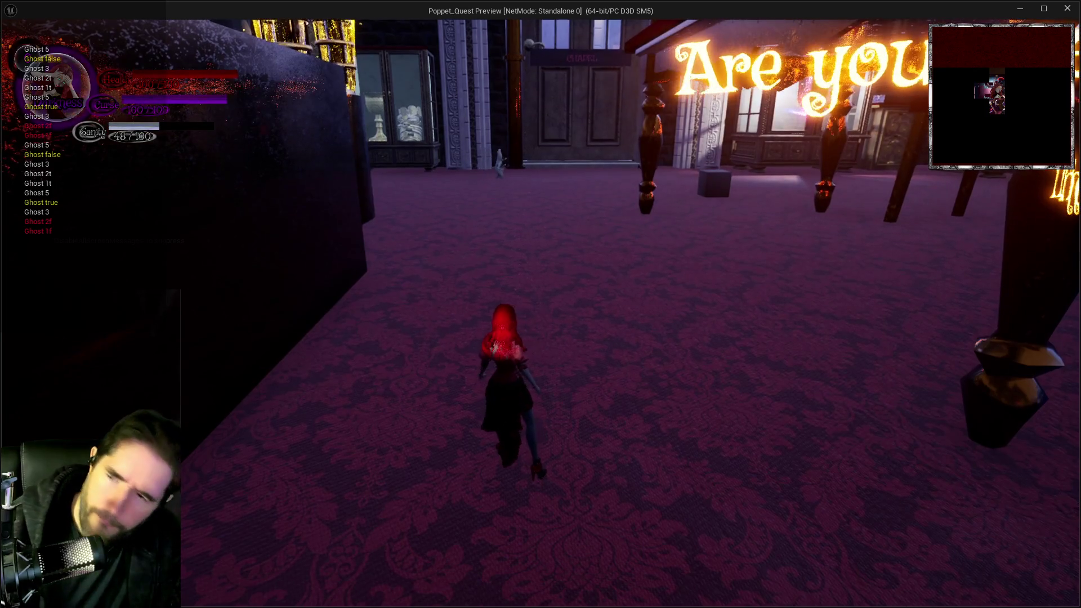
key("w")
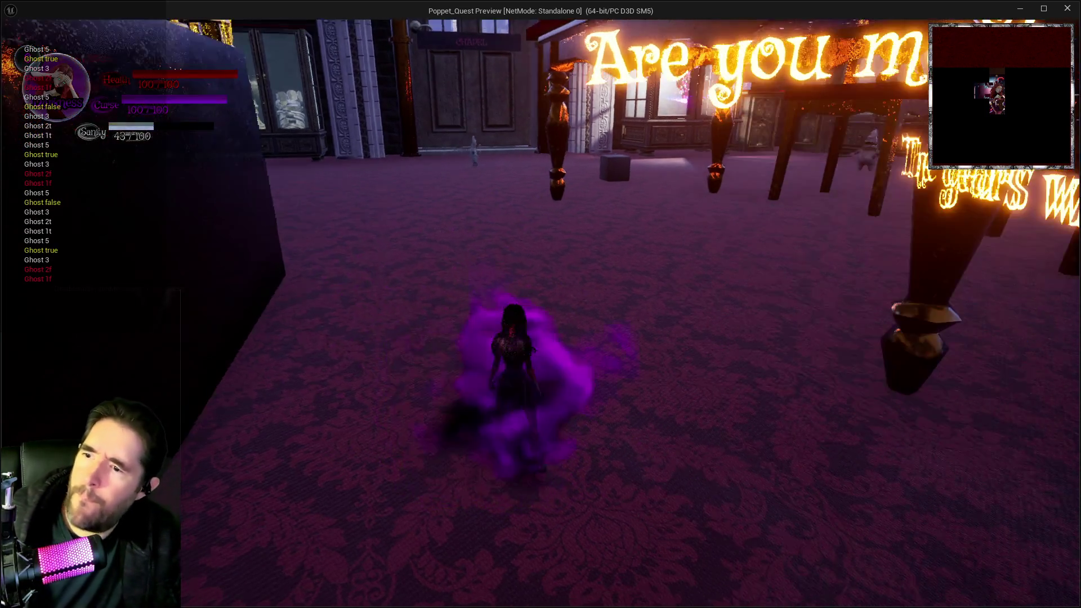
key("w")
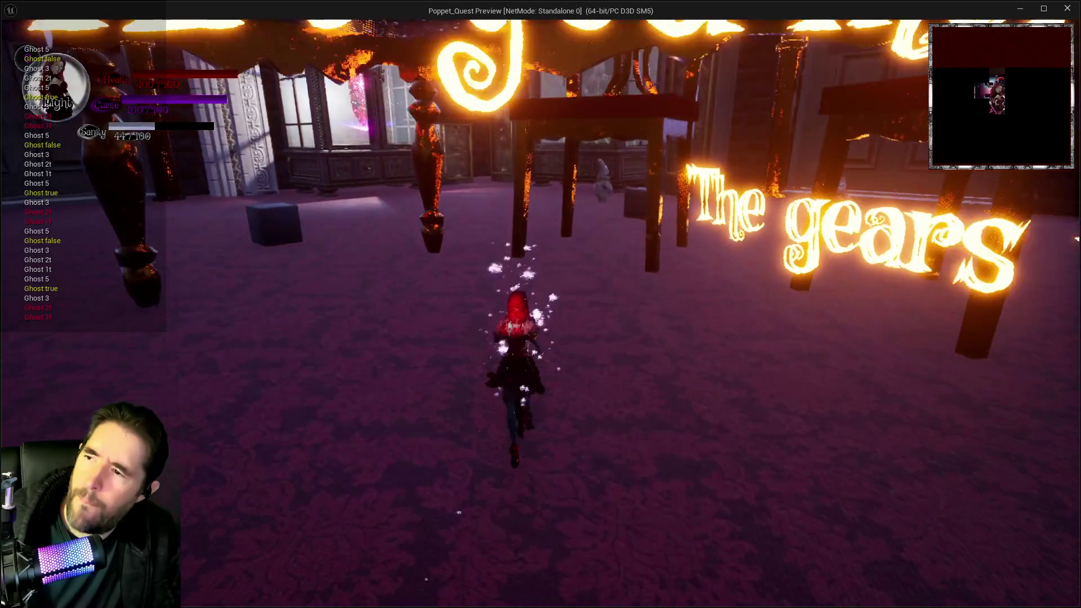
key("w")
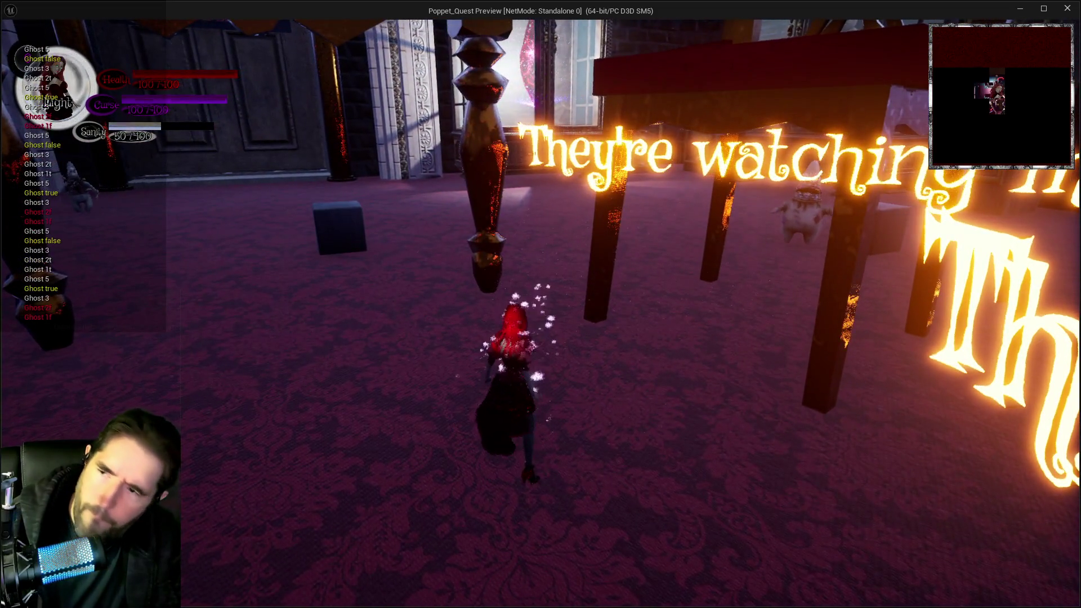
Step: Pause the game and move the pause menu selection up to Load Game
key("Escape")
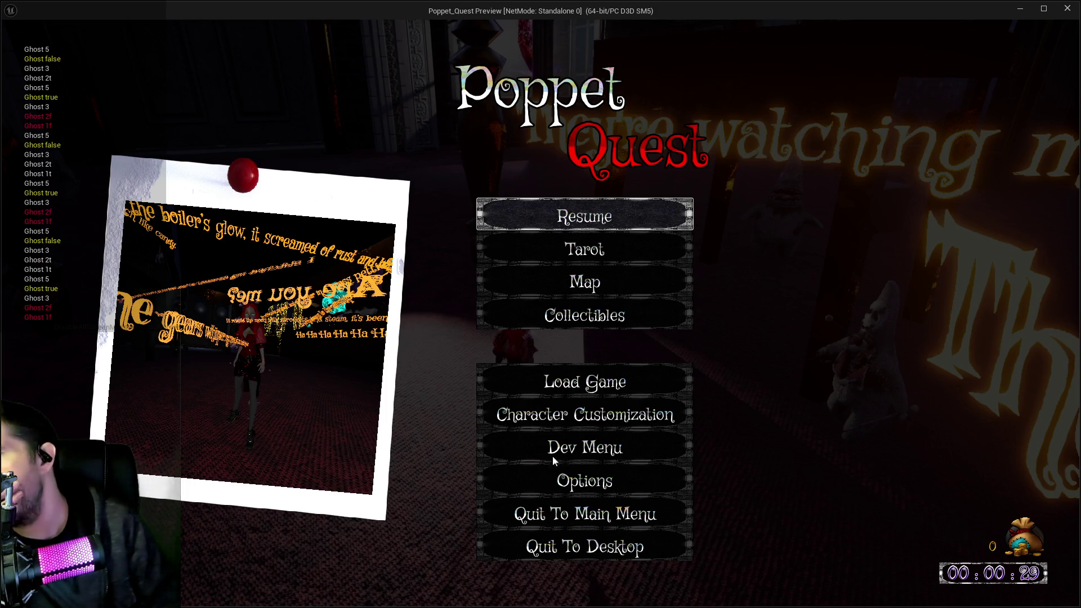
key("Up")
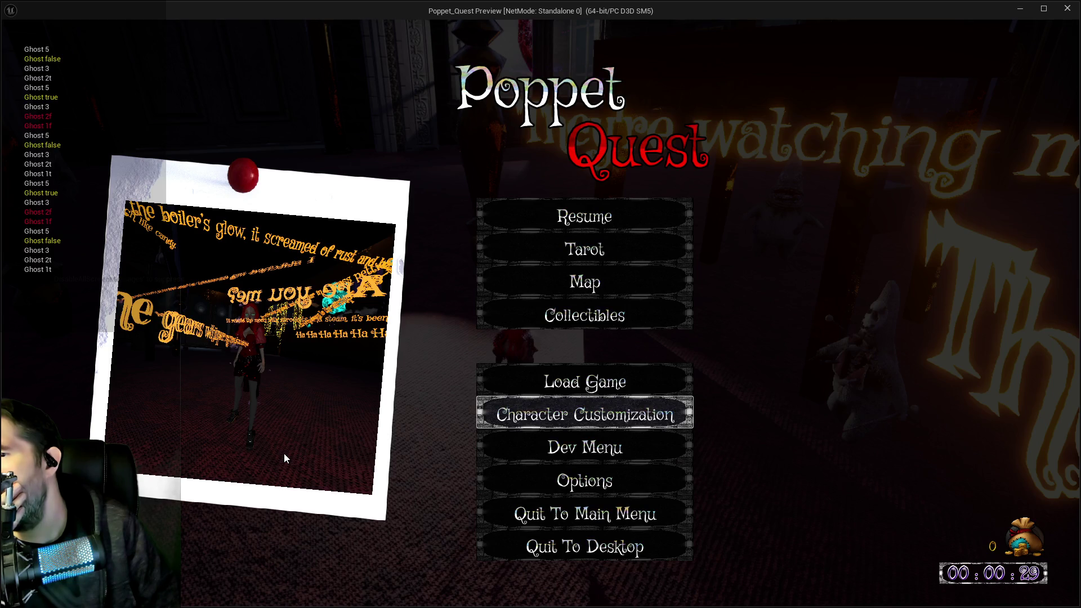
key("Up")
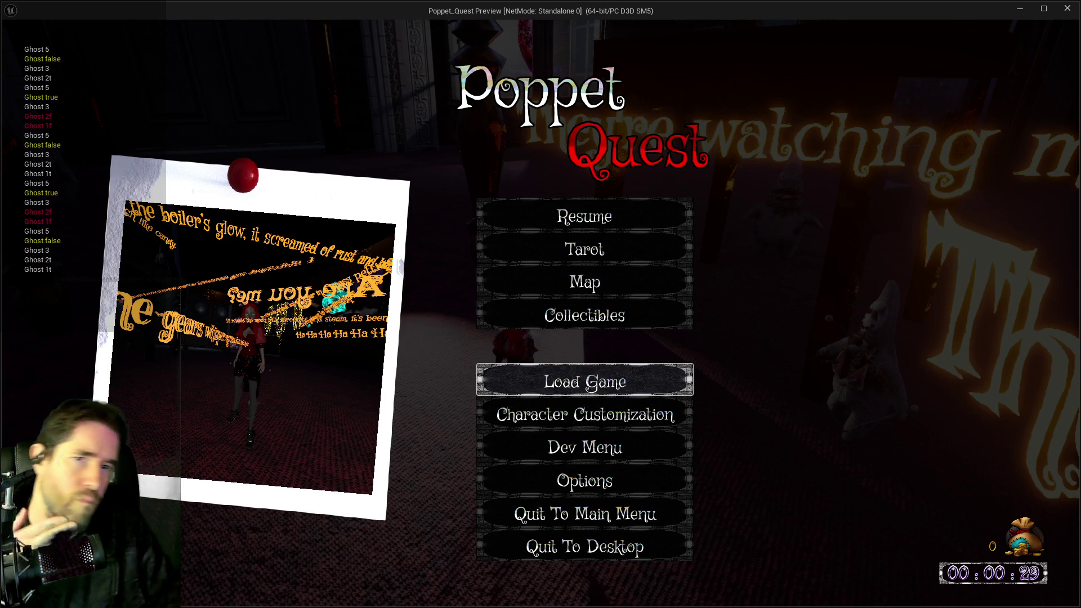
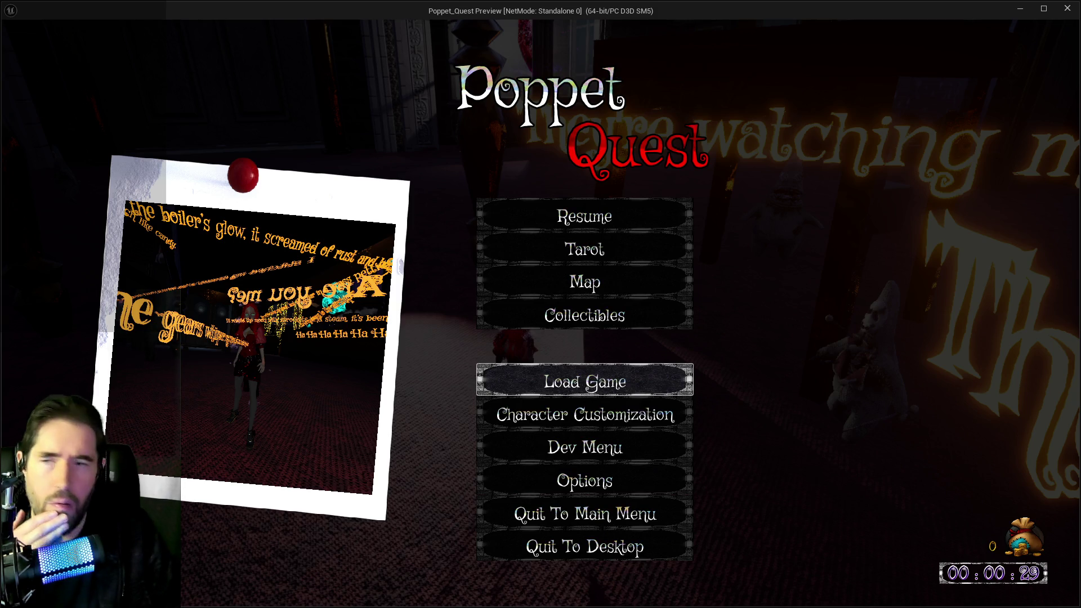
Step: Close the Poppet_Quest play-test preview window to end the play session
left_click(1066, 9)
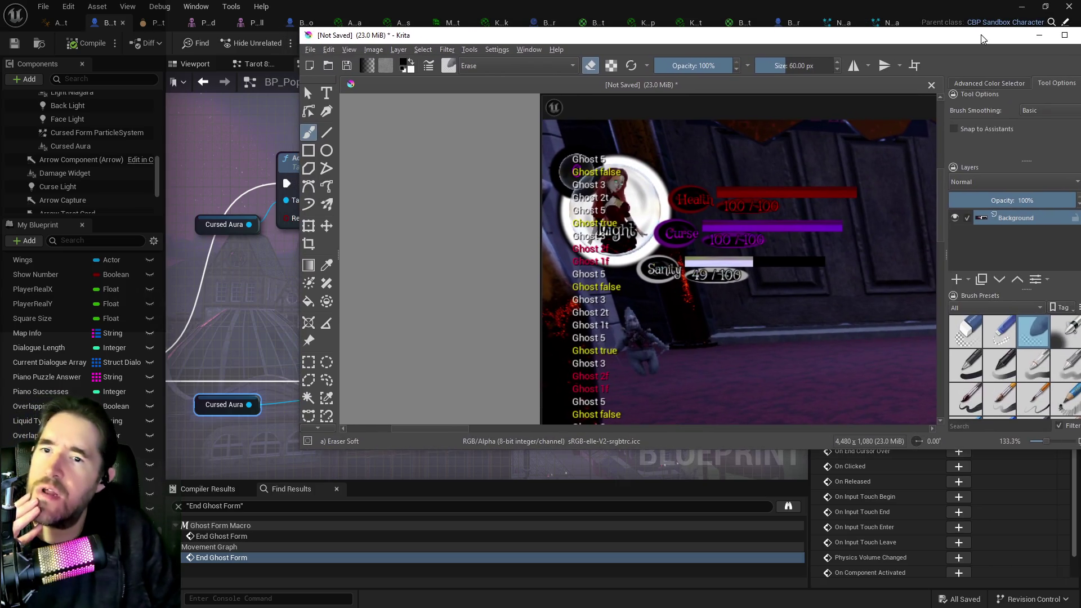
Step: Scroll through the Krita screenshot of repeating Ghost debug messages, then switch back to Unreal
scroll(938, 235, "down", 8)
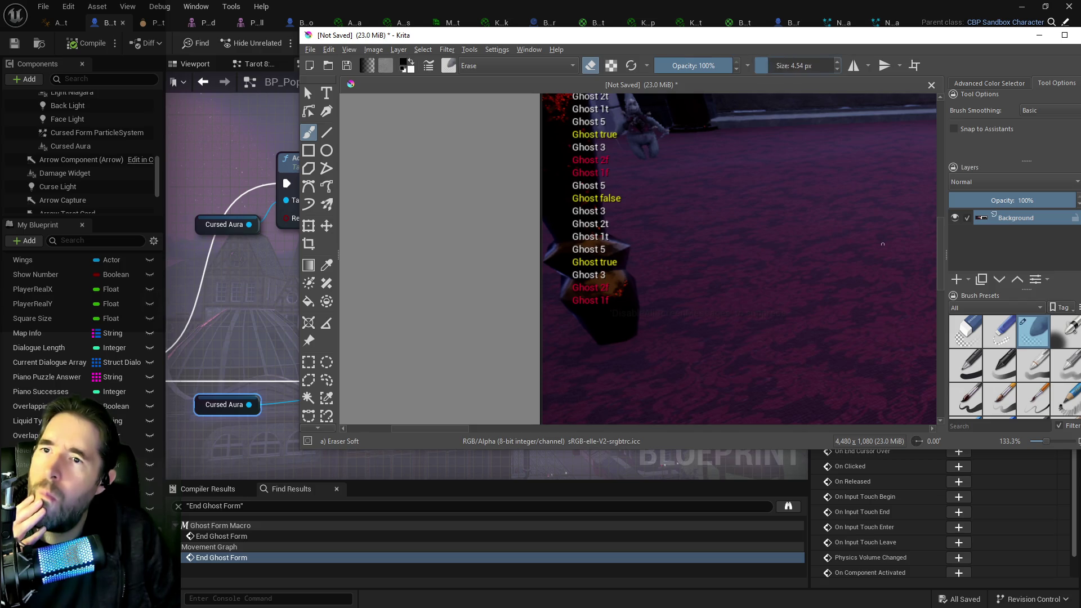
scroll(939, 257, "up", 3)
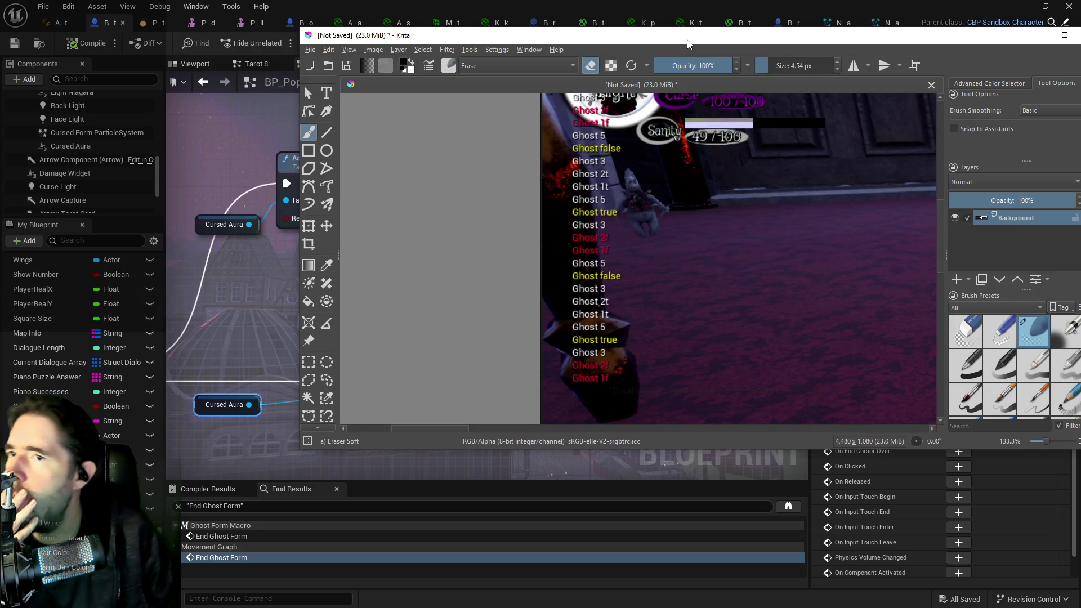
key("alt+Tab")
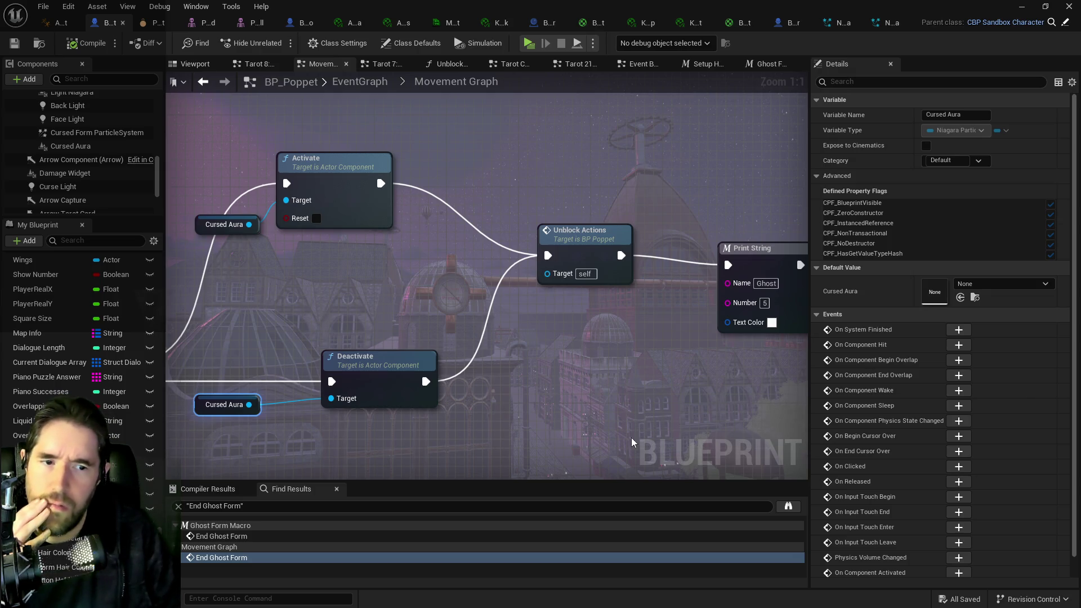
Step: Pan the Movement Graph across Set Vector, Async Load Asset, Timeline and Cursed Aura Activate/Deactivate nodes
mouse_move(458, 307)
left_mouse_down()
mouse_move(749, 363)
mouse_move(792, 339)
left_mouse_up()
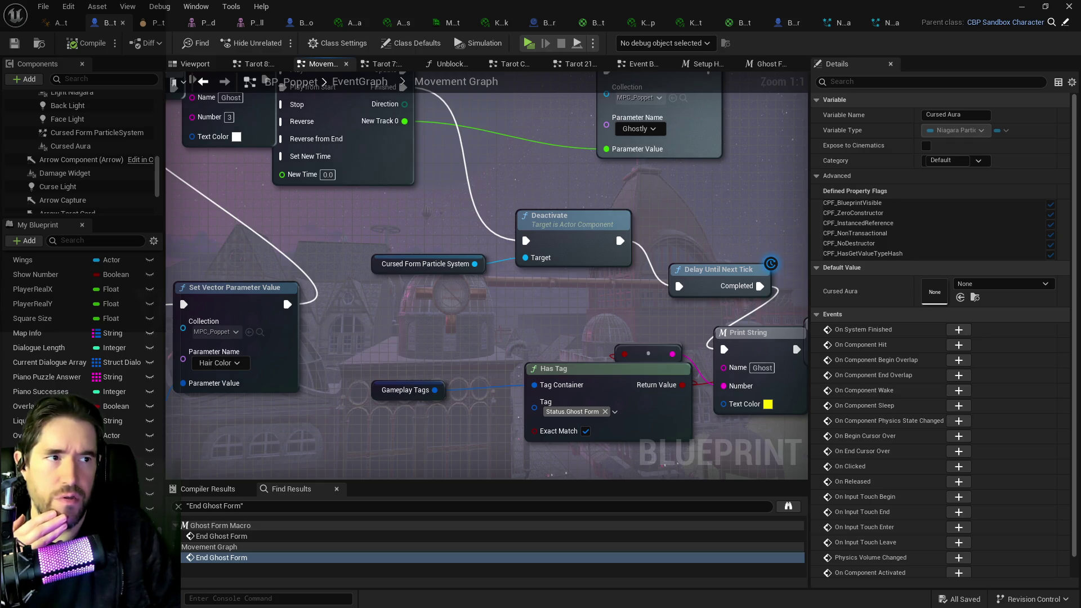
left_click_drag(616, 231, 704, 113)
mouse_move(563, 254)
left_mouse_down()
mouse_move(754, 286)
mouse_move(394, 287)
left_mouse_up()
mouse_move(788, 259)
left_mouse_down()
mouse_move(757, 337)
mouse_move(454, 309)
mouse_move(538, 238)
mouse_move(481, 256)
mouse_move(312, 266)
mouse_move(290, 244)
mouse_move(475, 236)
mouse_move(567, 253)
left_mouse_up()
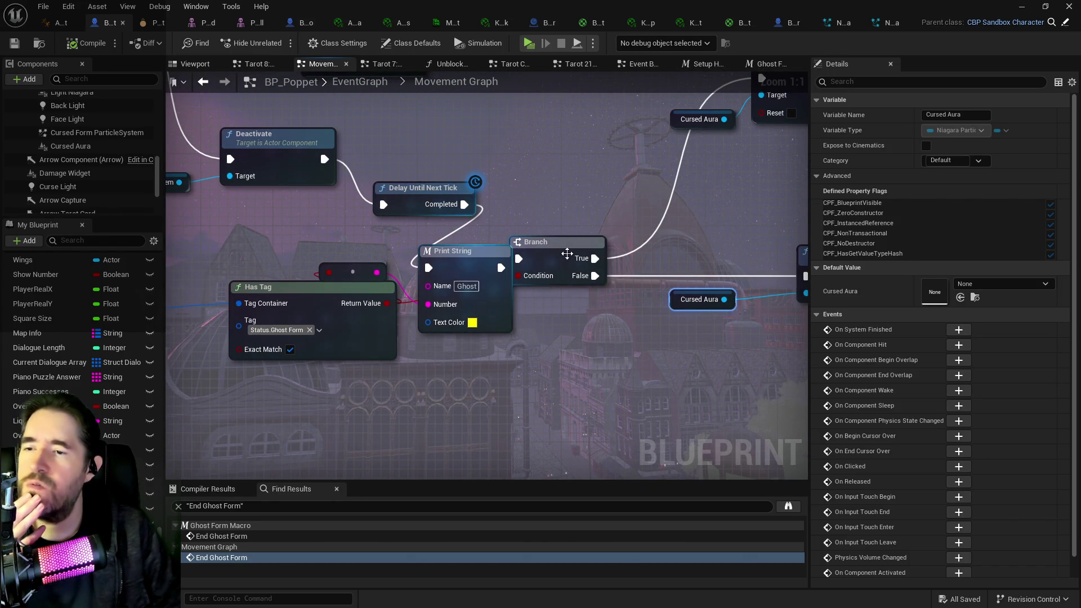
mouse_move(679, 251)
left_mouse_down()
mouse_move(469, 265)
mouse_move(538, 251)
mouse_move(381, 251)
mouse_move(672, 263)
mouse_move(634, 251)
mouse_move(506, 333)
left_mouse_up()
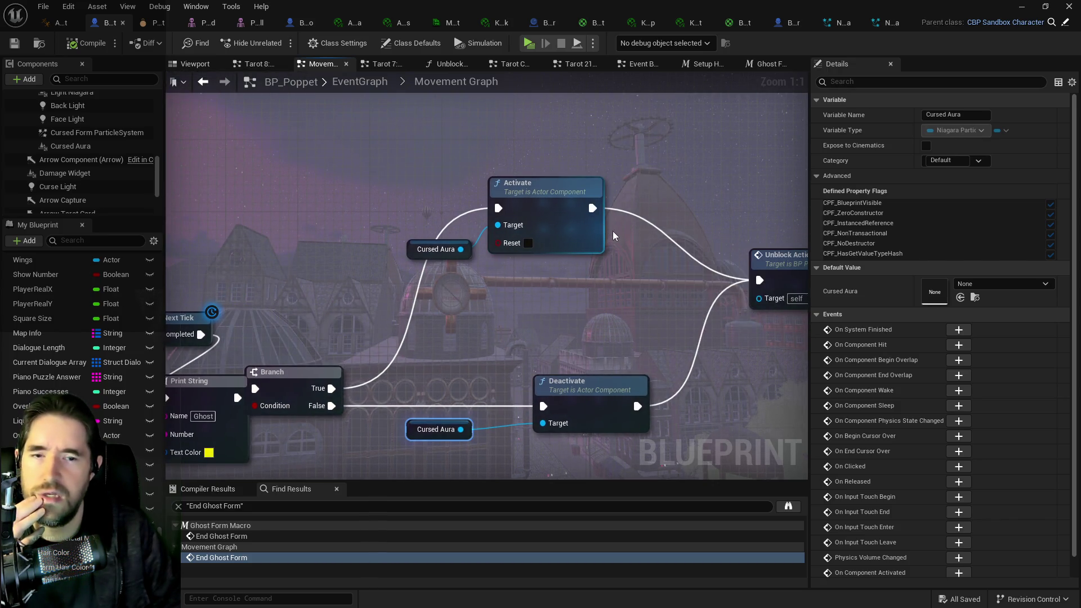
left_click_drag(614, 235, 285, 234)
left_click_drag(653, 271, 255, 259)
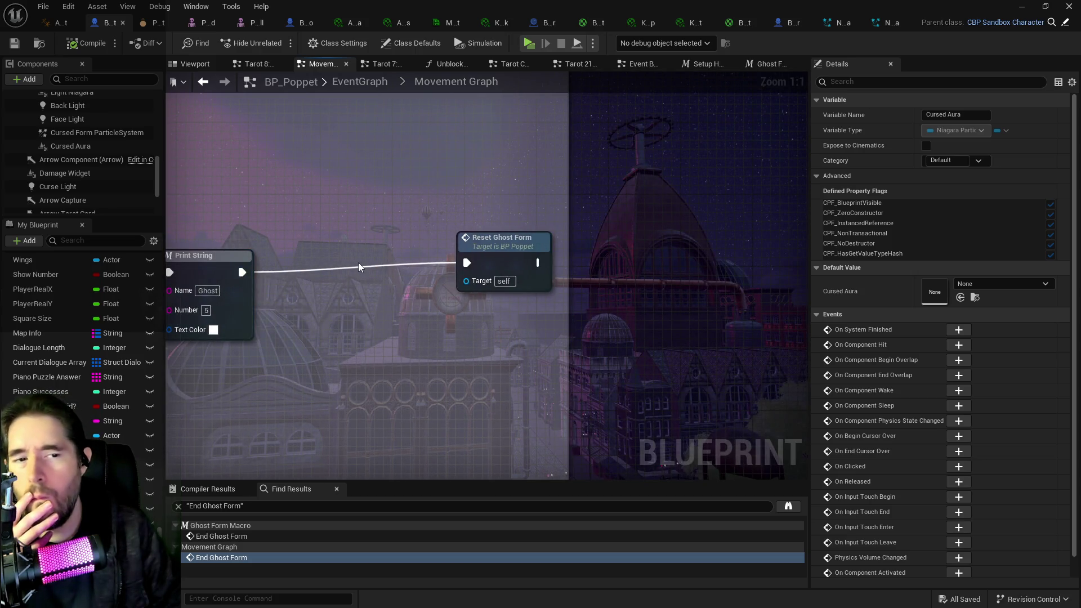
left_click_drag(358, 262, 792, 291)
left_click_drag(172, 278, 725, 320)
Step: Follow the graph through Cast To SkeletalMesh, End Ghost Form's Branch, Timeline_8 and Set Scalar Parameter
mouse_move(206, 337)
left_mouse_down()
mouse_move(212, 431)
mouse_move(673, 398)
mouse_move(145, 319)
left_mouse_up()
mouse_move(204, 418)
left_mouse_down()
mouse_move(391, 410)
mouse_move(627, 422)
mouse_move(599, 343)
mouse_move(467, 203)
mouse_move(412, 153)
mouse_move(337, 153)
left_mouse_up()
left_click_drag(637, 270, 404, 268)
left_click_drag(485, 264, 349, 259)
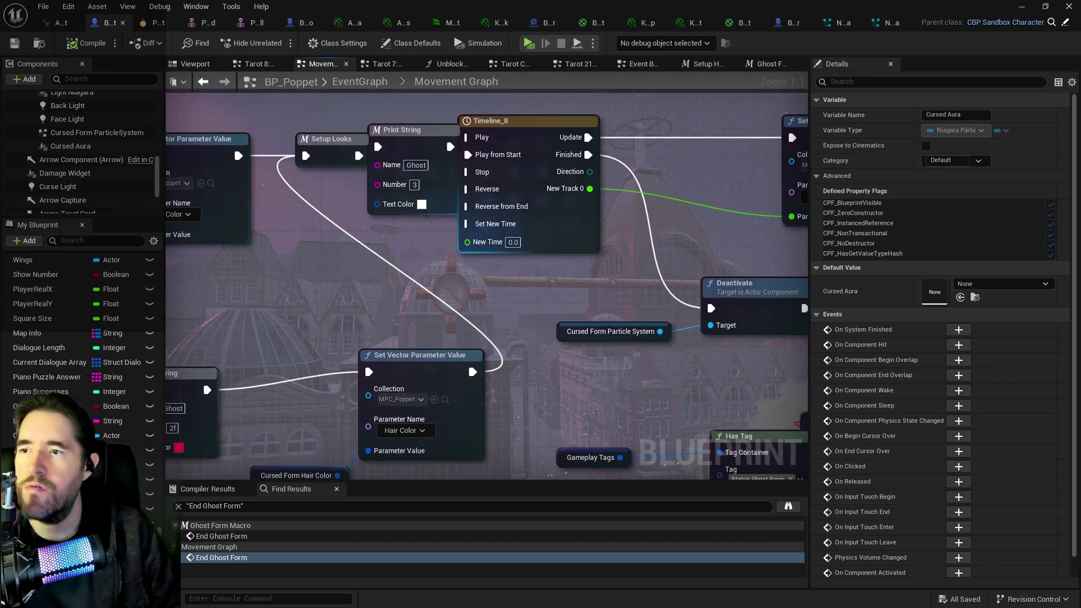
left_click_drag(484, 270, 291, 265)
mouse_move(615, 283)
left_mouse_down()
mouse_move(492, 272)
mouse_move(447, 192)
mouse_move(454, 217)
mouse_move(477, 219)
mouse_move(174, 322)
left_mouse_up()
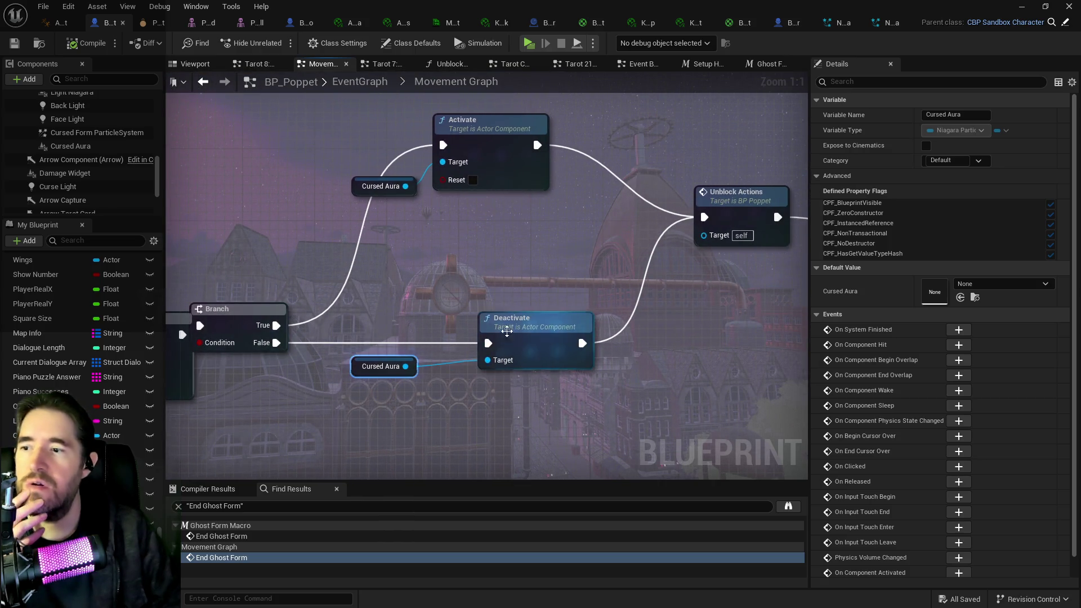
left_click_drag(424, 320, 465, 263)
Step: Revisit the Async Load Asset and SET Skeletal Mesh Asset nodes, then bring the Krita screenshot forward
mouse_move(522, 269)
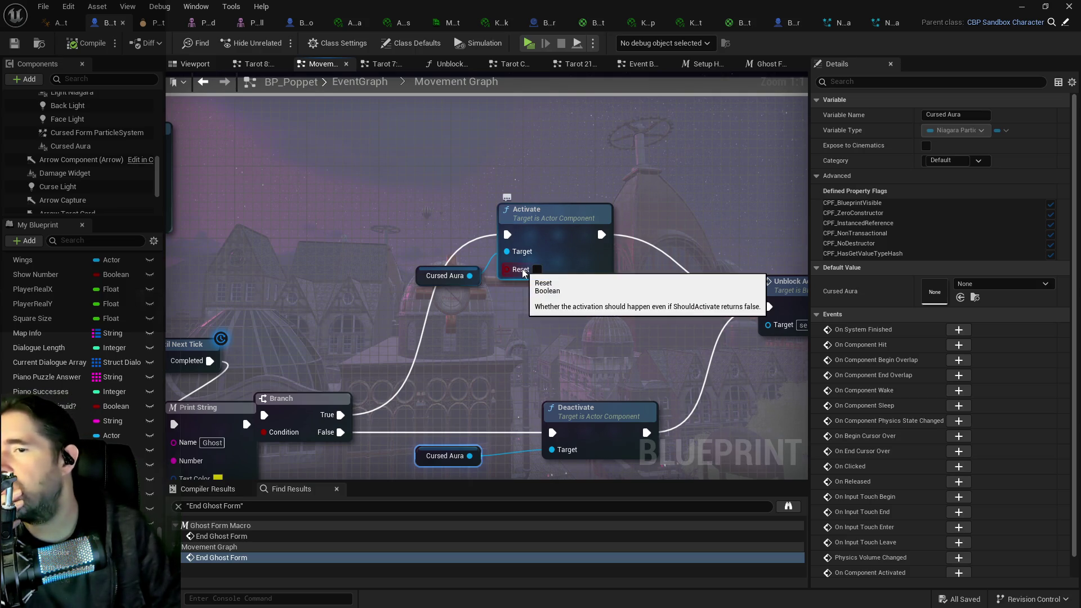
mouse_move(522, 269)
left_mouse_down()
mouse_move(749, 315)
mouse_move(808, 361)
left_mouse_up()
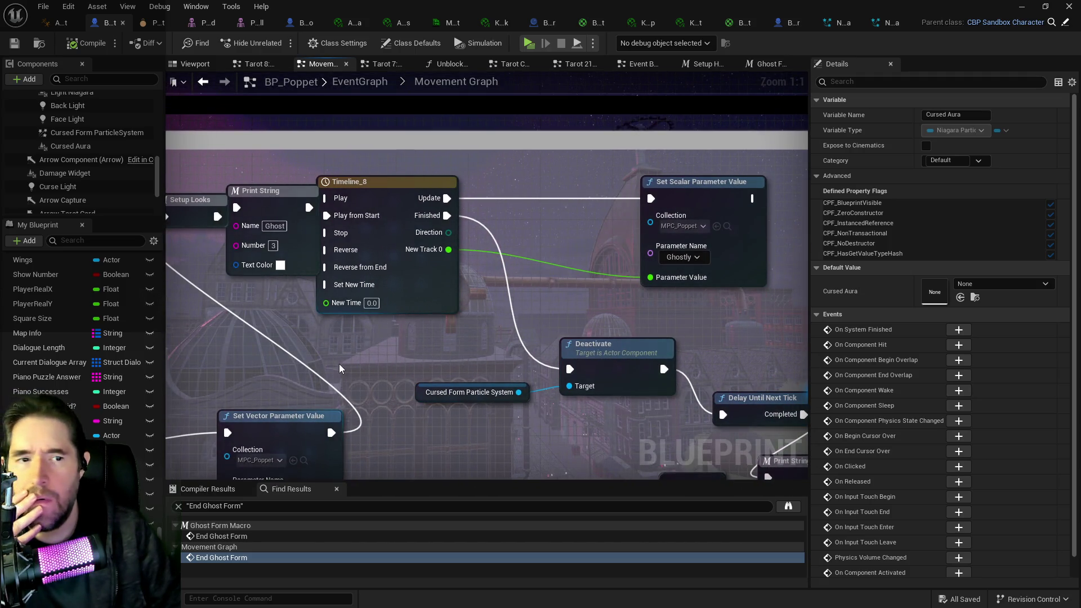
mouse_move(332, 357)
left_mouse_down()
mouse_move(426, 320)
mouse_move(393, 141)
mouse_move(602, 118)
left_mouse_up()
left_click_drag(586, 349, 756, 350)
mouse_move(478, 412)
left_mouse_down()
mouse_move(394, 337)
mouse_move(225, 315)
left_mouse_up()
mouse_move(799, 87)
left_mouse_down()
mouse_move(622, 141)
mouse_move(520, 366)
mouse_move(471, 400)
mouse_move(734, 390)
left_mouse_up()
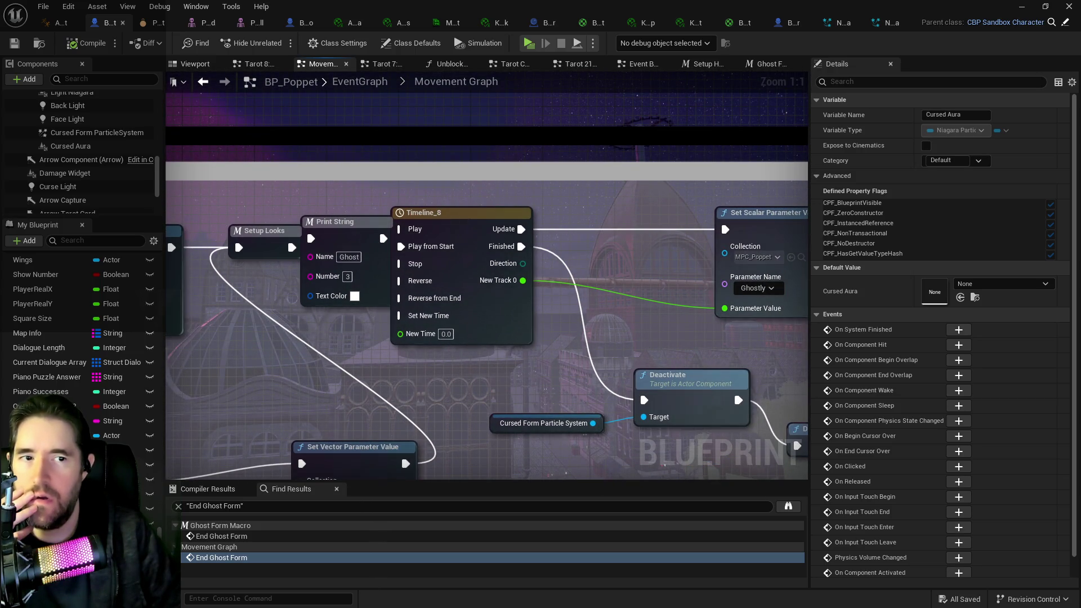
mouse_move(385, 231)
left_mouse_down()
mouse_move(481, 292)
mouse_move(772, 342)
mouse_move(411, 335)
mouse_move(529, 204)
mouse_move(275, 271)
mouse_move(387, 170)
mouse_move(508, 217)
mouse_move(342, 396)
mouse_move(450, 423)
left_mouse_up()
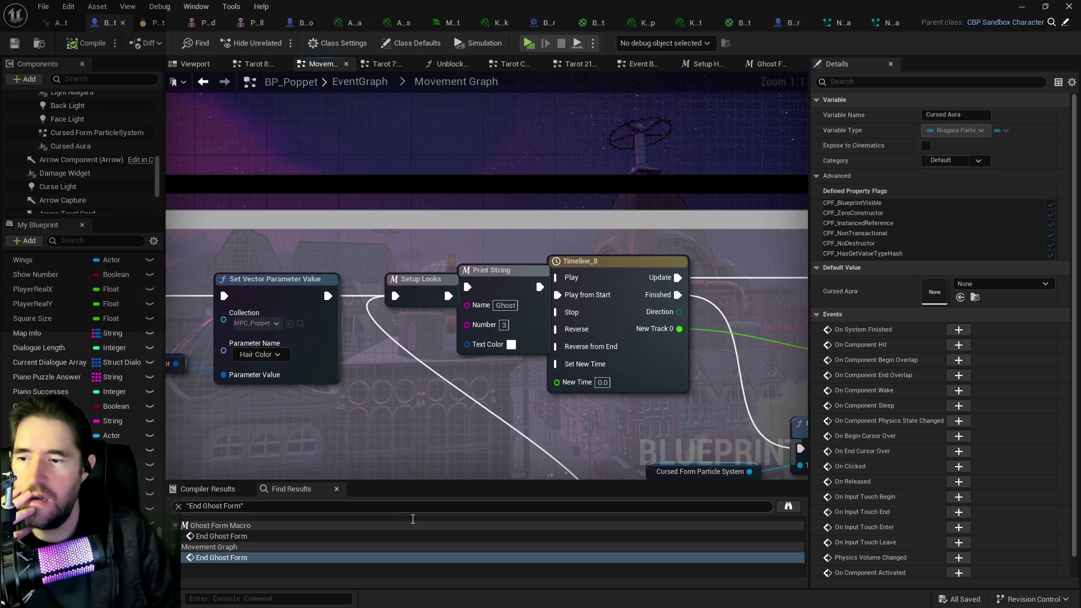
mouse_move(395, 456)
left_mouse_down()
mouse_move(439, 405)
mouse_move(389, 258)
mouse_move(613, 221)
mouse_move(1075, 210)
mouse_move(789, 180)
mouse_move(434, 201)
mouse_move(77, 258)
left_mouse_up()
mouse_move(482, 130)
left_mouse_down()
mouse_move(227, 181)
mouse_move(354, 164)
mouse_move(657, 154)
mouse_move(772, 191)
left_mouse_up()
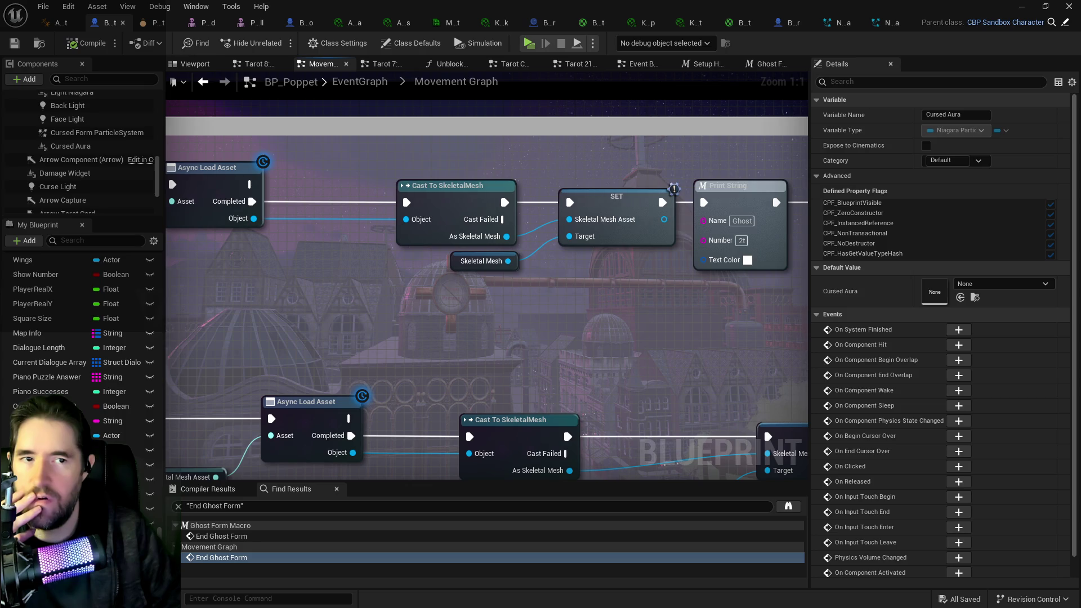
key("alt+Tab")
left_click_drag(606, 99, 532, 110)
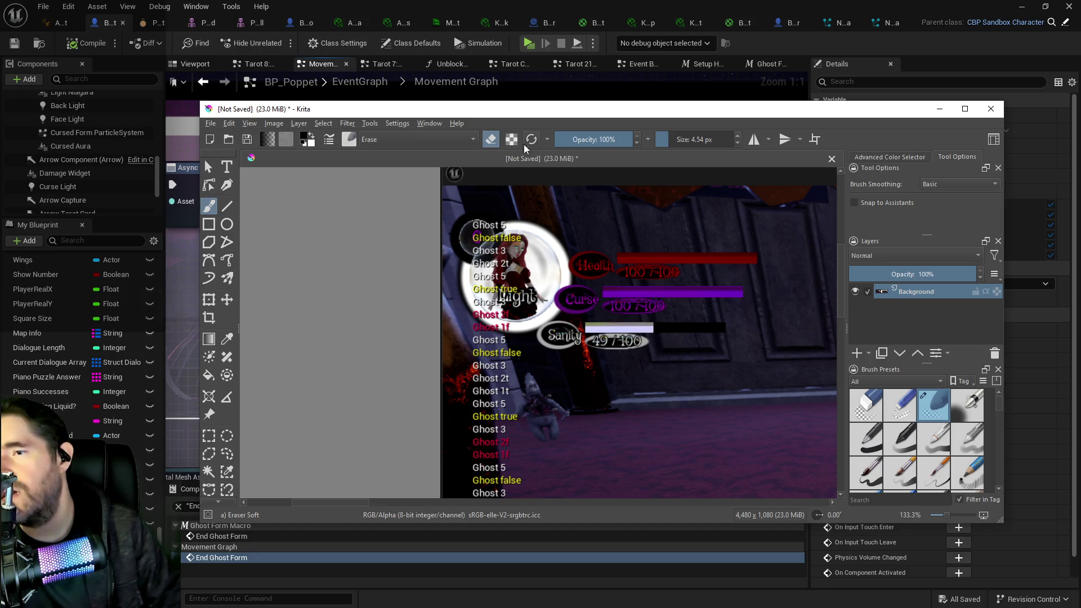
Step: Return to Unreal and pan past Remove Gameplay Tag and Cast To SkeletalMesh to the Cursed Aura branch
key("alt+Tab")
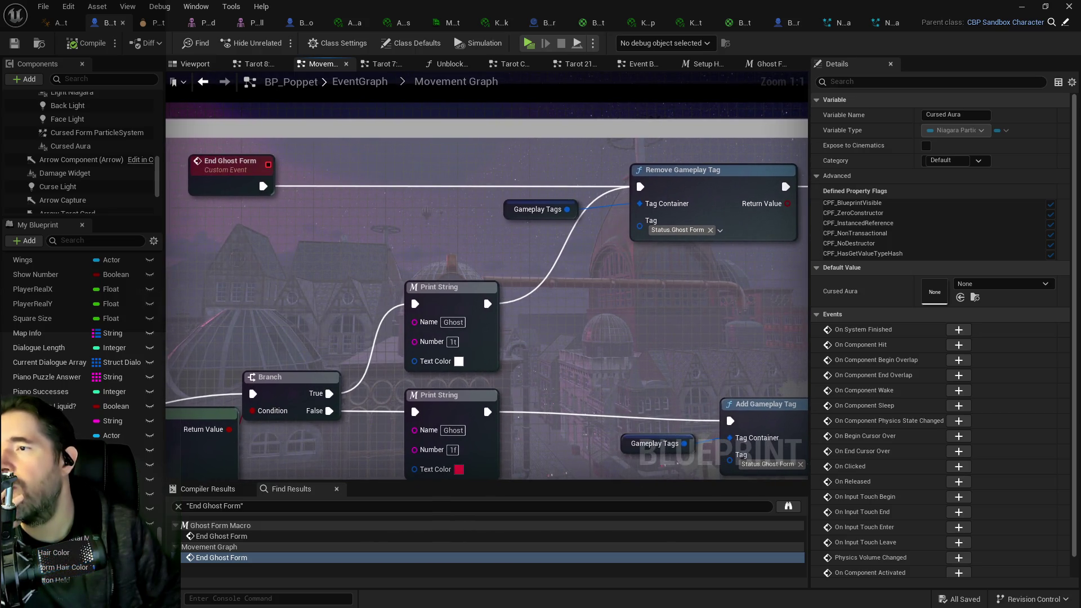
mouse_move(647, 208)
left_mouse_down()
mouse_move(168, 225)
mouse_move(616, 216)
mouse_move(225, 223)
left_mouse_up()
mouse_move(650, 214)
left_mouse_down()
mouse_move(619, 218)
mouse_move(666, 221)
mouse_move(484, 225)
mouse_move(240, 277)
mouse_move(288, 288)
mouse_move(479, 263)
mouse_move(479, 246)
left_mouse_up()
mouse_move(647, 242)
left_mouse_down()
mouse_move(197, 216)
mouse_move(319, 164)
mouse_move(415, 229)
mouse_move(355, 200)
mouse_move(285, 248)
mouse_move(329, 242)
left_mouse_up()
left_click_drag(638, 360, 529, 361)
mouse_move(660, 249)
left_mouse_down()
mouse_move(601, 340)
mouse_move(598, 377)
left_mouse_up()
Step: Zoom out and pan over Has Tag, Setup Looks and End Ghost Form to reveal Activate and Deactivate
left_click_drag(432, 339, 799, 249)
left_click_drag(511, 336, 660, 313)
scroll(772, 278, "down", 1)
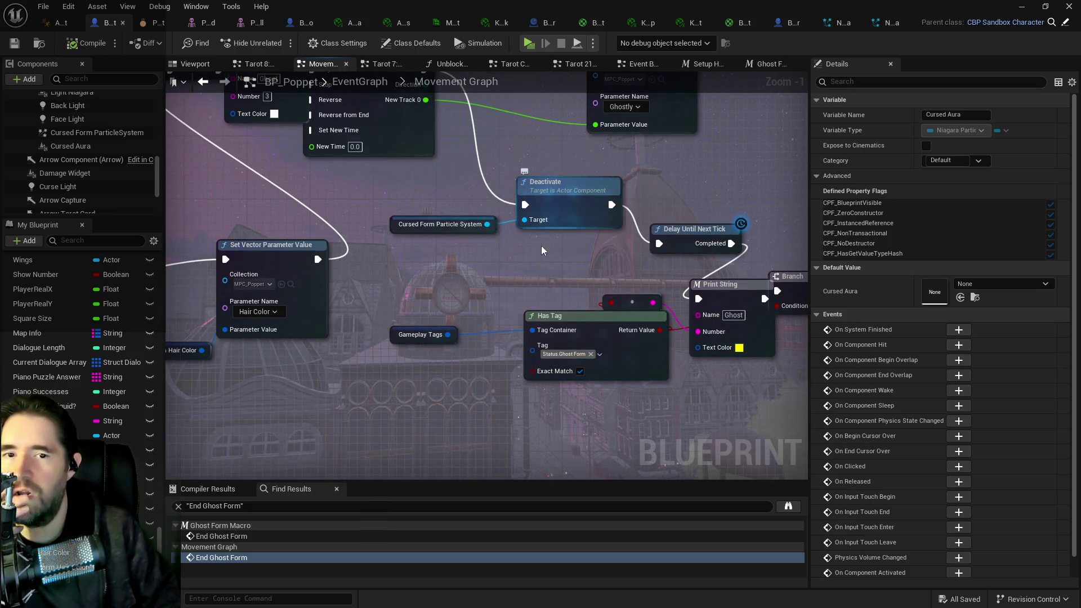
mouse_move(552, 122)
left_mouse_down()
mouse_move(653, 122)
mouse_move(896, 176)
mouse_move(426, 315)
mouse_move(458, 315)
left_mouse_up()
left_click_drag(529, 280, 765, 262)
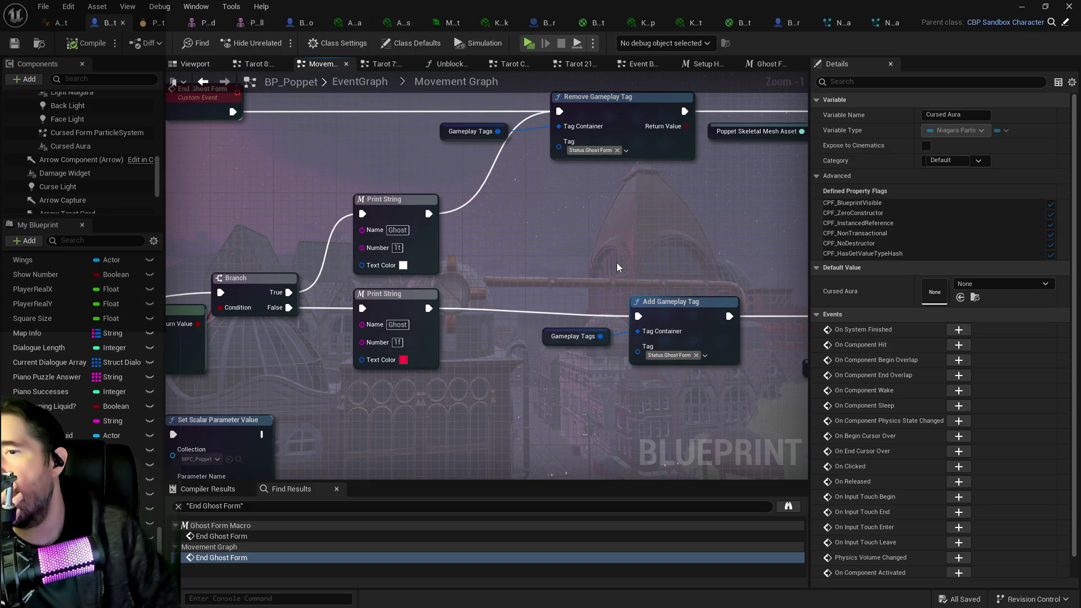
mouse_move(616, 262)
left_mouse_down()
mouse_move(1070, 253)
mouse_move(1007, 217)
mouse_move(741, 290)
mouse_move(526, 251)
mouse_move(420, 300)
mouse_move(678, 207)
mouse_move(715, 230)
mouse_move(502, 284)
mouse_move(969, 303)
left_mouse_up()
mouse_move(528, 262)
left_mouse_down()
mouse_move(362, 192)
mouse_move(317, 199)
left_mouse_up()
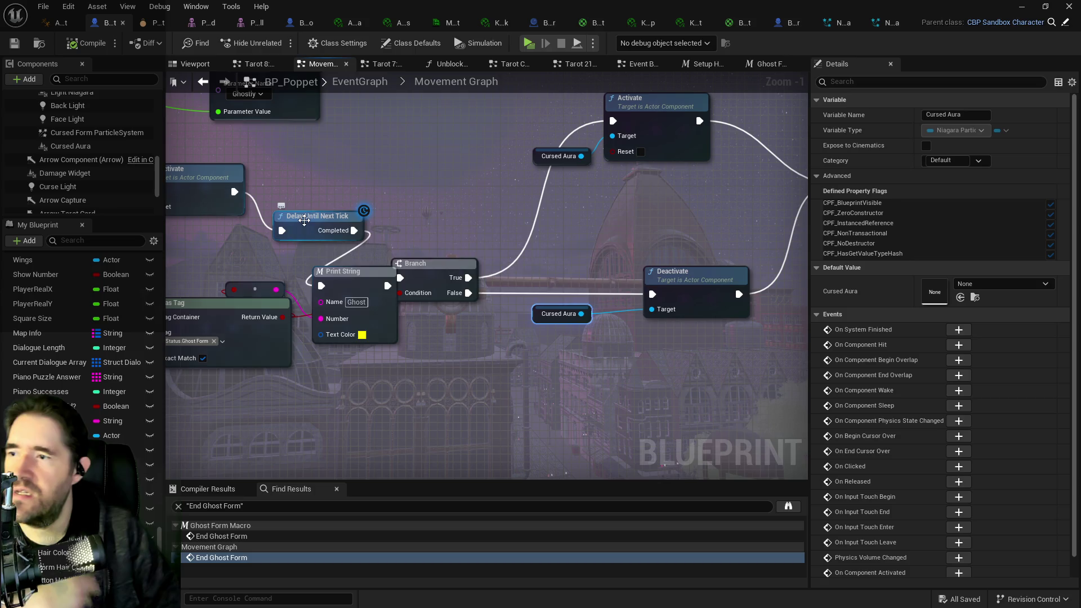
Step: Paste a Delay Until Next Tick node before Unblock Actions and wire Deactivate through it
left_click(304, 220)
mouse_move(478, 247)
left_mouse_down()
mouse_move(346, 246)
mouse_move(360, 304)
left_mouse_up()
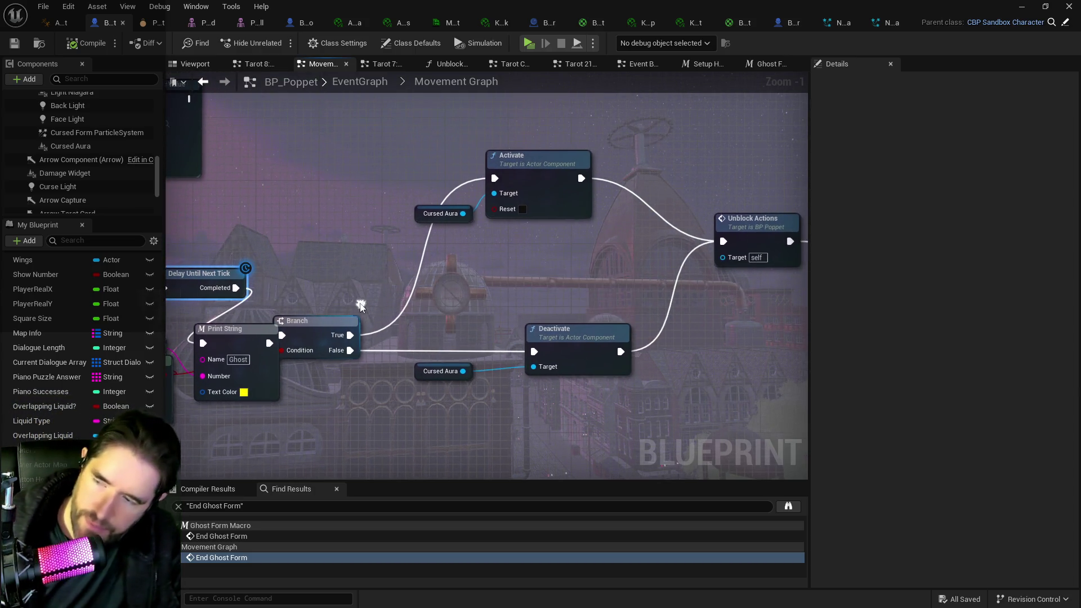
key("ctrl+v")
mouse_move(418, 260)
left_mouse_down()
mouse_move(588, 254)
mouse_move(626, 230)
mouse_move(625, 197)
mouse_move(587, 197)
left_mouse_up()
left_click_drag(674, 209, 714, 237)
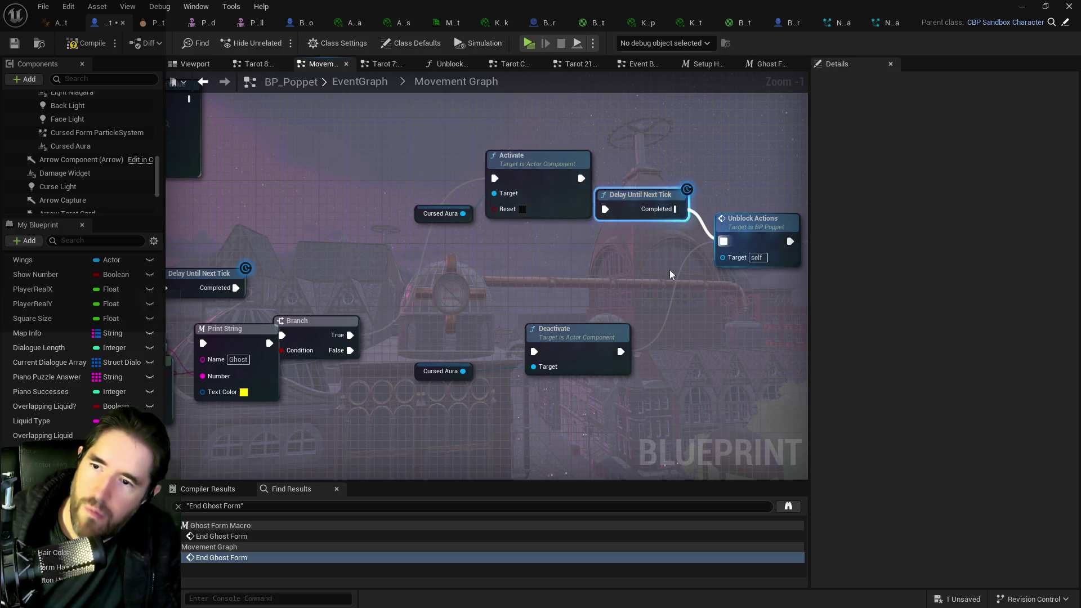
left_click(597, 336)
mouse_move(621, 351)
left_mouse_down()
mouse_move(605, 209)
mouse_move(343, 268)
left_mouse_up()
Step: Insert another one-tick delay between Unblock Actions and Reset Ghost Form, deleting the debug Print String there
left_click(652, 215)
mouse_move(664, 332)
left_mouse_down()
mouse_move(325, 326)
mouse_move(631, 307)
left_mouse_up()
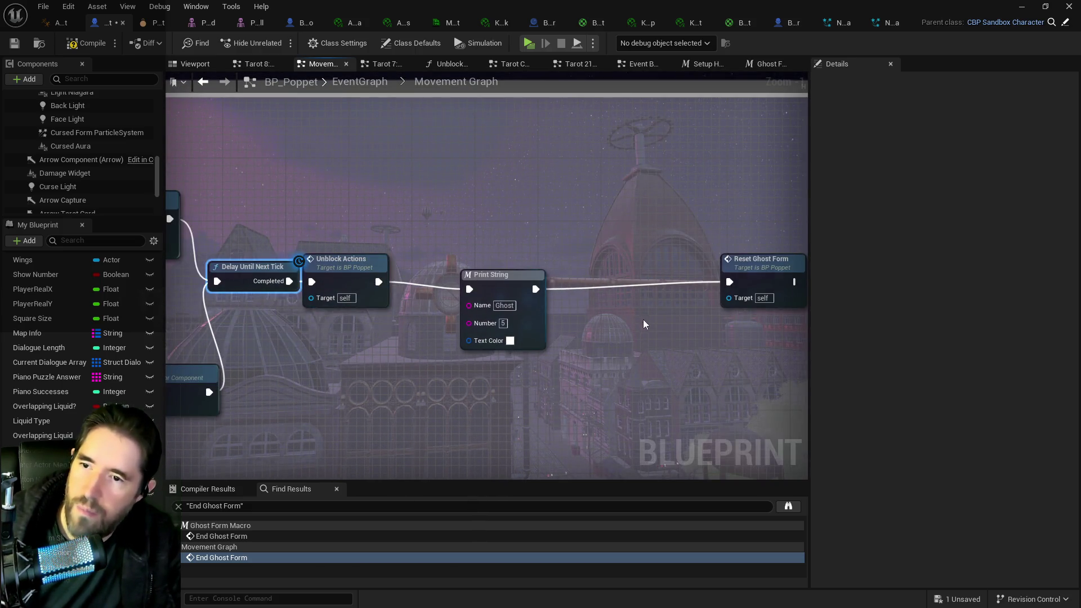
key("ctrl+c")
key("ctrl+v")
mouse_move(642, 299)
left_mouse_down()
mouse_move(610, 300)
mouse_move(618, 284)
left_mouse_up()
left_click(343, 264)
left_click_drag(378, 281, 579, 291)
left_click_drag(649, 289, 729, 281)
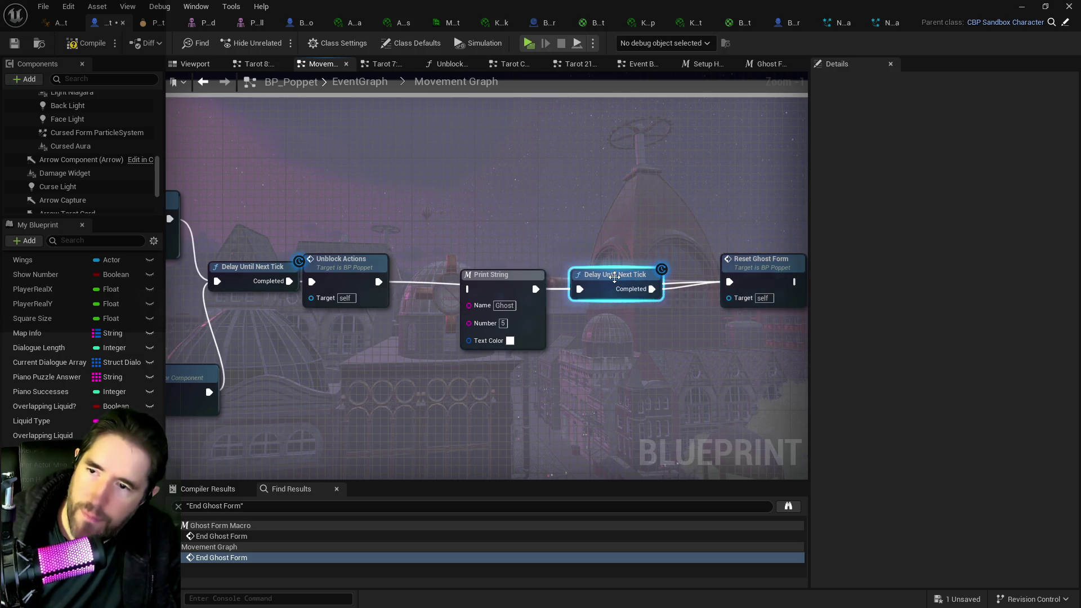
left_click_drag(601, 288, 593, 240)
left_click_drag(498, 274, 609, 305)
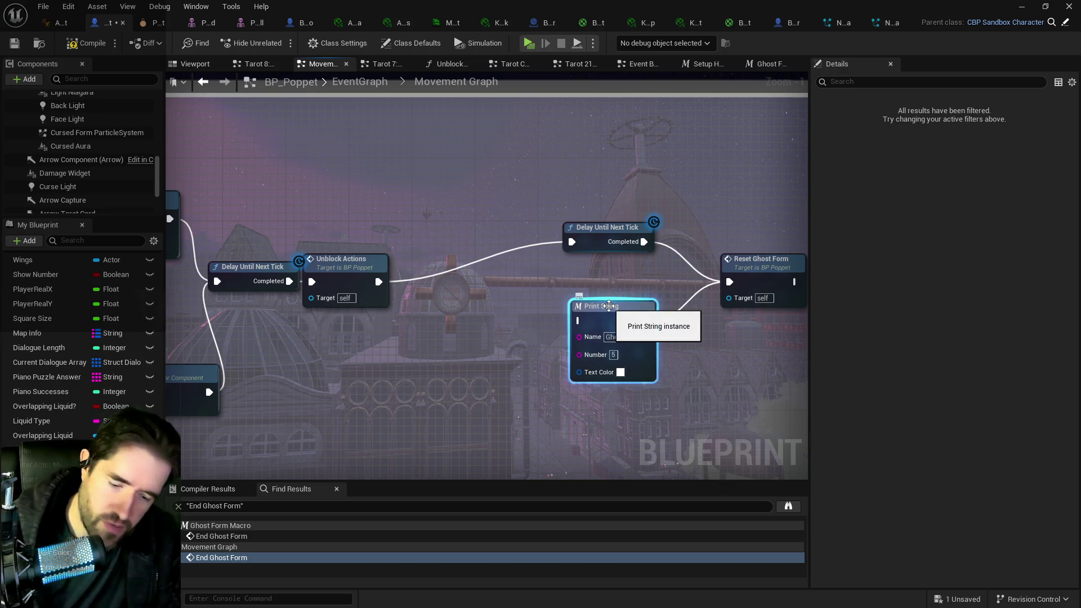
key("Delete")
left_click_drag(619, 247, 570, 279)
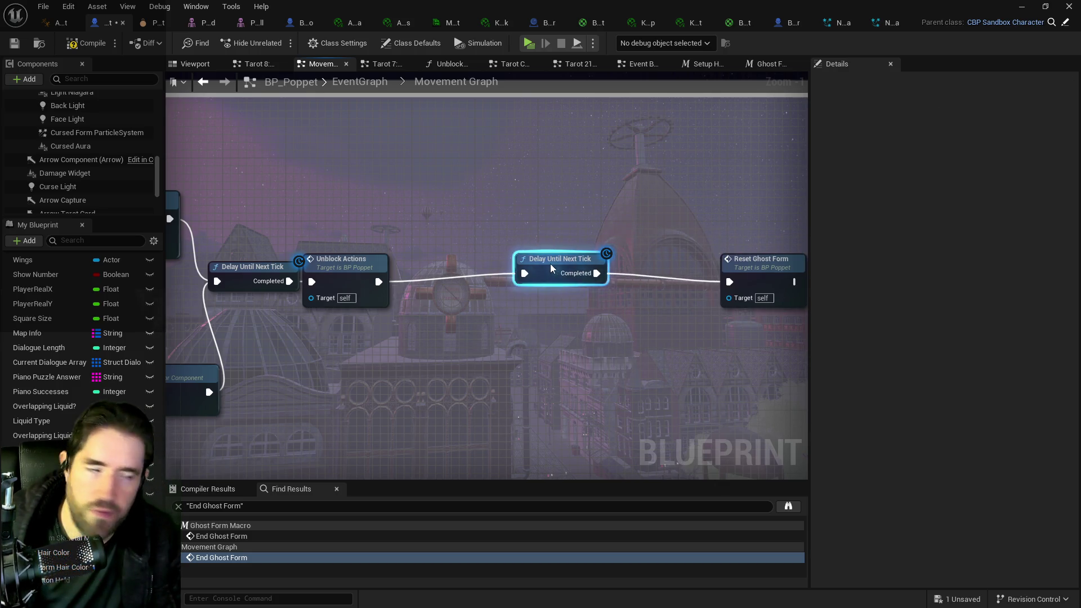
Step: Delete the Print String after Setup Looks so it feeds Timeline_8 directly
left_click_drag(486, 283, 689, 288)
left_click_drag(281, 282, 619, 270)
left_click_drag(332, 253, 537, 236)
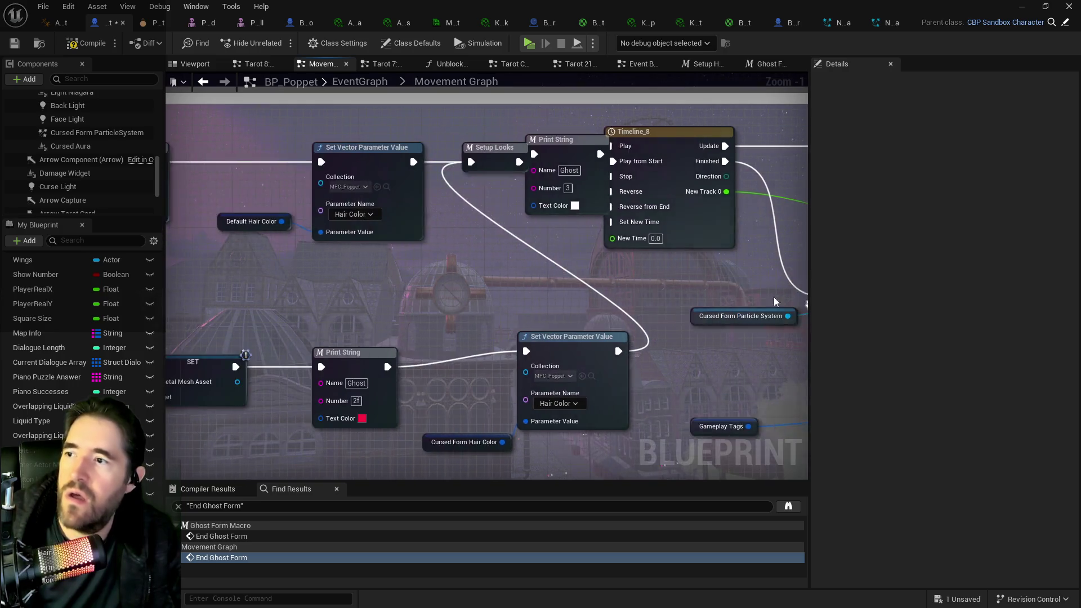
left_click_drag(512, 164, 535, 164)
left_click(573, 160)
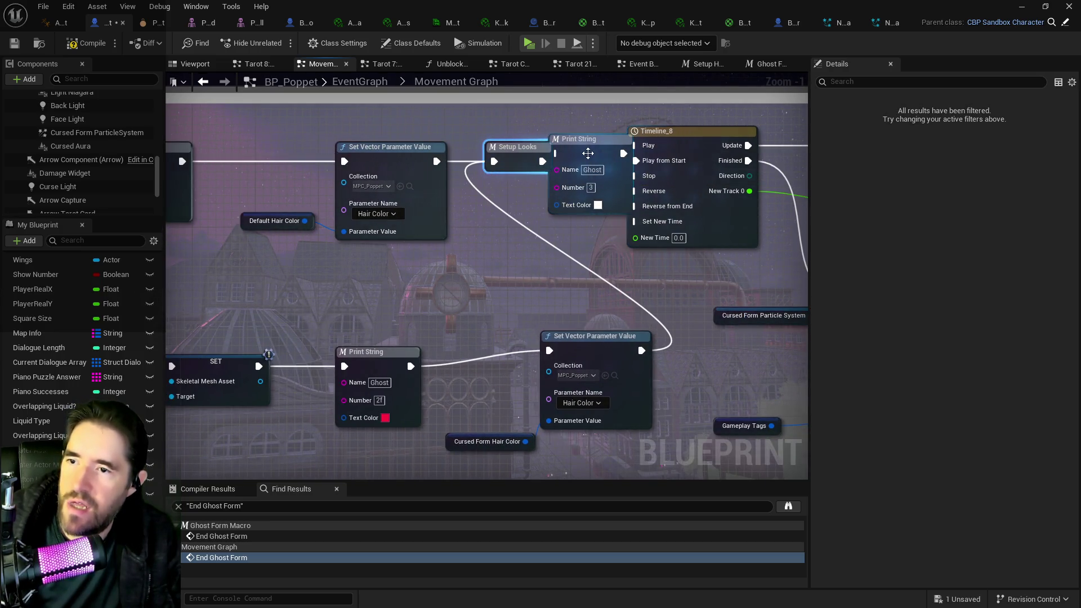
key("Delete")
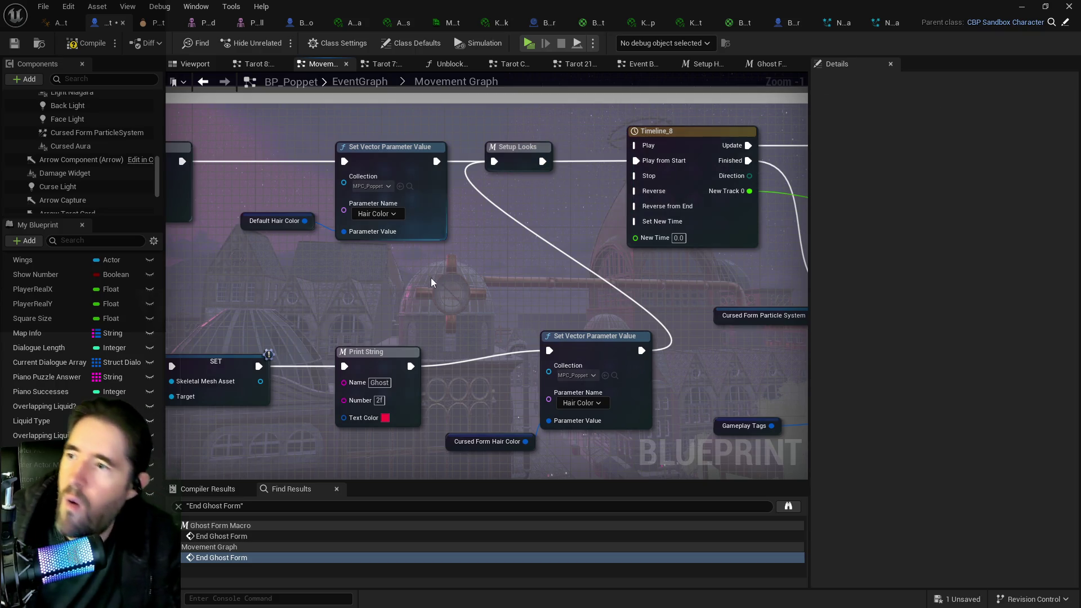
left_click_drag(526, 316, 375, 290)
left_click_drag(537, 179, 364, 181)
mouse_move(677, 356)
left_mouse_down()
mouse_move(405, 325)
mouse_move(434, 355)
left_mouse_up()
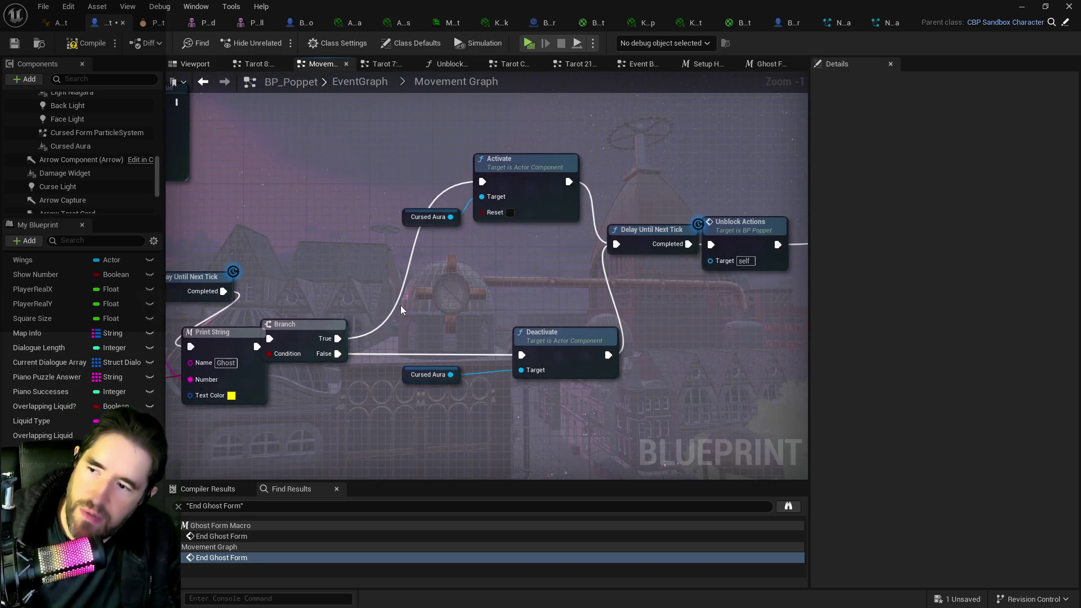
left_click_drag(401, 306, 633, 284)
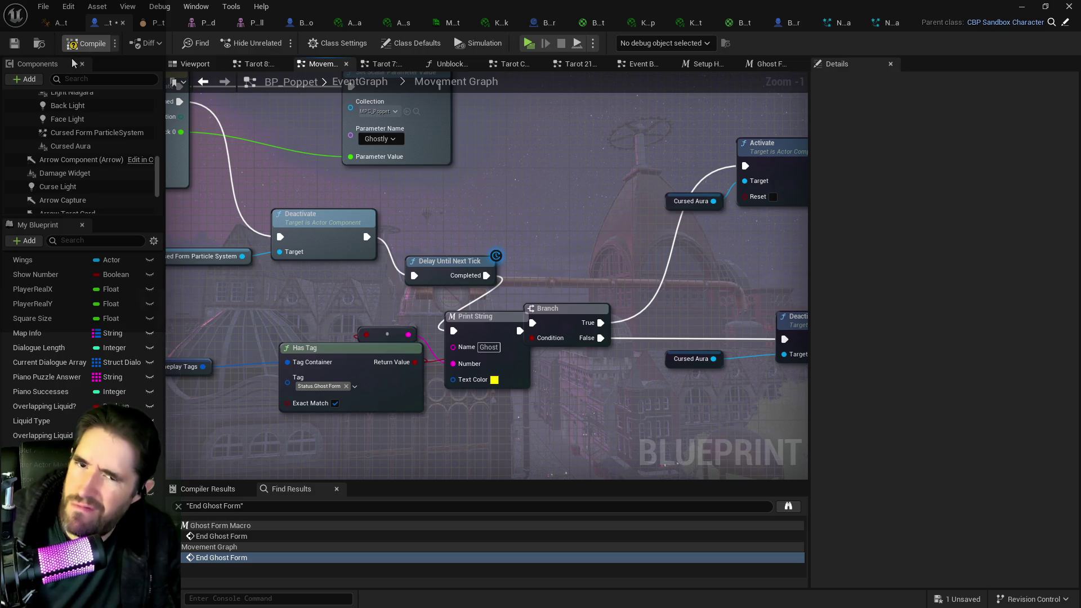
Step: Compile and save the Blueprint, then play-test running forward while toggling ghost form on and off
key("F7")
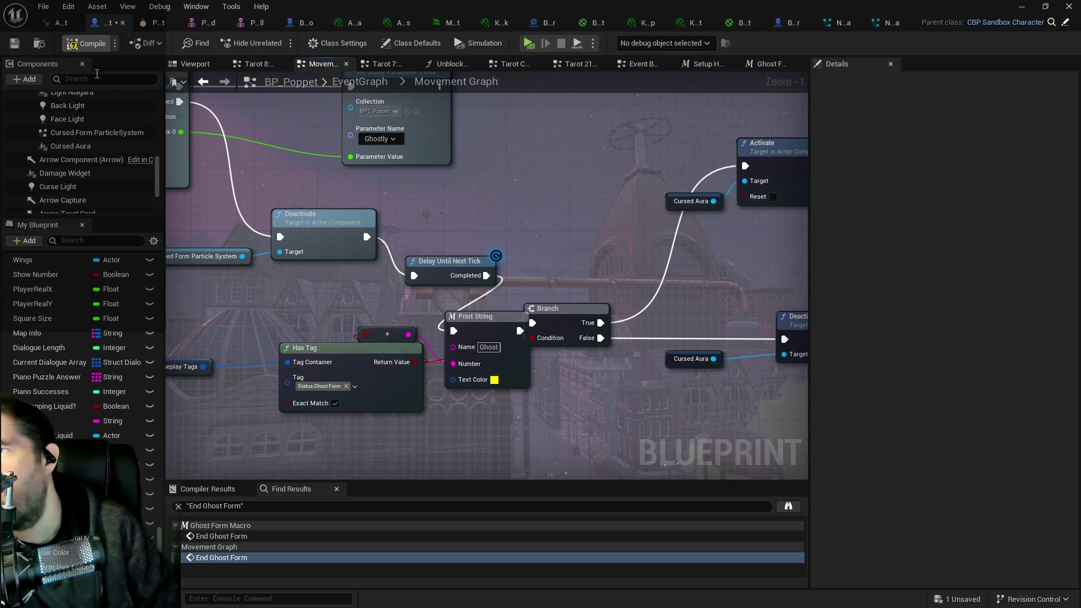
left_click(13, 43)
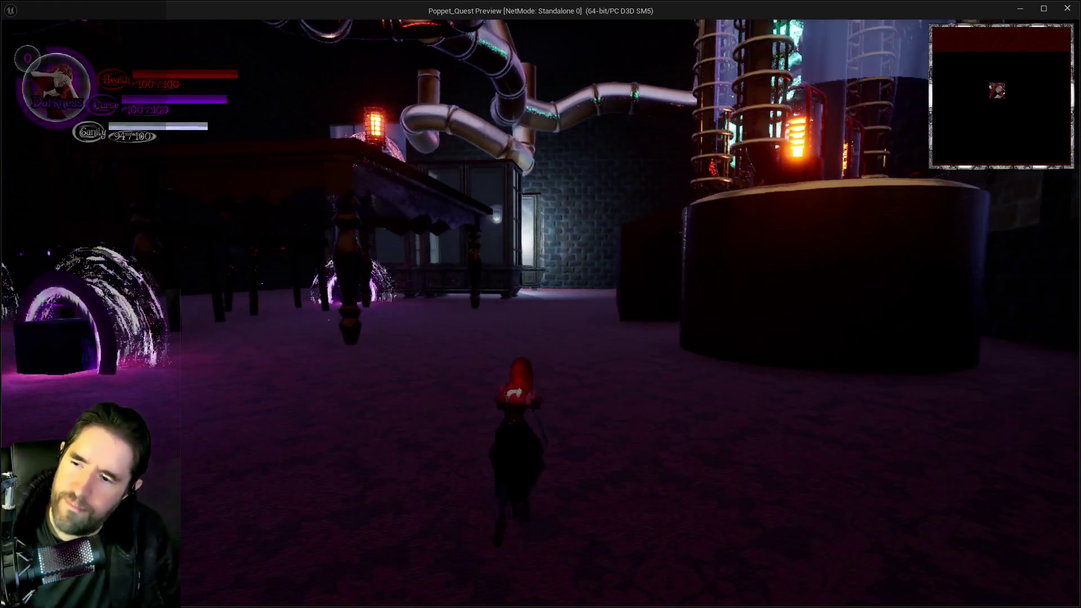
key("w")
key("g")
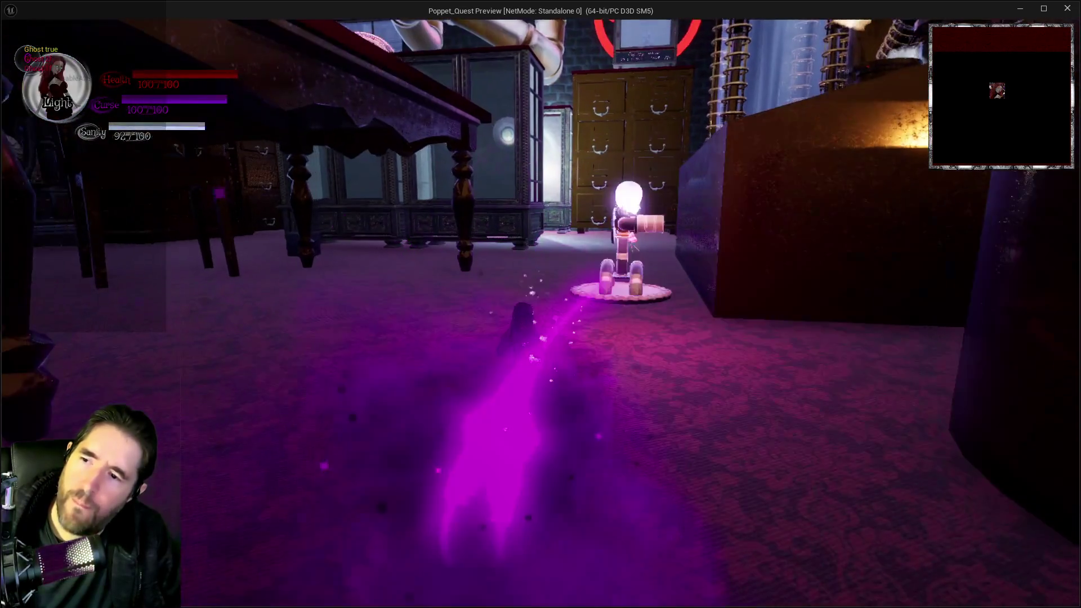
key("w")
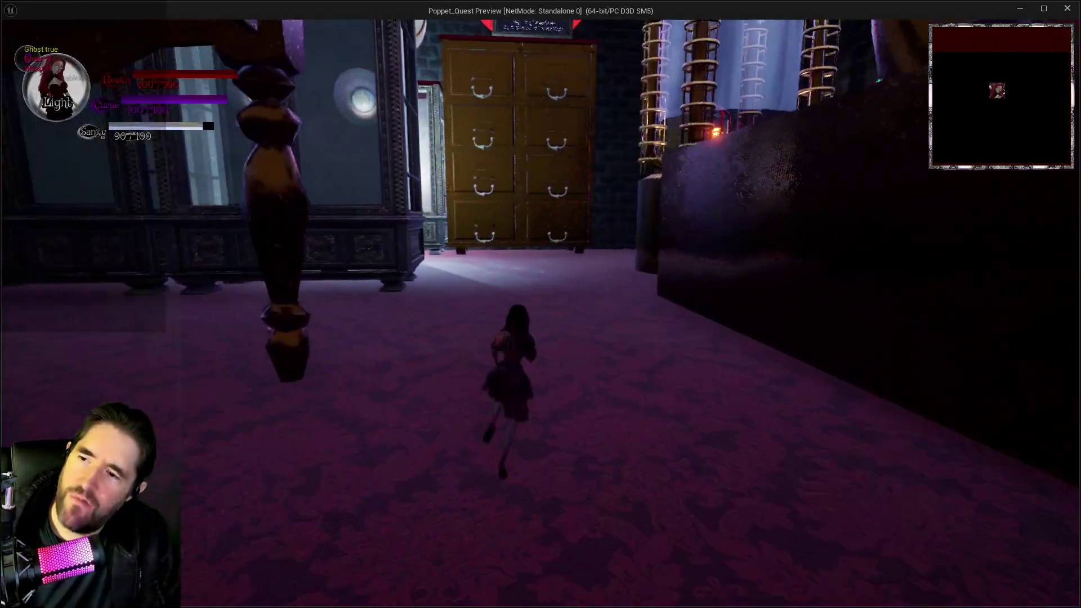
key("w")
key("g")
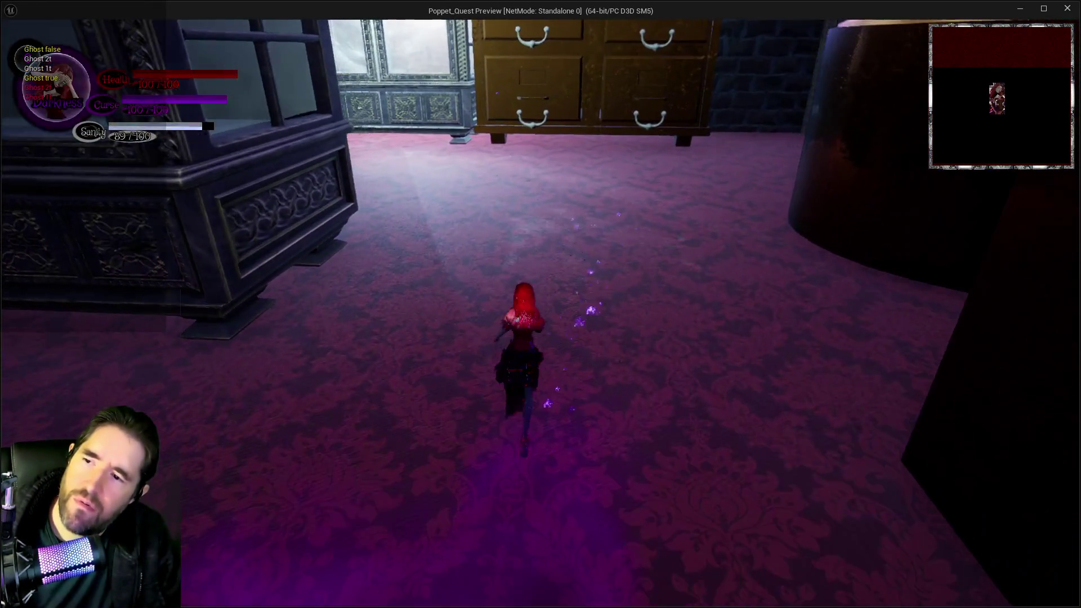
Step: Keep toggling ghost form across rooms and near the Chapel doors to check the aura and smoke trail
key("w")
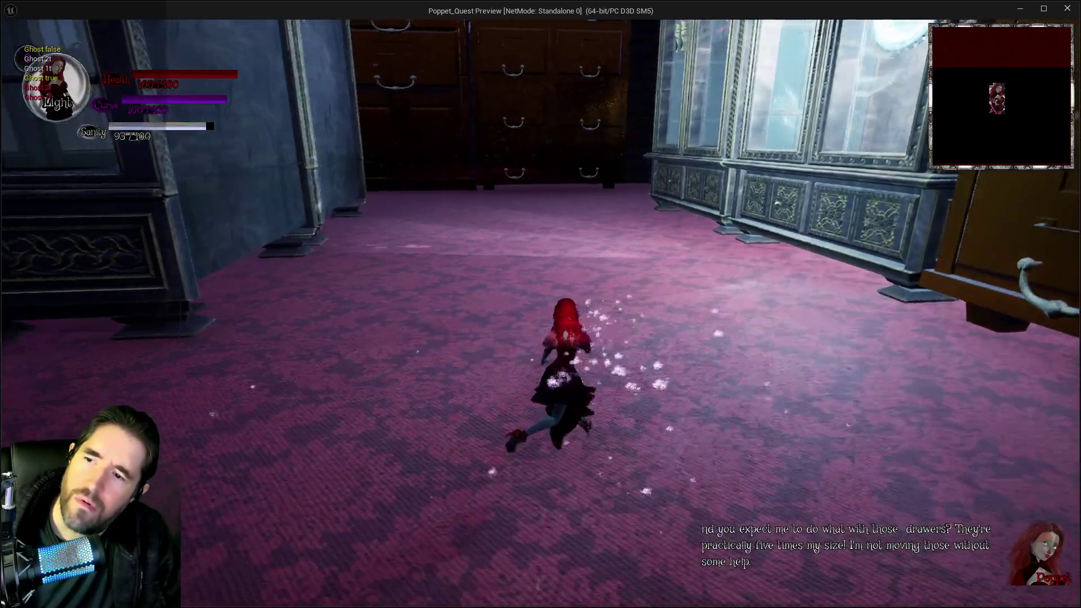
key("w")
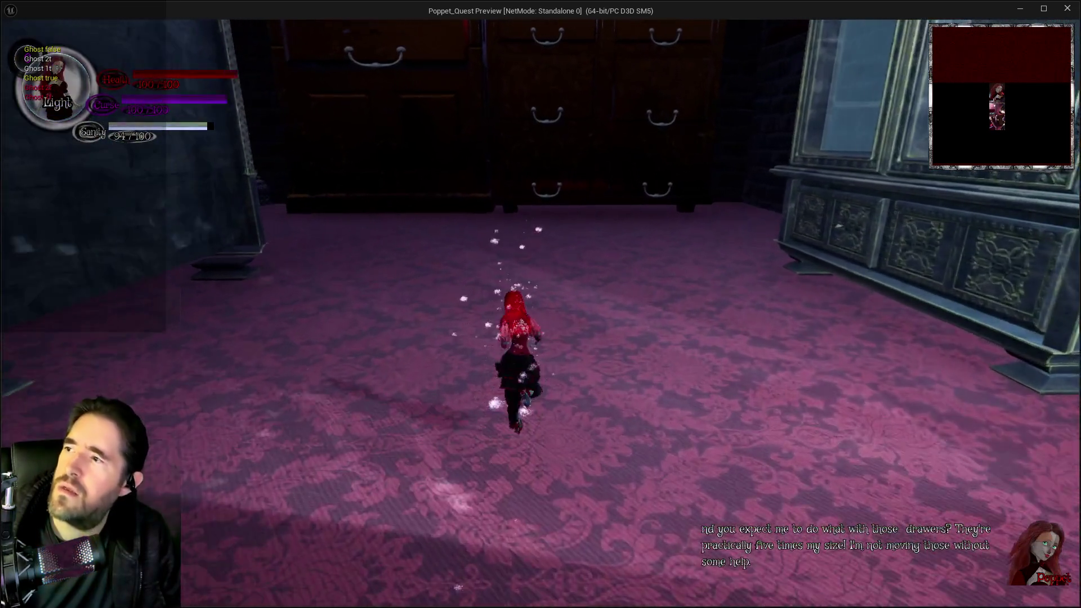
key("g")
key("w")
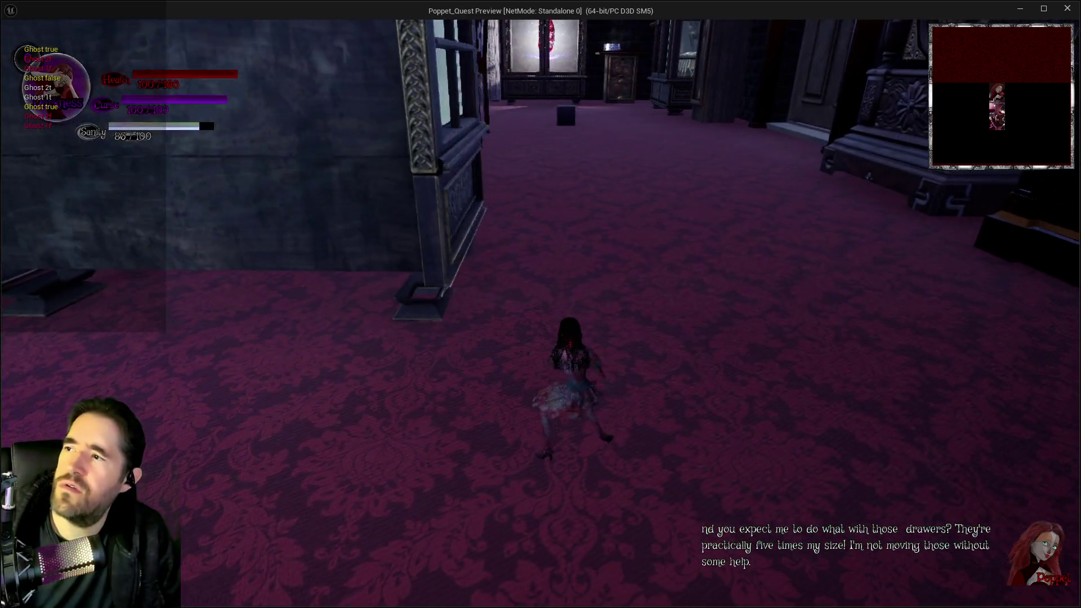
key("w")
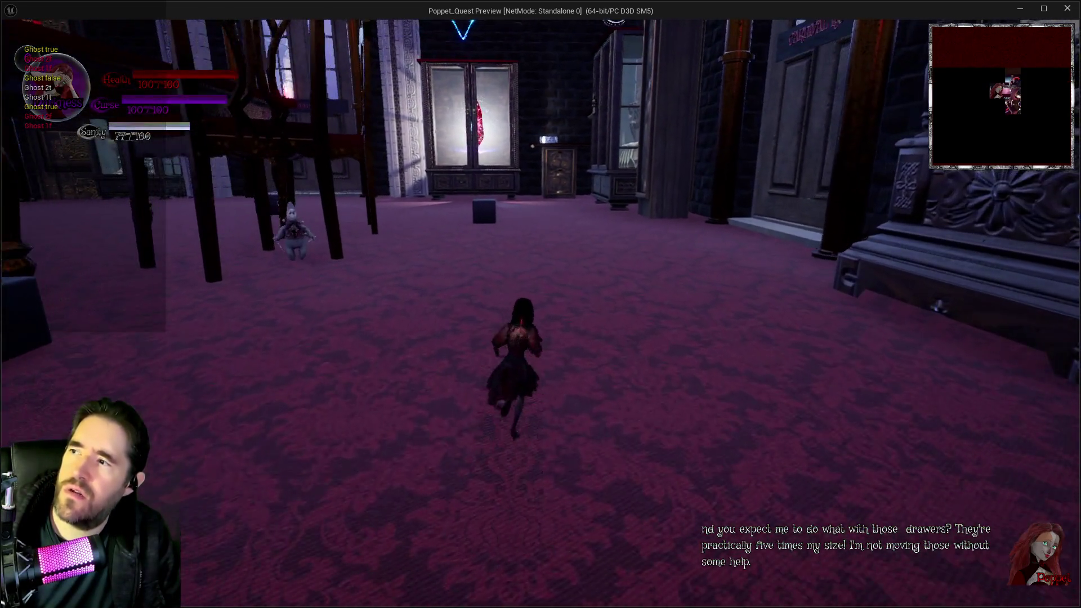
key("w")
key("g")
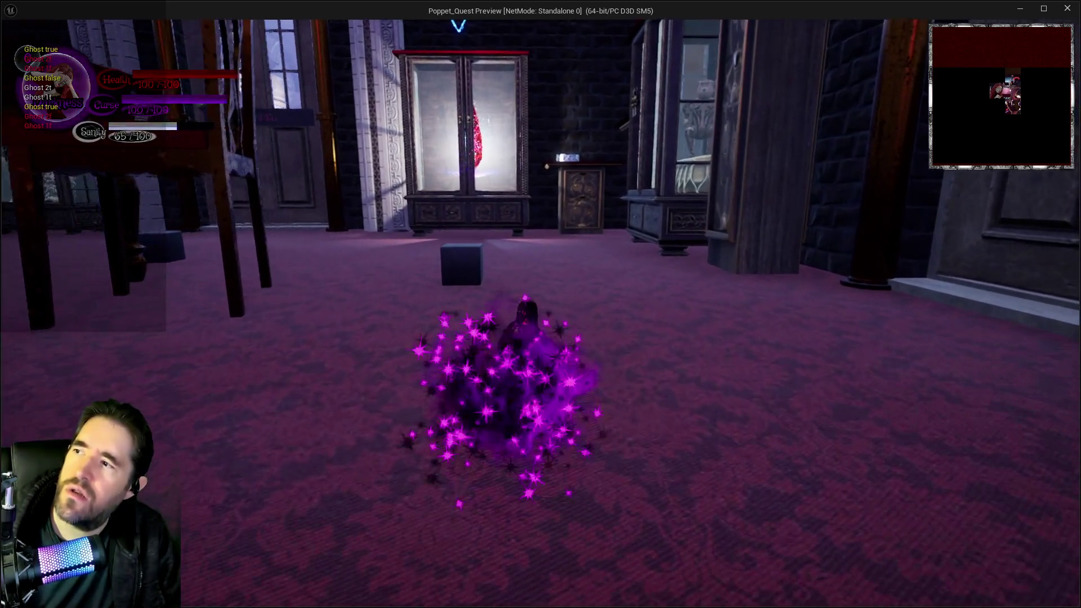
key("w")
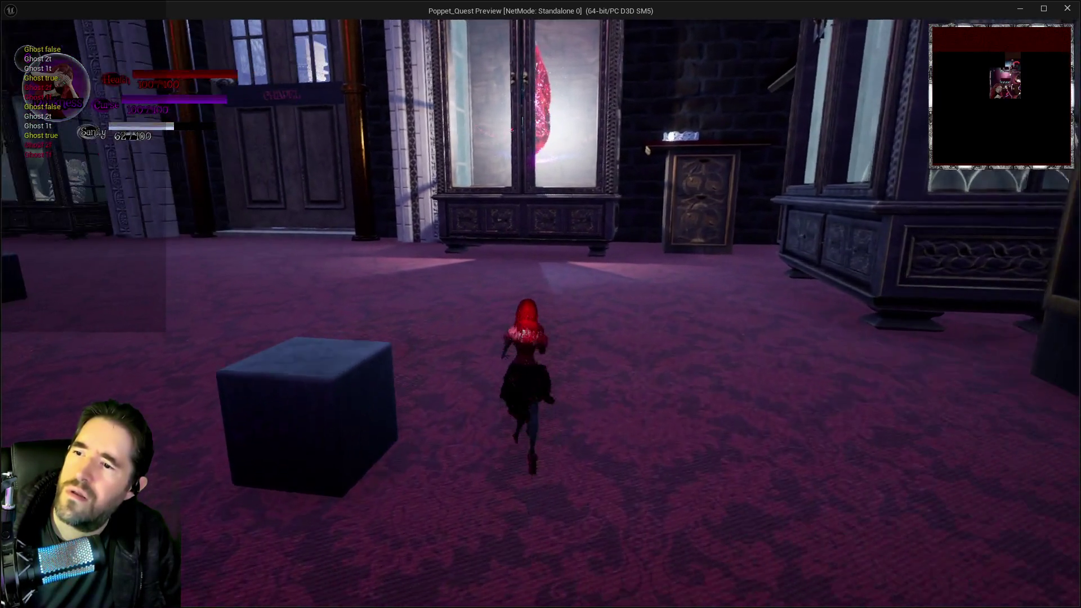
key("w")
key("g")
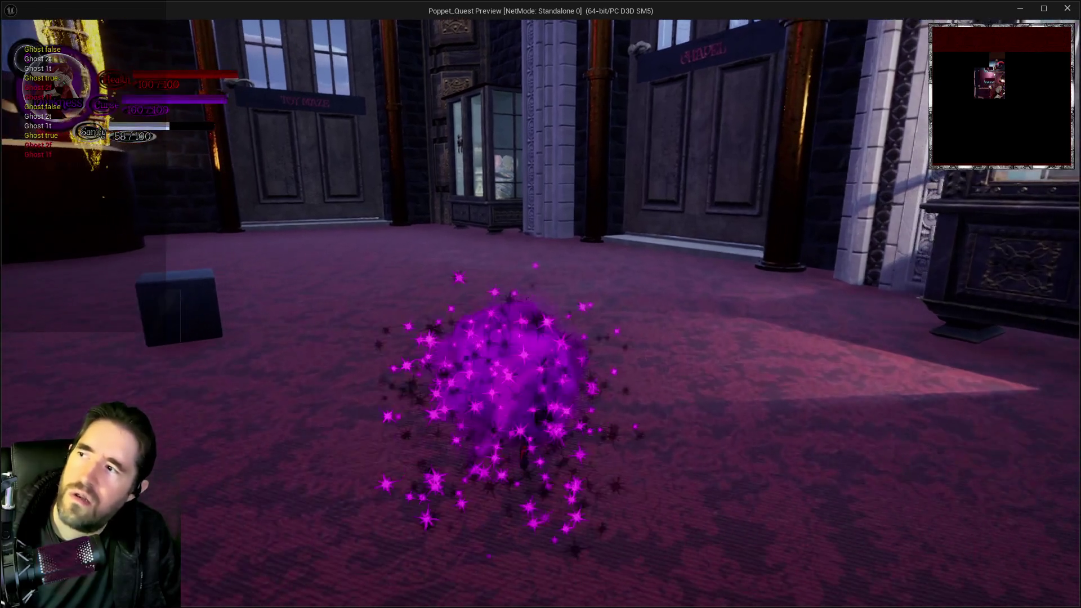
key("w")
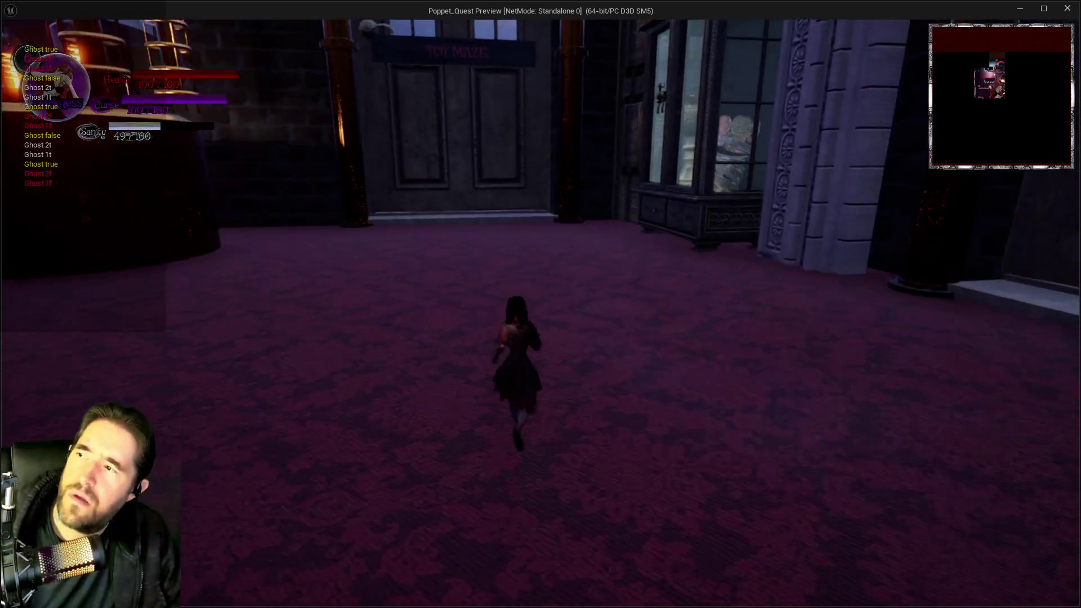
key("w")
key("g")
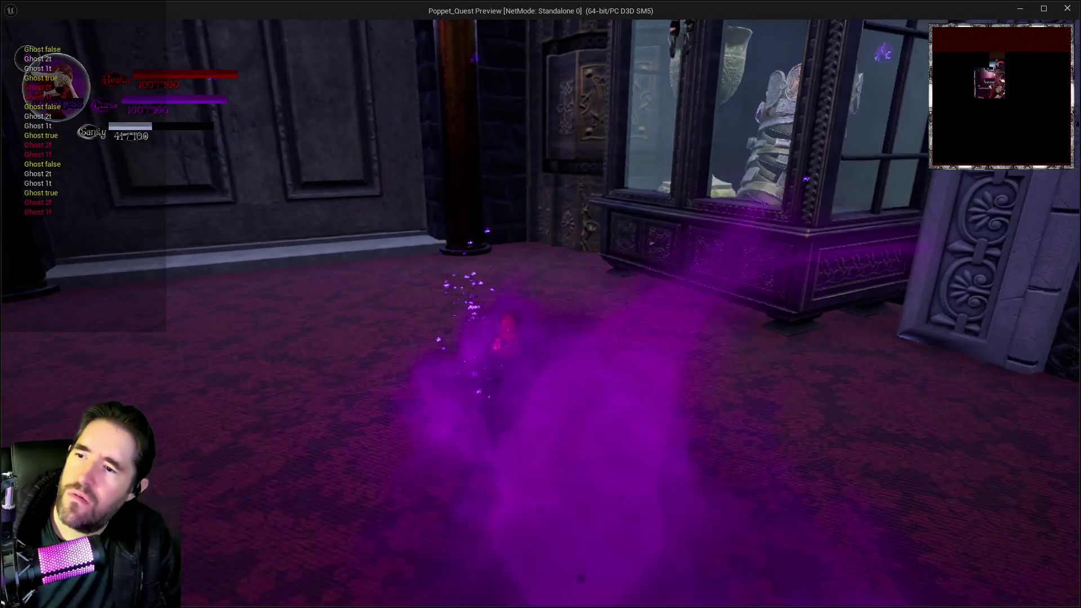
Step: Toggle ghost form once more while turning, then pause the game and close the preview window
key("w")
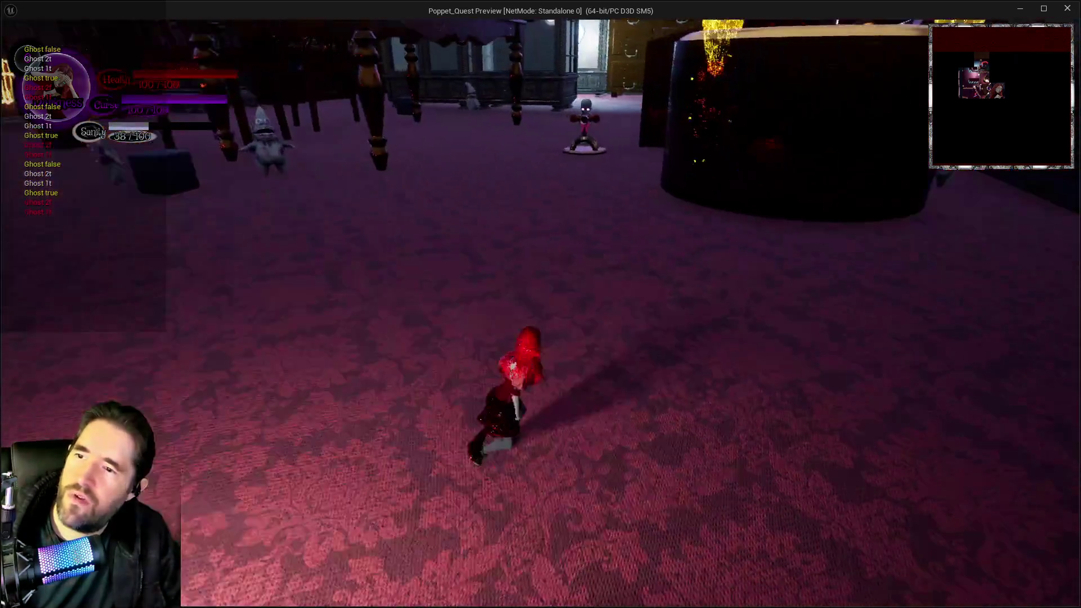
key("w")
key("g")
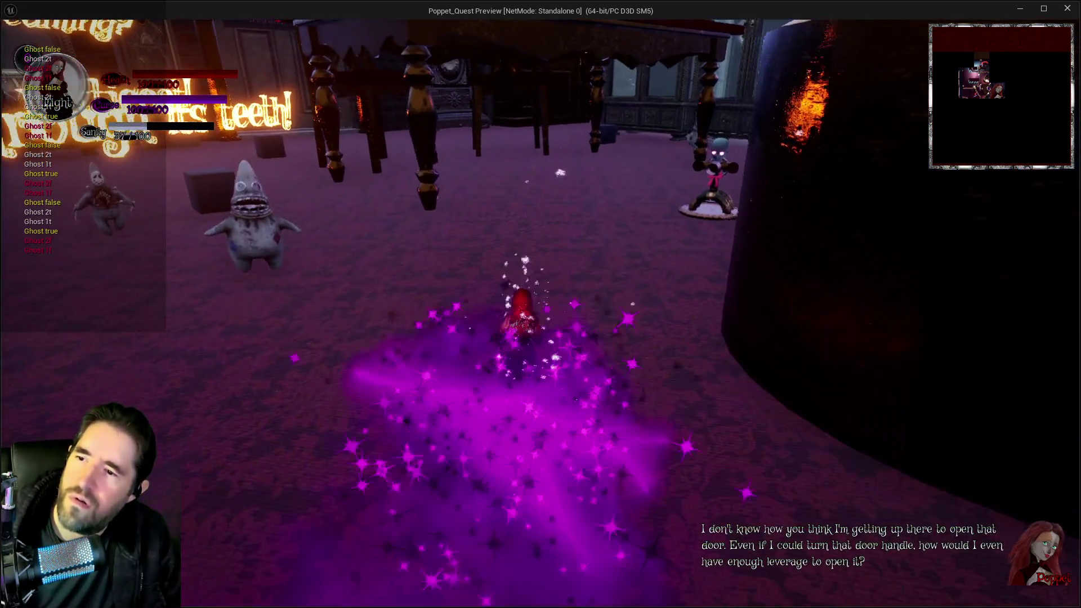
key("w")
key("w")
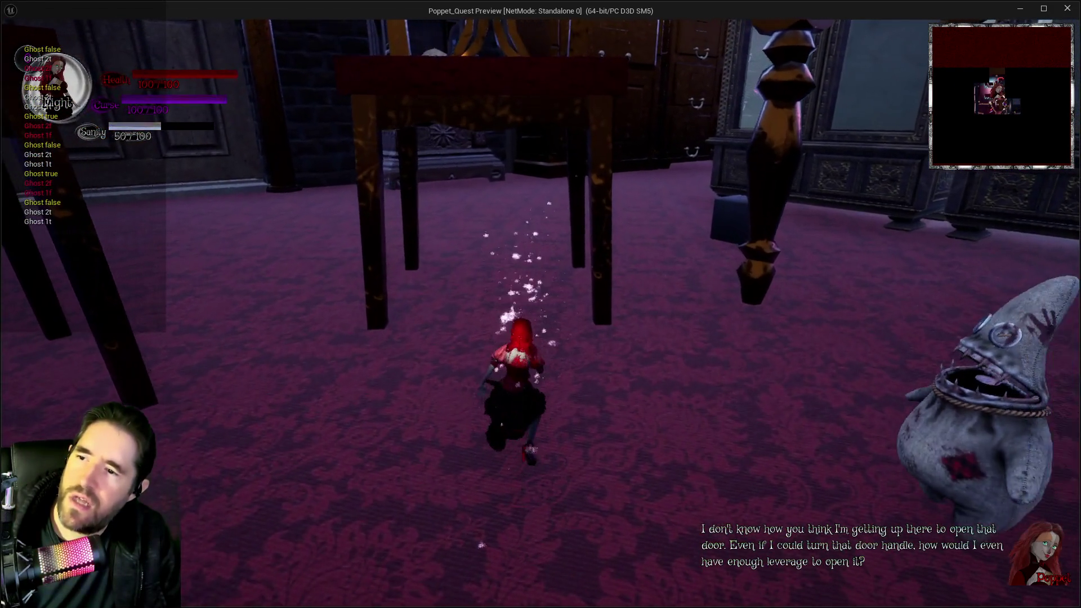
key("w")
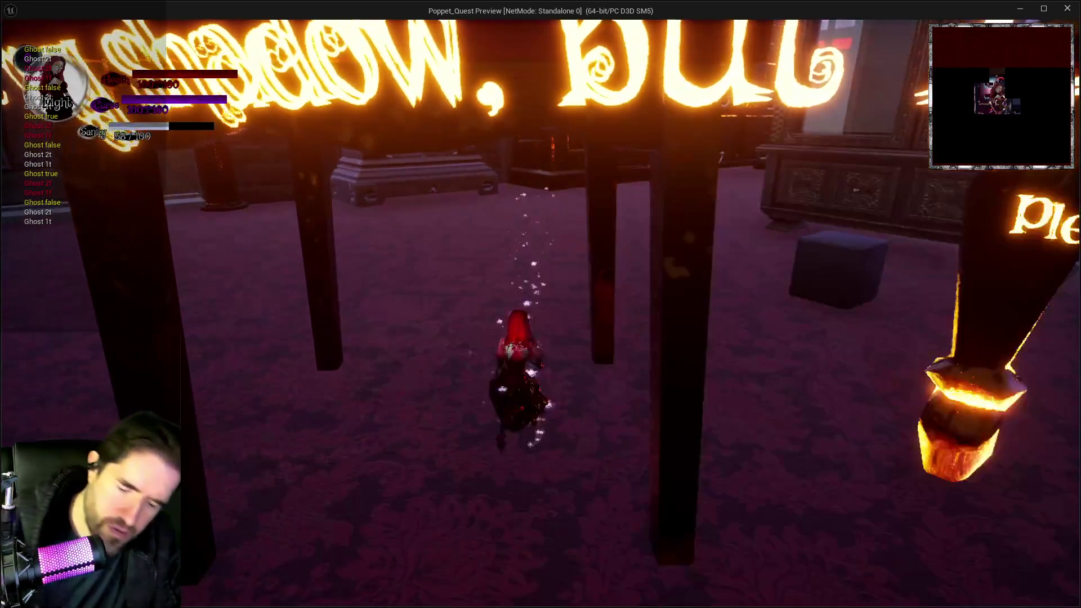
key("Escape")
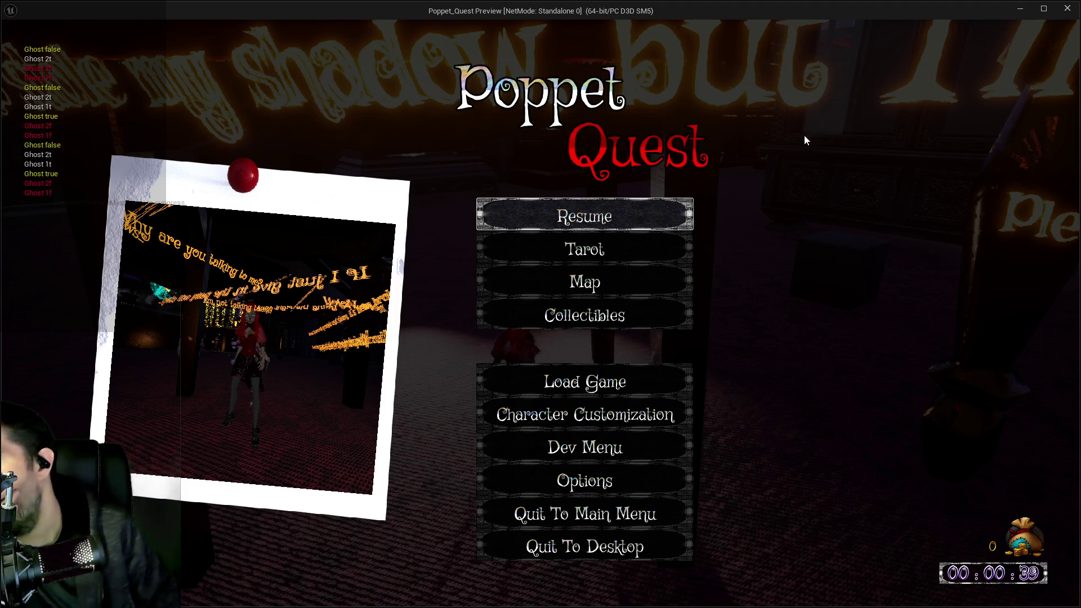
left_click(1065, 10)
Step: Pan and zoom the Movement Graph over Has Tag, Timeline_7, End Ghost Form and Block Actions nodes
scroll(542, 367, "down", 1)
mouse_move(542, 367)
left_mouse_down()
mouse_move(453, 229)
mouse_move(419, 265)
left_mouse_up()
left_click_drag(400, 338, 672, 364)
mouse_move(169, 349)
left_mouse_down()
mouse_move(373, 400)
mouse_move(187, 323)
left_mouse_up()
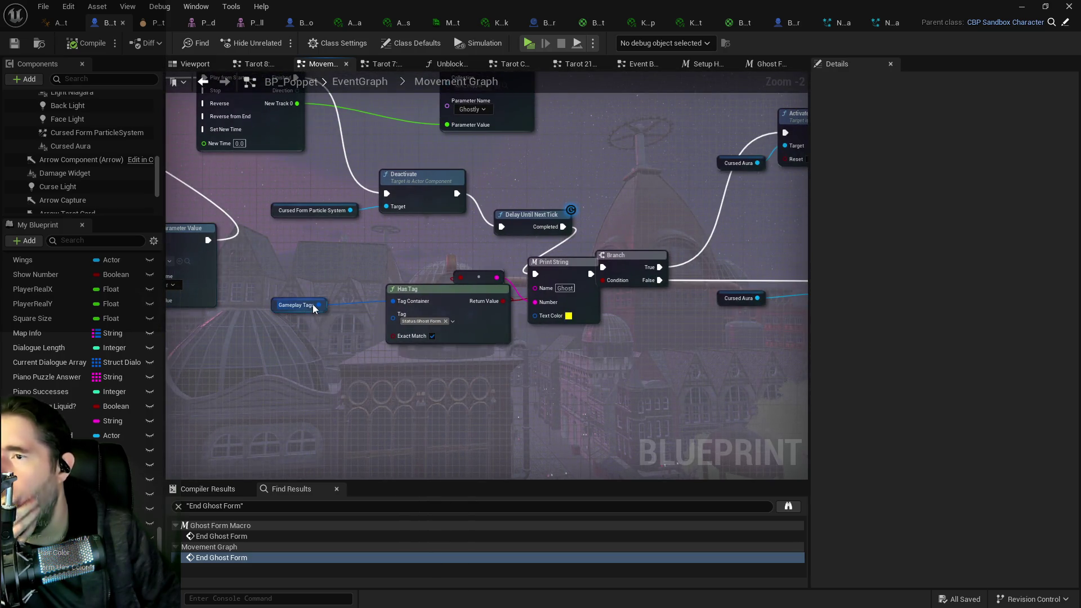
mouse_move(289, 327)
left_mouse_down()
mouse_move(478, 315)
mouse_move(759, 326)
mouse_move(661, 356)
mouse_move(586, 314)
mouse_move(336, 364)
mouse_move(410, 299)
left_mouse_up()
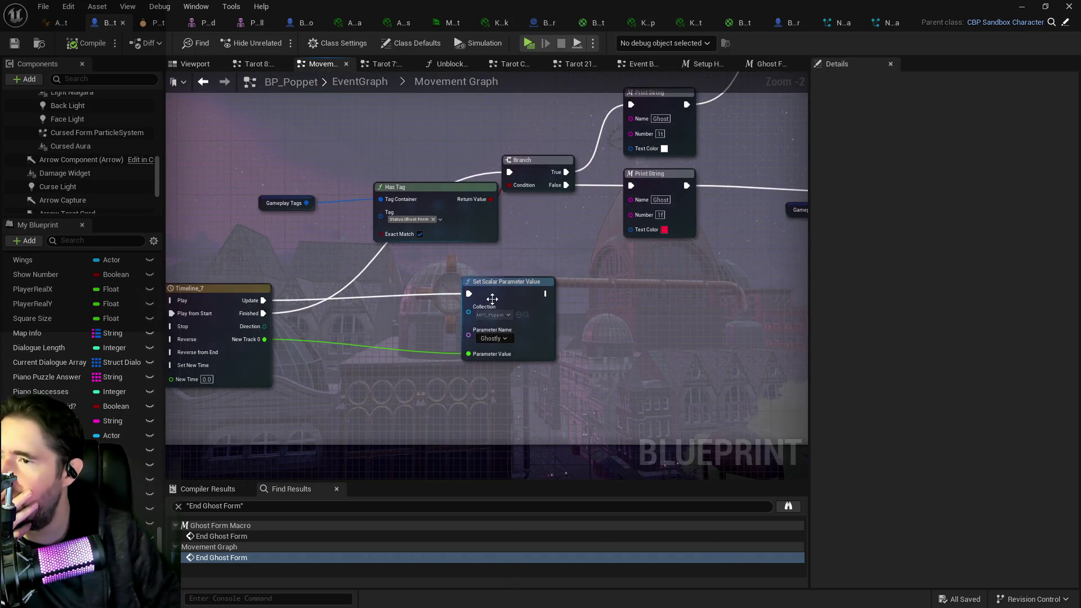
scroll(503, 292, "down", 5)
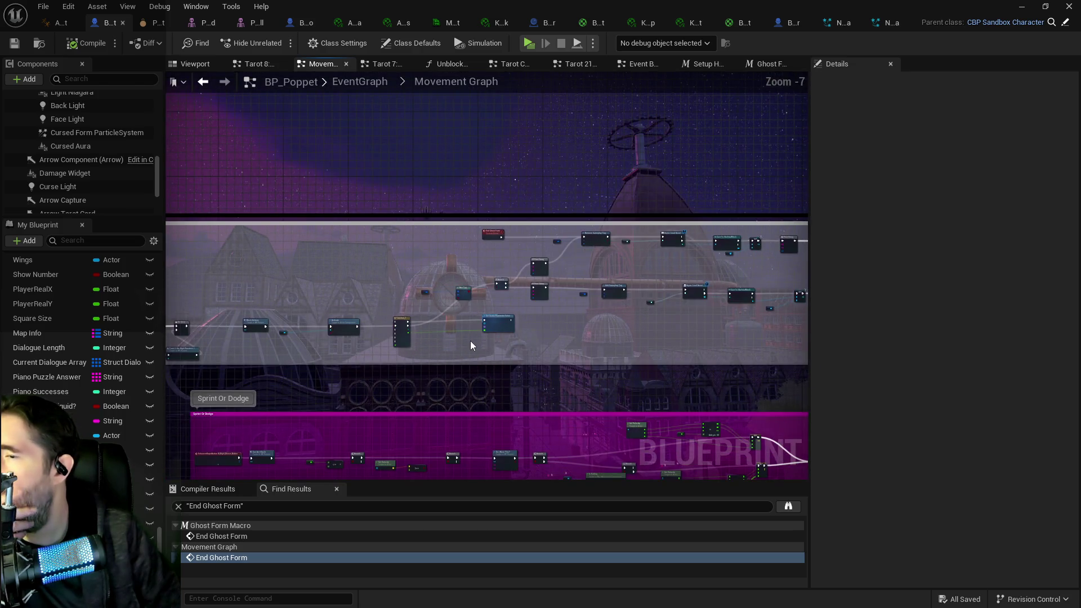
mouse_move(398, 319)
left_mouse_down()
mouse_move(428, 258)
mouse_move(475, 254)
left_mouse_up()
scroll(499, 247, "up", 3)
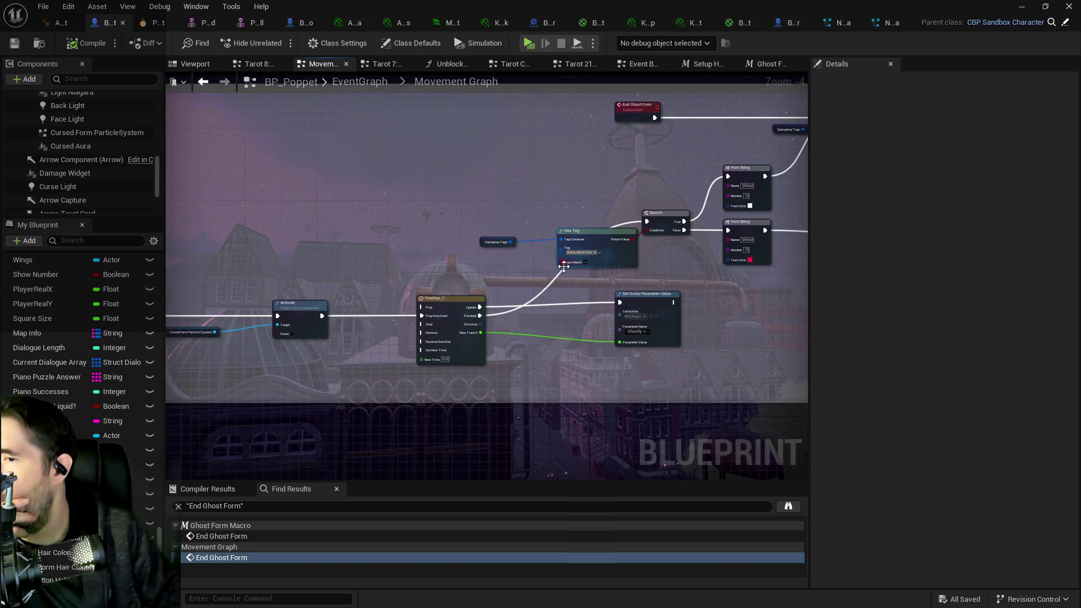
mouse_move(567, 278)
left_mouse_down()
mouse_move(560, 228)
mouse_move(572, 201)
left_mouse_up()
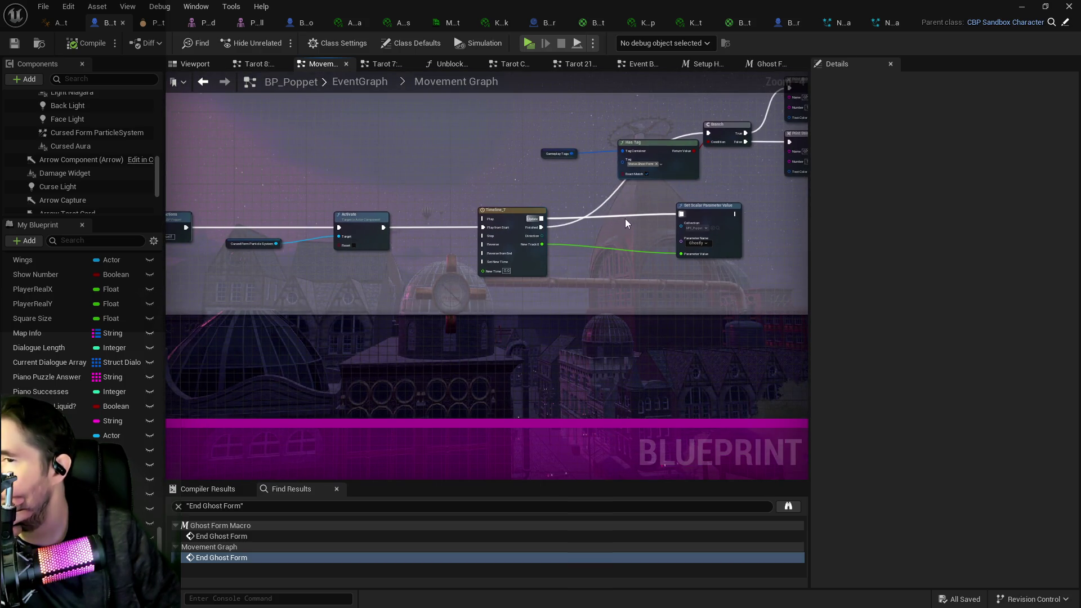
left_click_drag(713, 204, 276, 308)
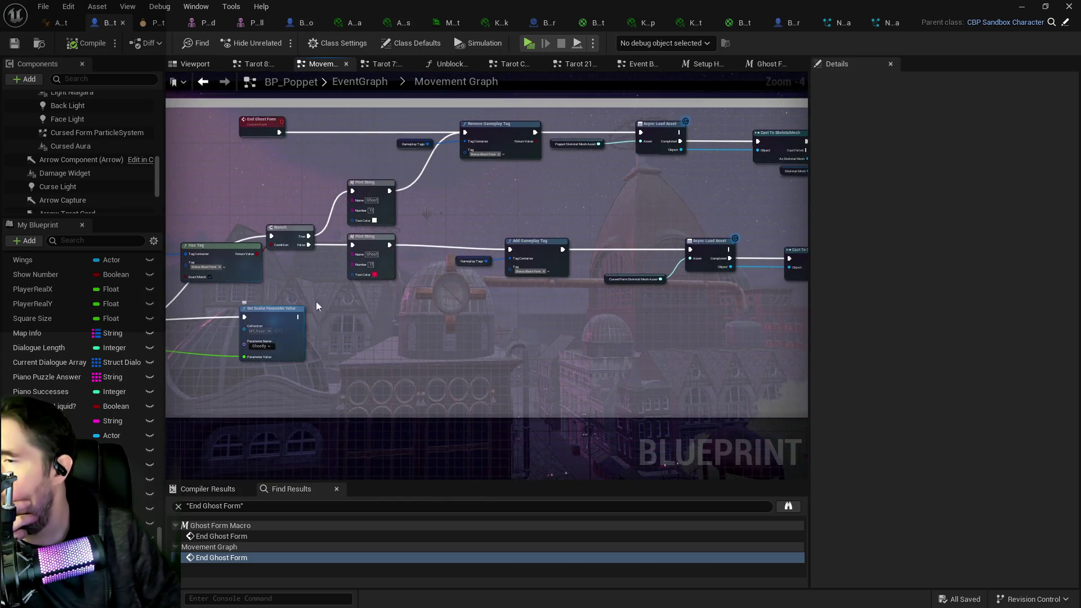
mouse_move(362, 295)
left_mouse_down()
mouse_move(404, 246)
mouse_move(516, 162)
mouse_move(311, 173)
left_mouse_up()
Step: Zoom to the Activate and Timeline_7 nodes and show the Cursed Form ParticleSystem component's details
scroll(456, 341, "up", 2)
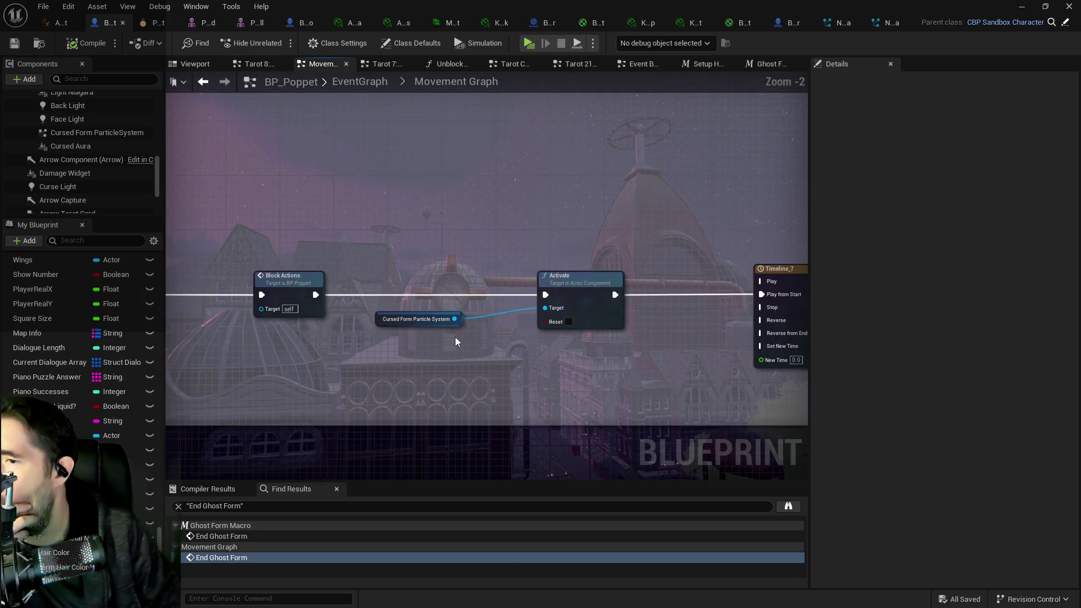
mouse_move(636, 363)
left_mouse_down()
mouse_move(273, 357)
mouse_move(458, 357)
left_mouse_up()
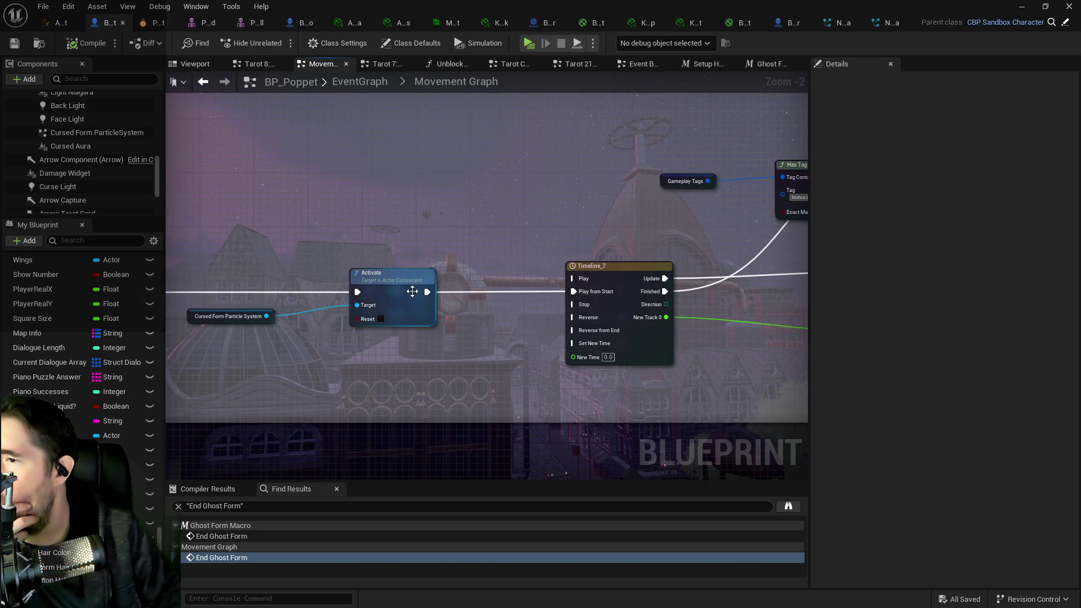
mouse_move(535, 246)
left_mouse_down()
mouse_move(468, 244)
mouse_move(120, 169)
left_mouse_up()
scroll(80, 199, "up", 1)
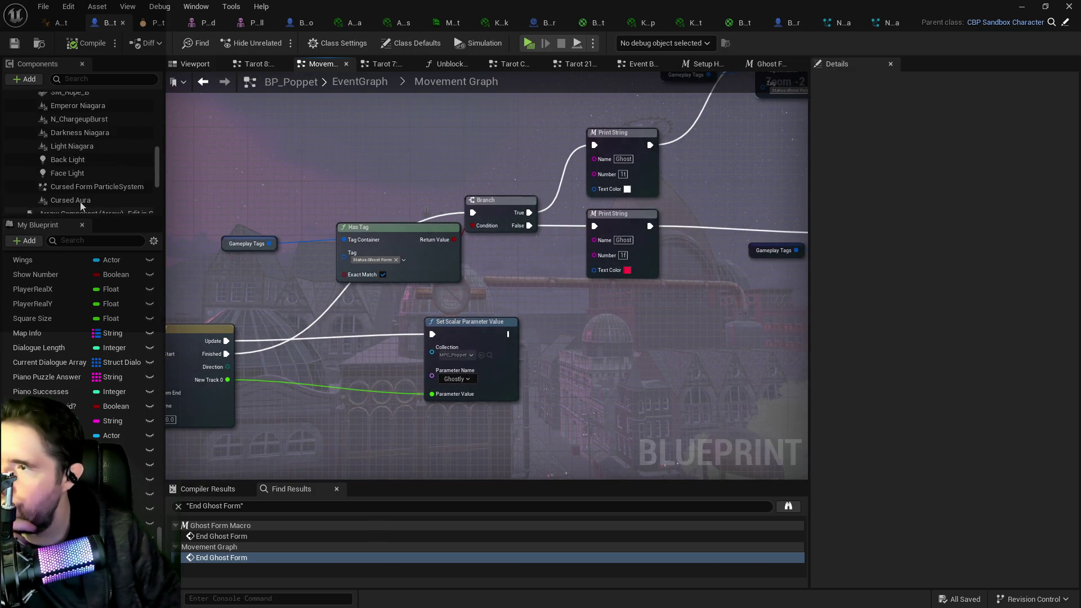
scroll(81, 203, "up", 5)
scroll(80, 207, "down", 6)
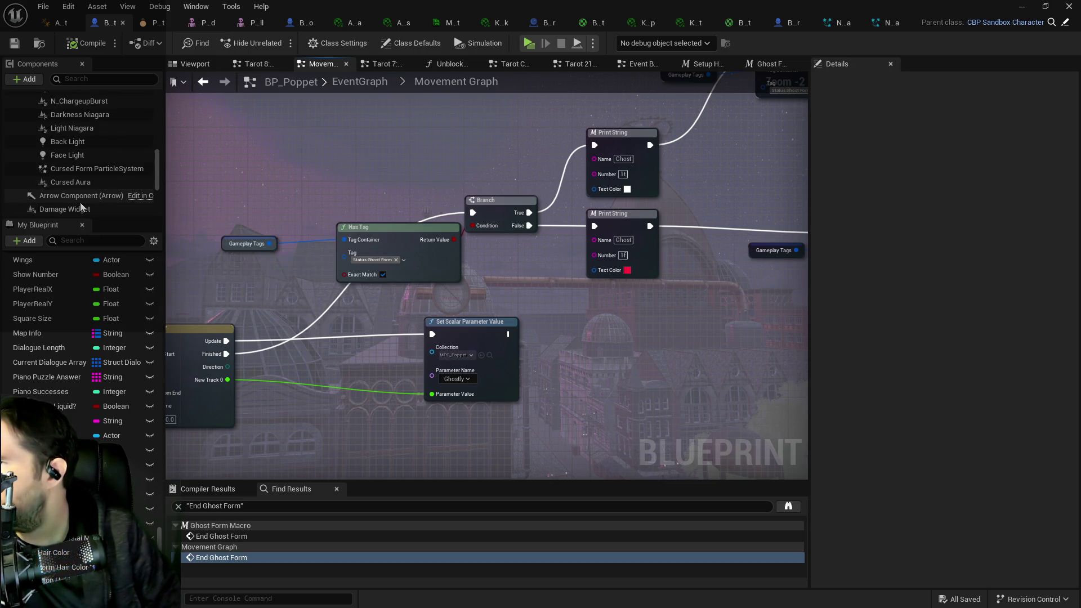
left_click(97, 169)
mouse_move(557, 289)
left_mouse_down()
mouse_move(563, 328)
mouse_move(353, 312)
left_mouse_up()
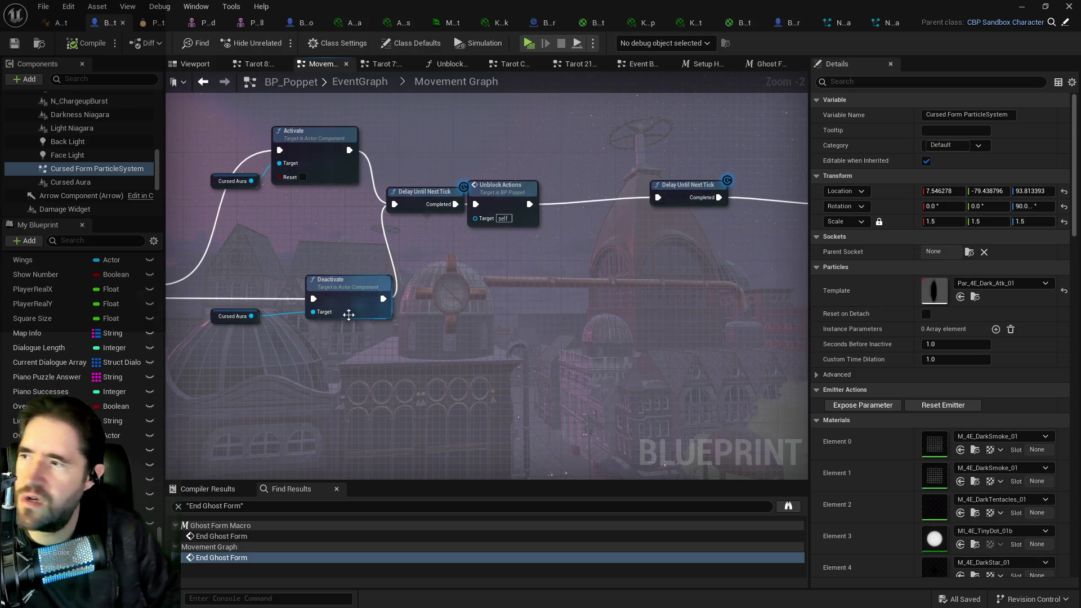
Step: Select the Cursed Aura component and open its N_DarkMagicAura Niagara system from Details
left_click(85, 182)
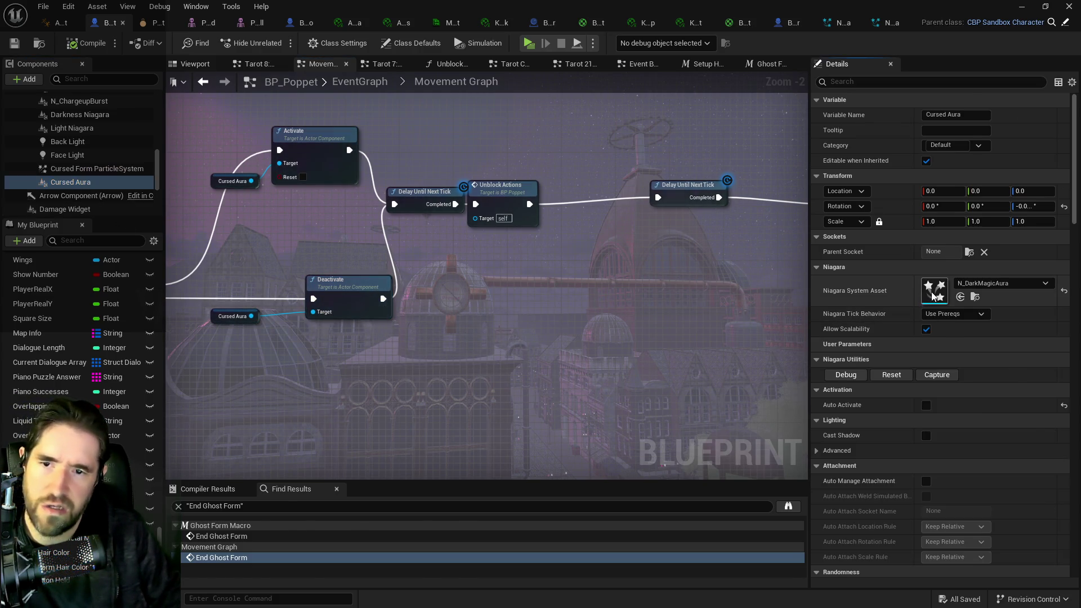
double_click(932, 293)
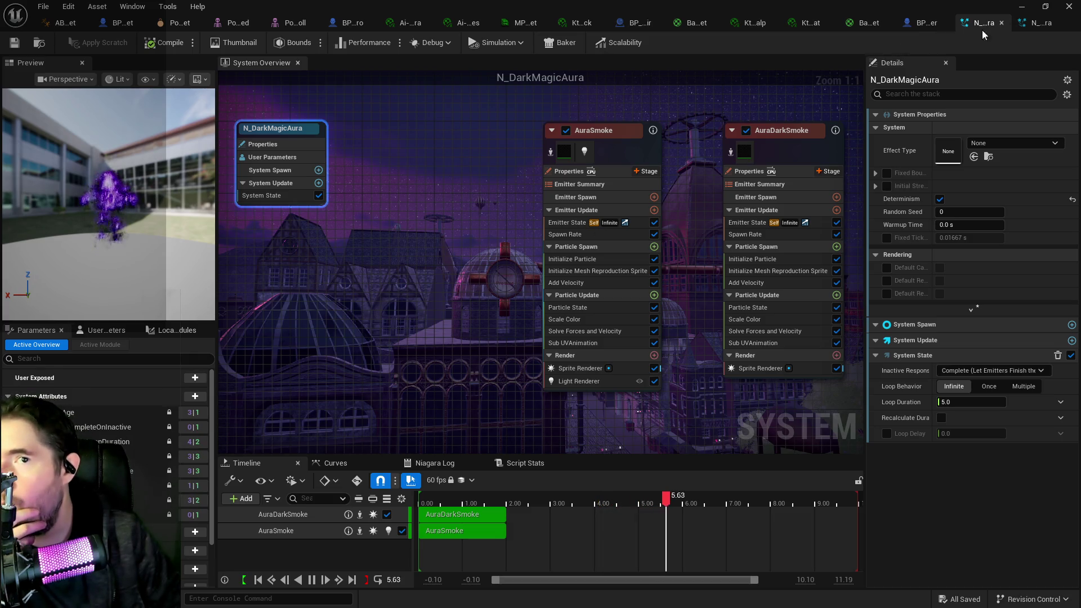
Step: Check the aura Niagara tabs and BP_Poppet's Darkness Niagara component, then set Cursed Aura to N_LightningAura
left_click(1039, 24)
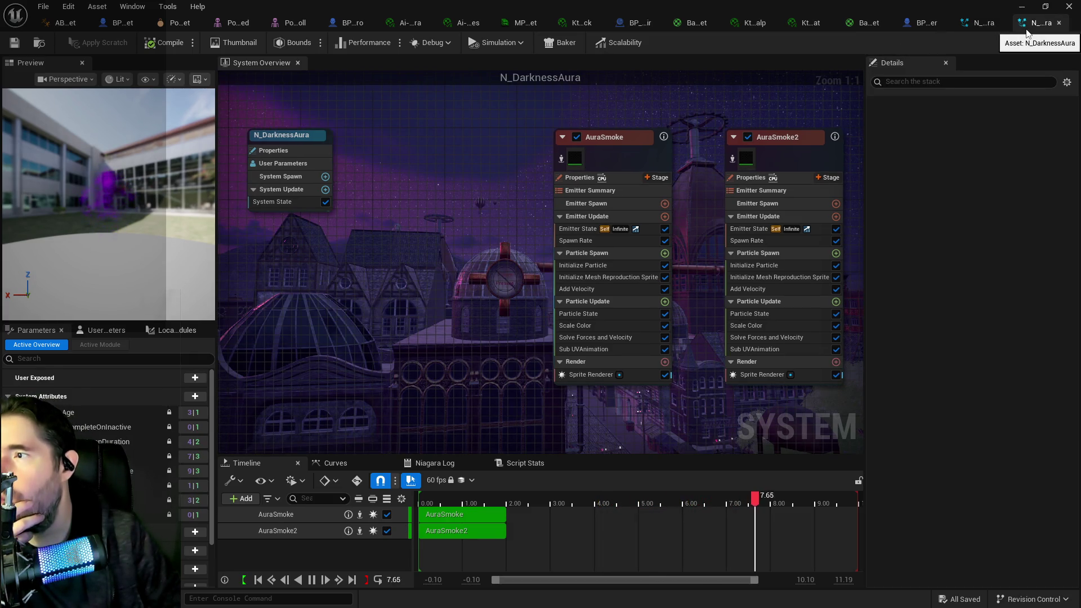
left_click(979, 25)
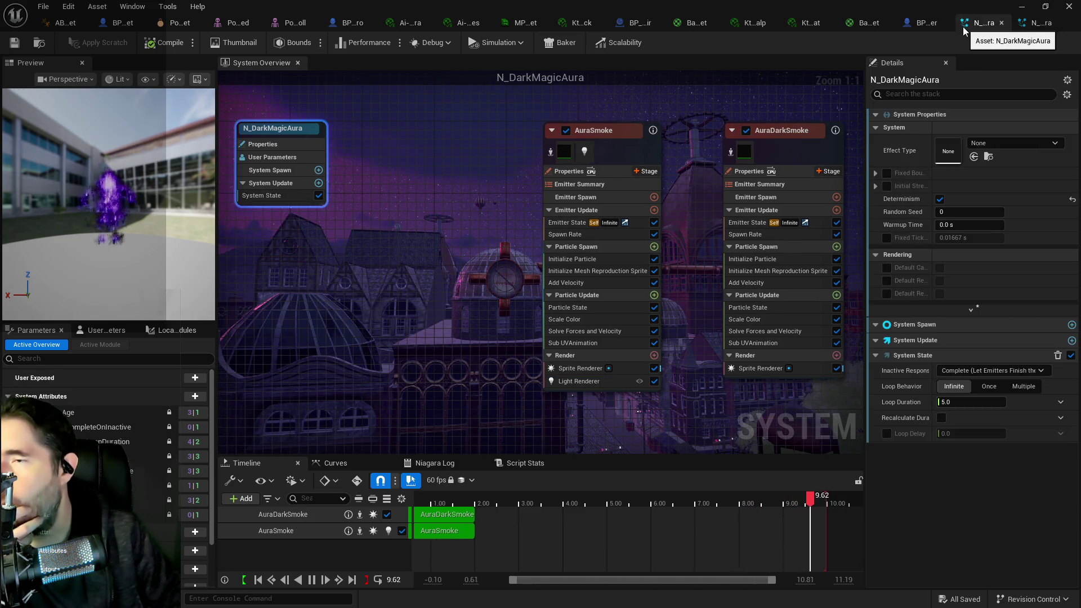
left_click(928, 22)
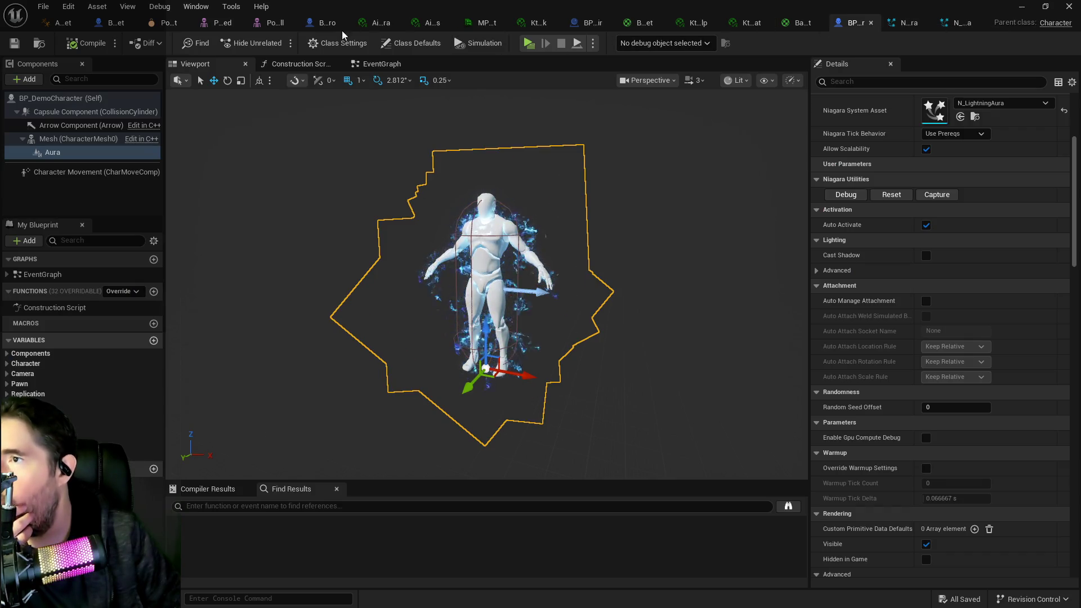
left_click(115, 24)
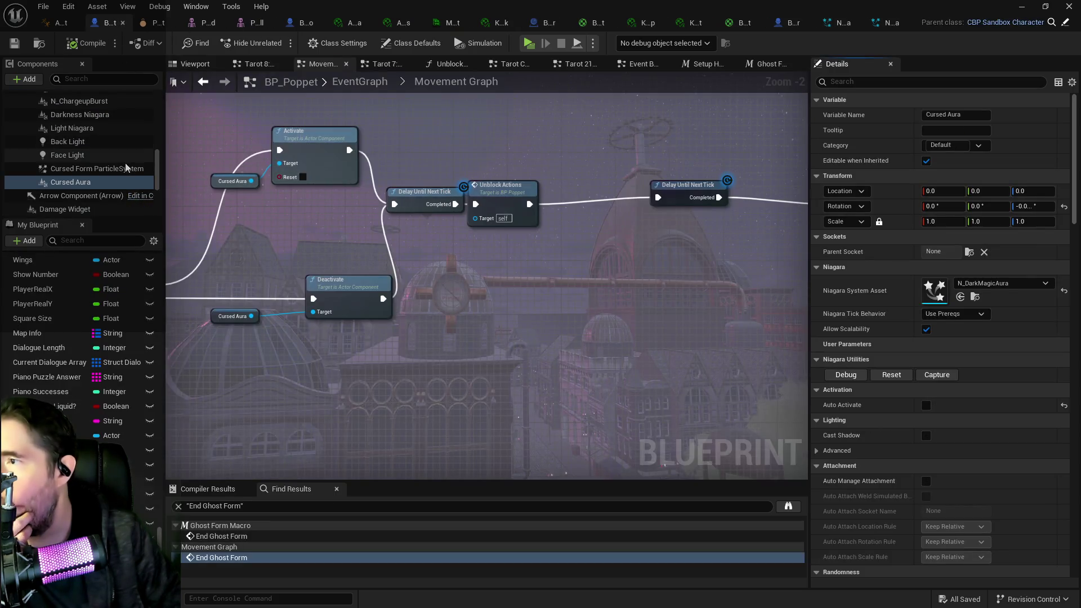
left_click(79, 115)
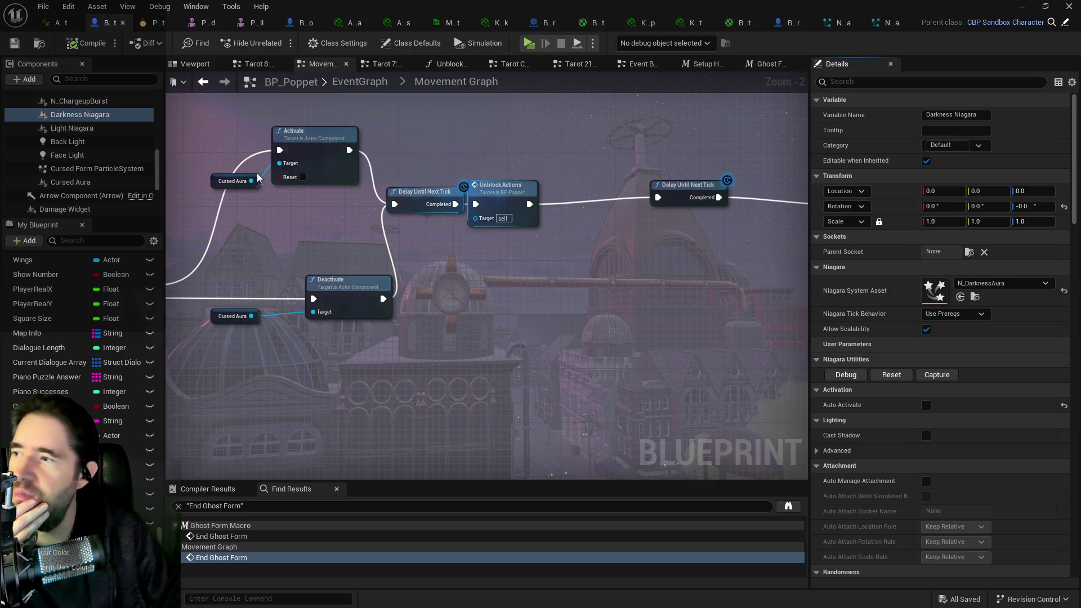
left_click(70, 182)
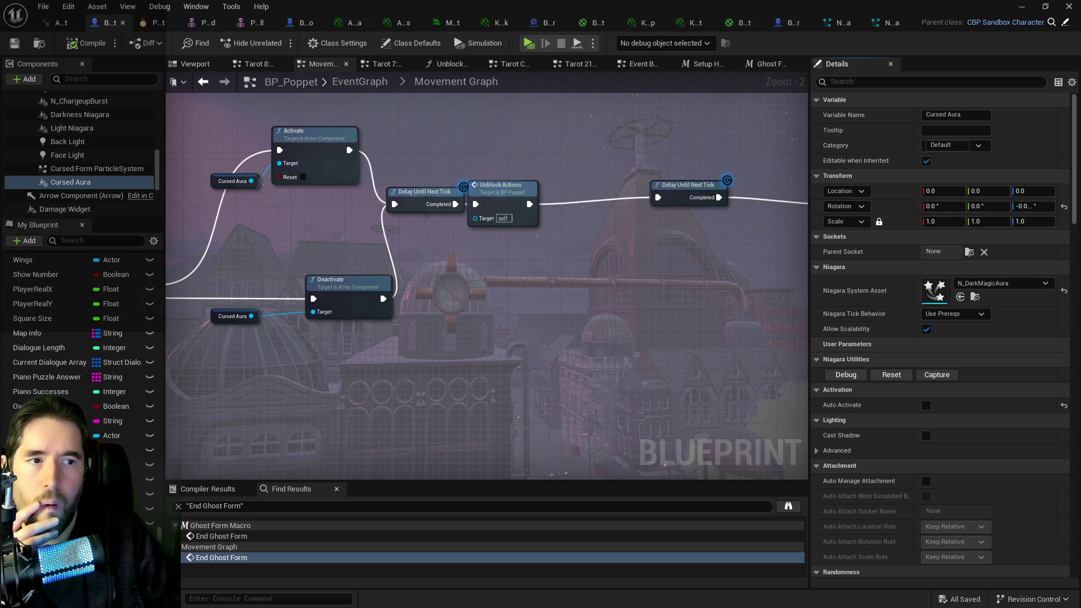
left_click(960, 297)
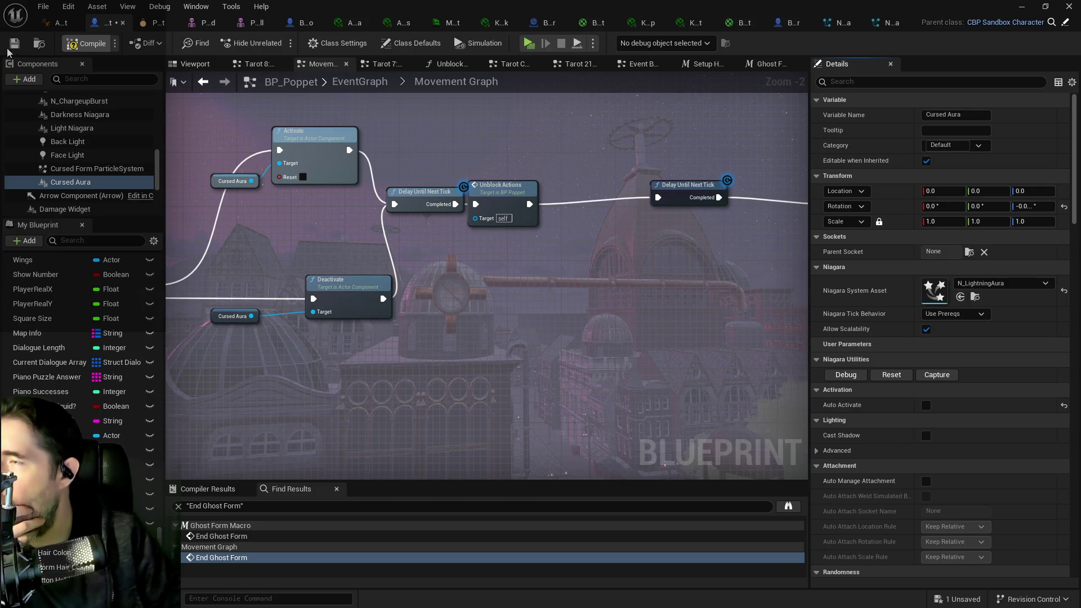
Step: Compile and save BP_Poppet with the Cursed Aura component now using N_LightningAura
key("ctrl+s")
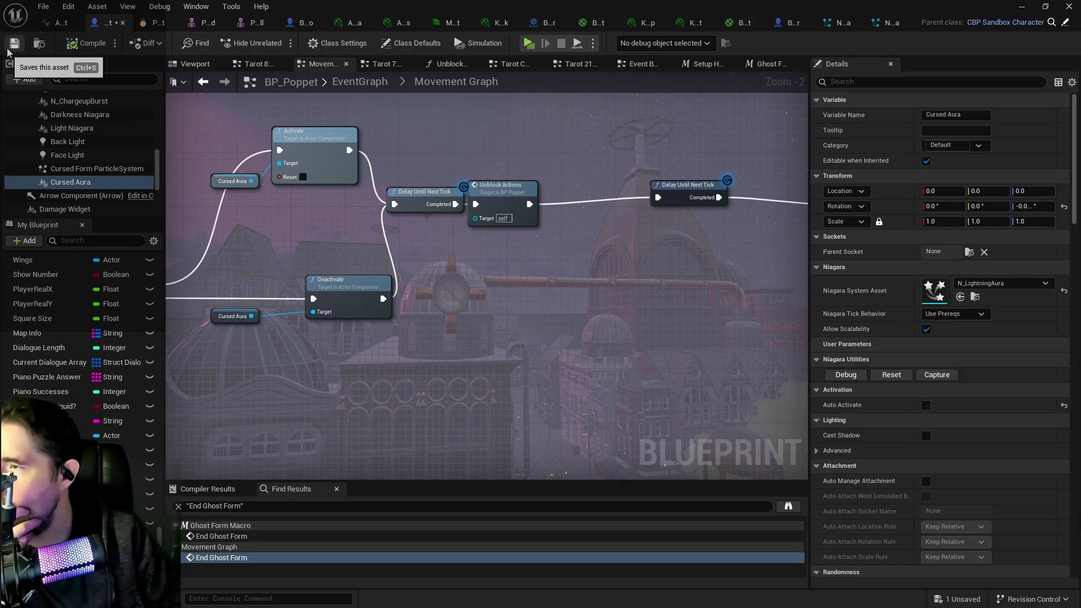
left_click(12, 49)
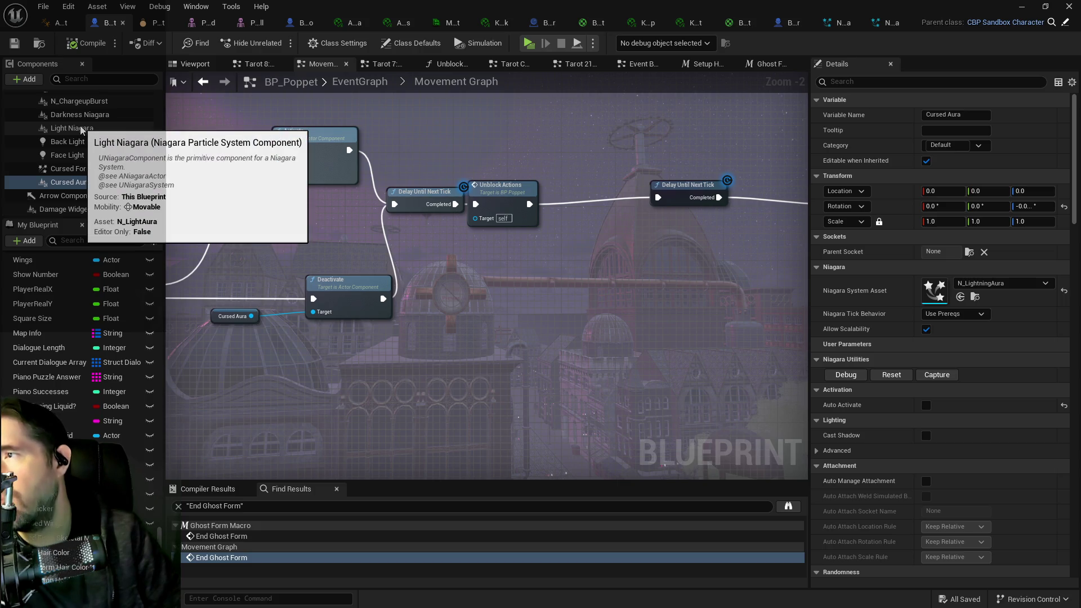
scroll(564, 296, "down", 2)
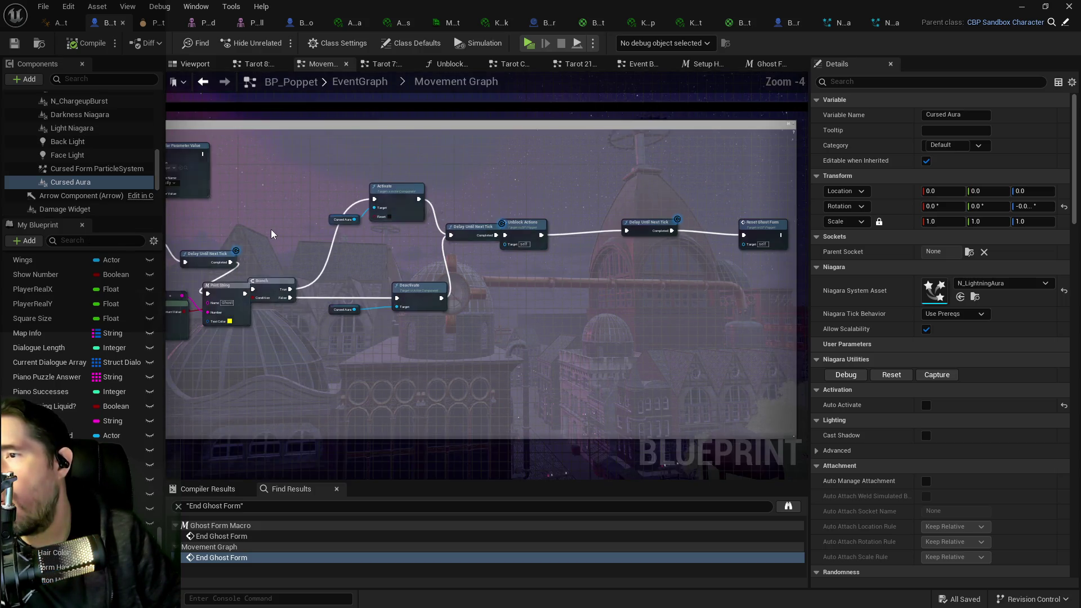
scroll(271, 230, "up", 3)
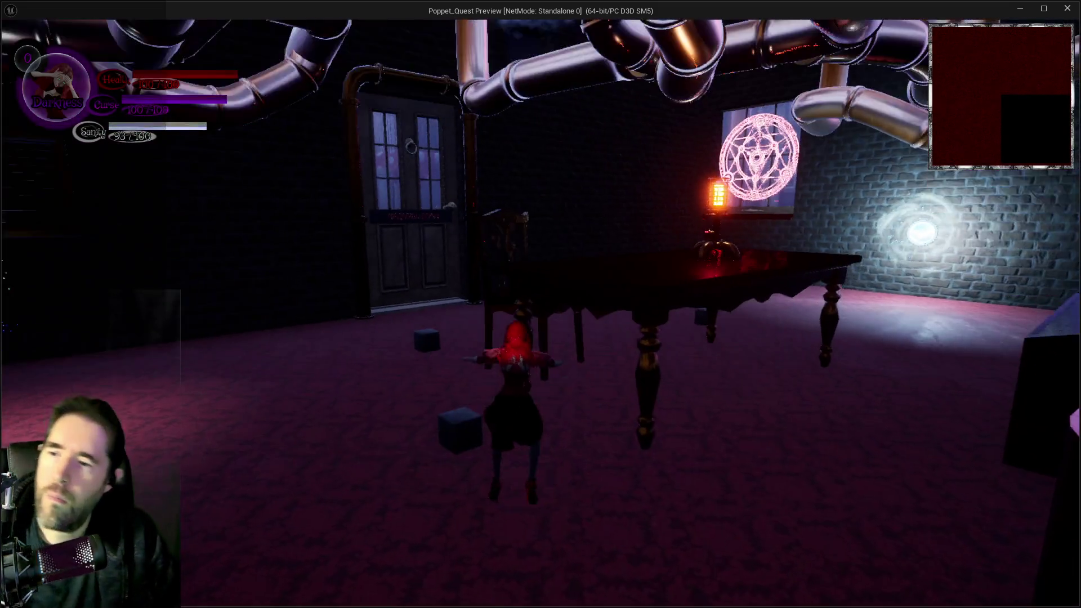
Step: Run Poppet through the first room and corridor, toggling ghost, Light and Darkness forms with E
key("w")
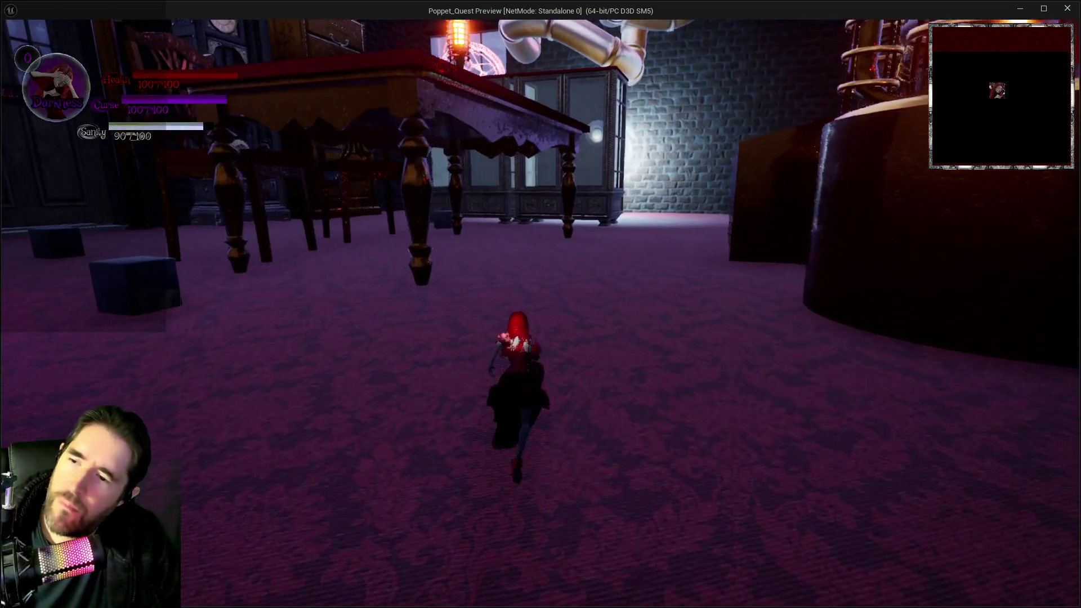
key("e")
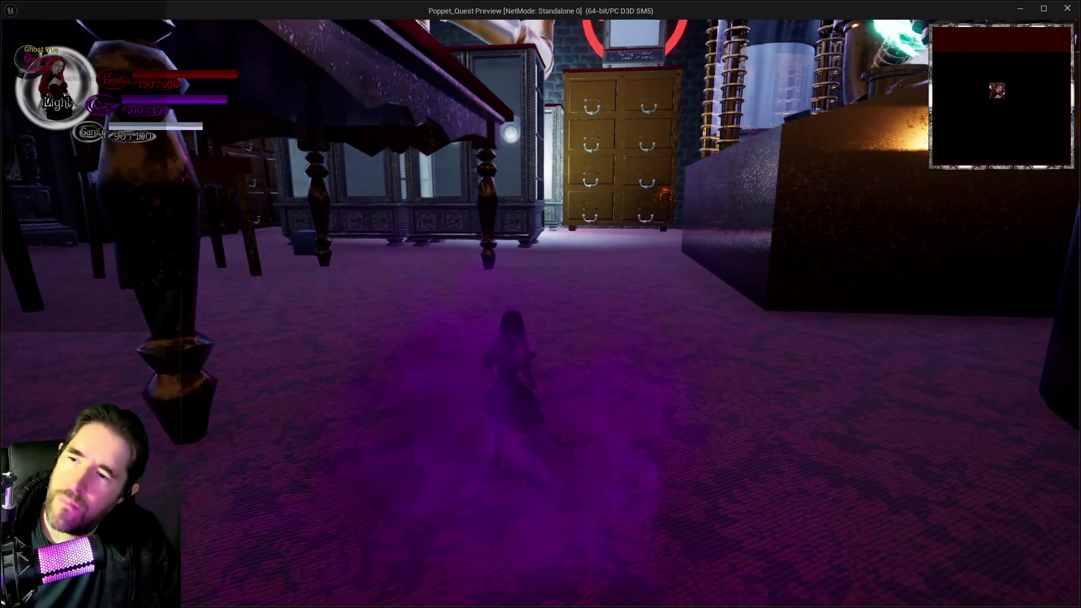
key("w")
key("e")
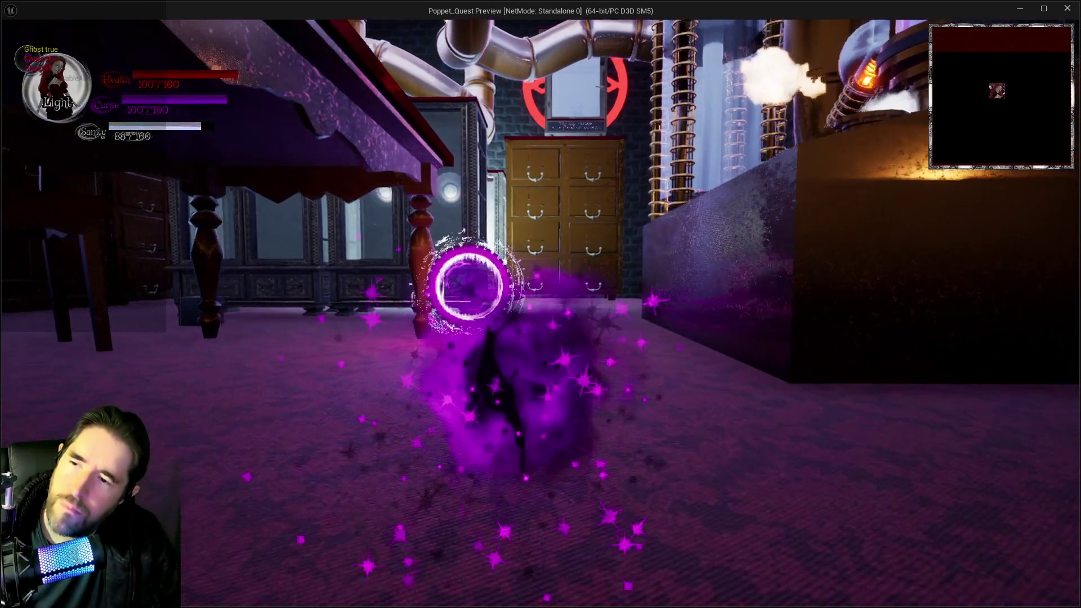
key("w")
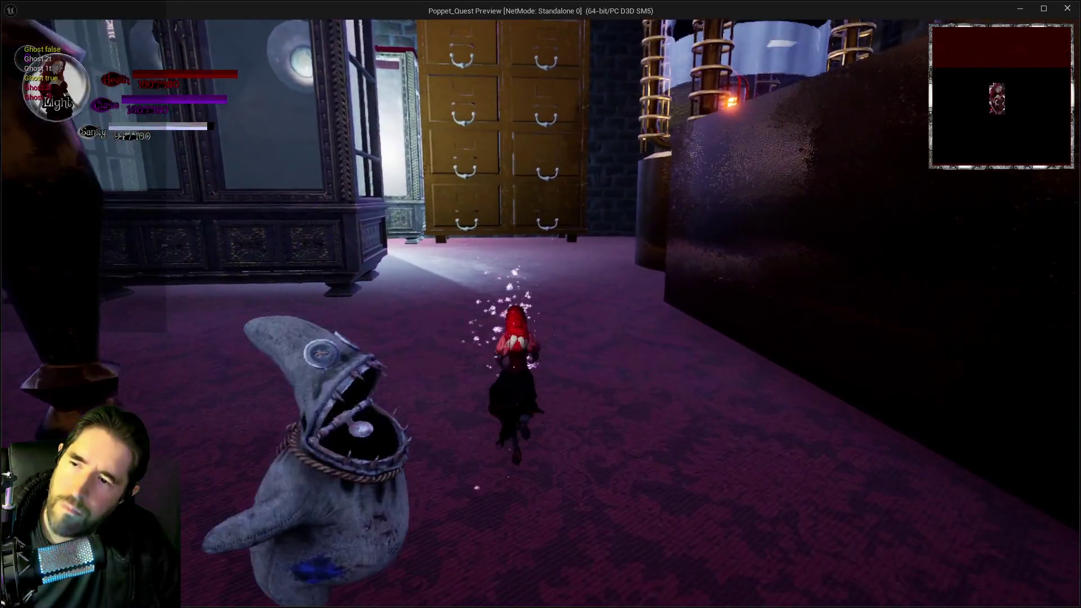
key("w")
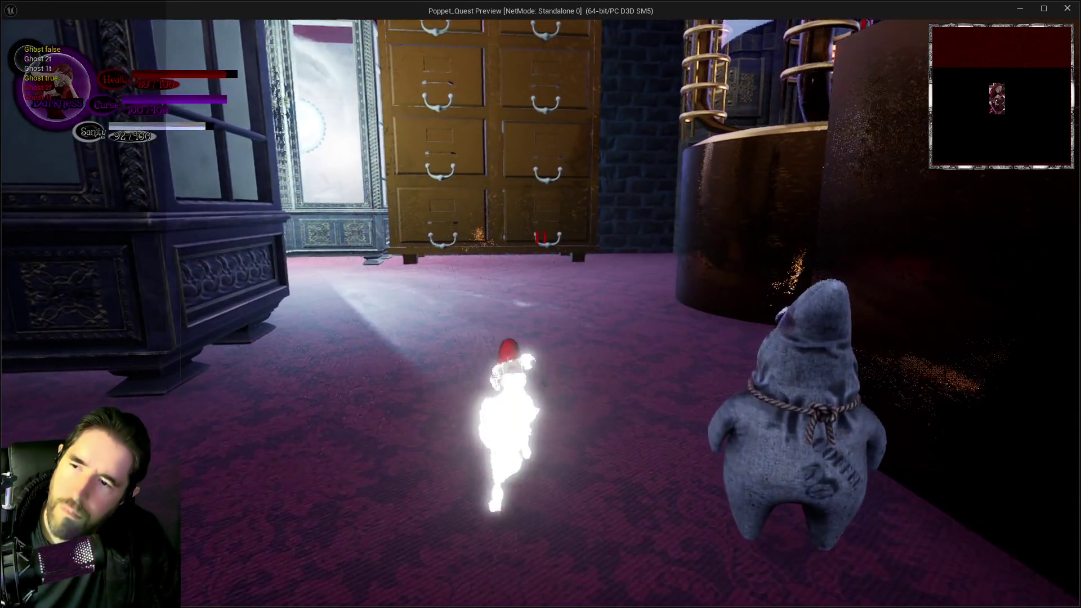
key("w")
key("e")
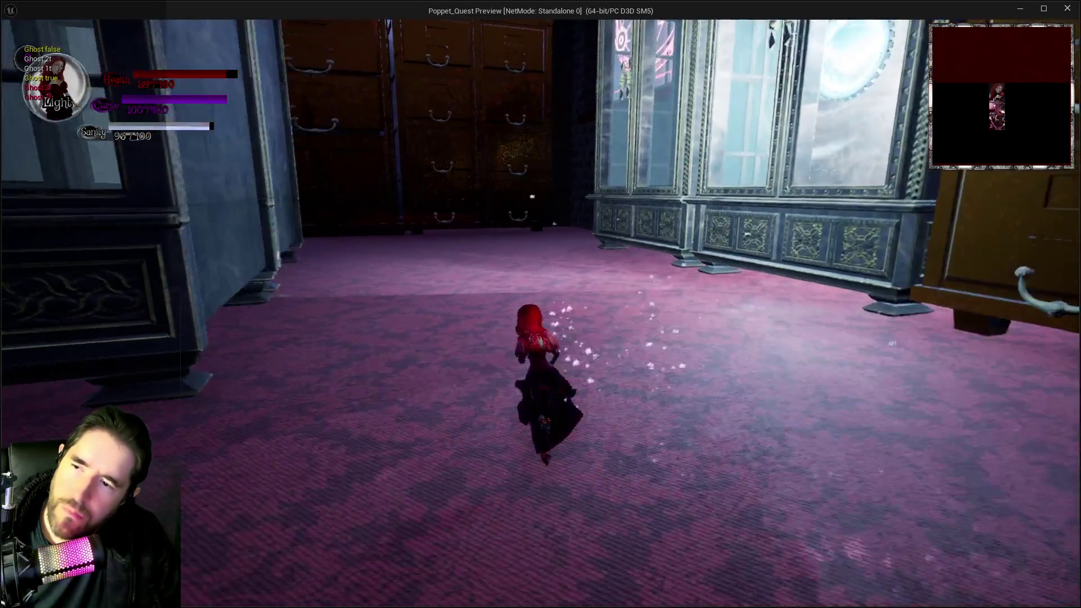
key("w")
key("e")
key("w")
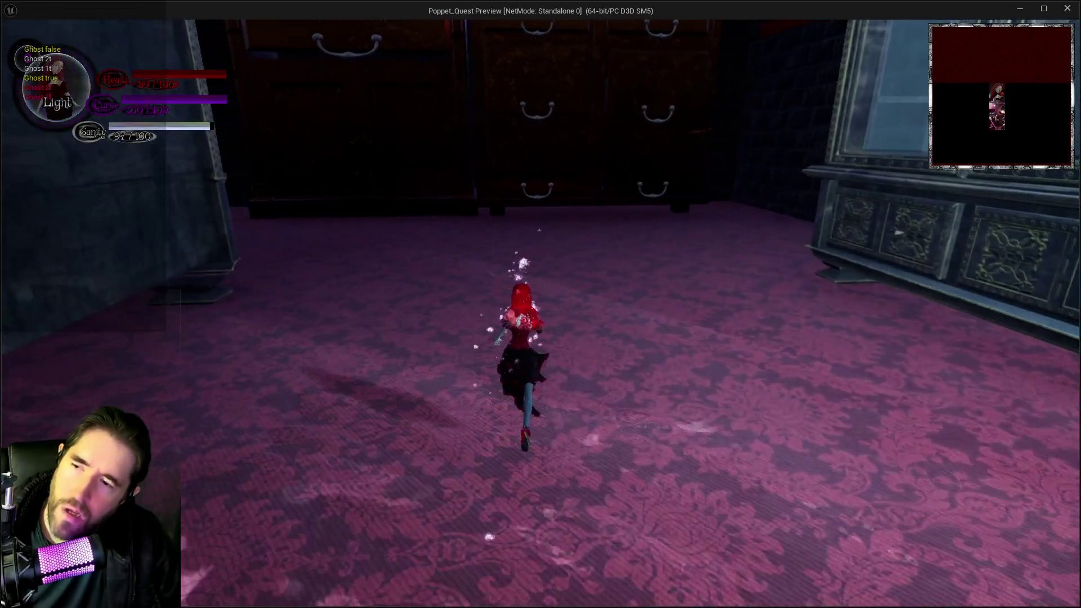
key("w")
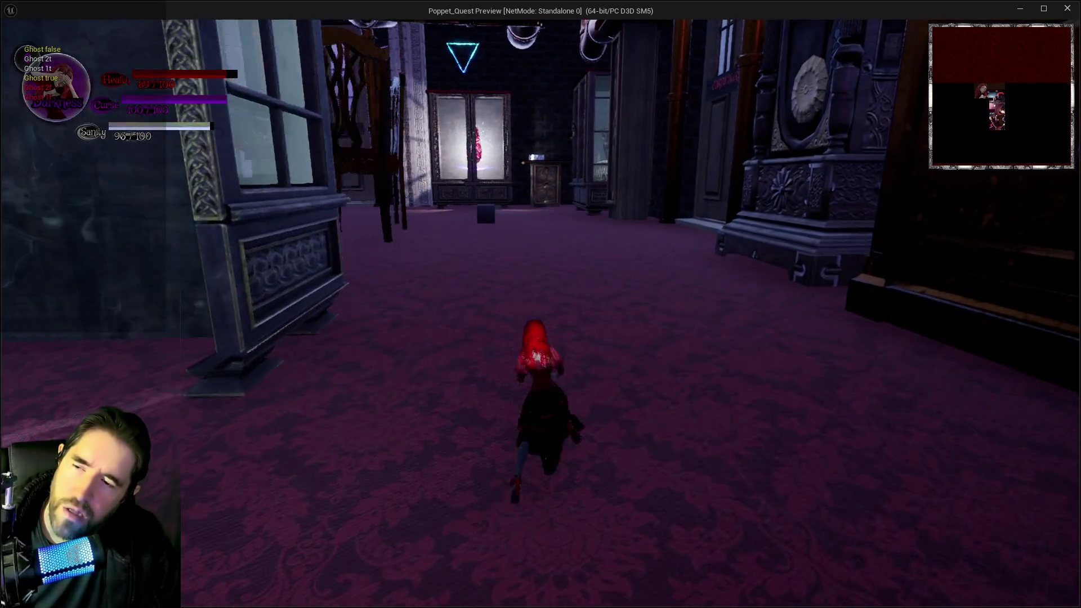
key("w")
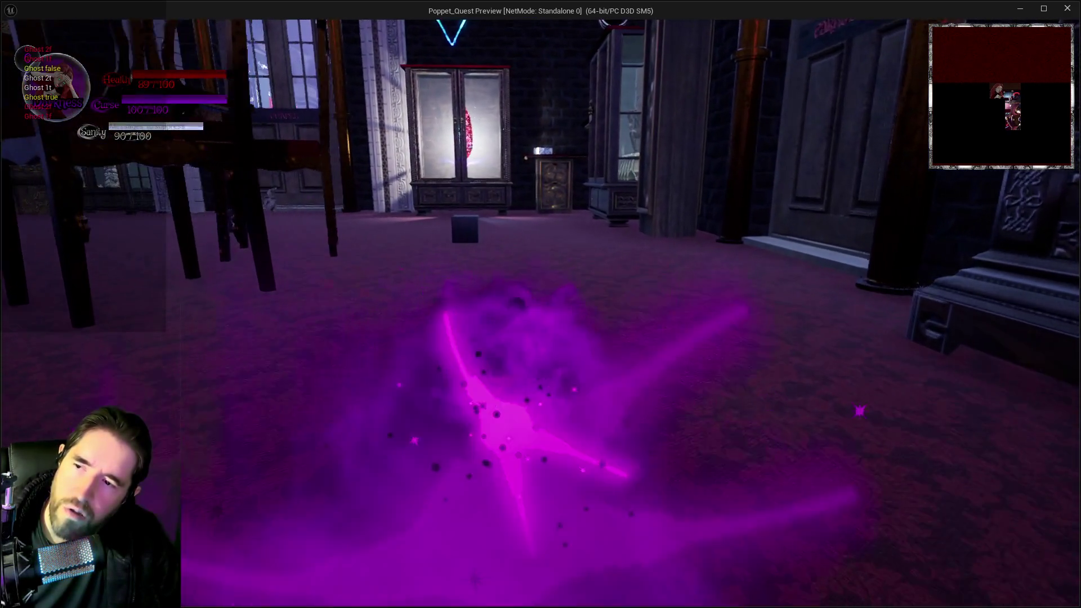
key("w")
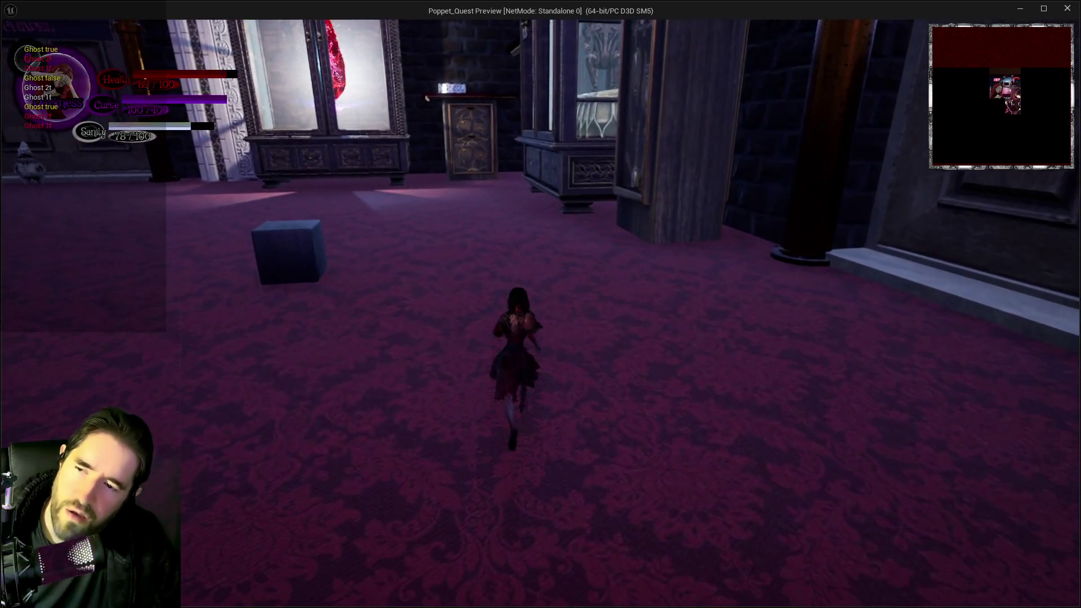
key("w")
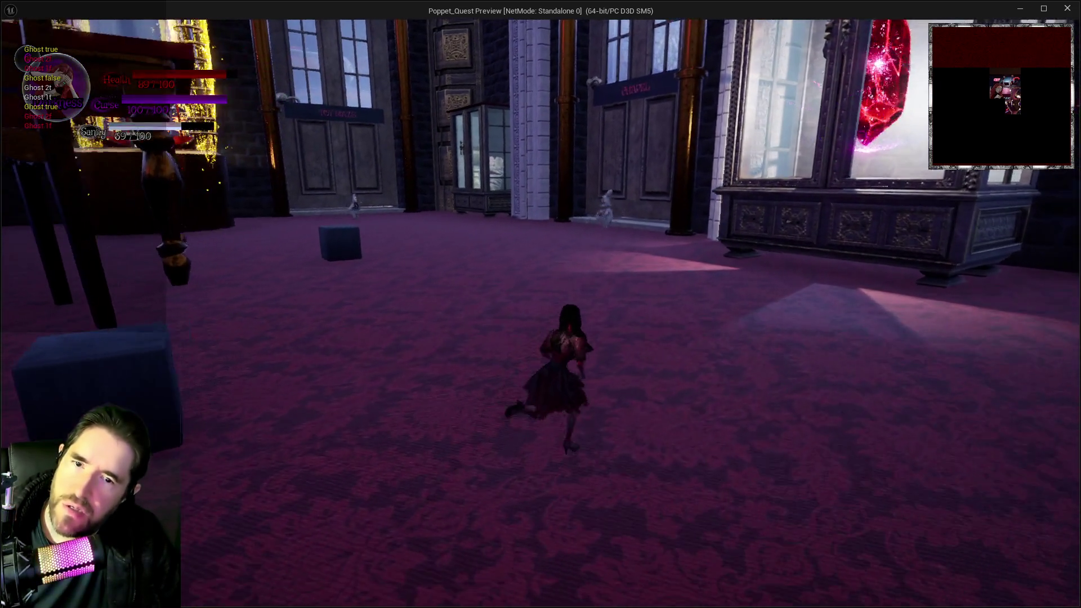
key("w")
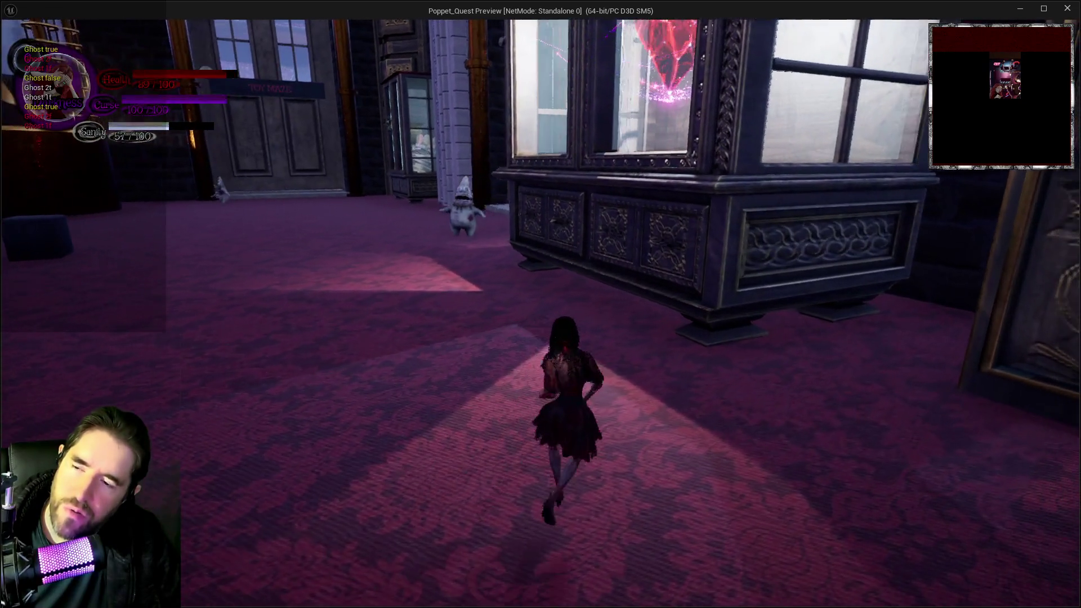
Step: Run past the ghost and tables, testing purple mist, Darkness and Light forms, then leave the preview
key("w")
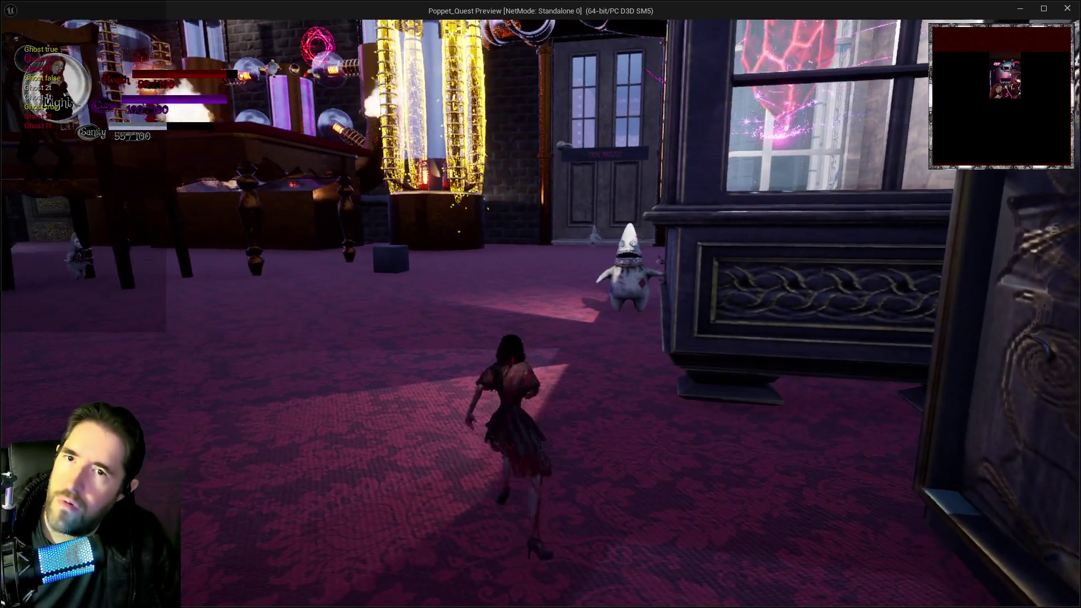
key("w")
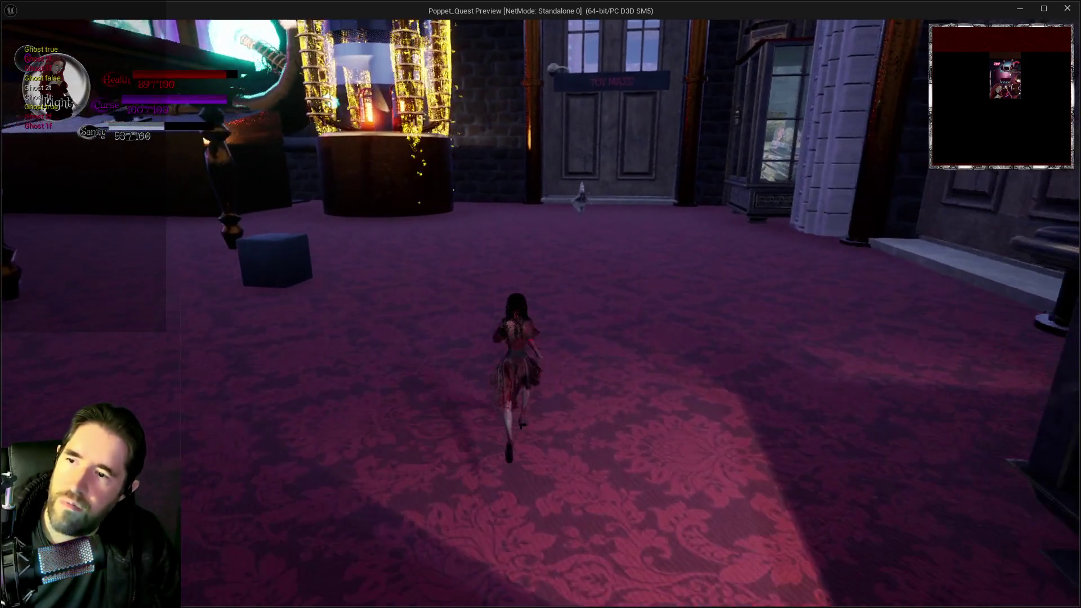
key("e")
key("w")
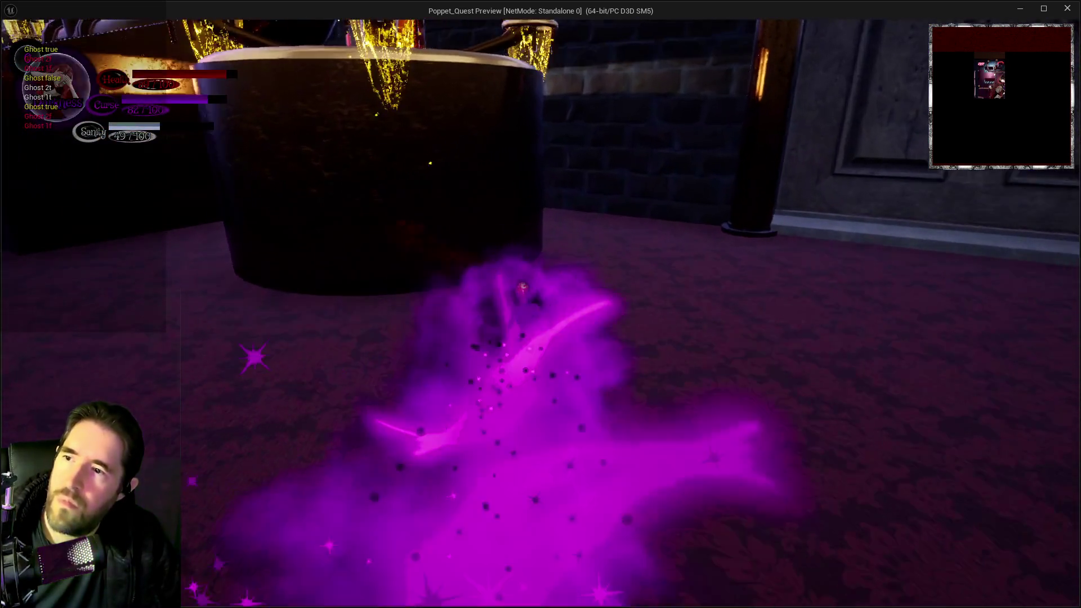
key("w")
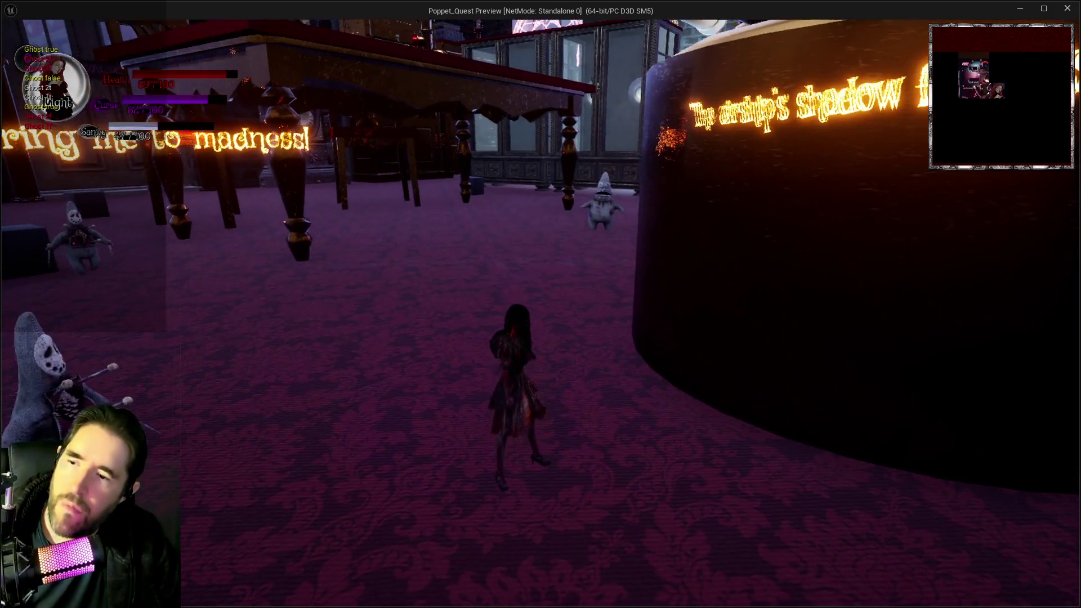
key("w")
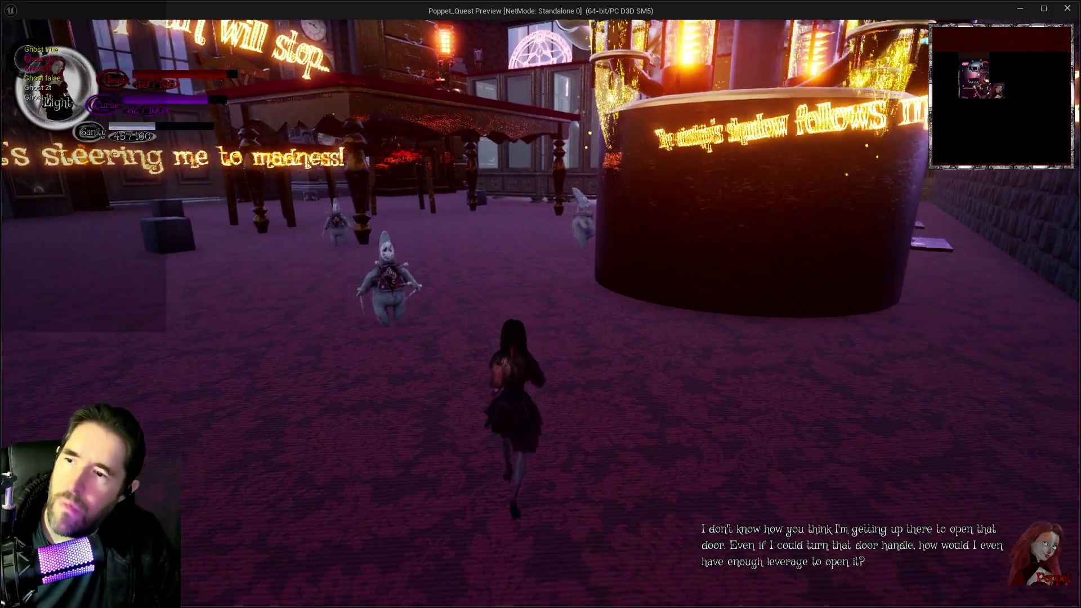
key("w")
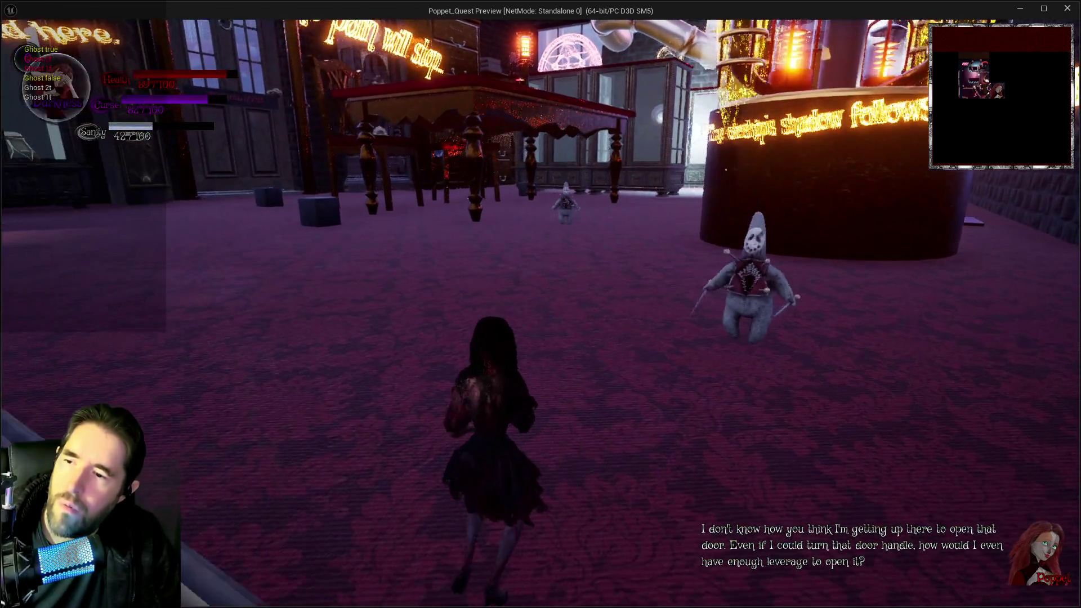
key("e")
key("w")
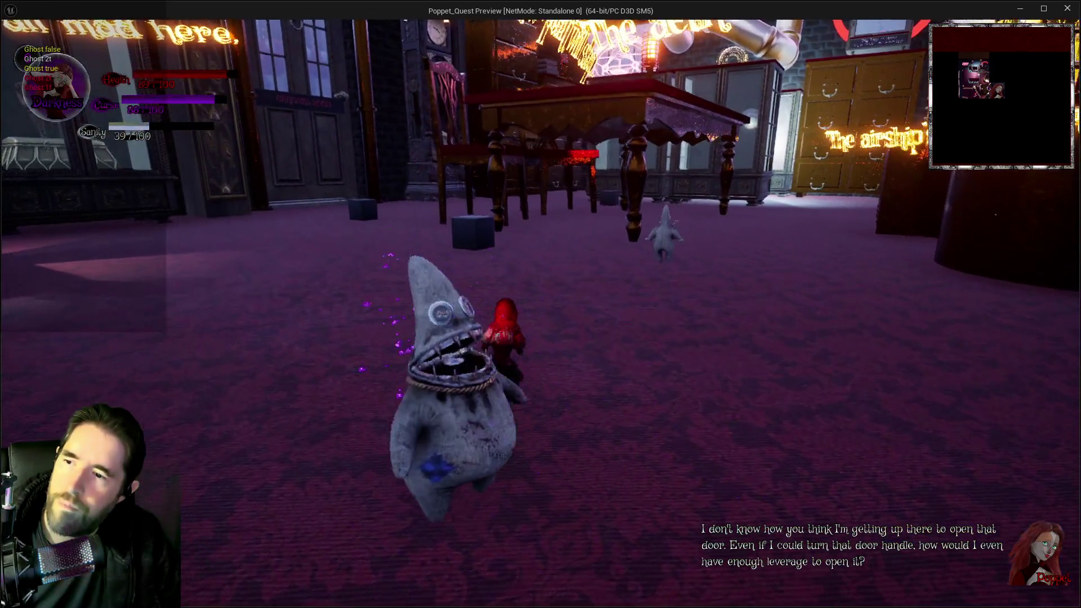
key("w")
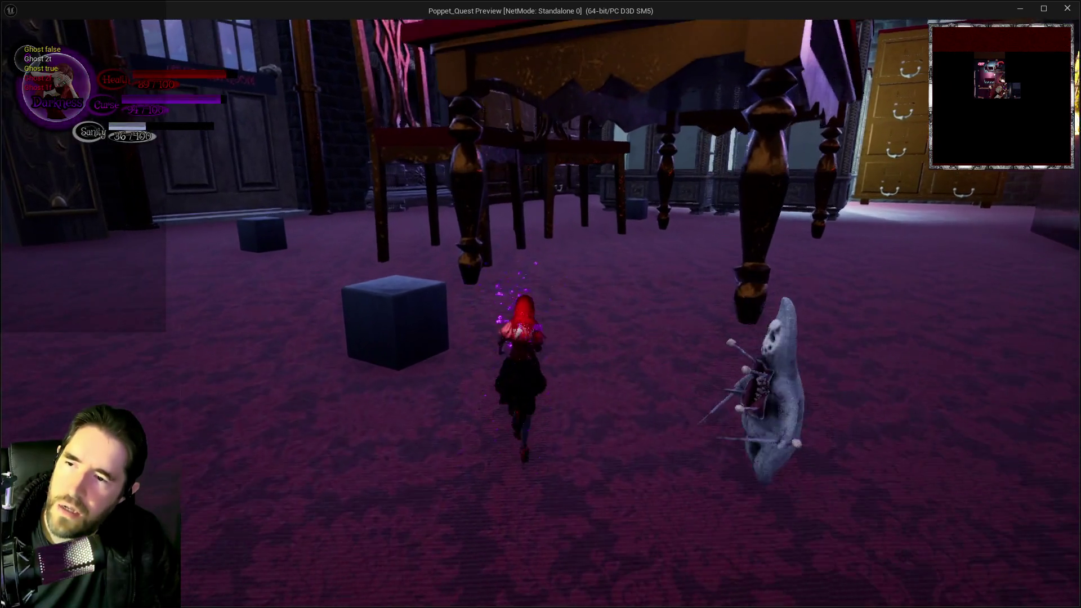
key("w")
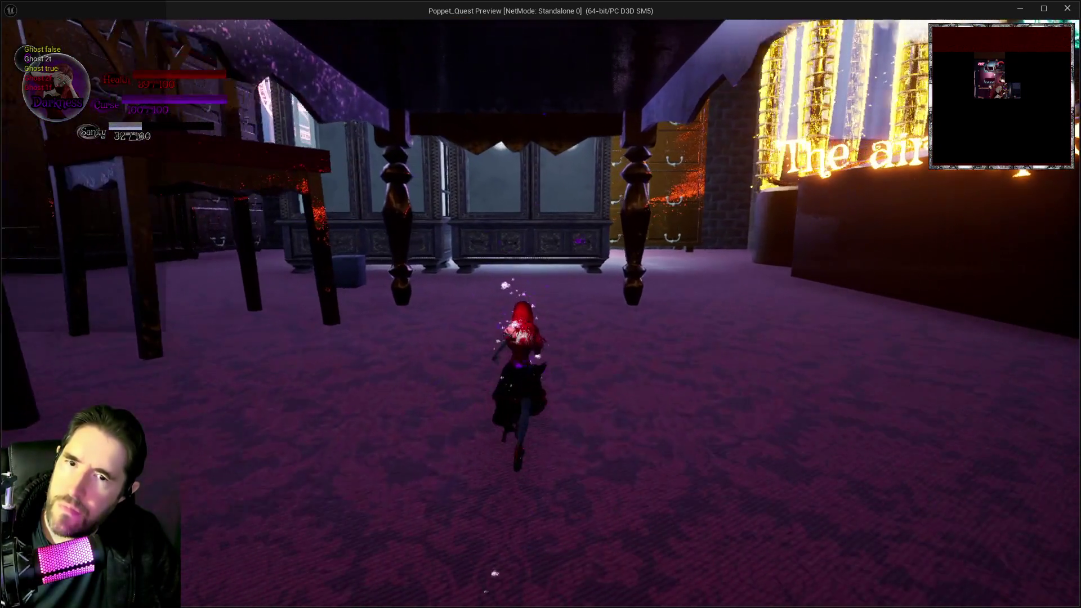
key("e")
key("w")
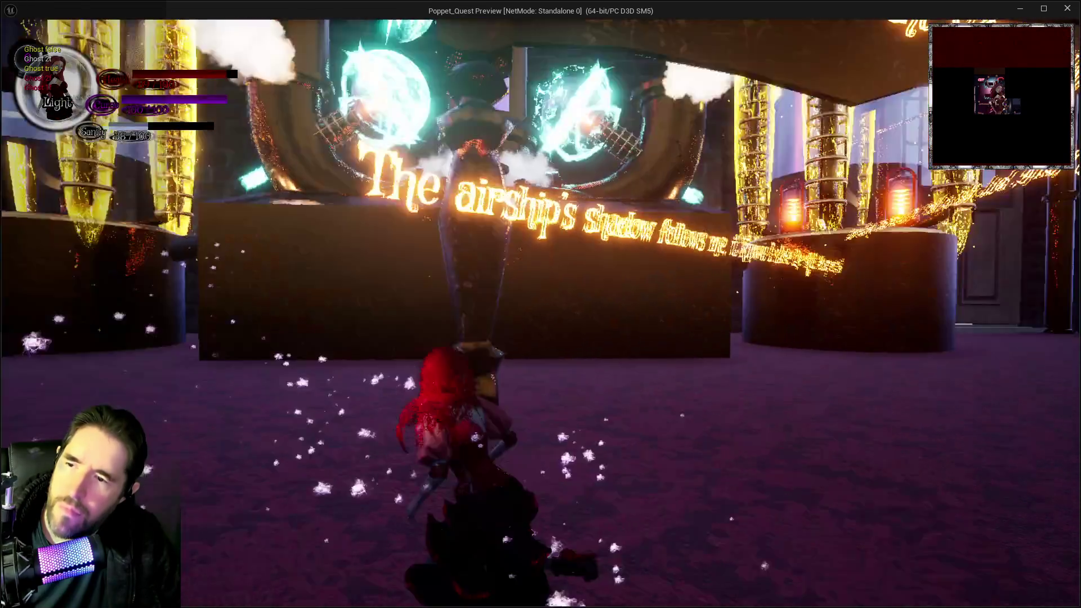
key("w")
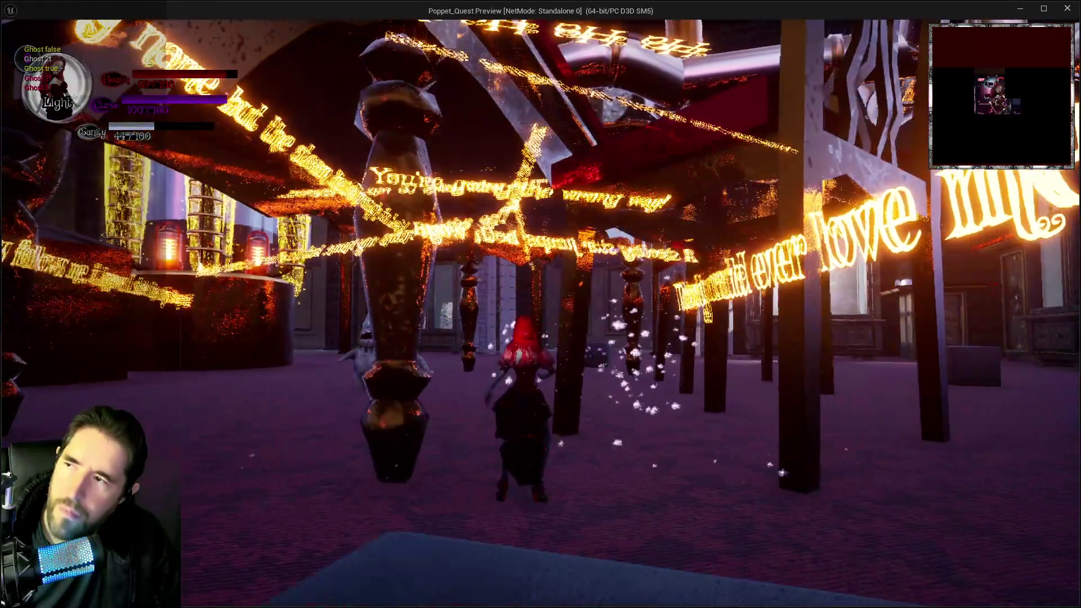
key("alt+Tab")
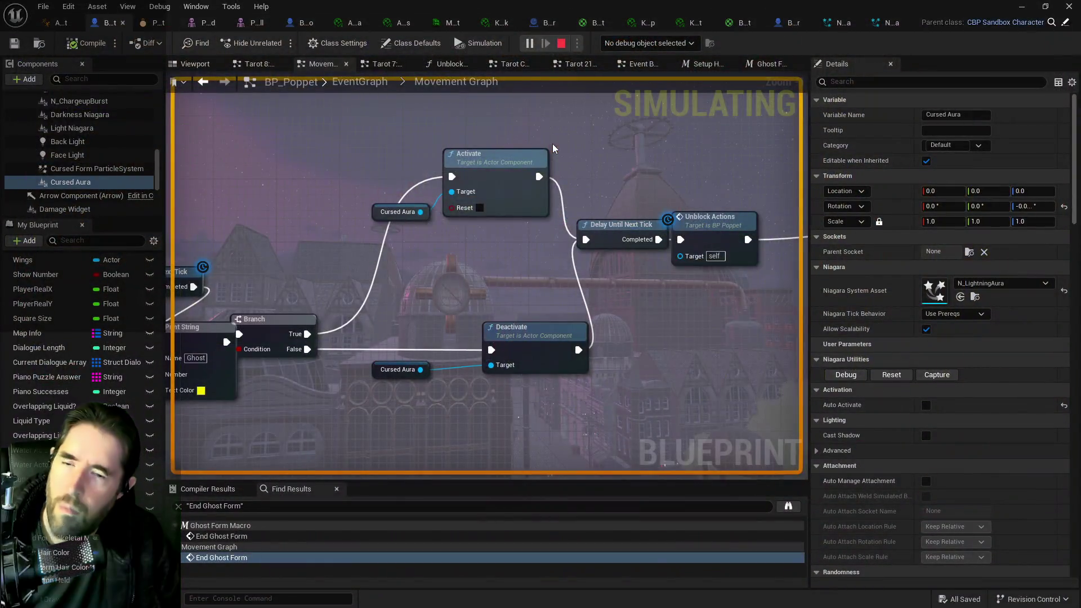
Step: Stop the running BP_Poppet play session with Esc
key("Escape")
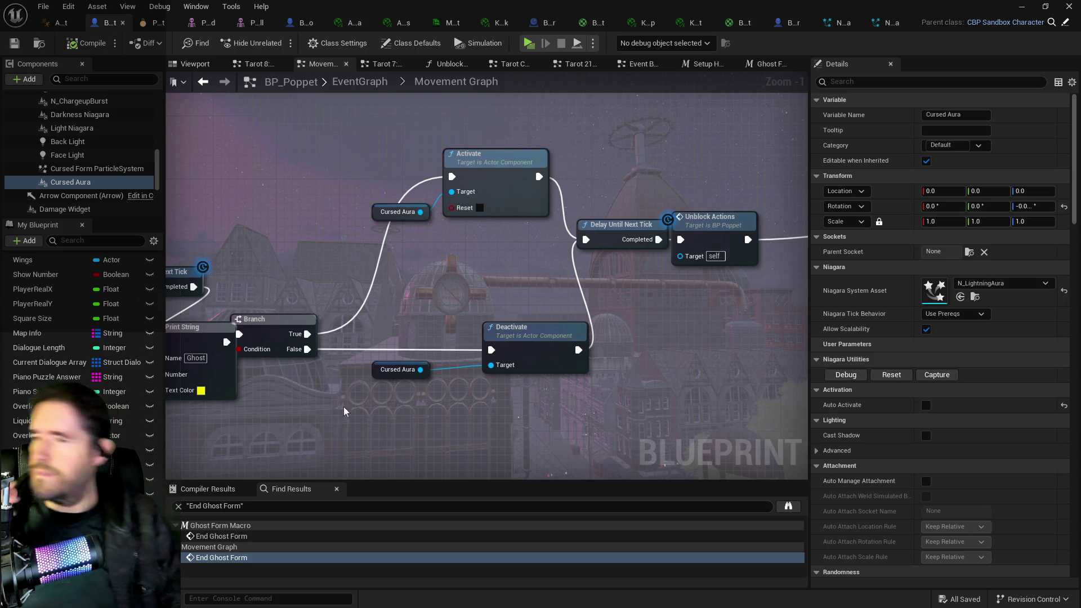
Step: Pan to the aura nodes and set Cursed Aura's Parent Socket to root
mouse_move(390, 429)
left_mouse_down()
mouse_move(430, 344)
mouse_move(422, 336)
mouse_move(559, 415)
mouse_move(509, 420)
mouse_move(502, 411)
left_mouse_up()
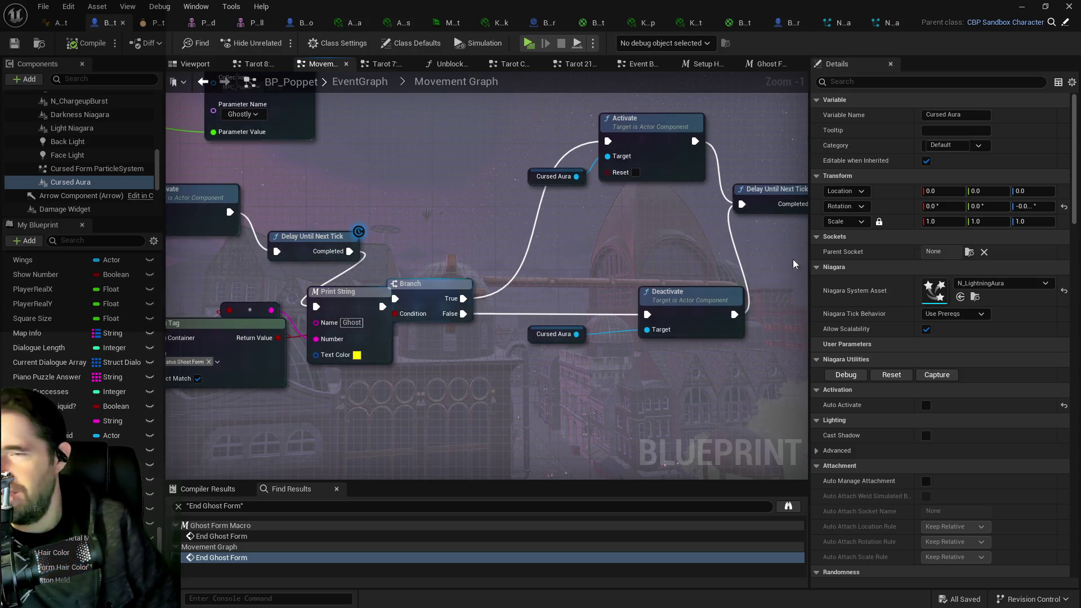
left_click_drag(760, 253, 630, 232)
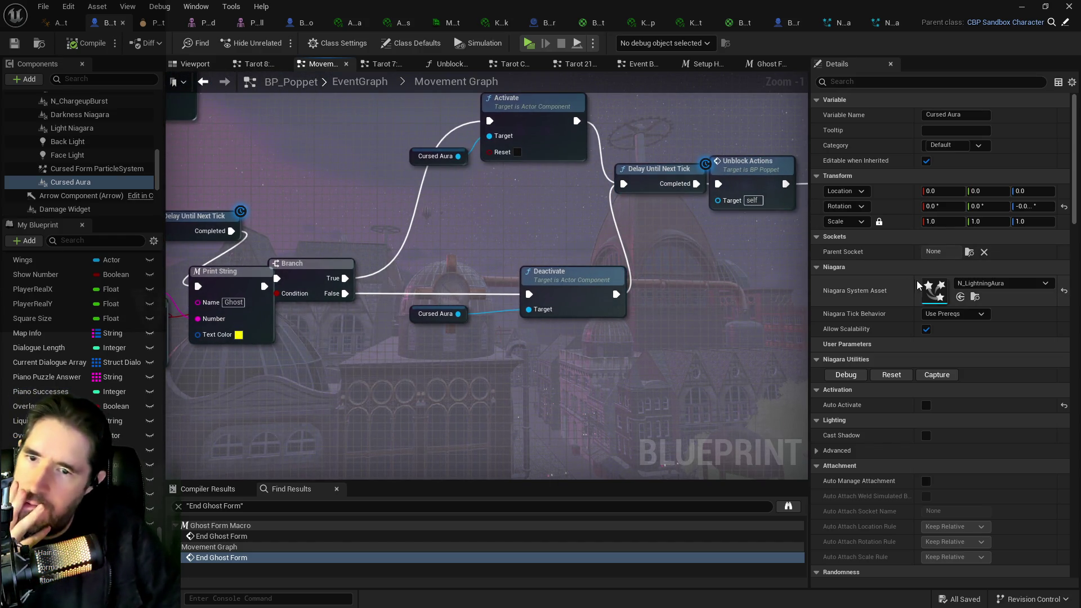
left_click(937, 251)
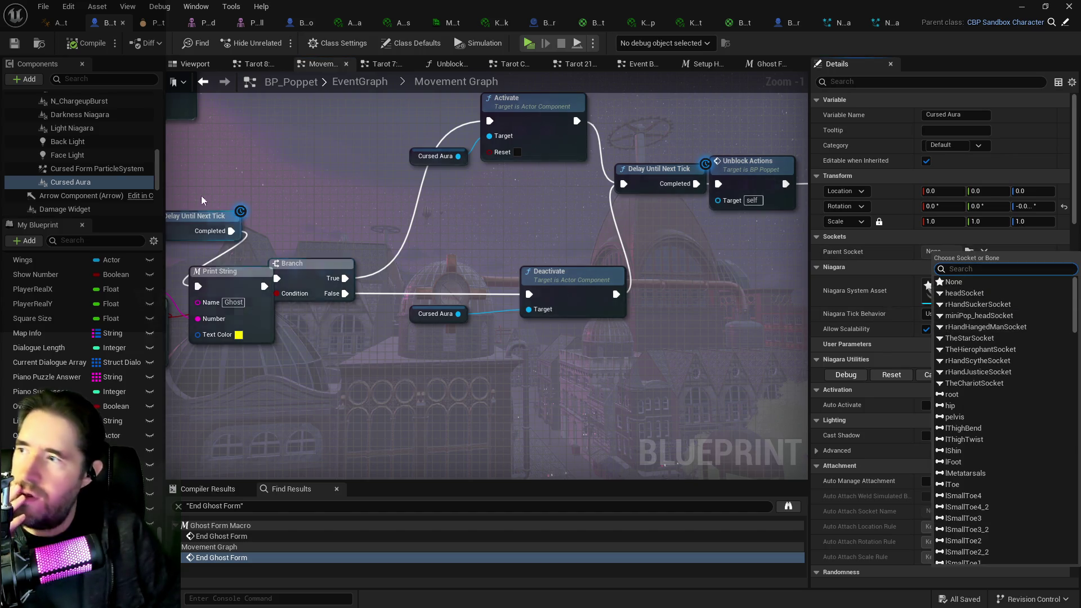
left_click(73, 129)
left_click(73, 115)
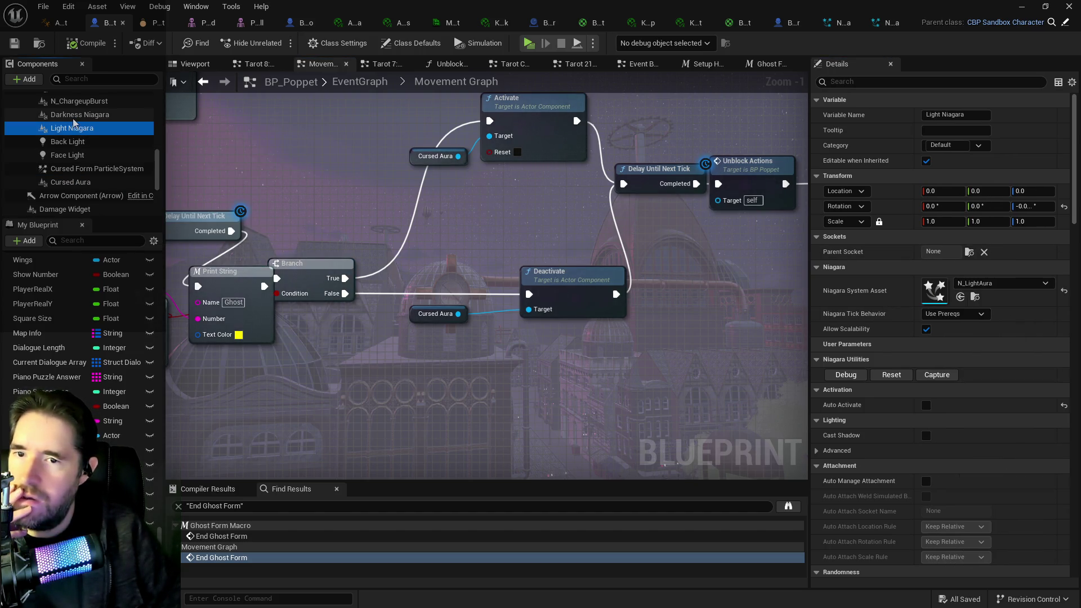
left_click(70, 182)
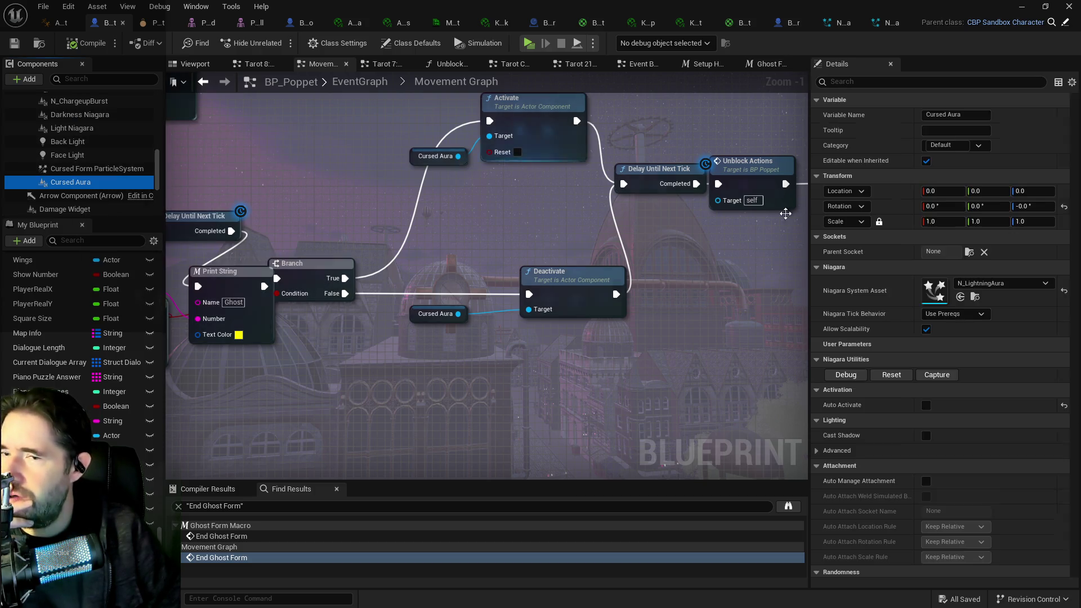
left_click(968, 252)
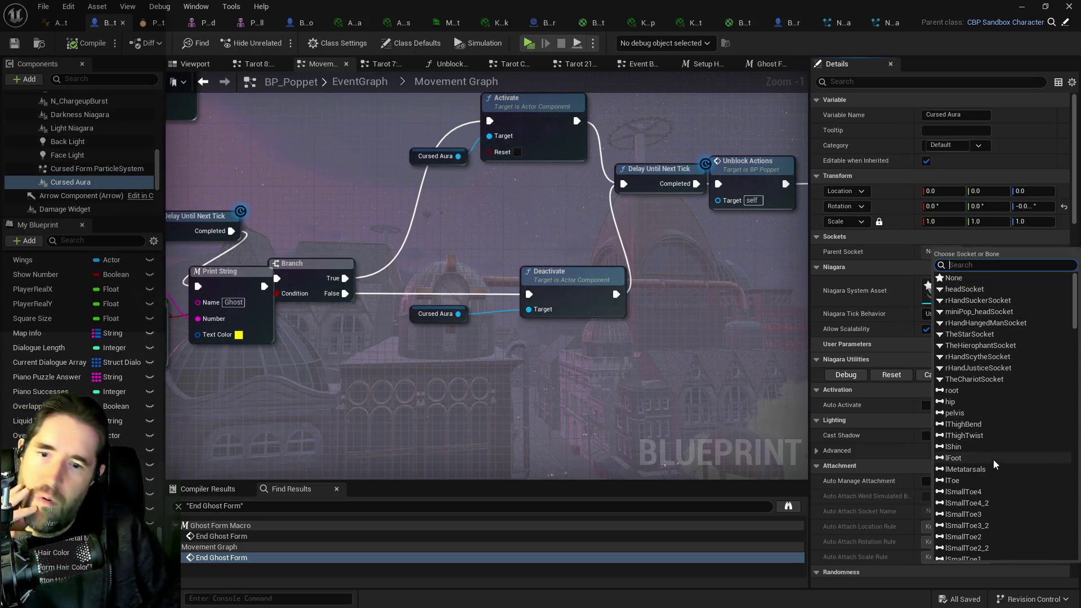
key("Escape")
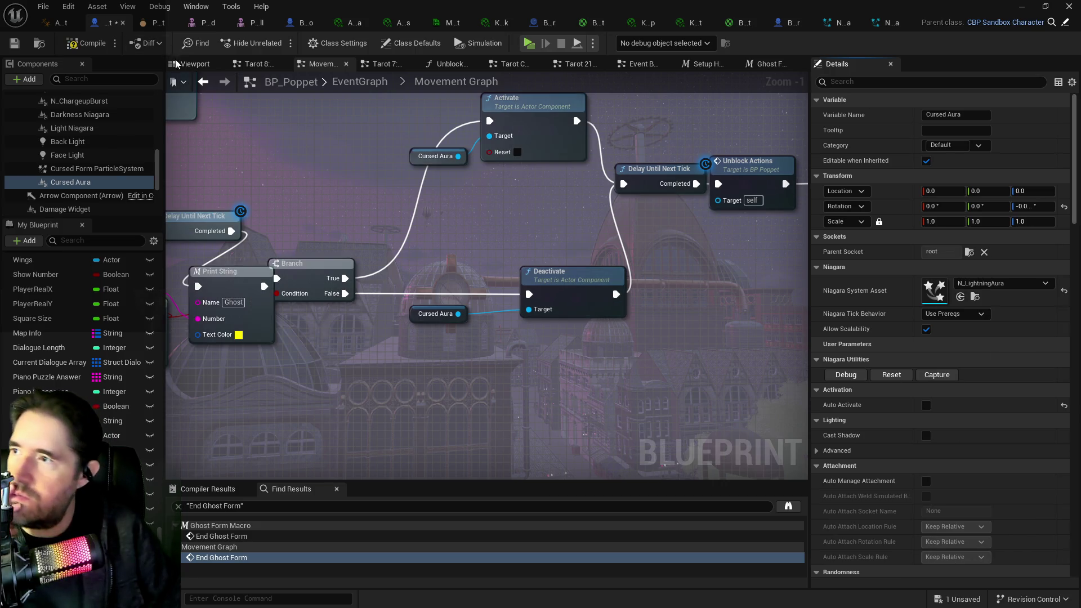
Step: Switch to the Viewport and start filtering Details for the activation settings
left_click(194, 63)
left_click(911, 81)
type("acti")
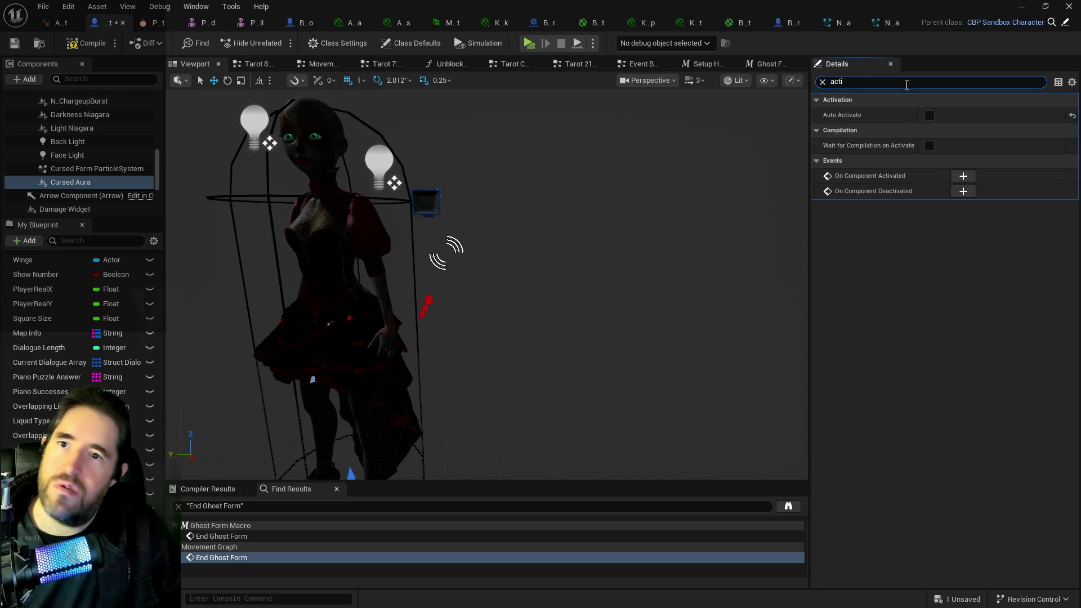
Step: Tick Auto Activate on Cursed Aura, set its Niagara System Asset to N_DarkMagicAura, and compile
left_click(929, 114)
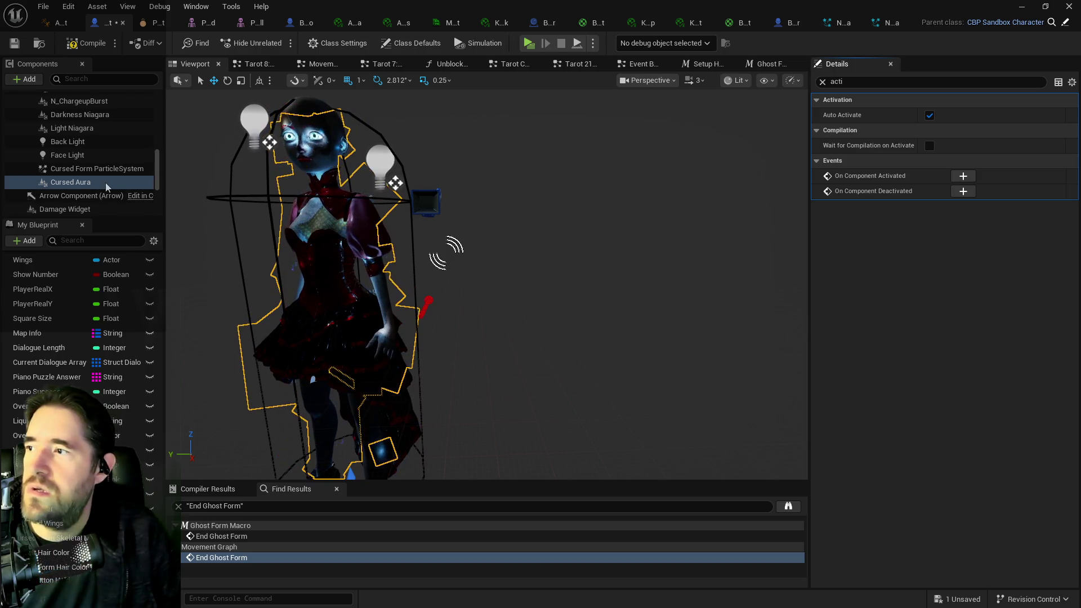
left_click(822, 82)
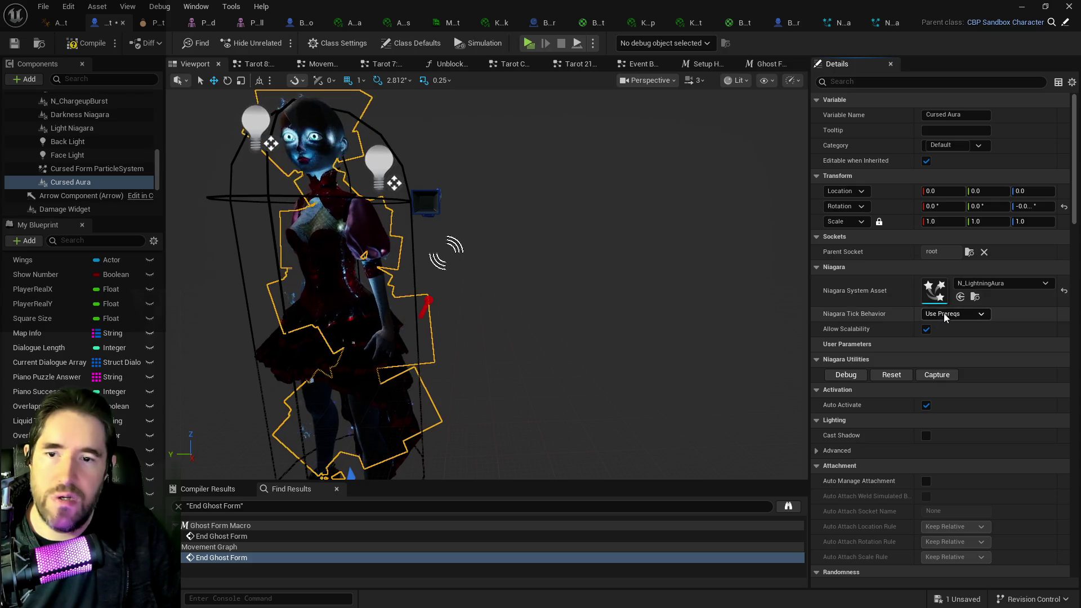
left_click(959, 296)
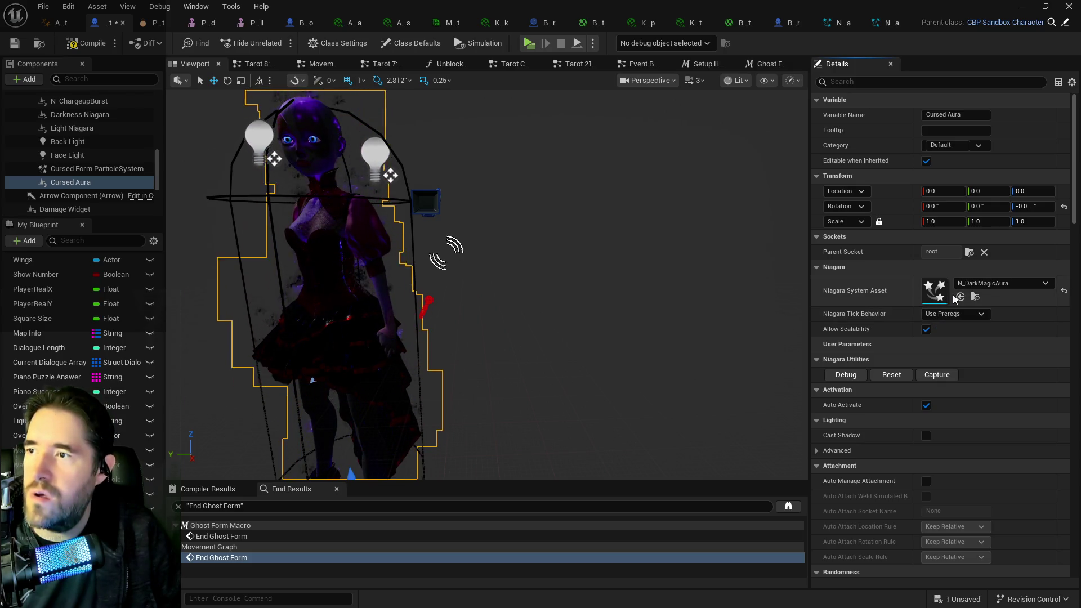
left_click(71, 44)
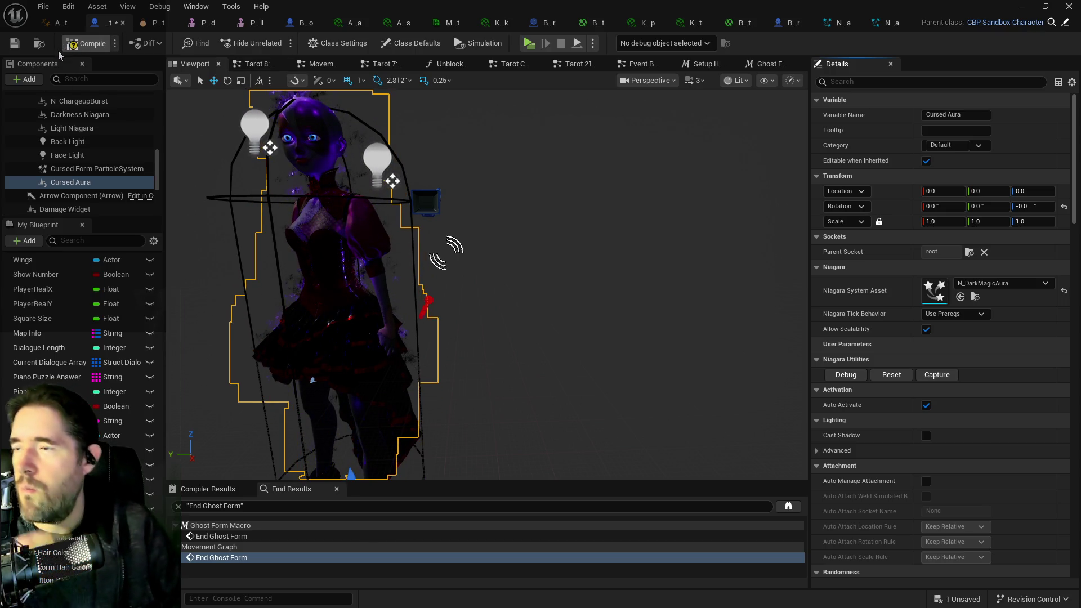
Step: Save BP_Poppet, try a 3.0 scale on Cursed Aura, then reset it to 1.0
left_click(14, 44)
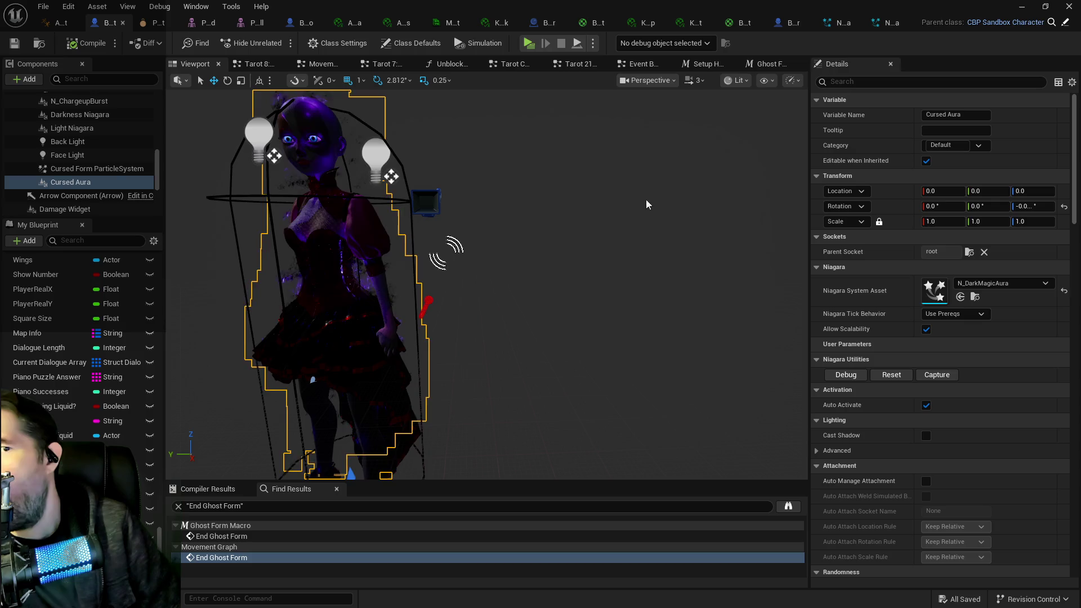
left_click(881, 84)
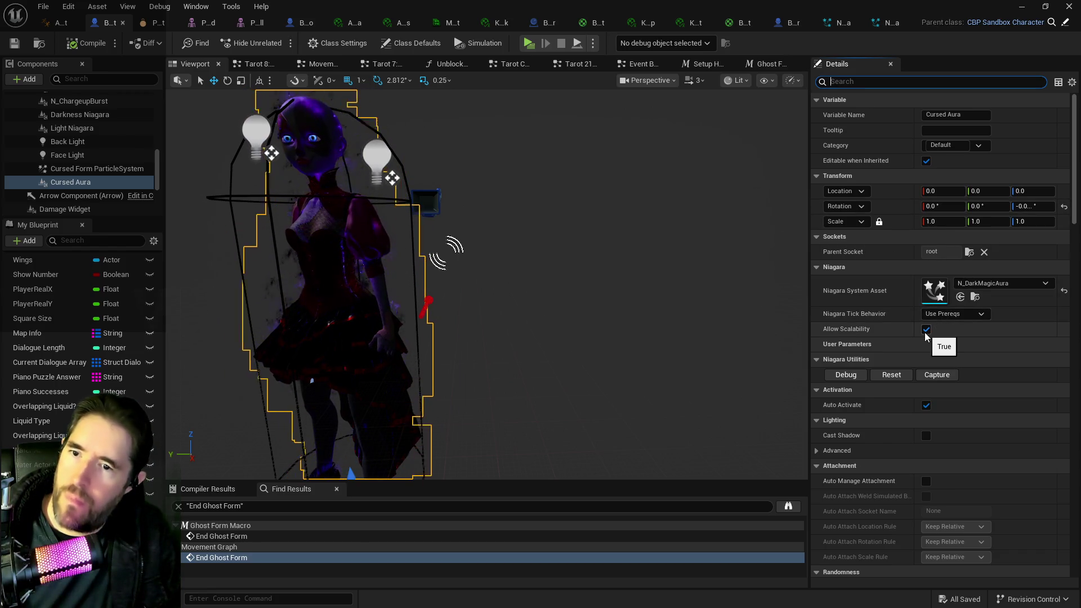
left_click(951, 223)
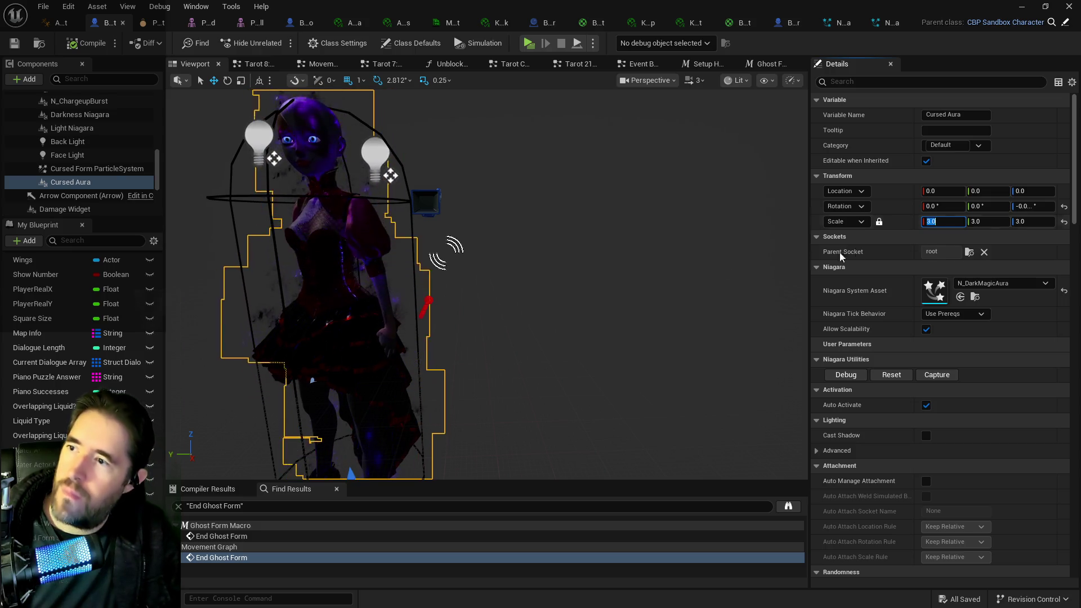
type("3")
scroll(569, 259, "down", 5)
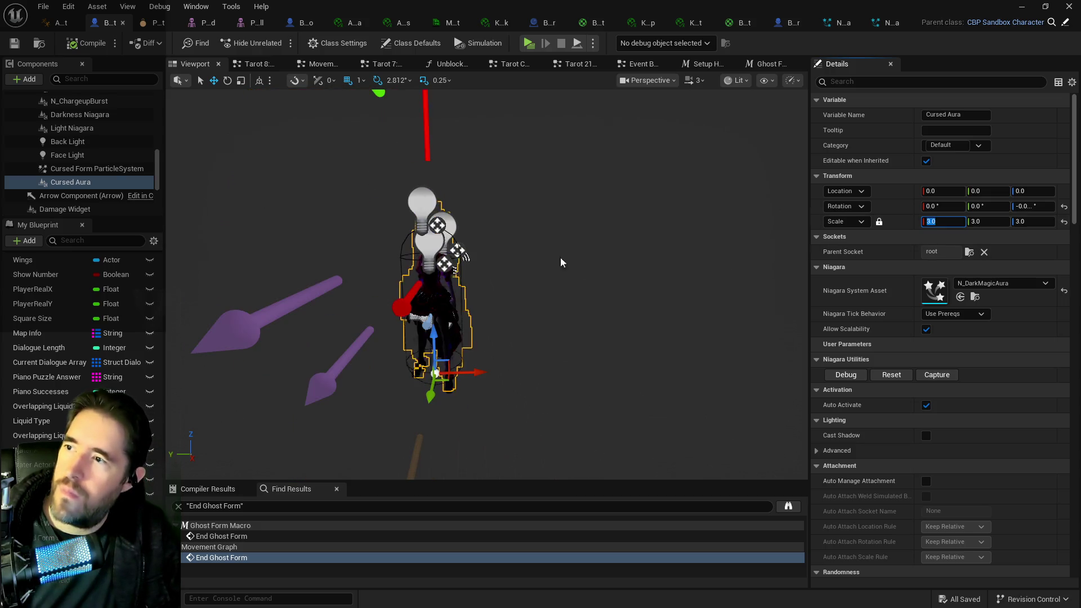
scroll(540, 258, "up", 2)
scroll(540, 258, "up", 3)
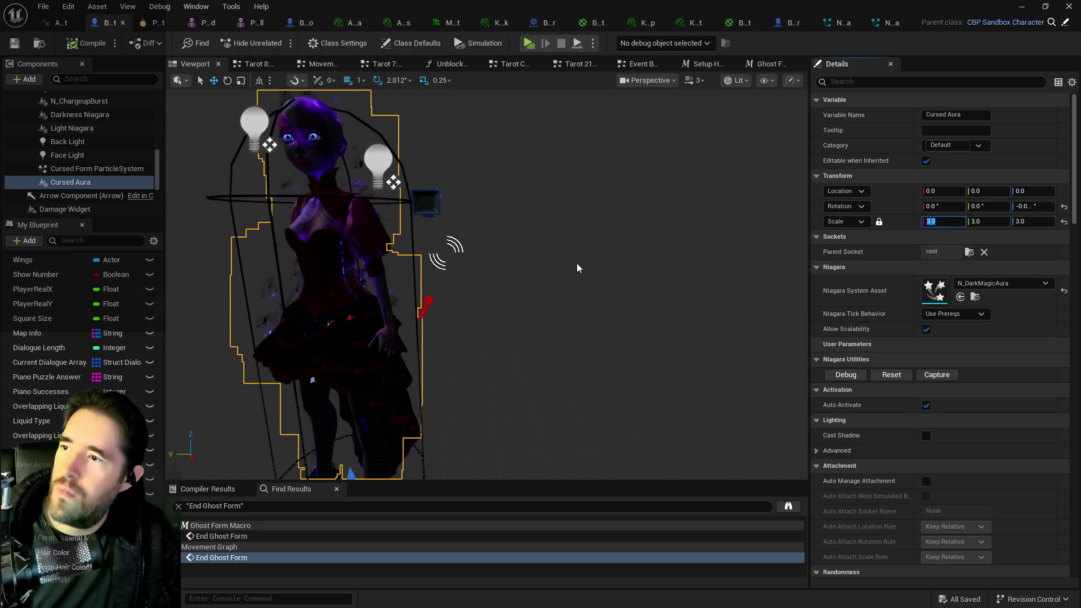
scroll(579, 265, "down", 3)
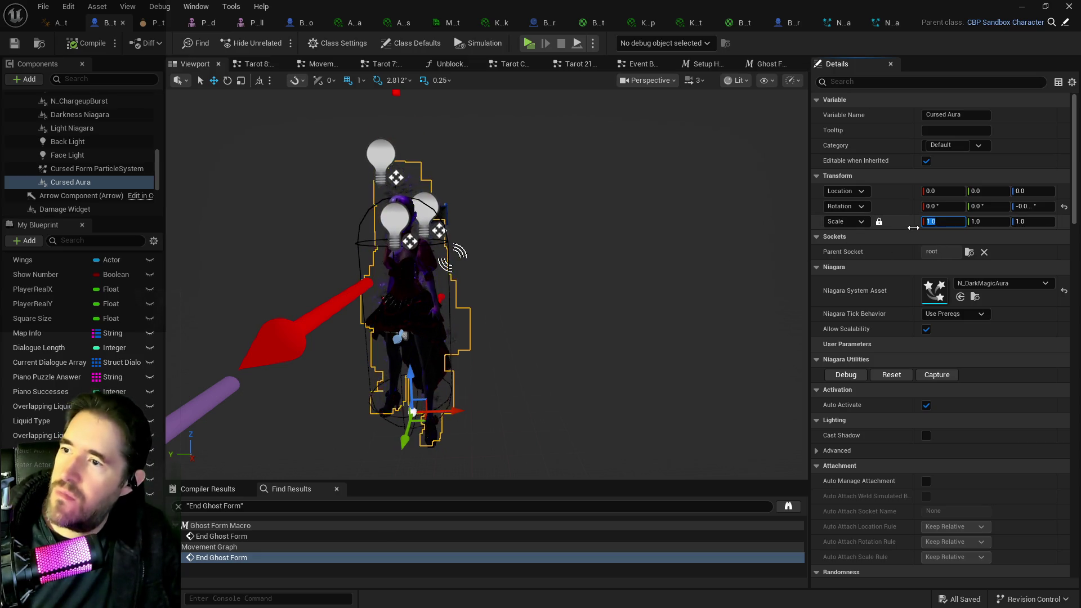
scroll(508, 194, "up", 3)
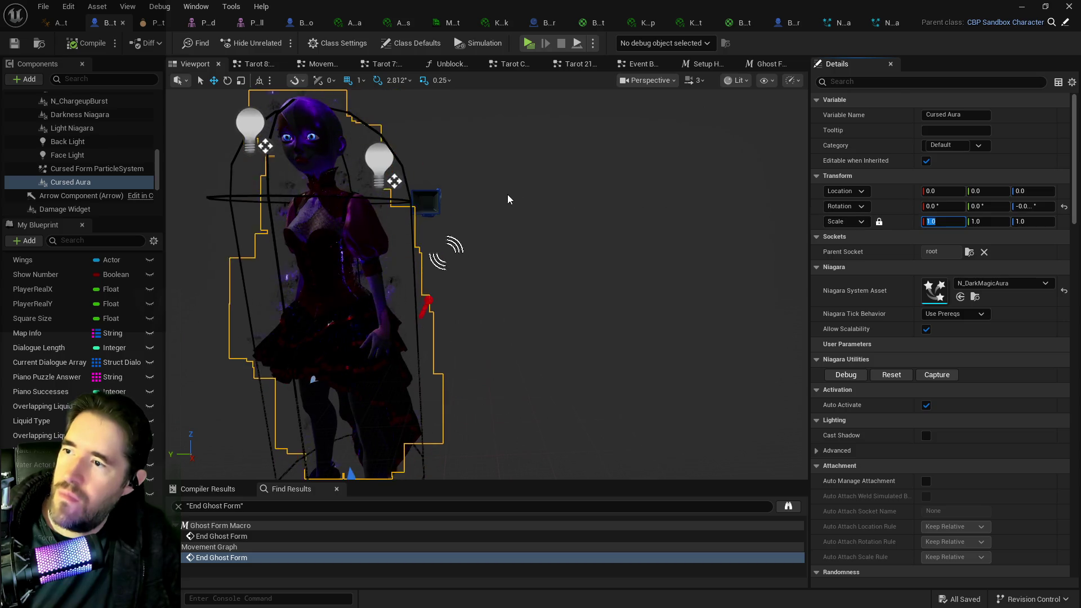
type("3")
key("Return")
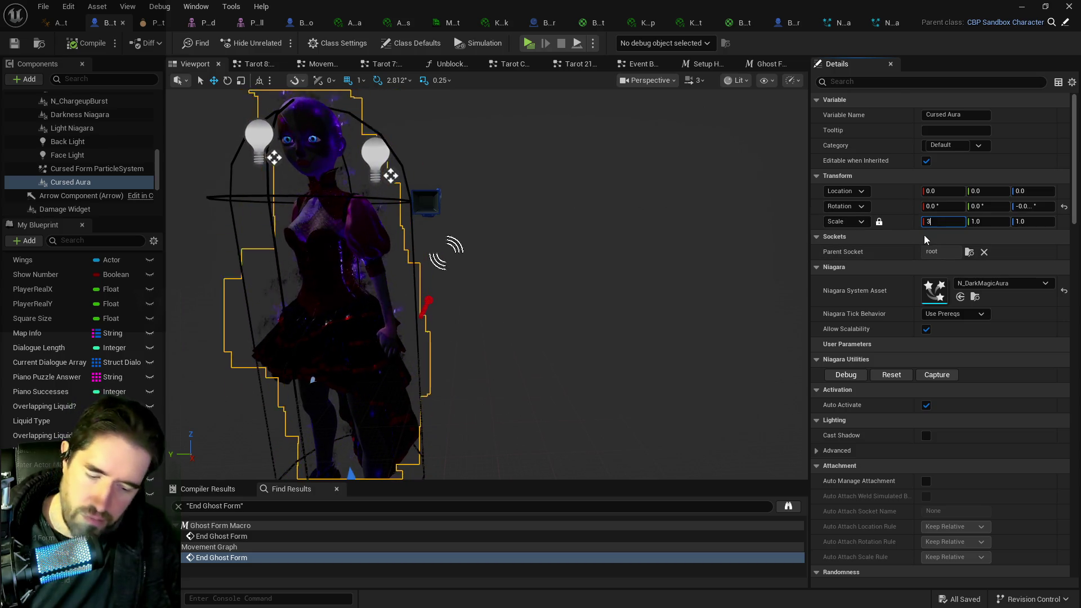
scroll(596, 186, "down", 5)
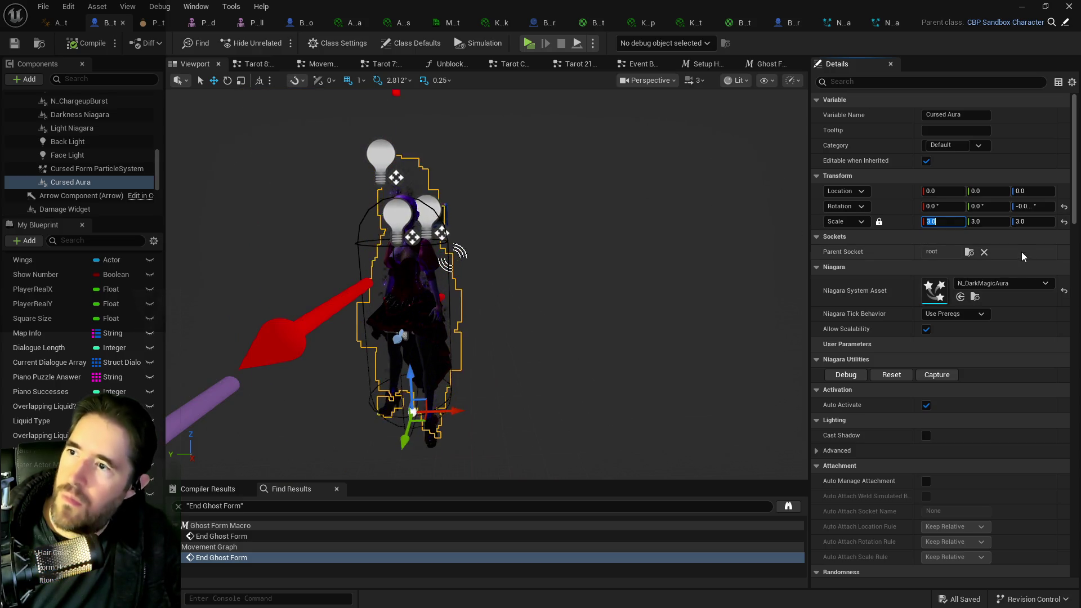
left_click(1063, 222)
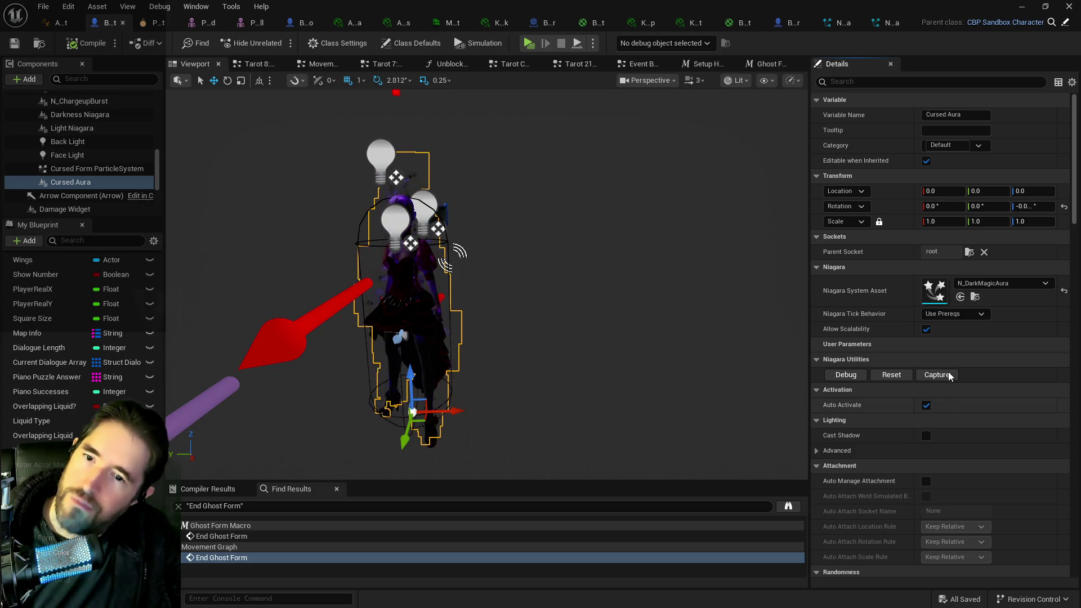
Step: Search 'activ' in Details and untick Cursed Aura's Auto Activate
mouse_move(838, 332)
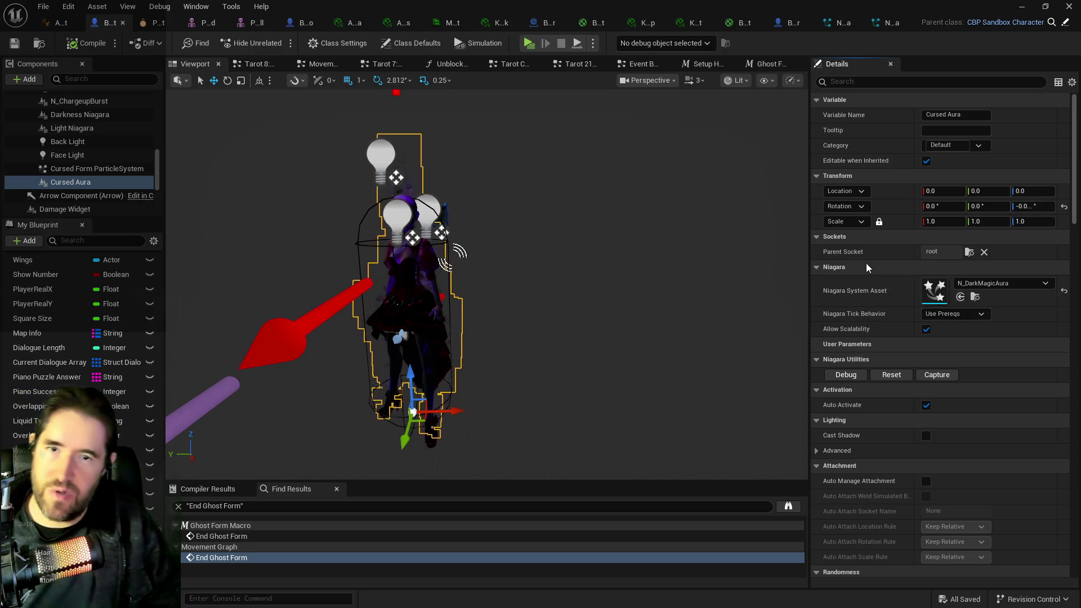
mouse_move(776, 205)
left_mouse_down()
mouse_move(664, 226)
mouse_move(708, 219)
left_mouse_up()
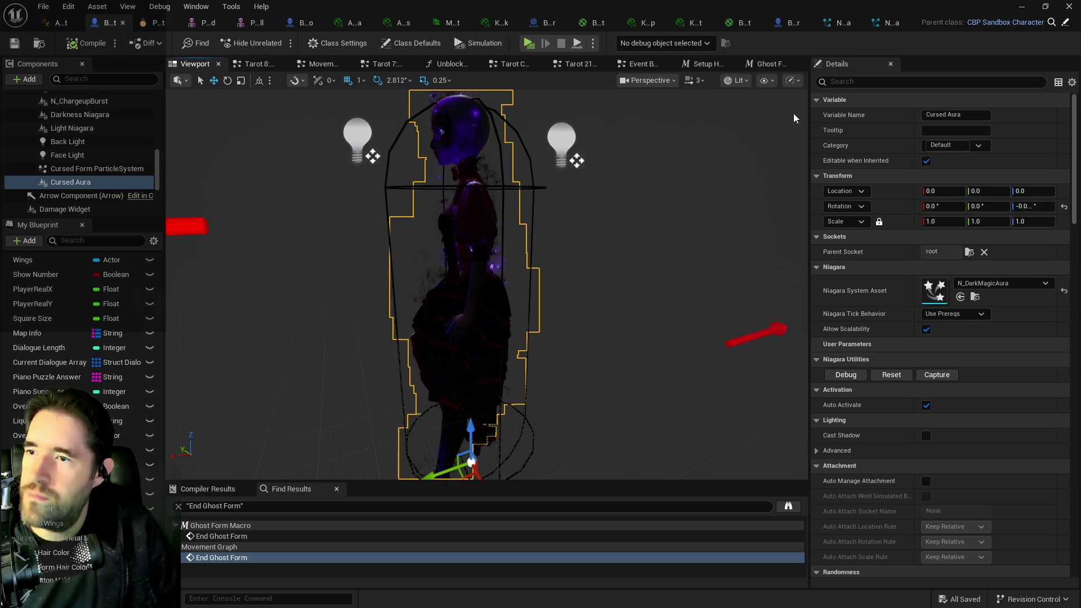
left_click(853, 81)
type("activ")
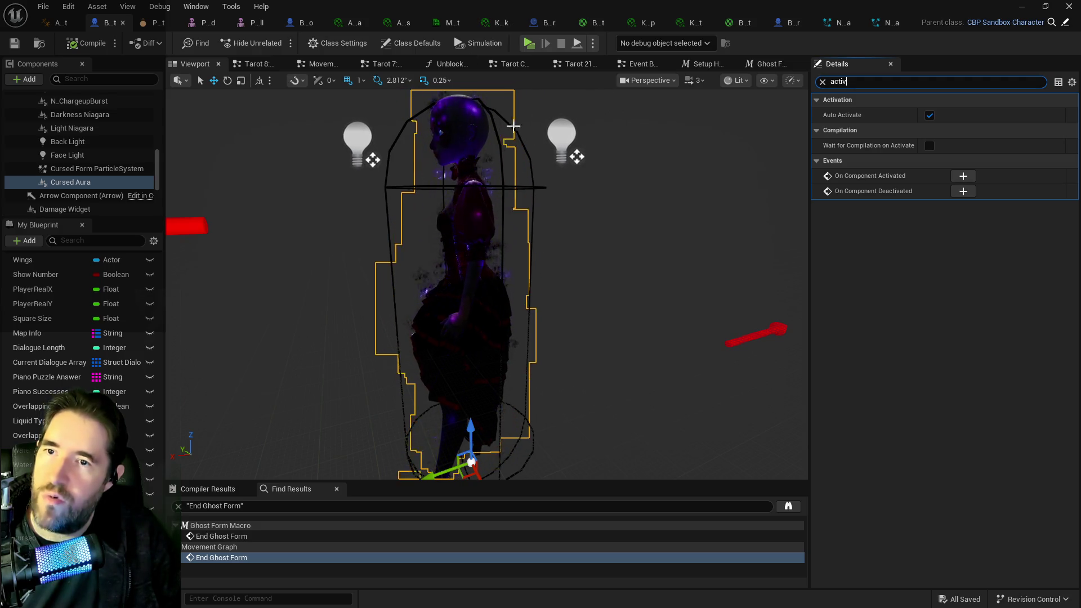
mouse_move(462, 210)
left_mouse_down()
mouse_move(507, 209)
mouse_move(476, 214)
mouse_move(495, 247)
mouse_move(541, 247)
left_mouse_up()
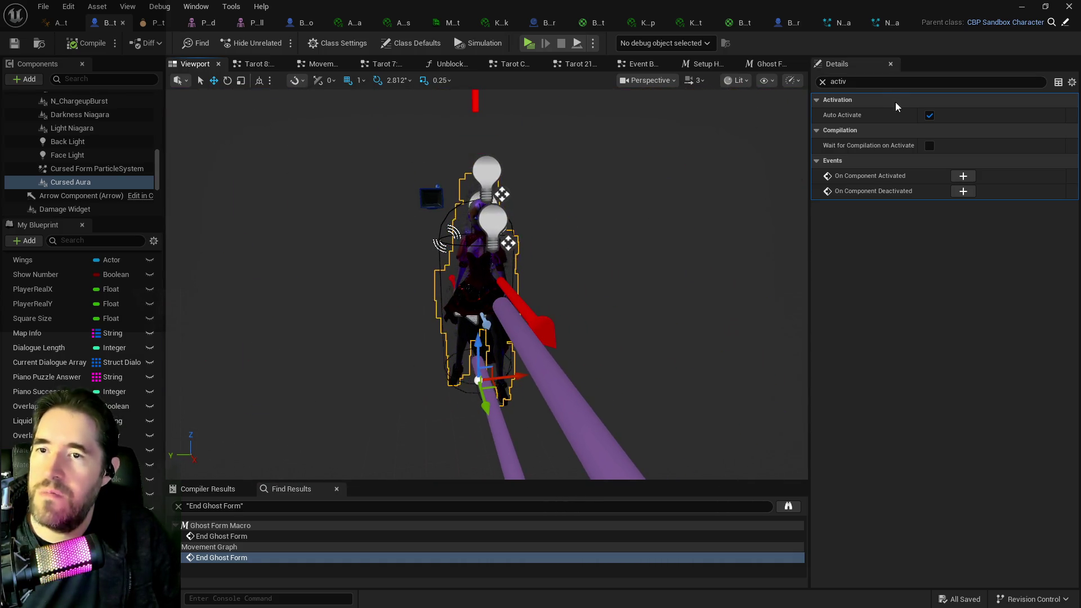
left_click(930, 116)
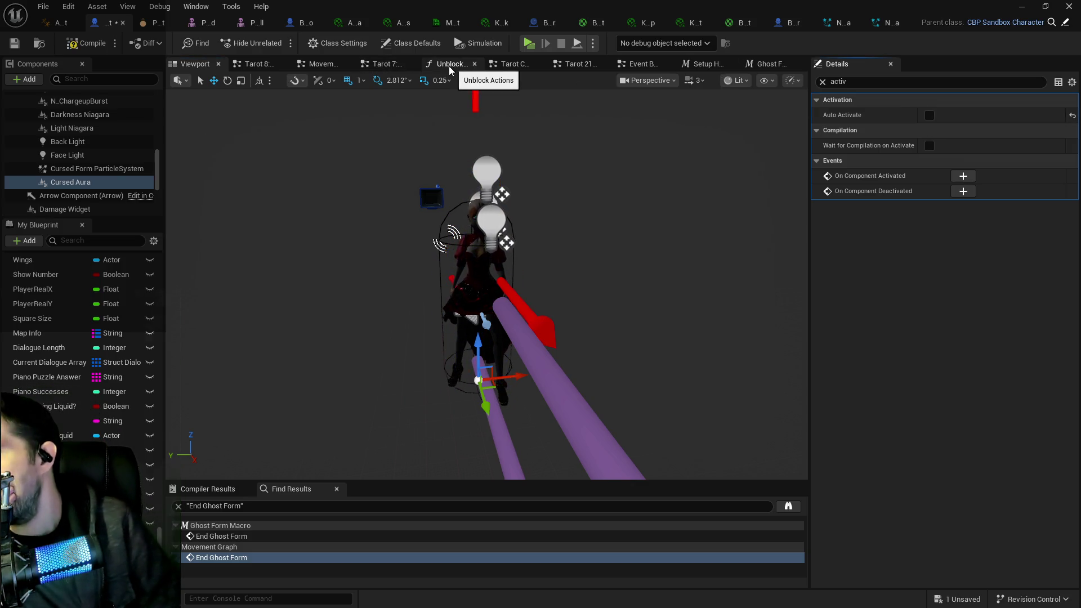
Step: Go up to the EventGraph overview and enter the Upkeep Graph collapsed graph
left_click(655, 63)
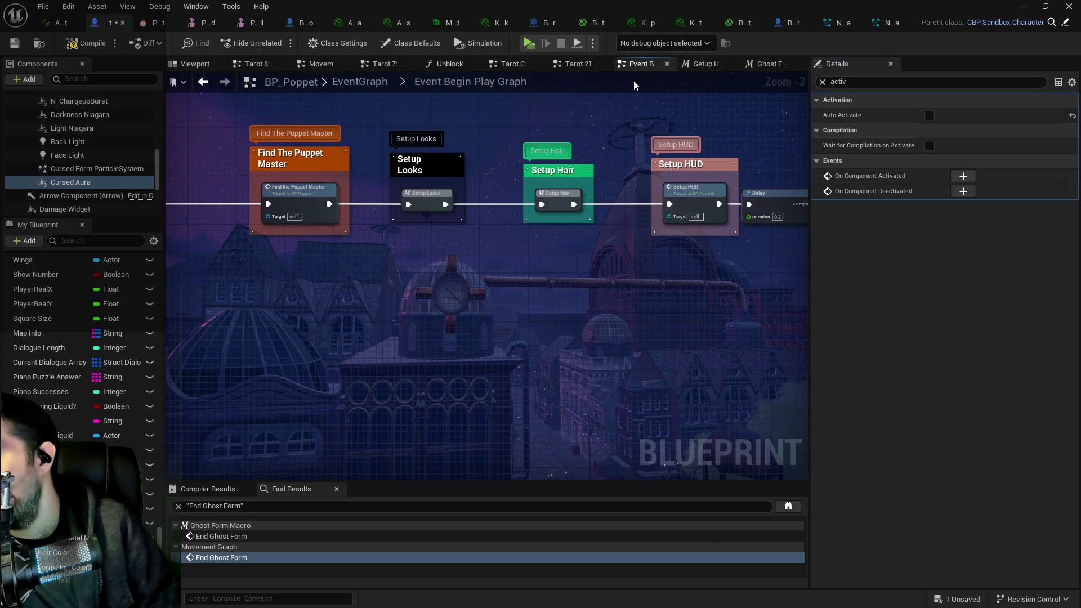
scroll(417, 278, "down", 2)
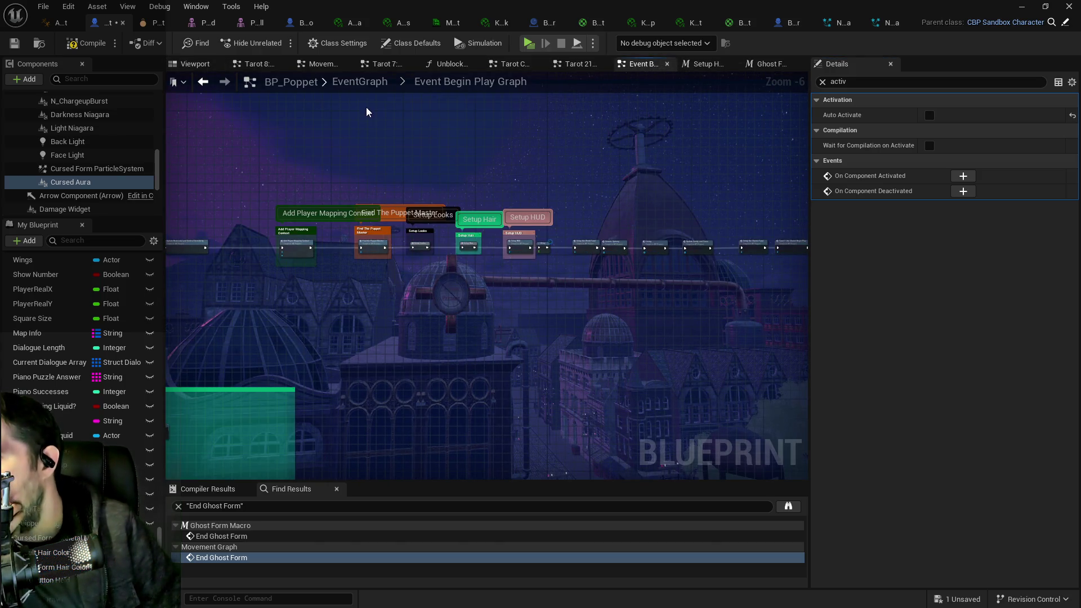
left_click(364, 81)
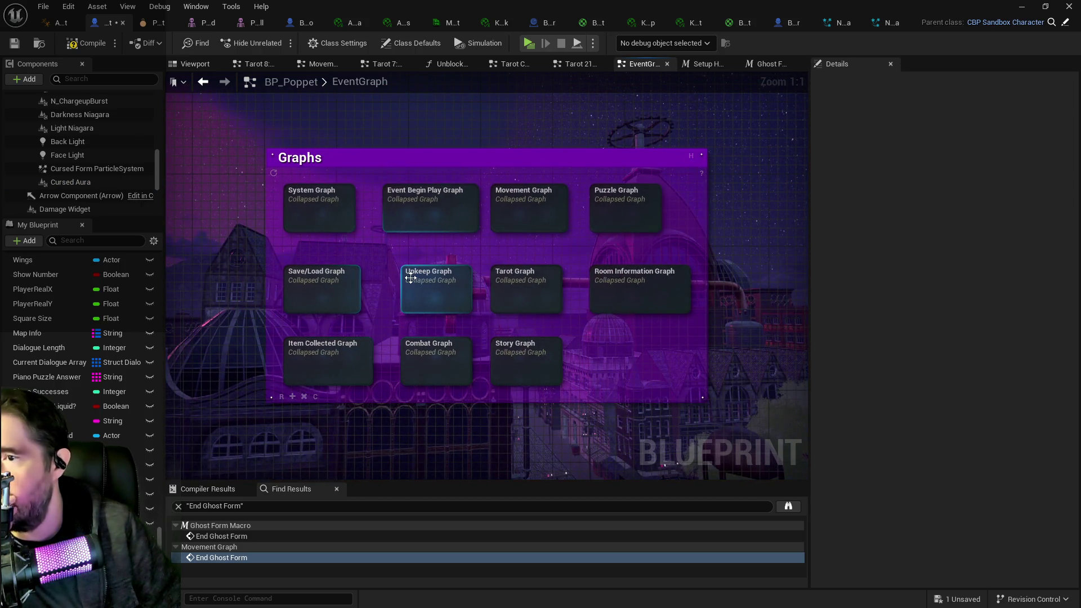
left_click(410, 277)
double_click(400, 292)
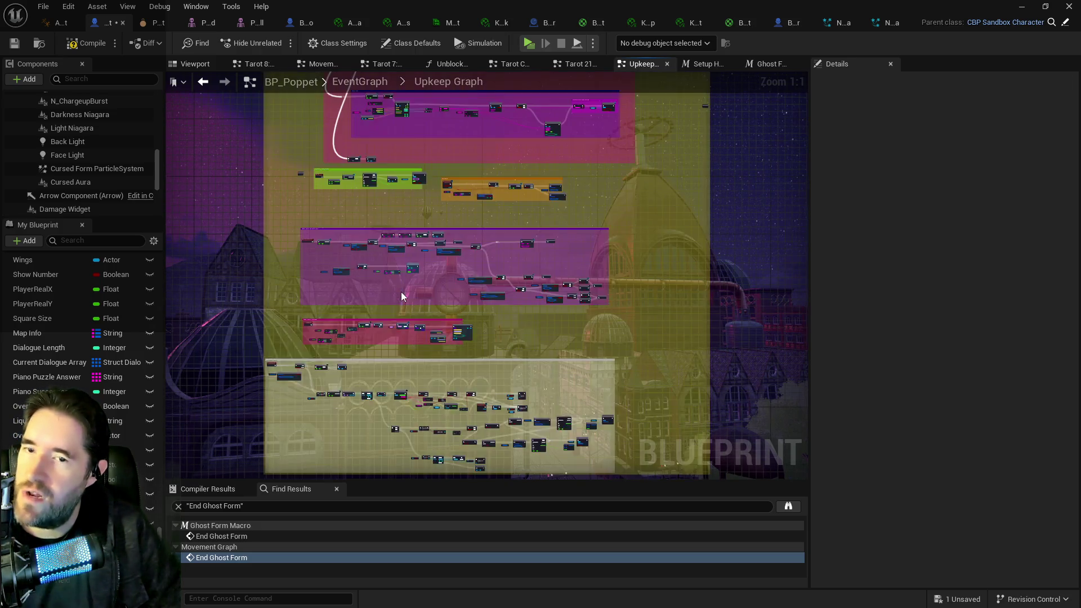
Step: Frame the Sequence node and comment boxes, then wire Movement Graph's exec into Unblock Actions
scroll(369, 204, "up", 4)
mouse_move(369, 203)
left_mouse_down()
mouse_move(522, 390)
mouse_move(511, 313)
mouse_move(470, 269)
mouse_move(442, 106)
left_mouse_up()
scroll(401, 203, "up", 5)
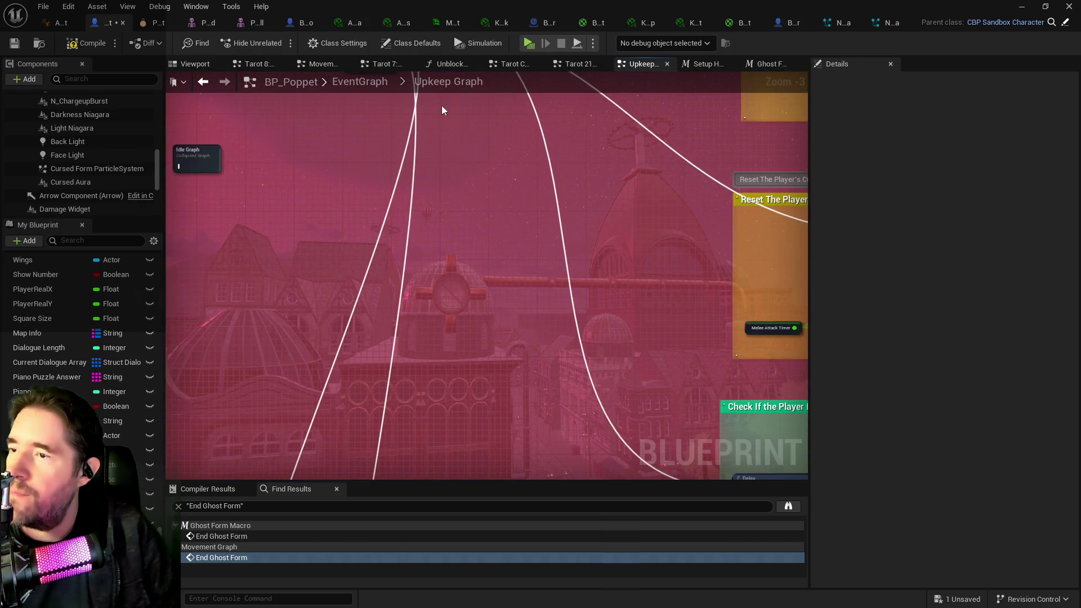
scroll(441, 106, "down", 2)
mouse_move(405, 154)
left_mouse_down()
mouse_move(389, 505)
mouse_move(340, 378)
mouse_move(366, 365)
left_mouse_up()
mouse_move(402, 253)
left_mouse_down()
mouse_move(347, 464)
mouse_move(427, 393)
left_mouse_up()
scroll(389, 228, "up", 1)
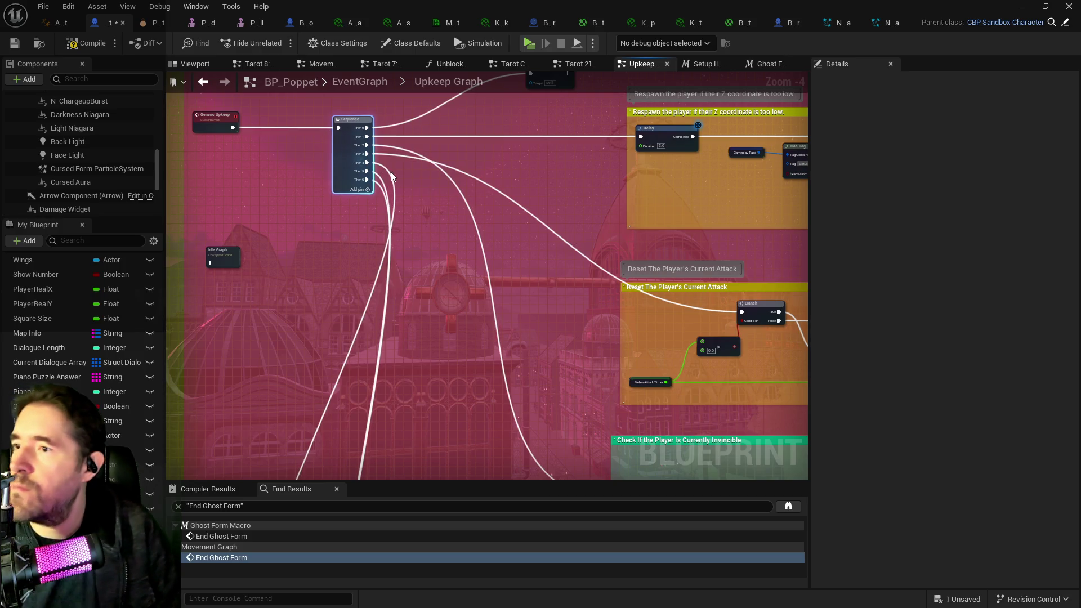
mouse_move(387, 174)
left_mouse_down()
mouse_move(429, 120)
mouse_move(448, 121)
mouse_move(432, 190)
left_mouse_up()
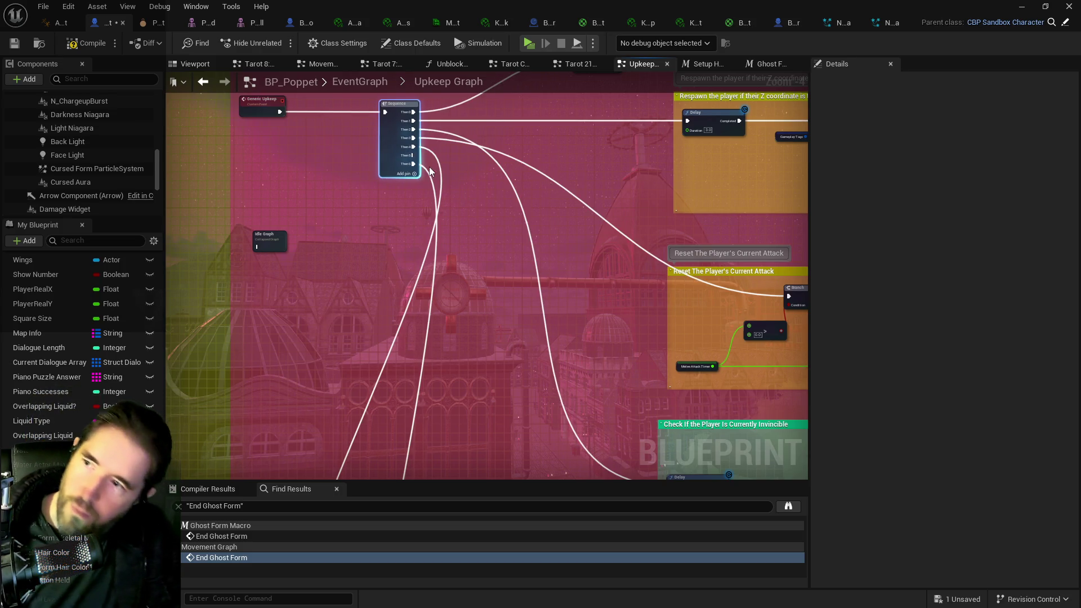
left_click(318, 63)
left_click_drag(299, 236, 728, 230)
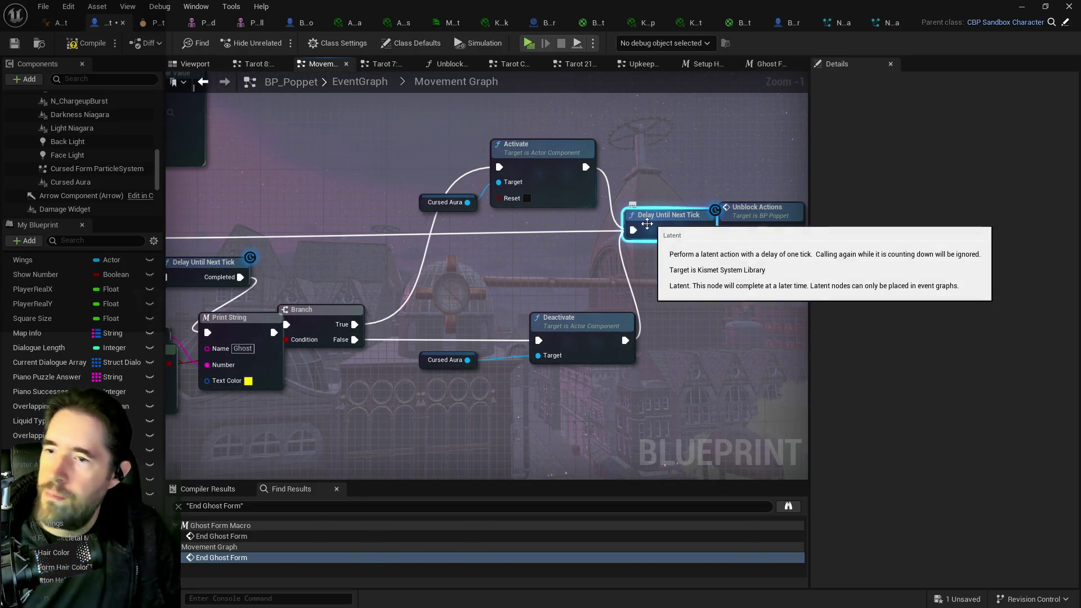
Step: Delete the Delay Until Next Tick and debug Print String nodes, wiring SET into Set Vector Parameter Value
left_click(636, 214)
key("Delete")
left_click_drag(428, 232, 693, 216)
left_click(472, 250)
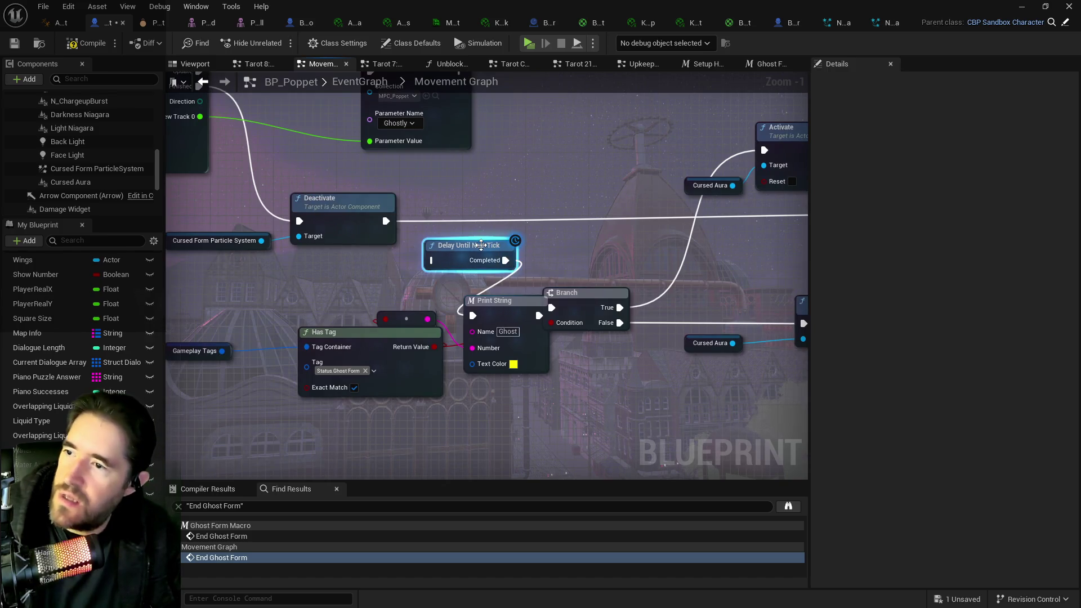
left_click(468, 296)
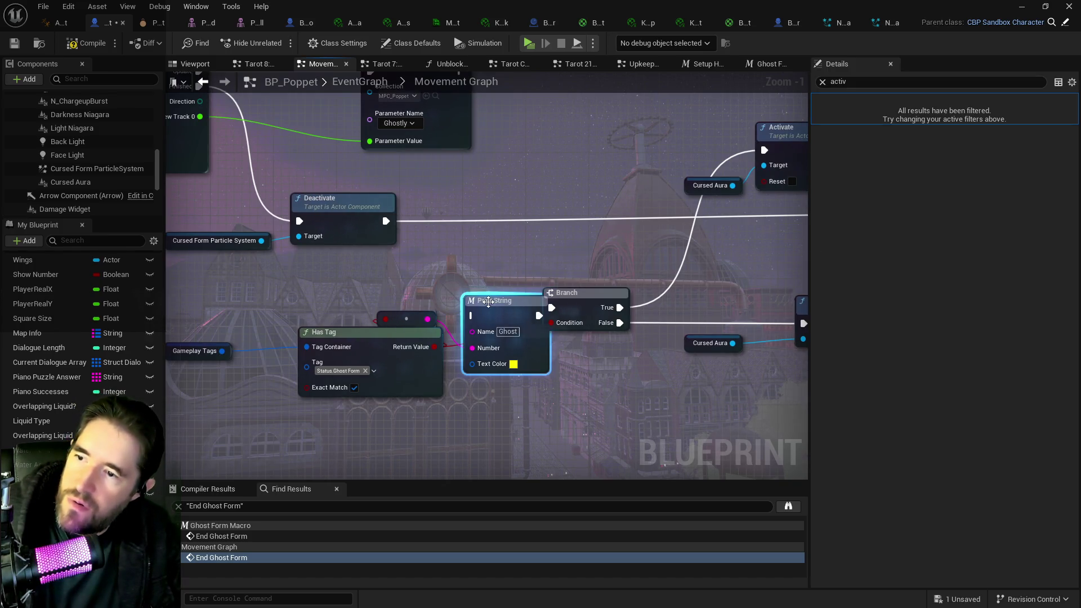
key("Delete")
left_click_drag(478, 290, 577, 389)
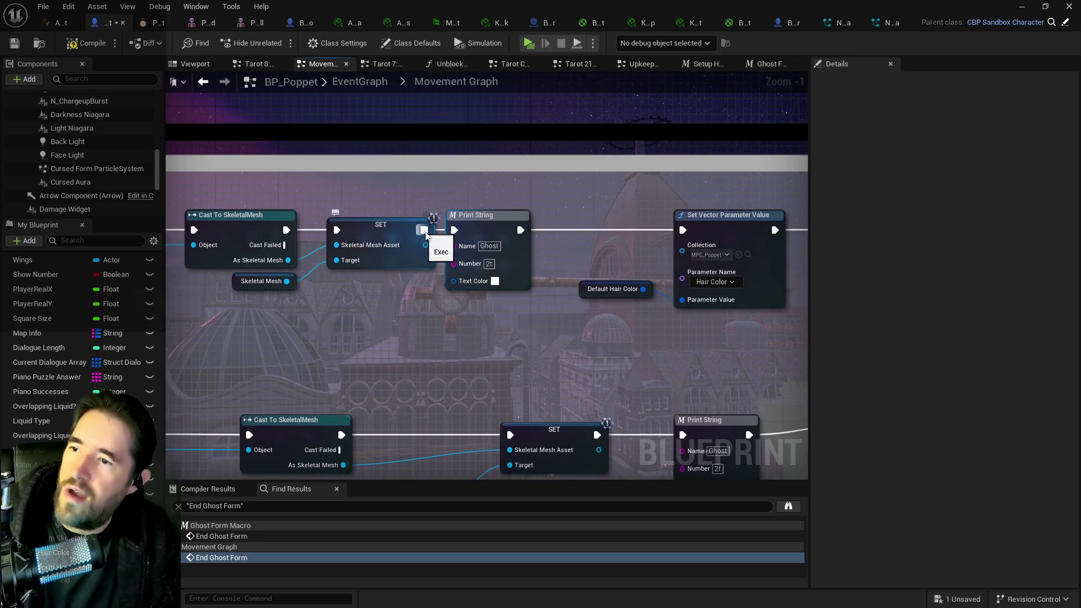
left_click(495, 254)
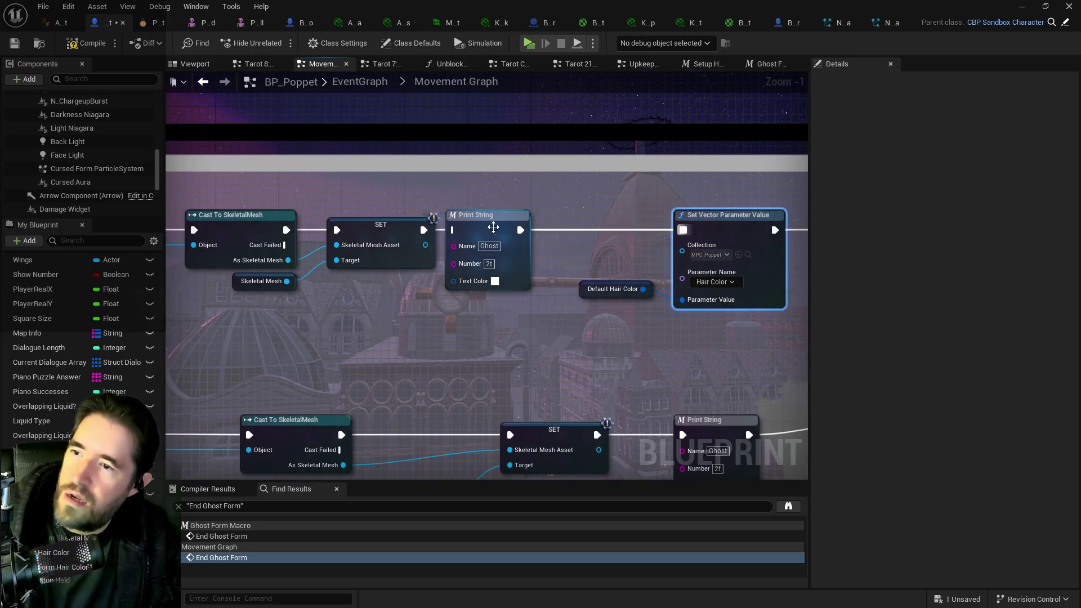
left_click(558, 319)
left_click_drag(381, 388, 670, 372)
left_click(487, 373)
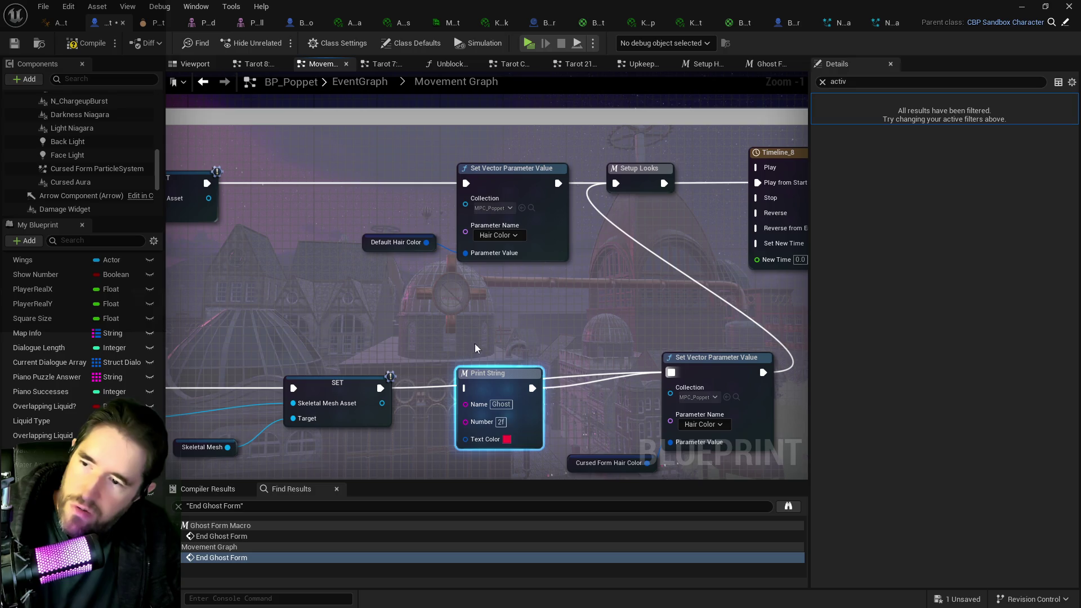
Step: At End Ghost Form, wire Branch True/False directly to Remove/Add Gameplay Tag and delete both Print Strings
double_click(221, 557)
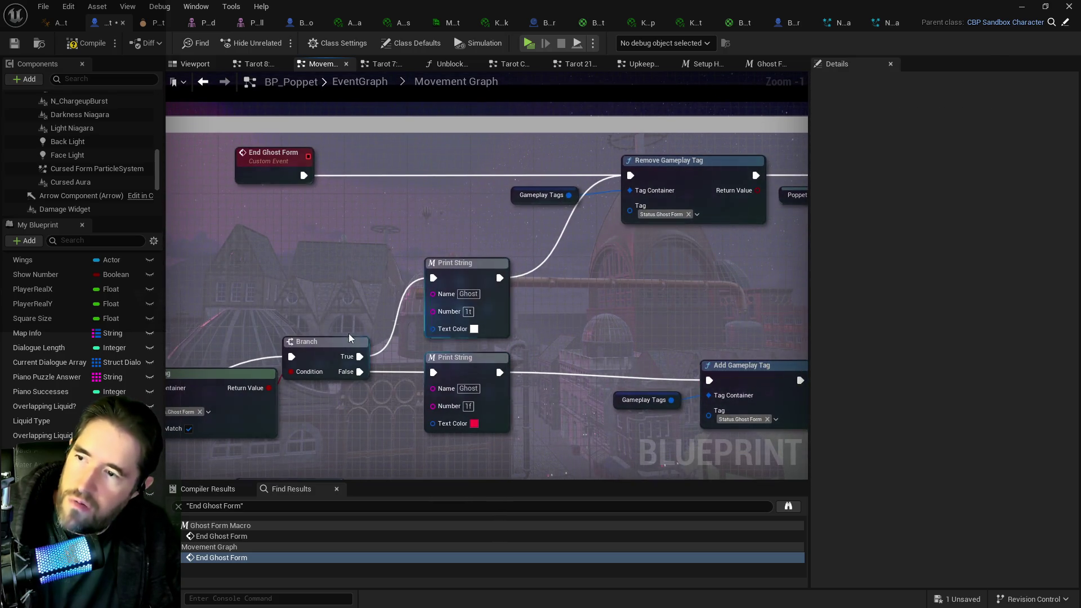
left_click_drag(359, 356, 631, 175)
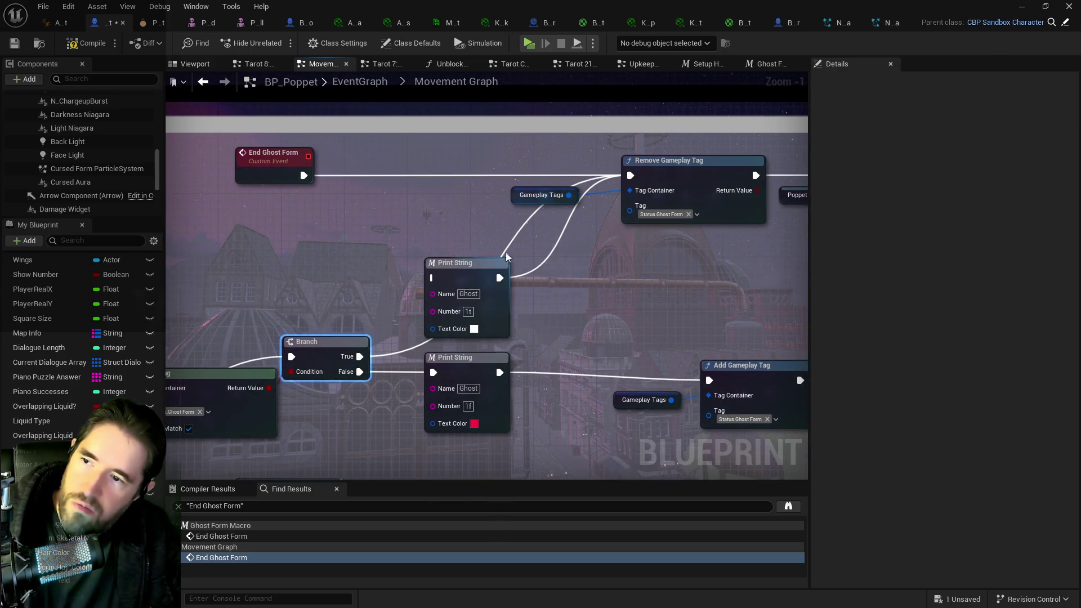
left_click(464, 286)
key("Delete")
mouse_move(359, 372)
left_mouse_down()
mouse_move(715, 391)
mouse_move(675, 380)
left_mouse_up()
left_click(433, 352)
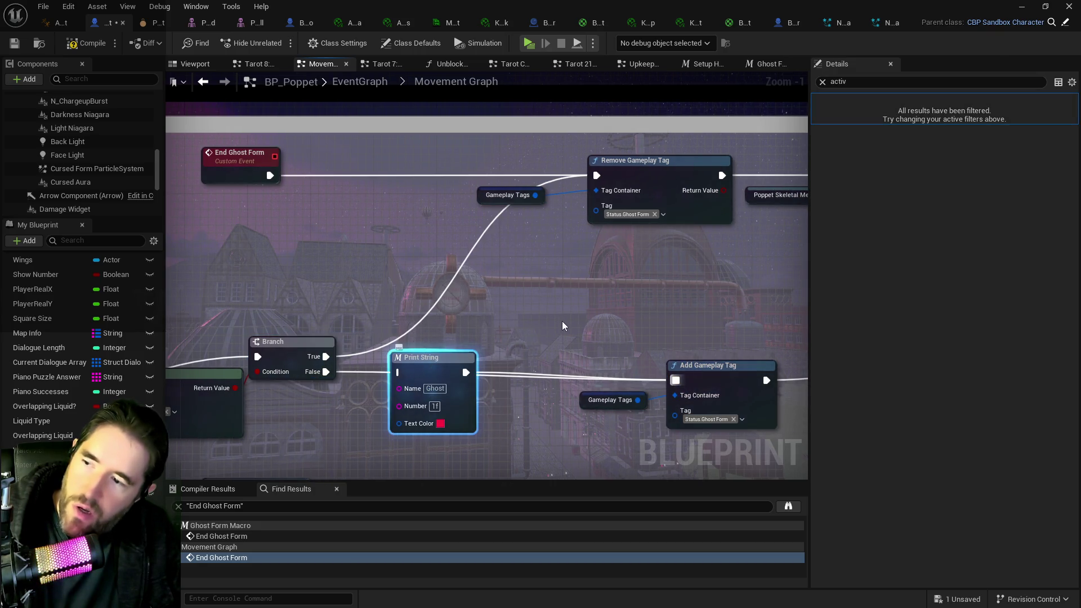
key("Delete")
Step: Delete the bool-to-string node, then gather and remove the Has Tag, Branch, Activate and Deactivate nodes
scroll(569, 328, "down", 3)
mouse_move(569, 328)
left_mouse_down()
mouse_move(583, 146)
mouse_move(370, 312)
left_mouse_up()
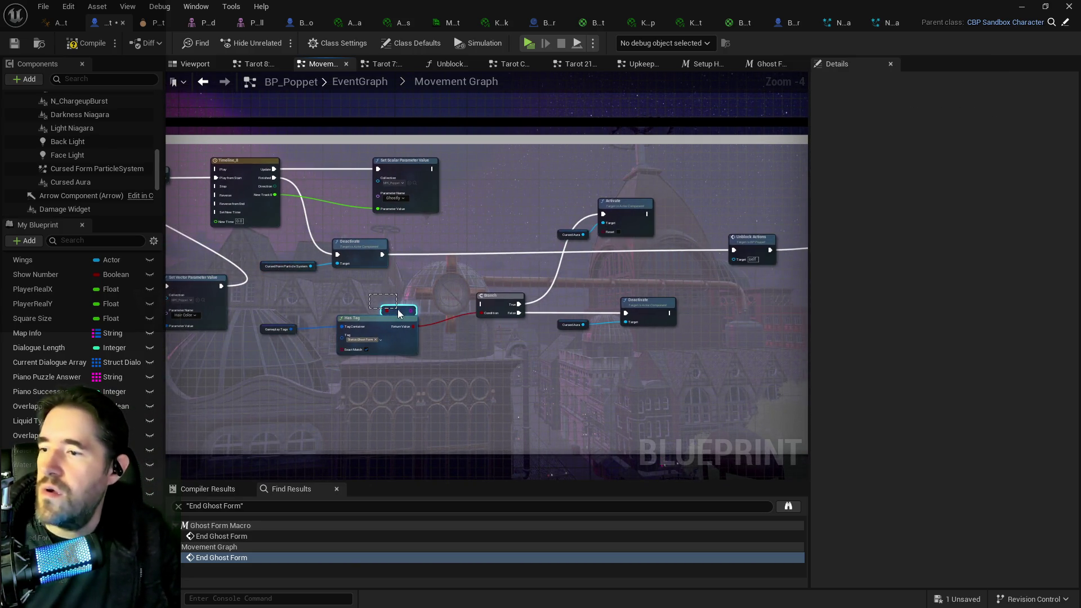
key("Delete")
left_click_drag(603, 229, 646, 259)
mouse_move(255, 290)
left_mouse_down()
mouse_move(688, 359)
mouse_move(681, 350)
left_mouse_up()
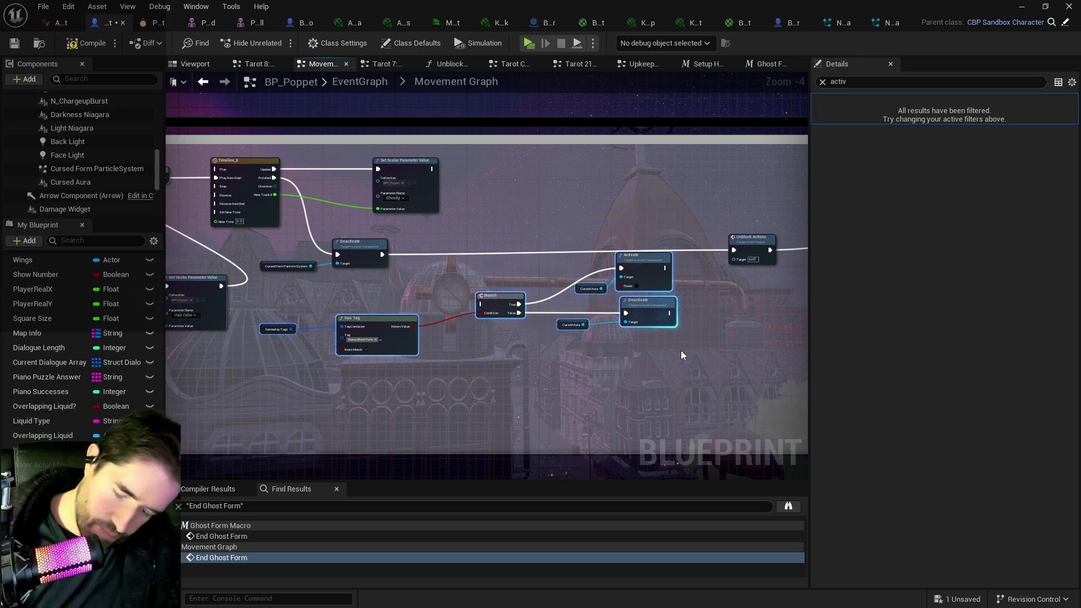
key("Delete")
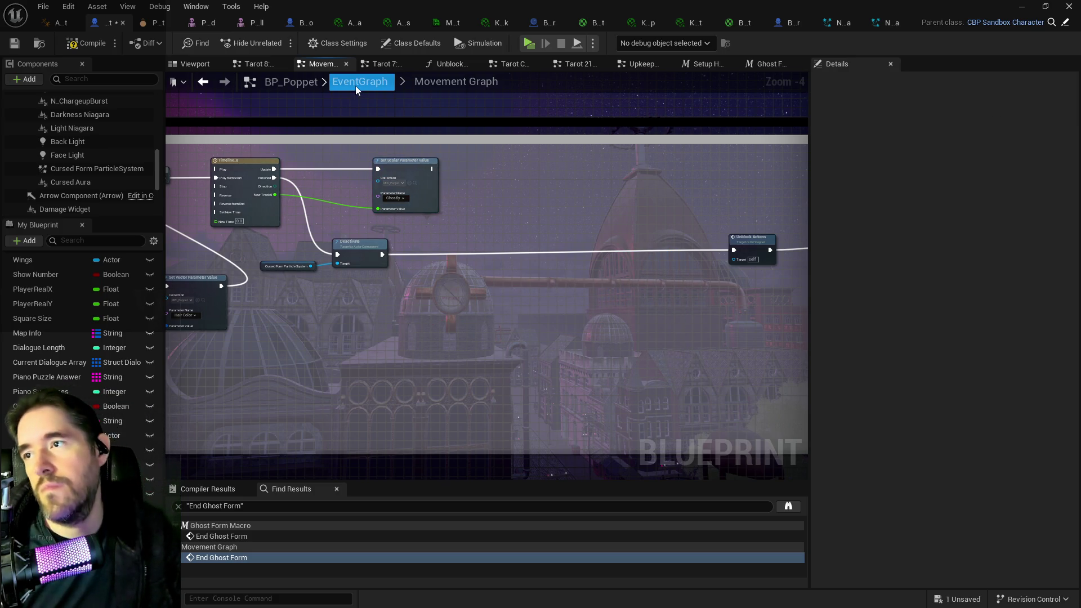
Step: Paste the ghost-form aura nodes into the Upkeep Graph near the Sequence outputs
left_click(355, 86)
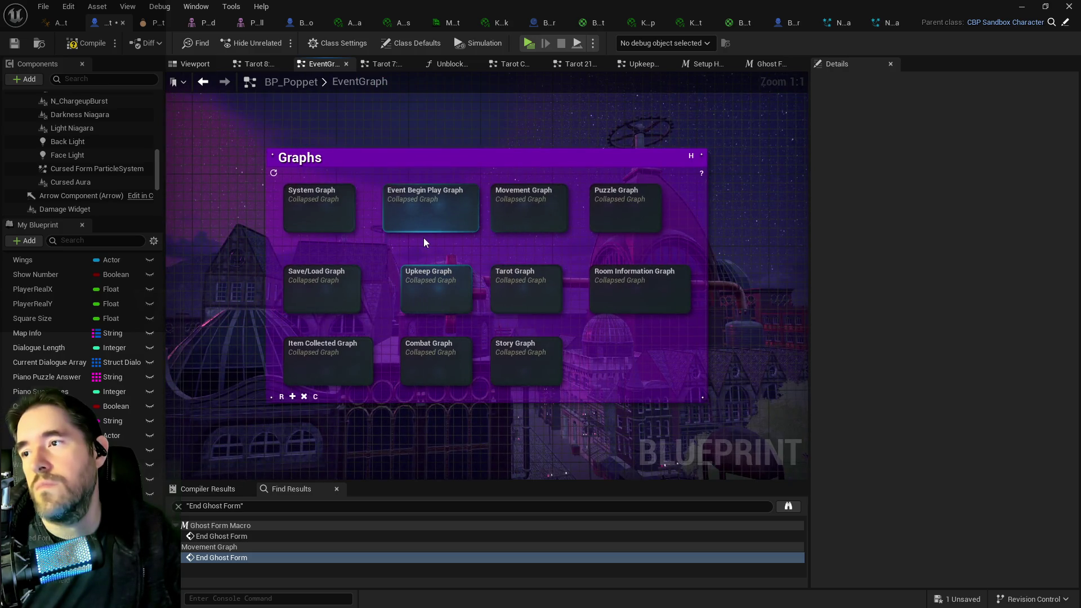
left_click(641, 67)
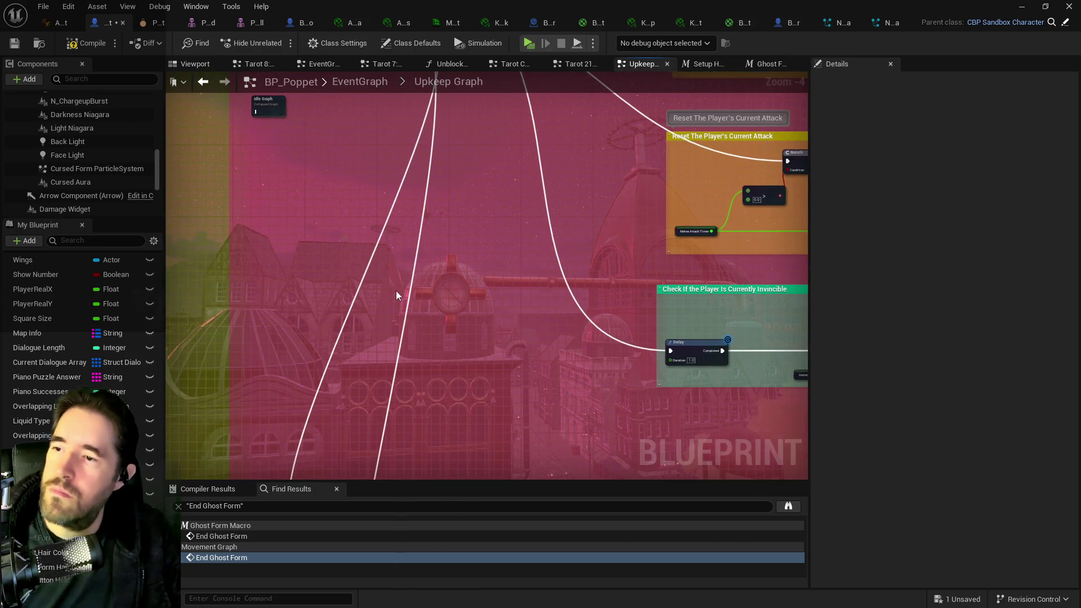
key("ctrl+v")
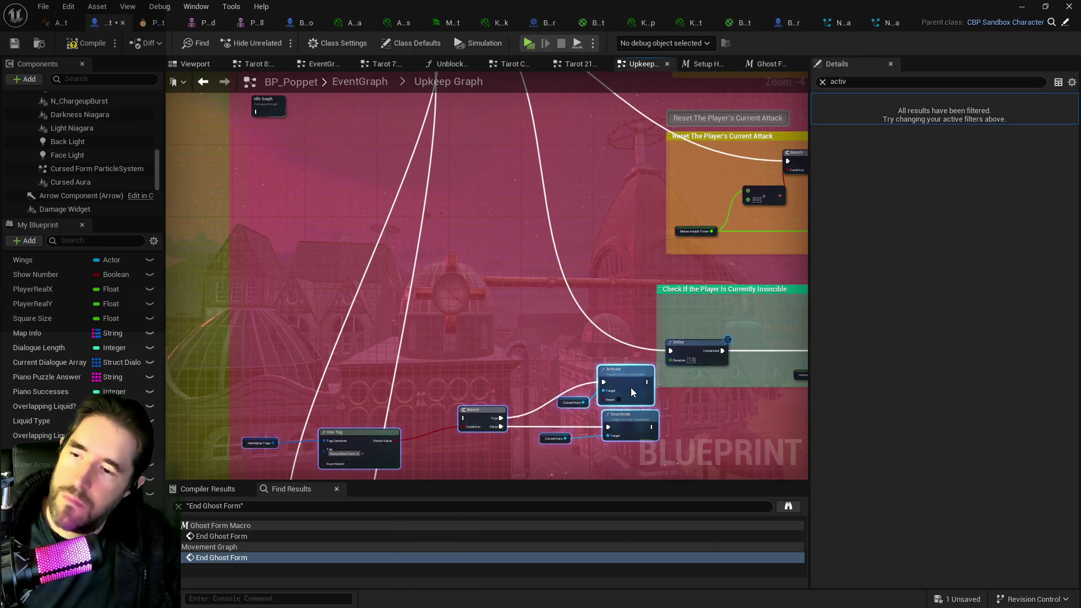
left_click_drag(630, 384, 729, 421)
mouse_move(588, 335)
left_mouse_down()
mouse_move(581, 287)
mouse_move(652, 397)
left_mouse_up()
Step: Feed the Branch from a new Delay on Sequence's Then 5 and compile BP_Poppet
mouse_move(477, 168)
left_mouse_down()
mouse_move(561, 308)
mouse_move(583, 521)
mouse_move(528, 378)
mouse_move(559, 395)
mouse_move(532, 277)
left_mouse_up()
type("delay")
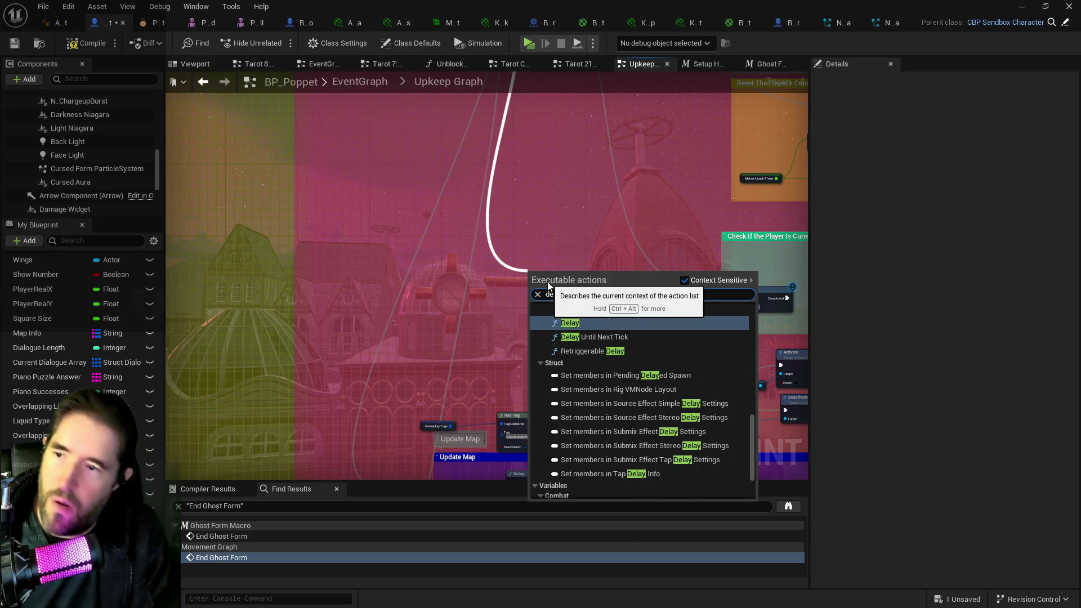
left_click(574, 324)
mouse_move(578, 287)
left_mouse_down()
mouse_move(592, 378)
mouse_move(637, 401)
mouse_move(503, 272)
left_mouse_up()
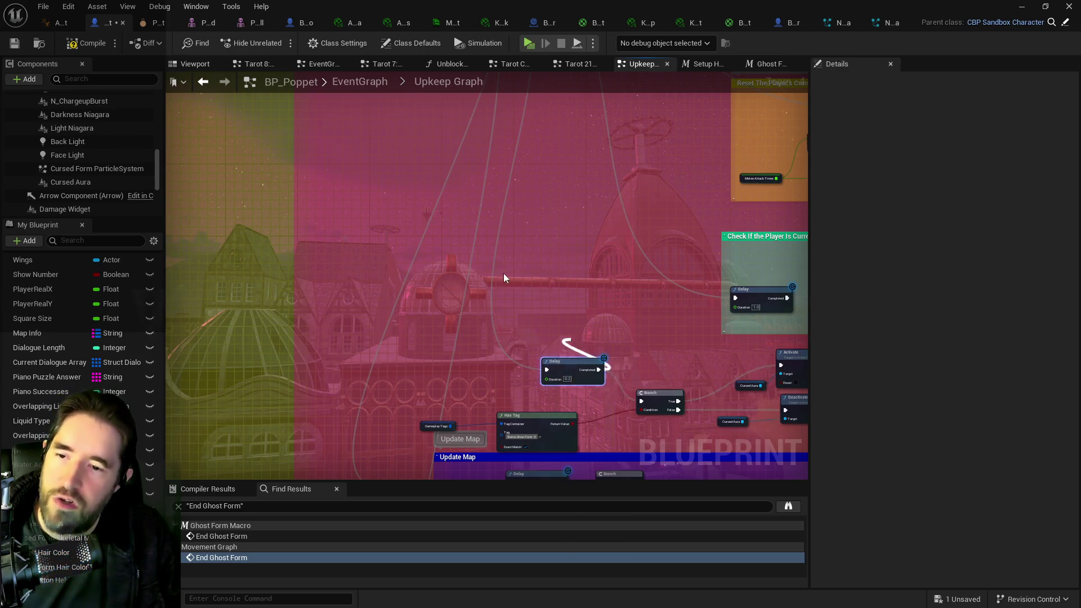
scroll(478, 299, "down", 2)
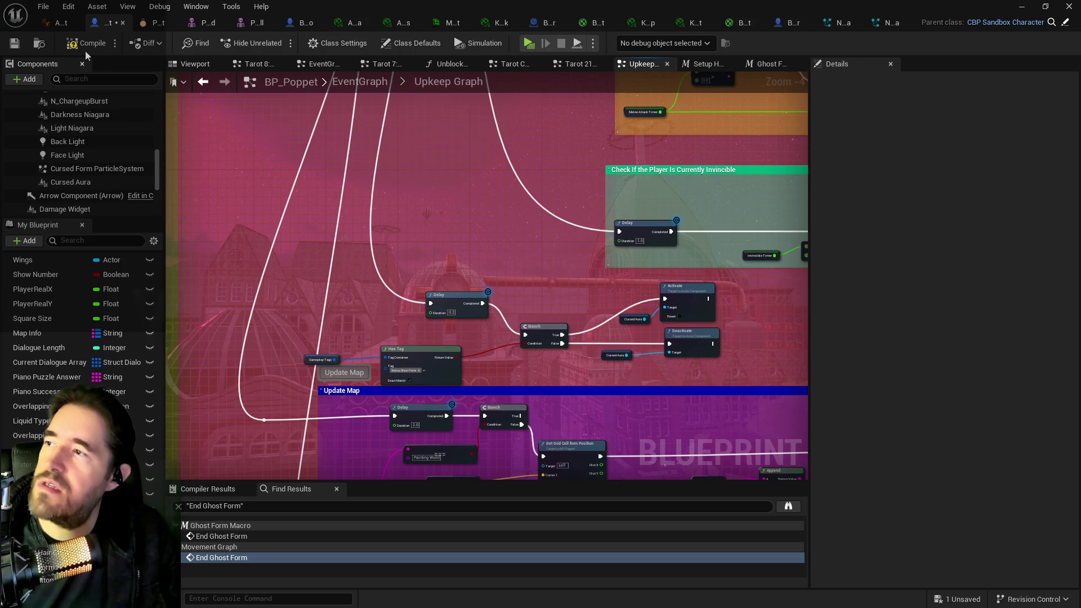
left_click(11, 49)
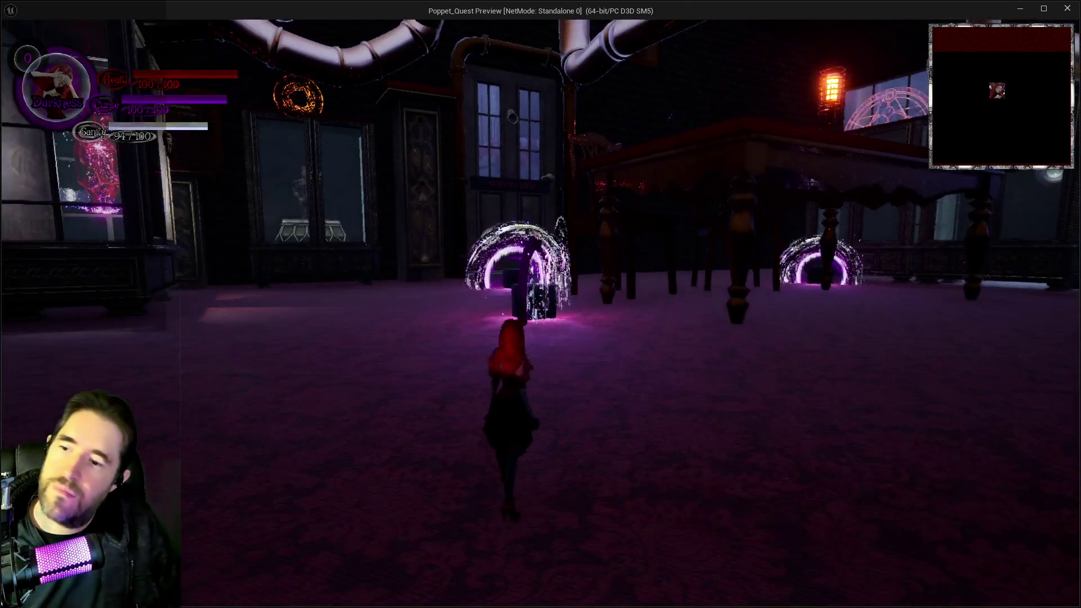
Step: Run around switching Light and Darkness forms to check red-hair and purple-burst auras, then return to Upkeep Graph
key("w")
key("q")
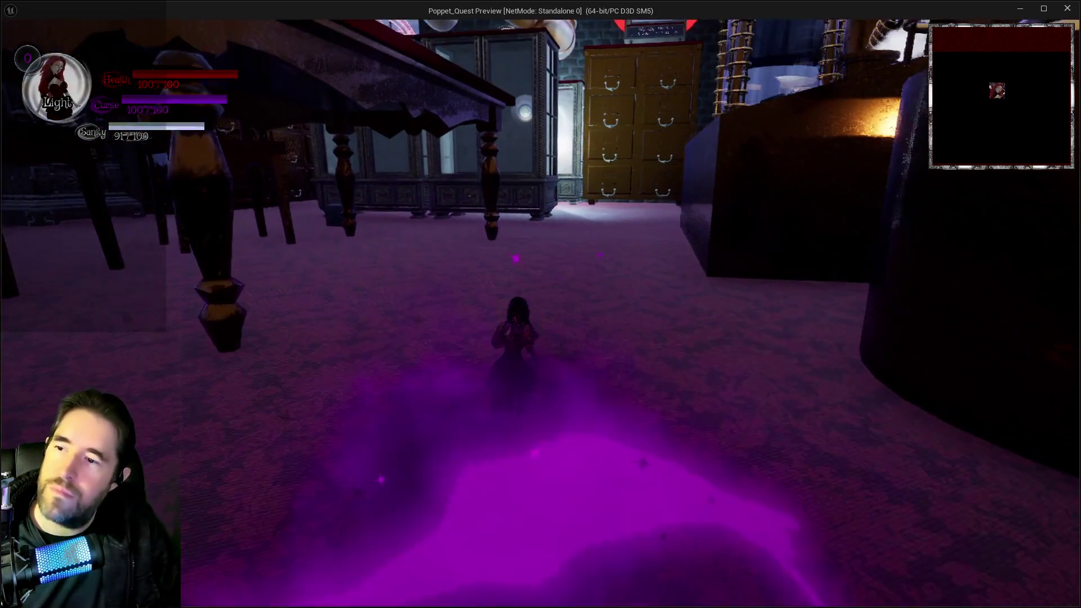
key("w")
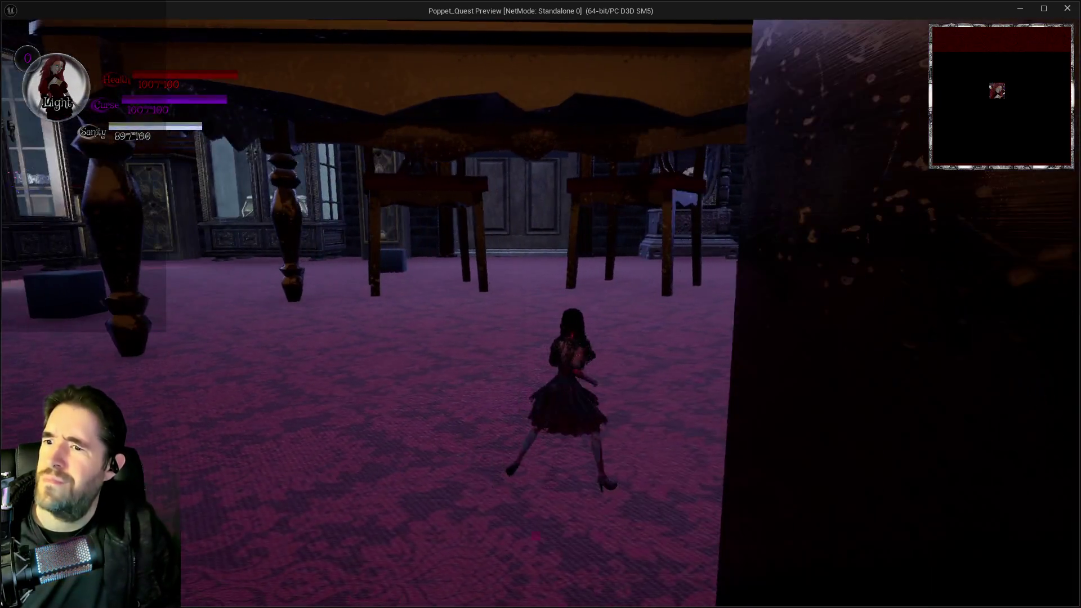
key("w")
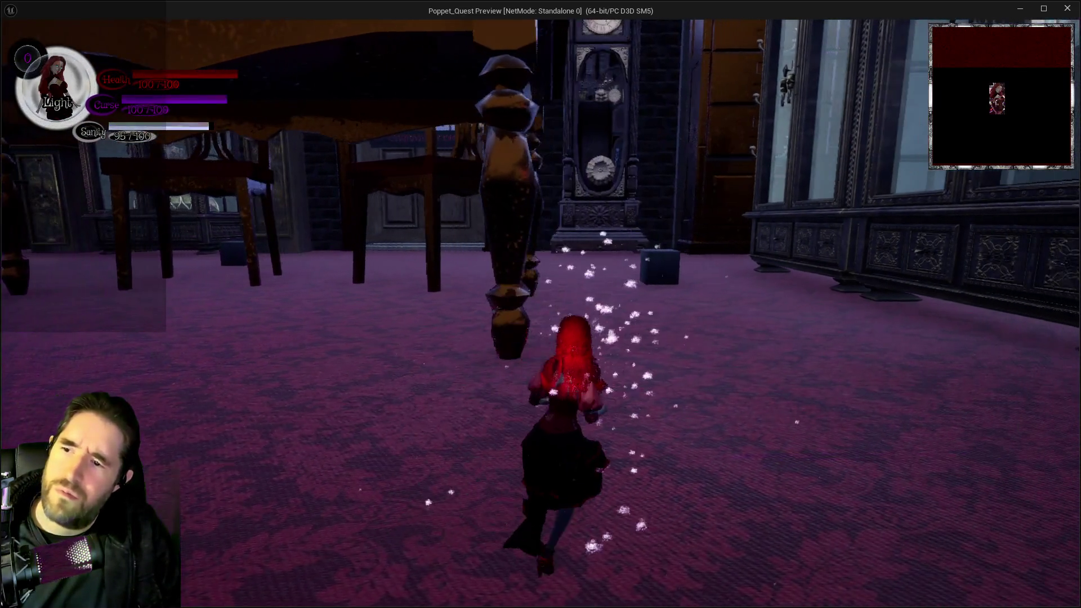
key("w")
key("q")
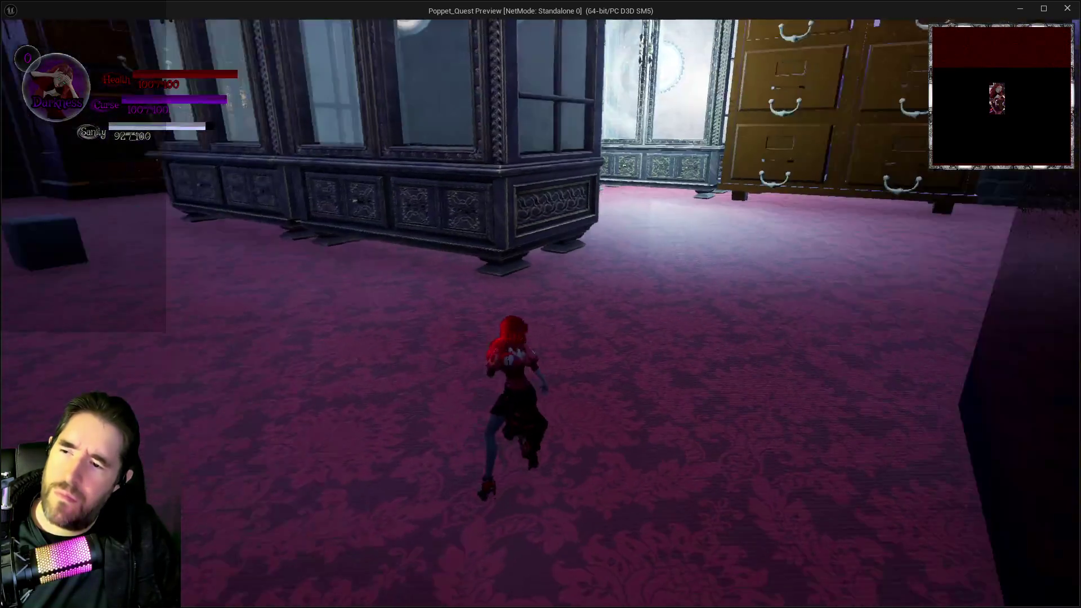
key("w")
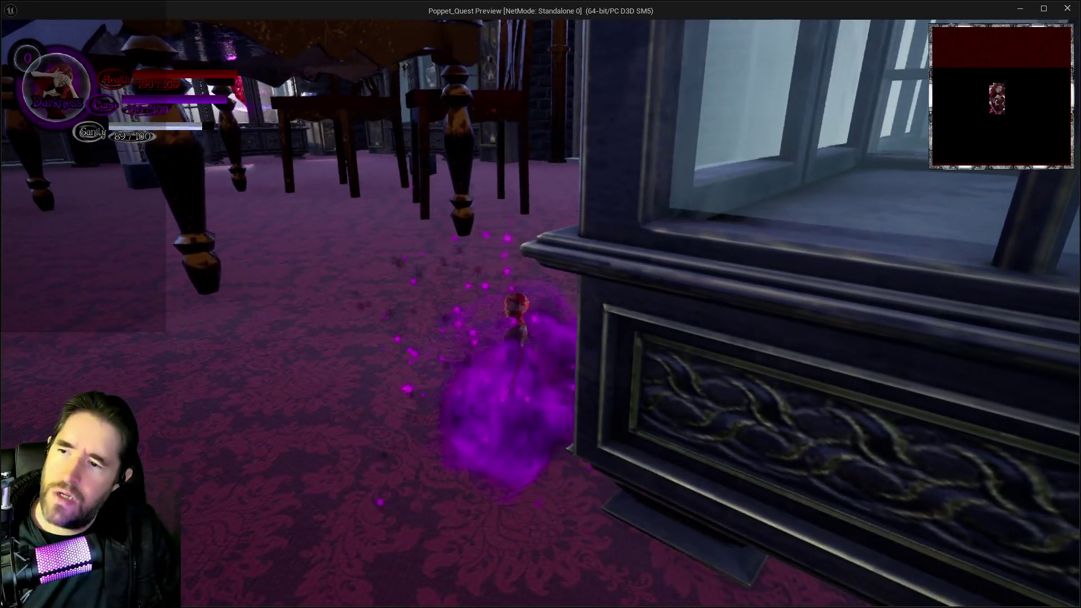
key("w")
key("w")
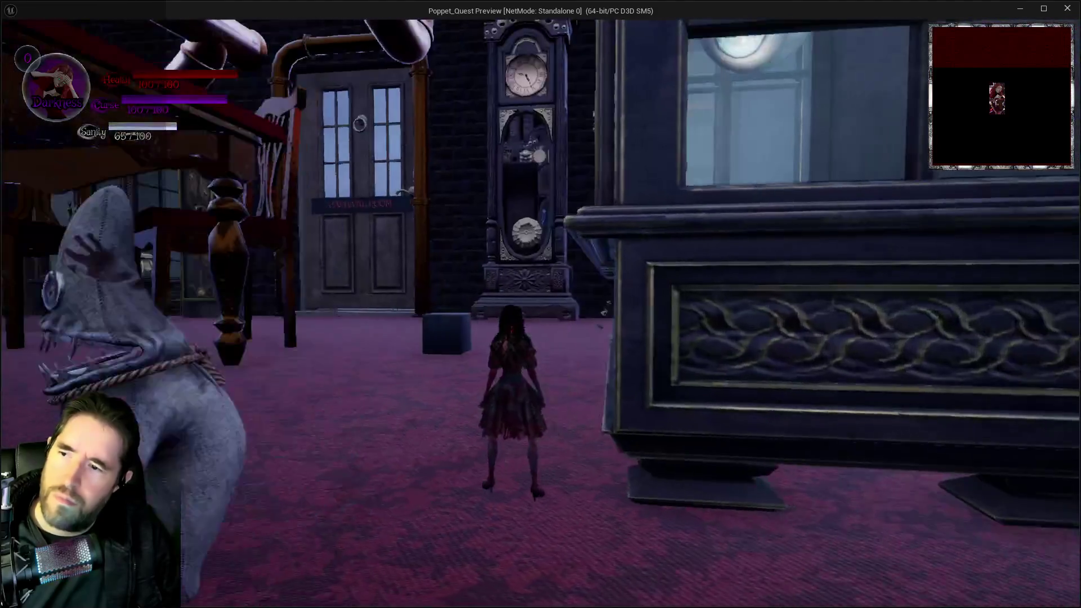
key("alt+Tab")
right_click(507, 234)
Step: Insert a Print String node between the Branch's True output and Cursed Aura's Activate
type("print")
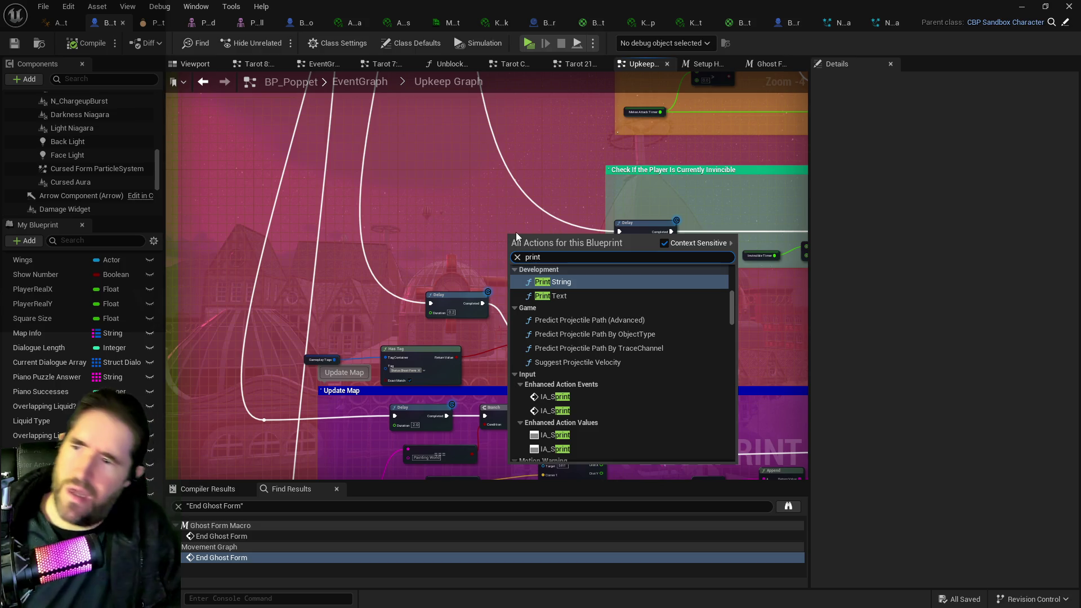
scroll(622, 301, "down", 5)
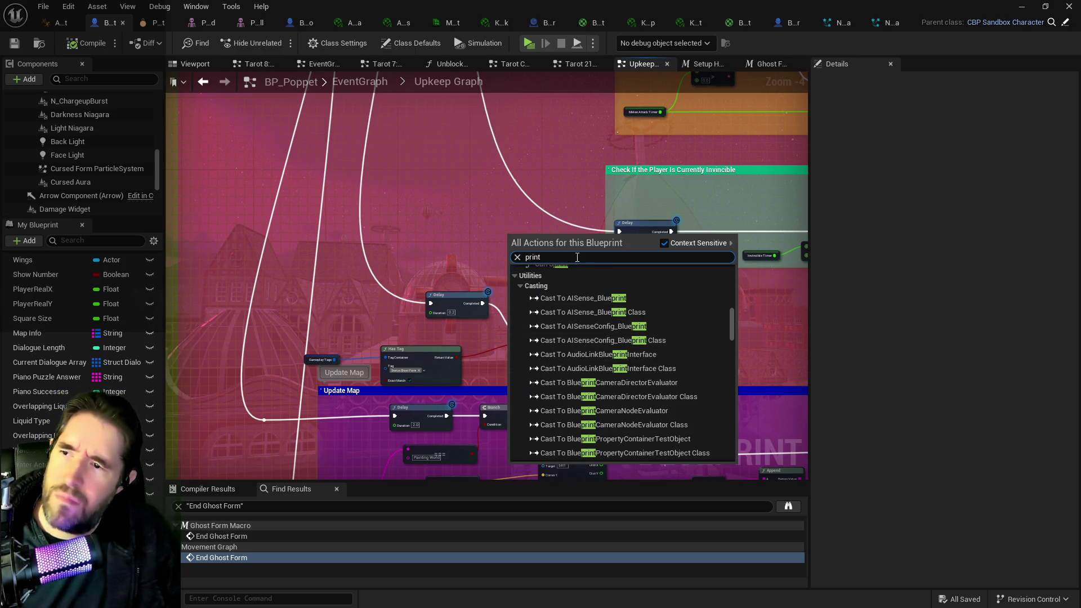
type(" string")
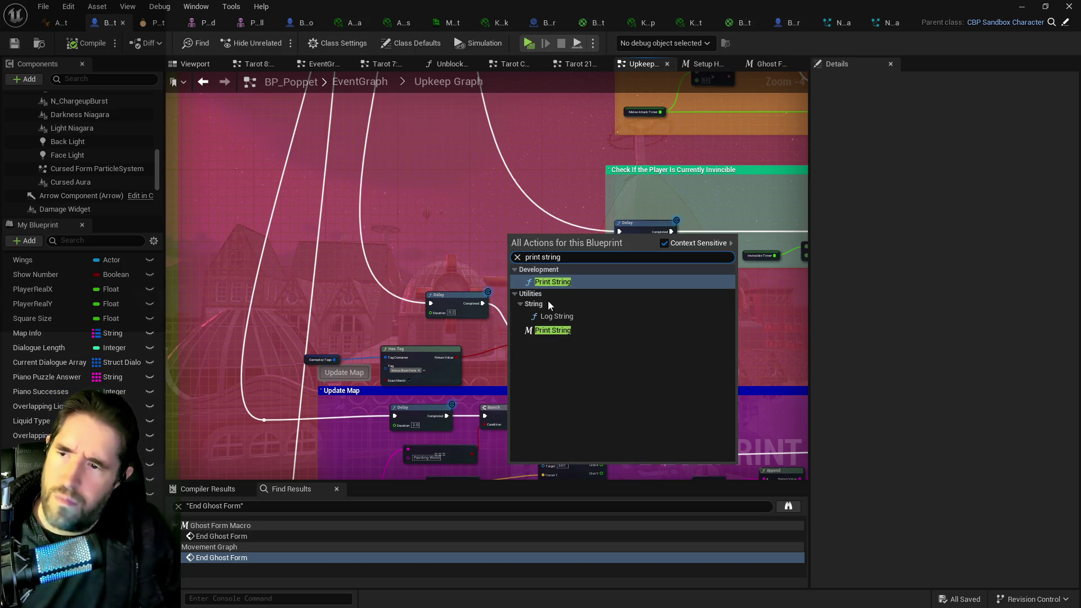
key("Escape")
left_click_drag(511, 277, 585, 289)
scroll(585, 290, "up", 3)
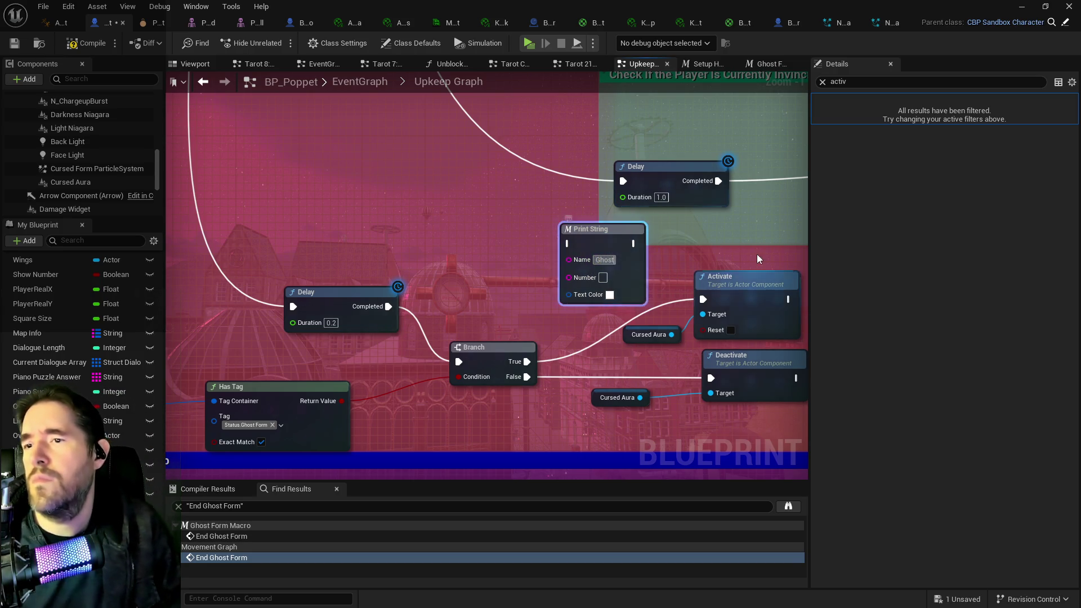
mouse_move(527, 361)
left_mouse_down()
mouse_move(543, 253)
mouse_move(568, 243)
left_mouse_up()
left_click_drag(636, 243, 701, 300)
Step: Duplicate the Print String and wire it between the False output and Deactivate
scroll(603, 317, "down", 3)
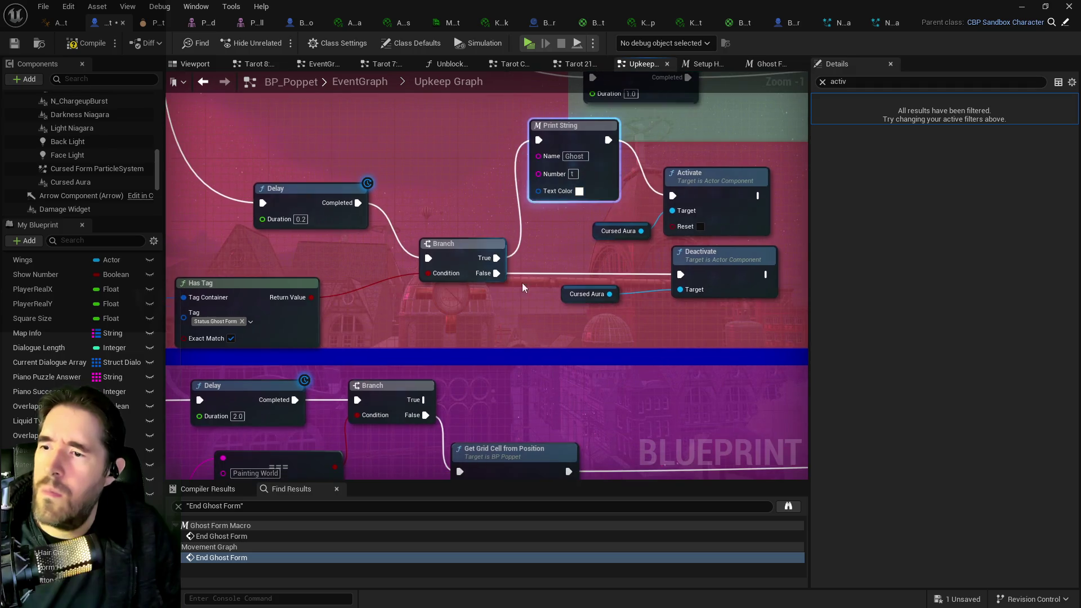
key("ctrl+c")
key("ctrl+v")
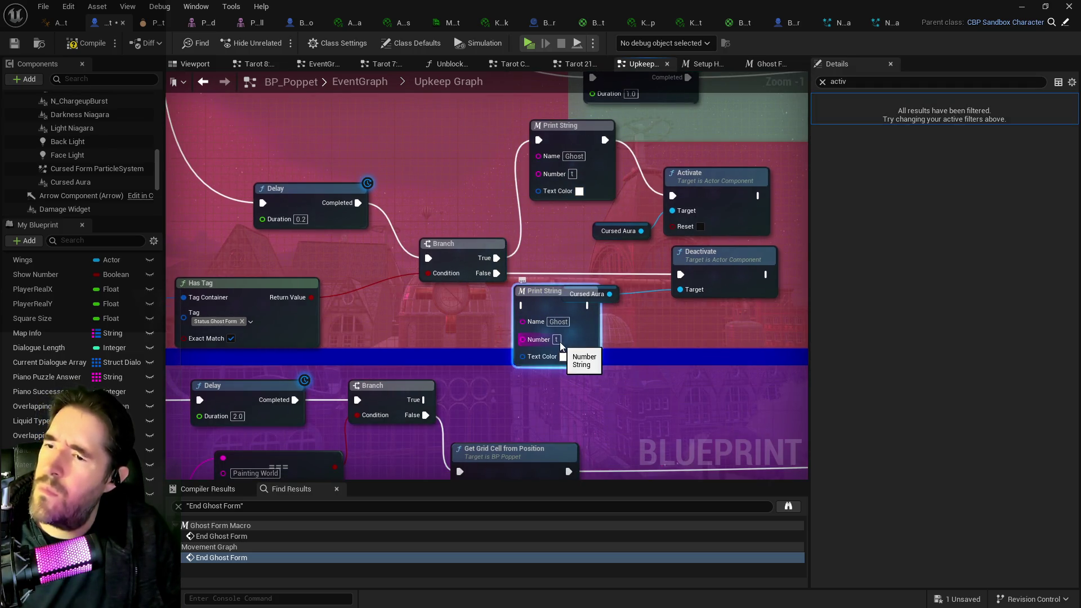
type("f")
mouse_move(497, 273)
left_mouse_down()
mouse_move(549, 318)
mouse_move(680, 274)
left_mouse_up()
left_click(561, 307)
left_click_drag(556, 270, 767, 272)
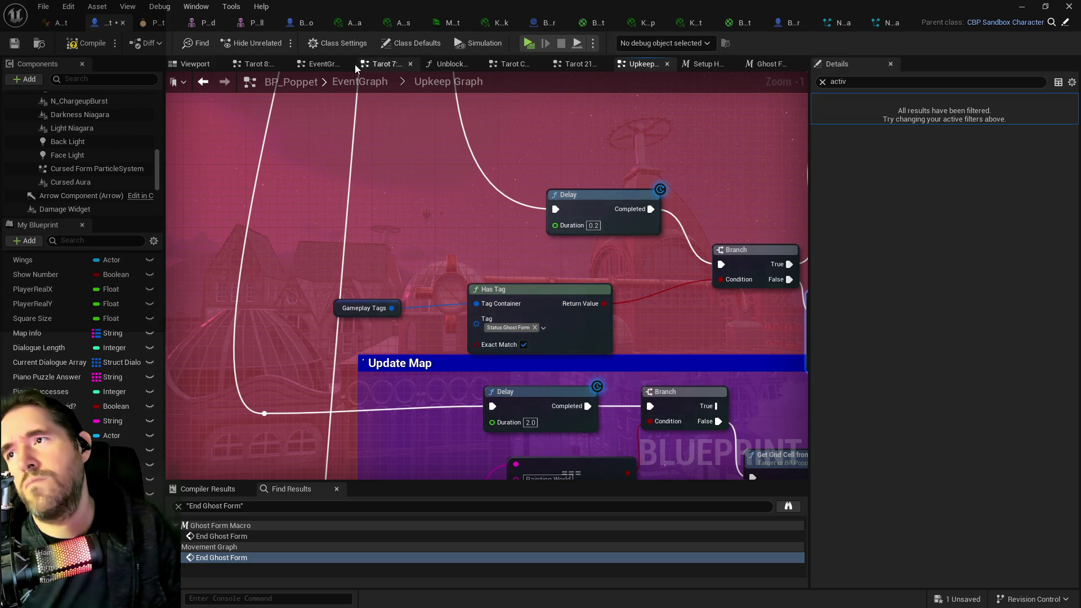
Step: Open BP_Poppet's Movement Graph and pan to look for the ghost-form logic
left_click(321, 64)
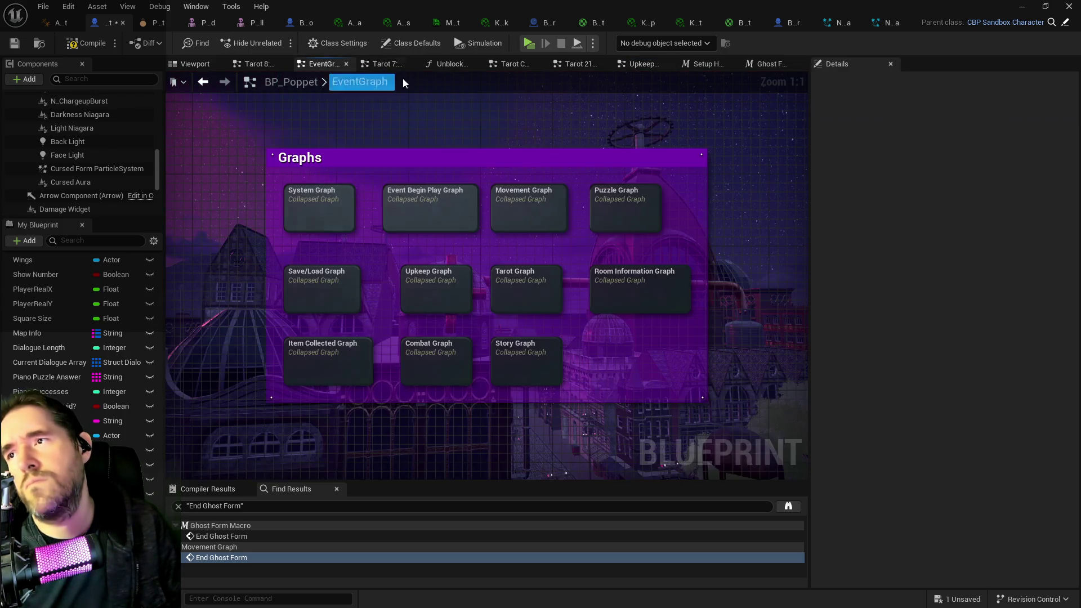
double_click(529, 220)
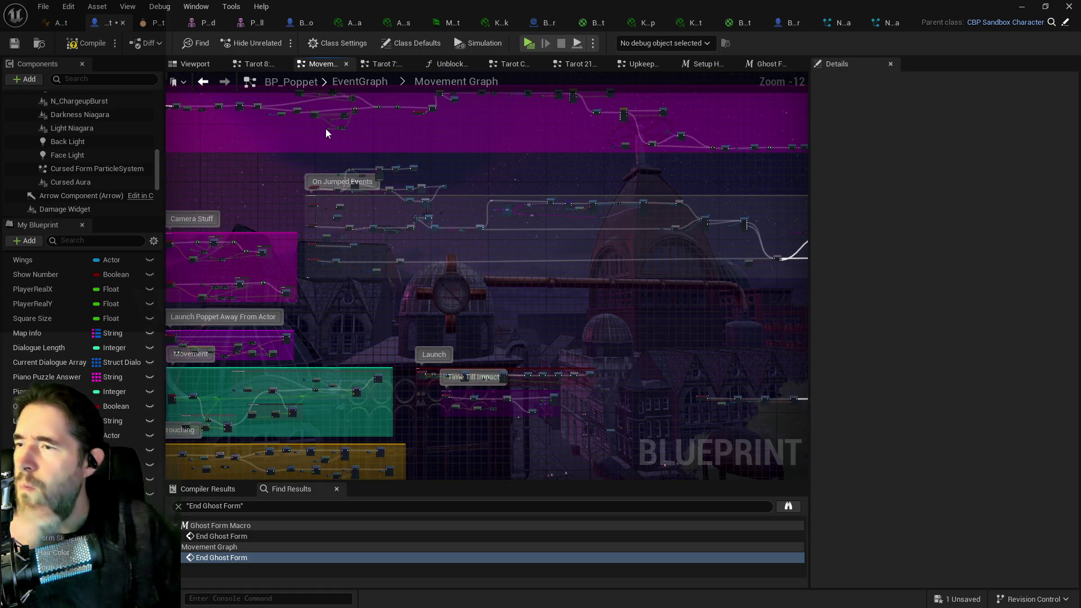
left_click_drag(412, 233, 583, 318)
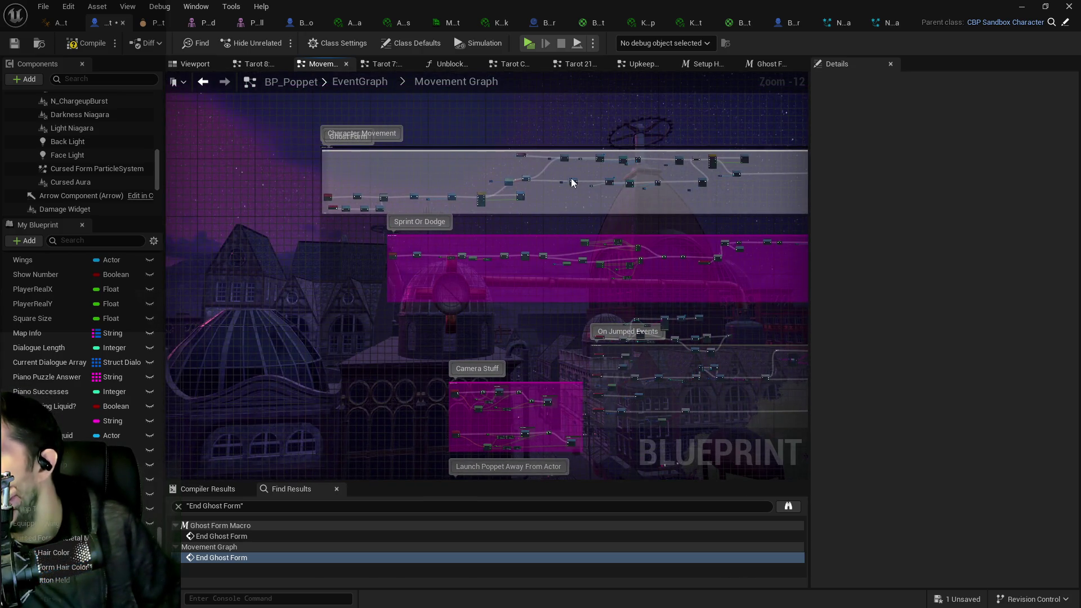
Step: Inspect the Movement Graph's add and remove ghost-form Gameplay Tag nodes
scroll(567, 176, "up", 9)
mouse_move(554, 158)
left_mouse_down()
mouse_move(397, 222)
mouse_move(410, 244)
left_mouse_up()
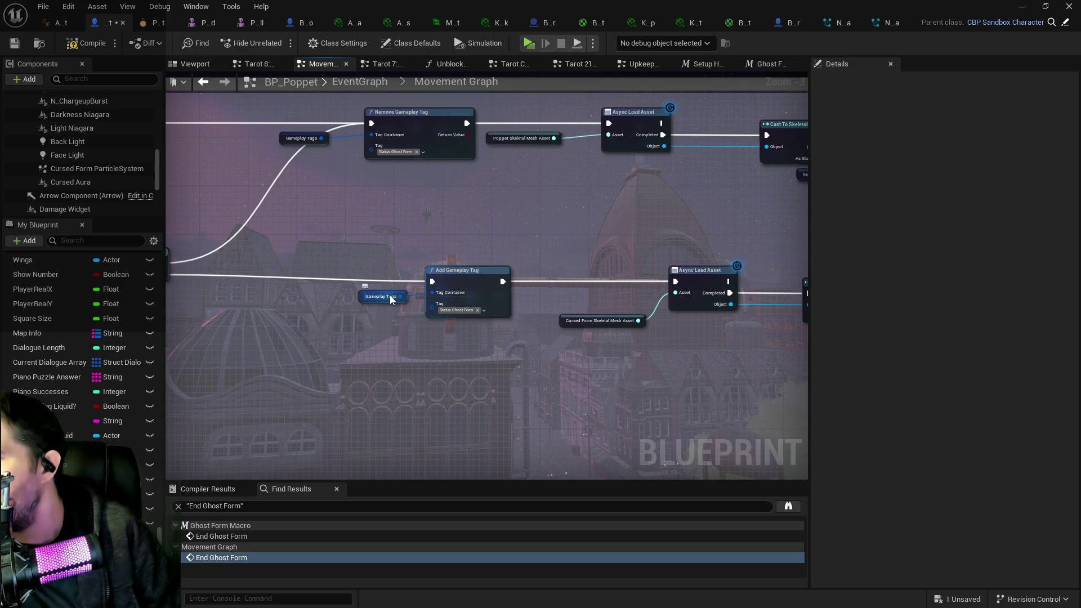
left_click(363, 298)
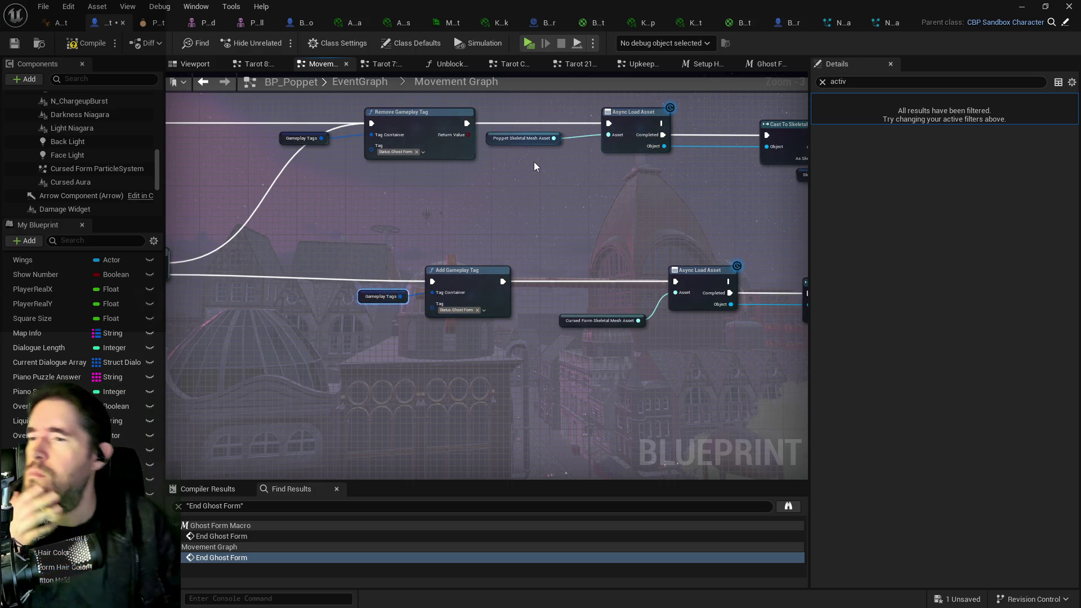
Step: Look over the Ghost Form Macro graph, then return to the Upkeep Graph's aura Print Strings
left_click(756, 69)
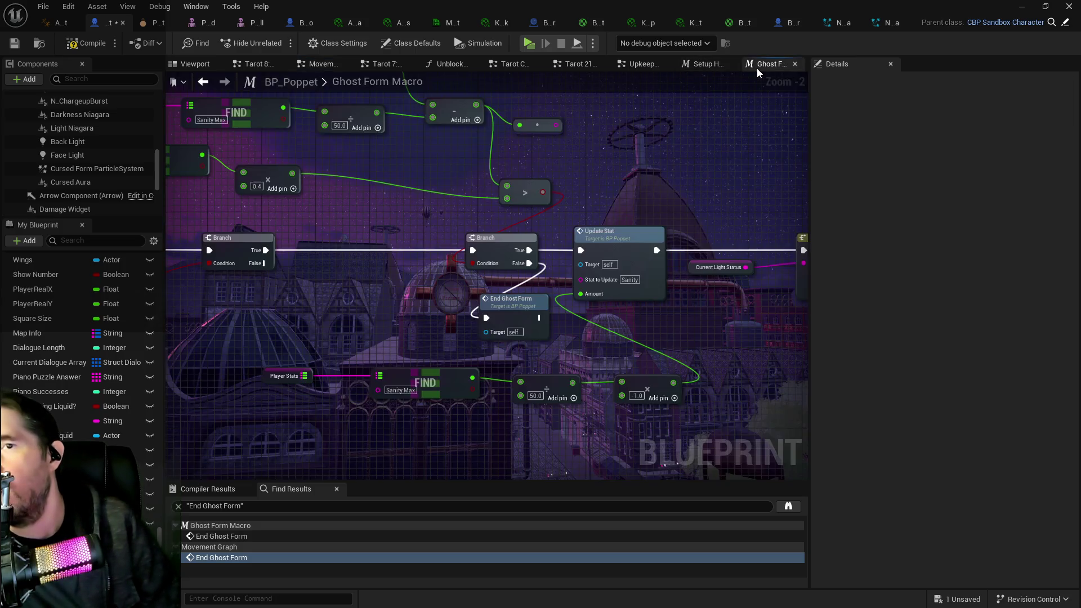
scroll(604, 184, "down", 2)
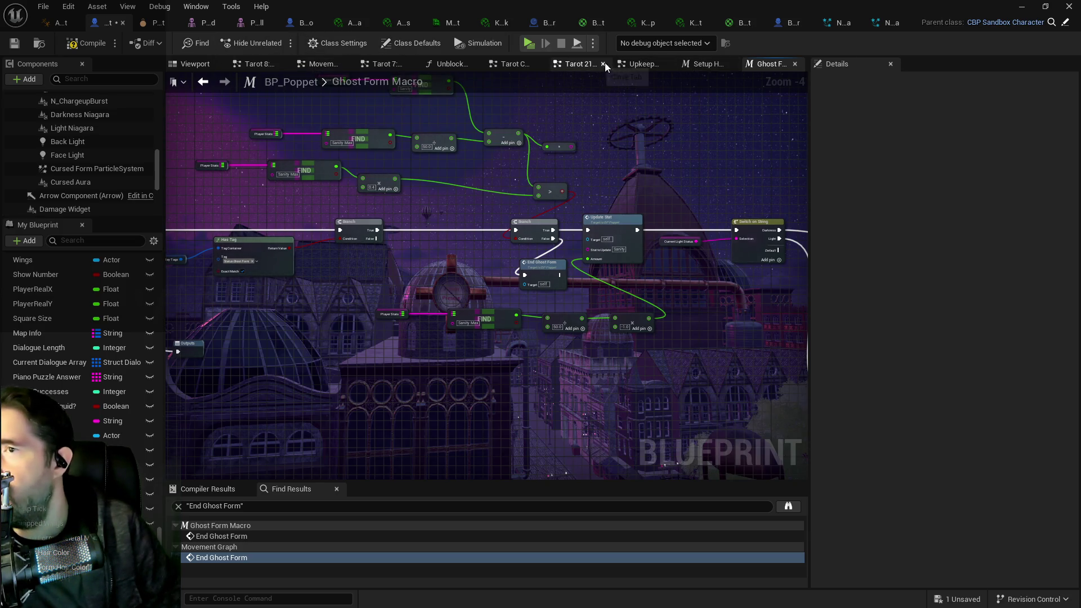
left_click(640, 64)
mouse_move(518, 263)
left_mouse_down()
mouse_move(195, 189)
mouse_move(489, 240)
left_mouse_up()
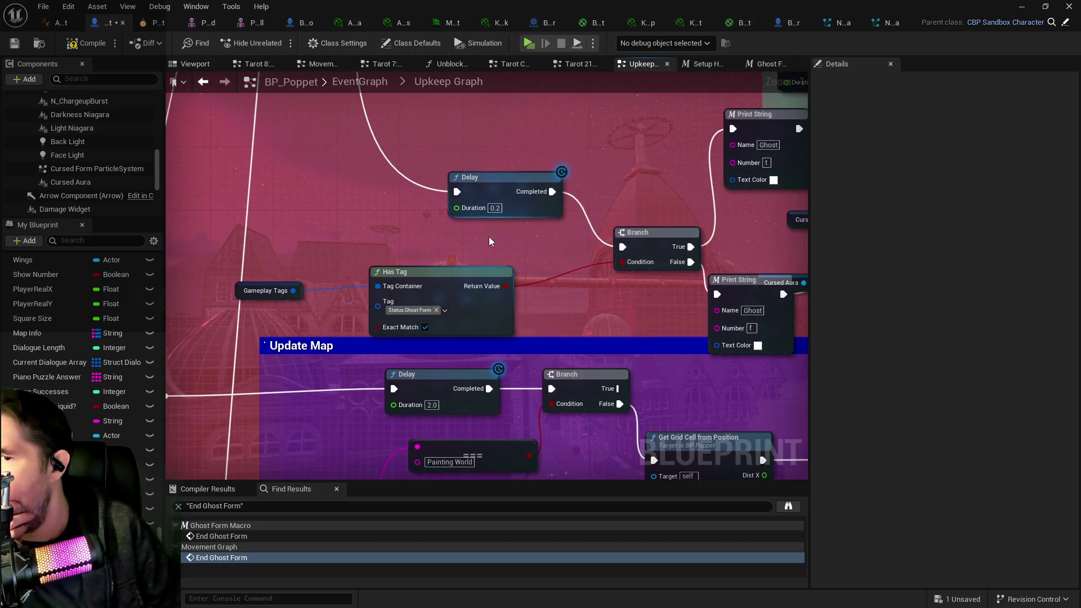
Step: Compile and save BP_Poppet, then play-test by running toward the portal pedestal and stop
left_click(90, 49)
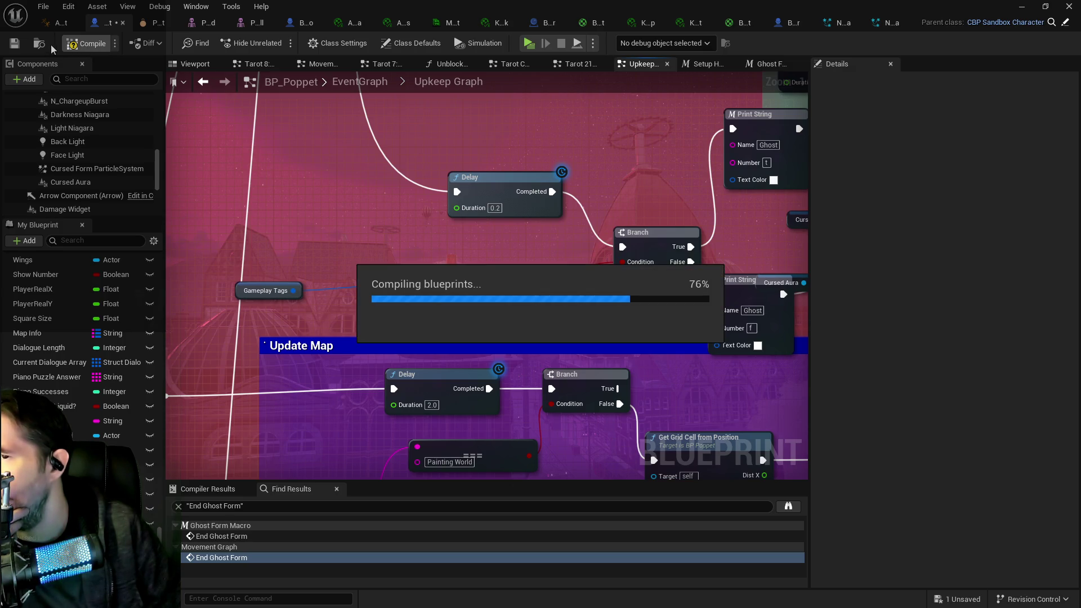
left_click(15, 44)
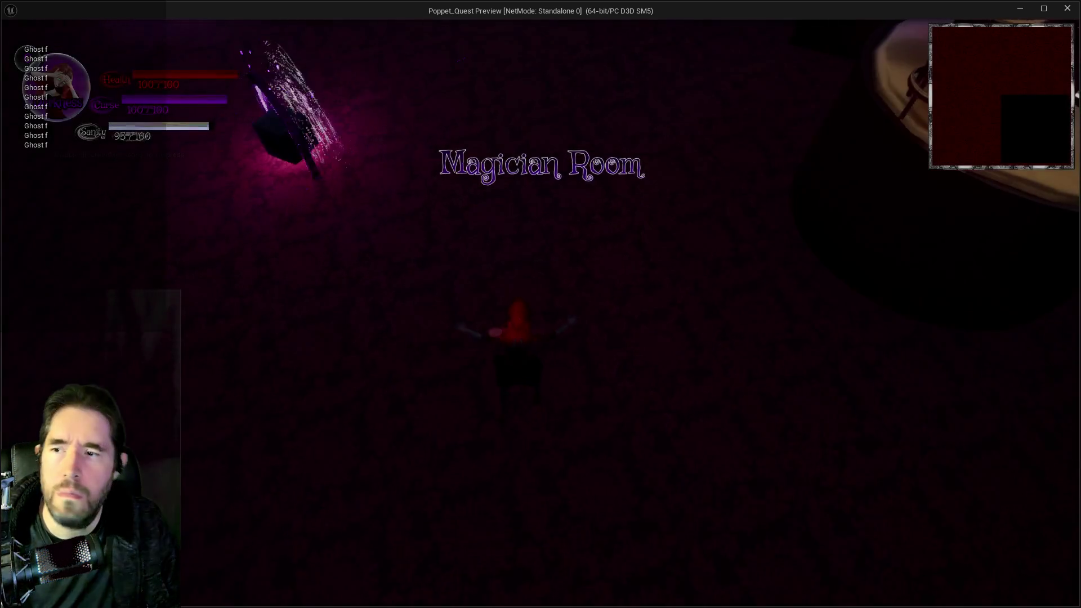
key("w")
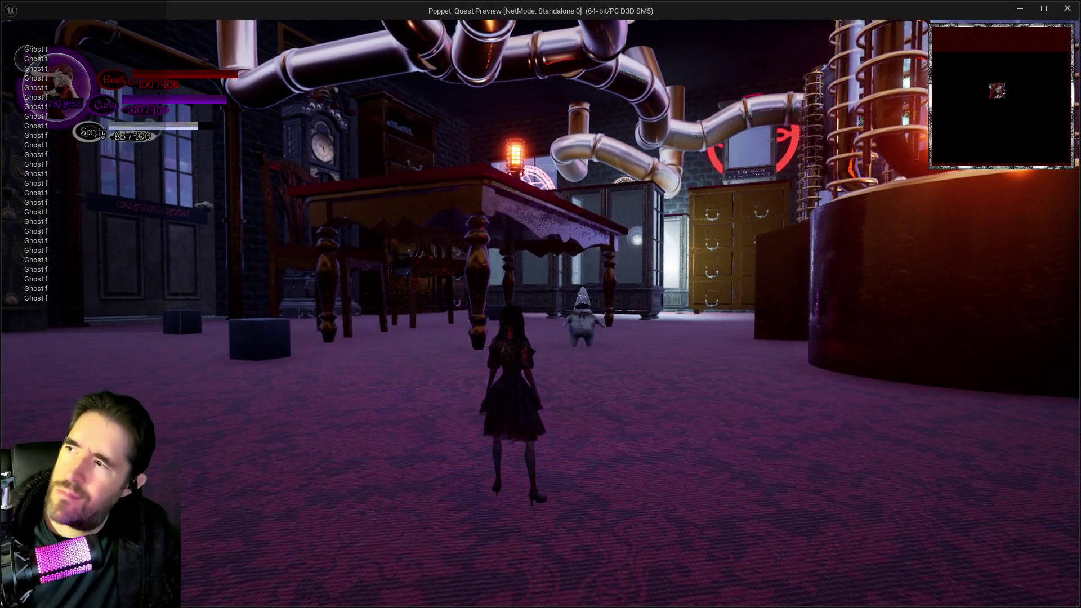
key("w")
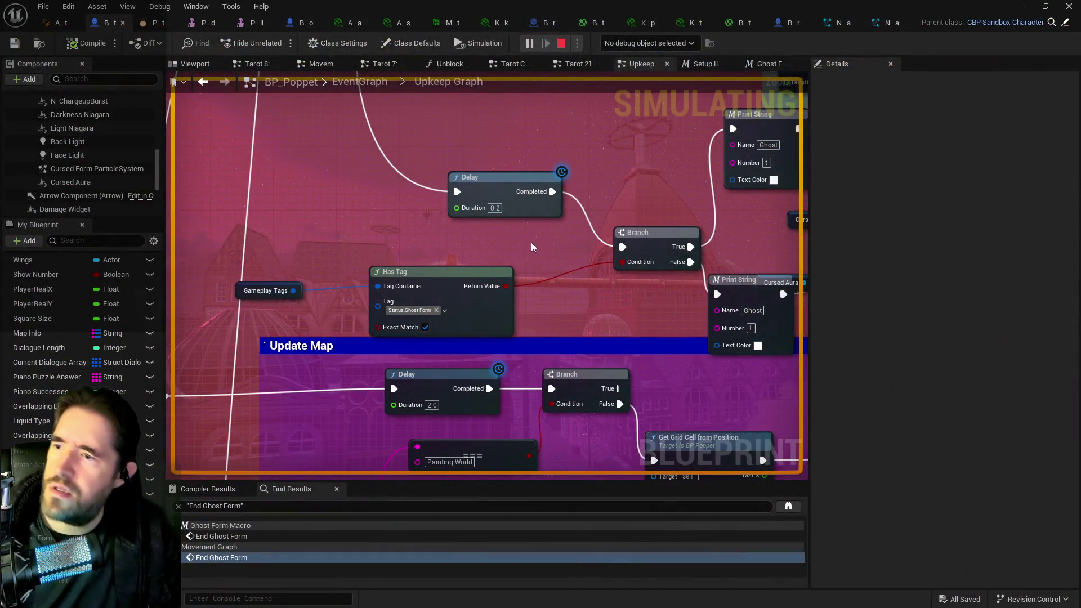
key("Escape")
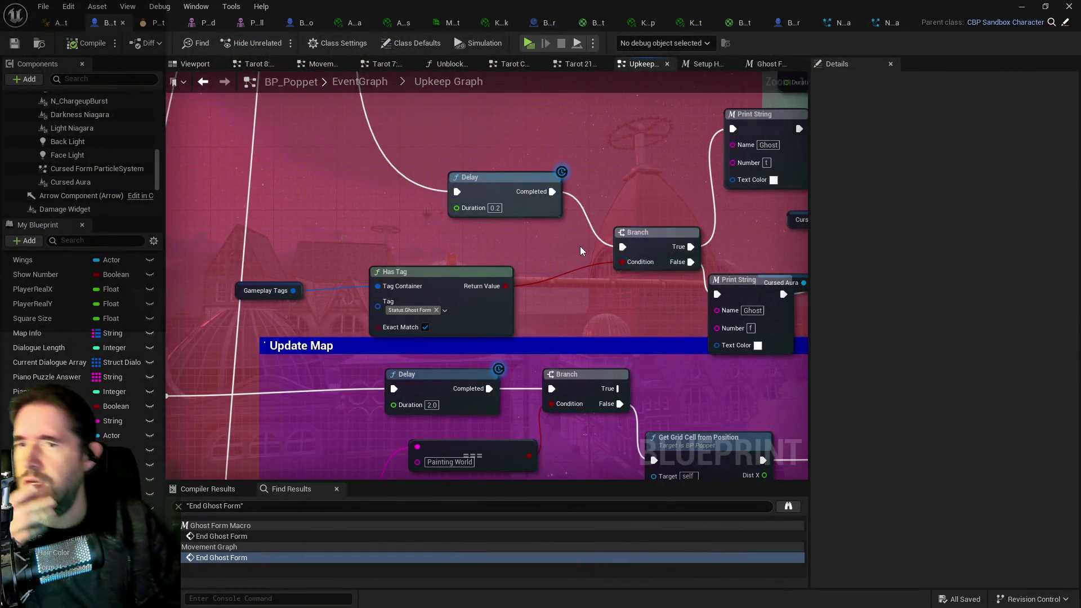
Step: Close the Poppet hair blueprint and hair material instance tabs, then switch to BP_DemoCharacter
left_click(72, 183)
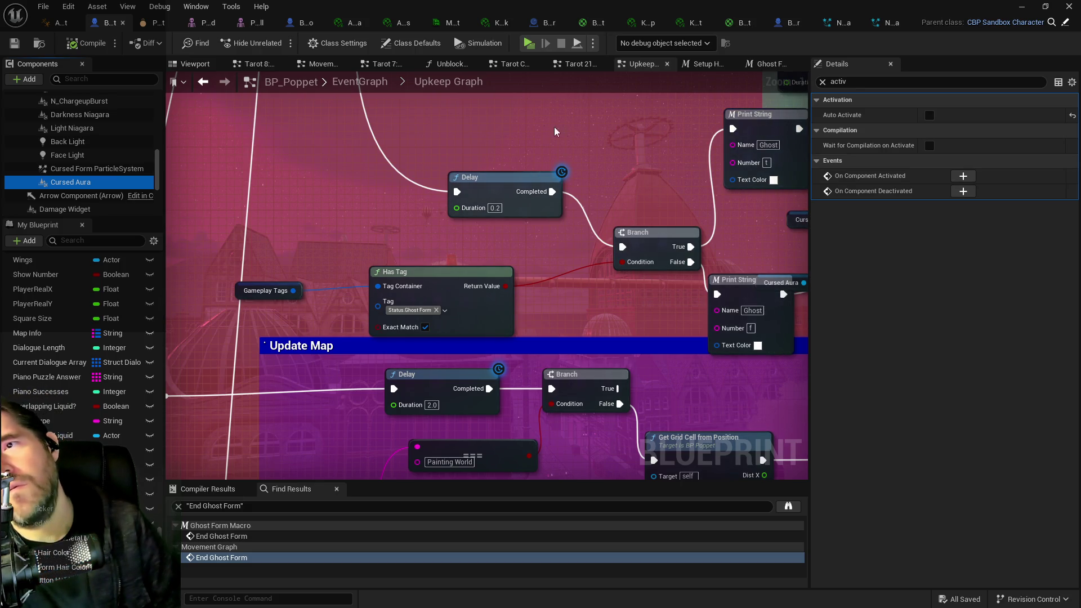
left_click(307, 25)
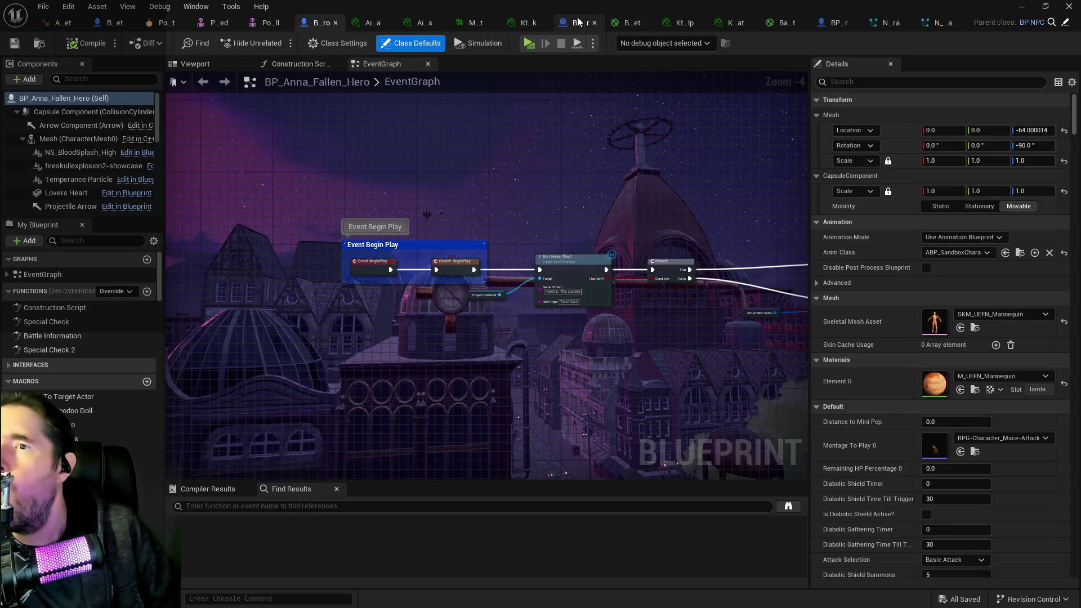
left_click(581, 21)
left_click(616, 22)
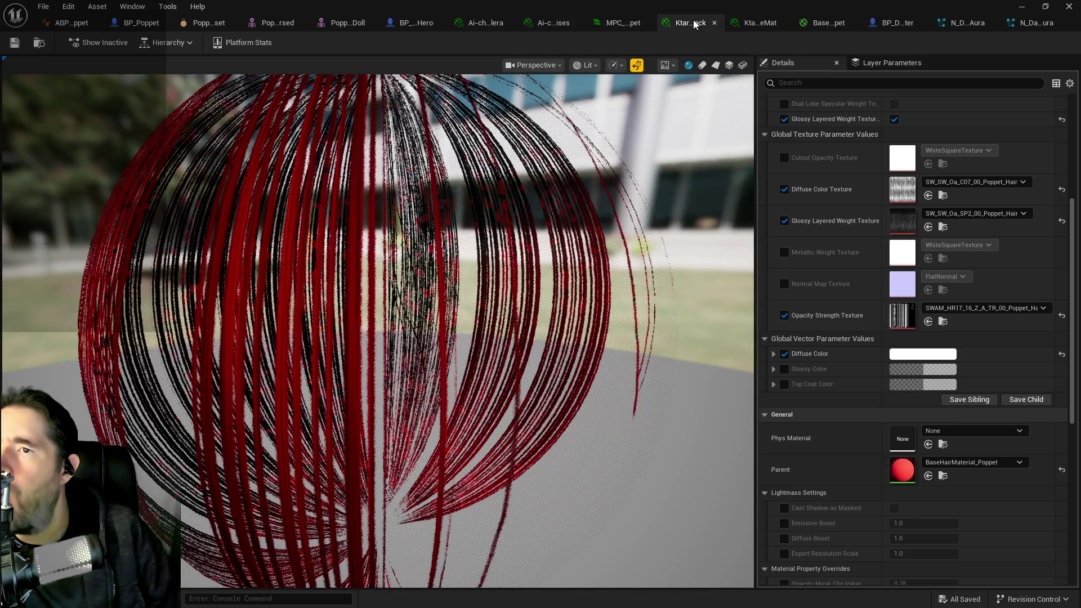
left_click(714, 23)
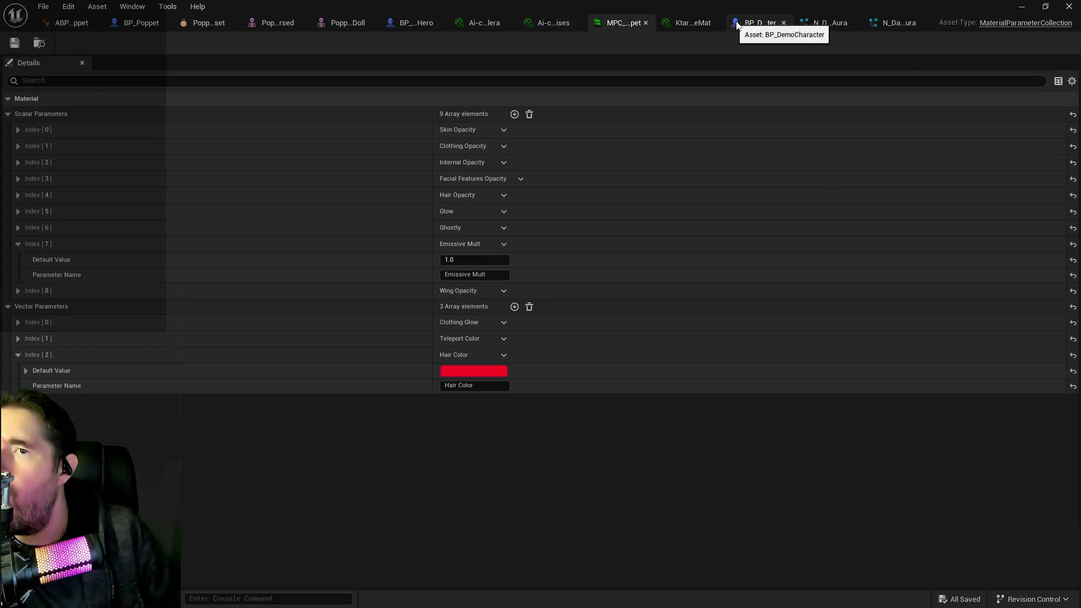
left_click(735, 25)
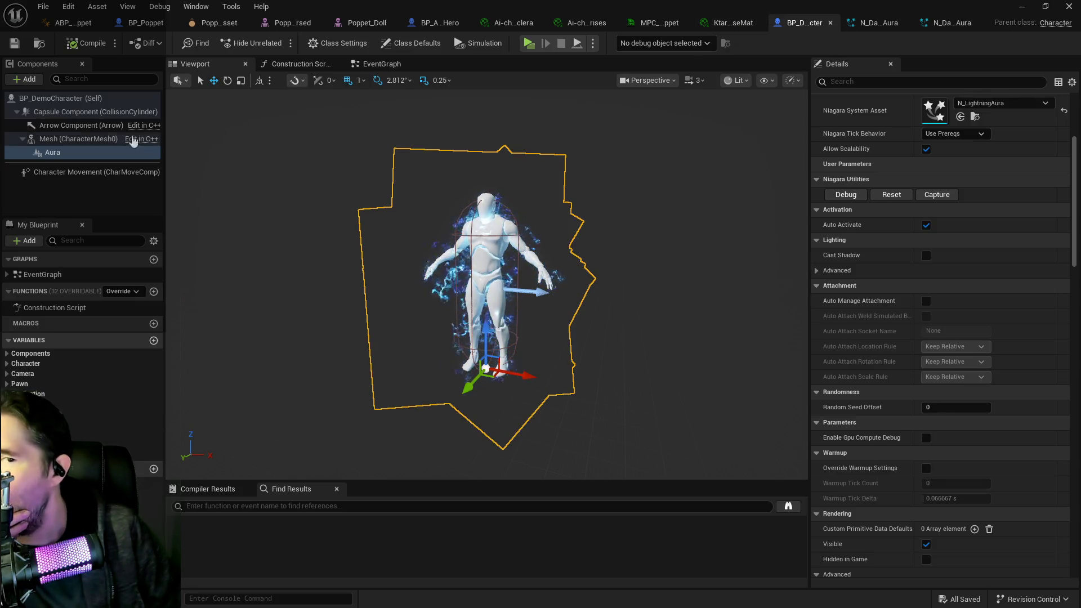
Step: Inspect the demo character's Aura component, toggling Details to show only modified properties
left_click(85, 153)
scroll(853, 279, "up", 5)
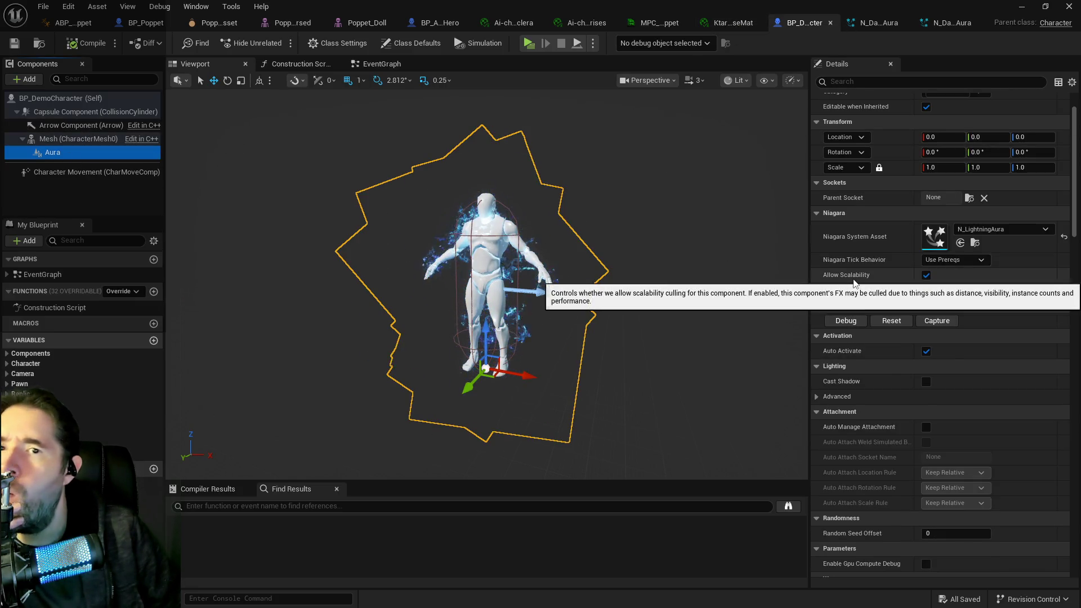
left_click(90, 138)
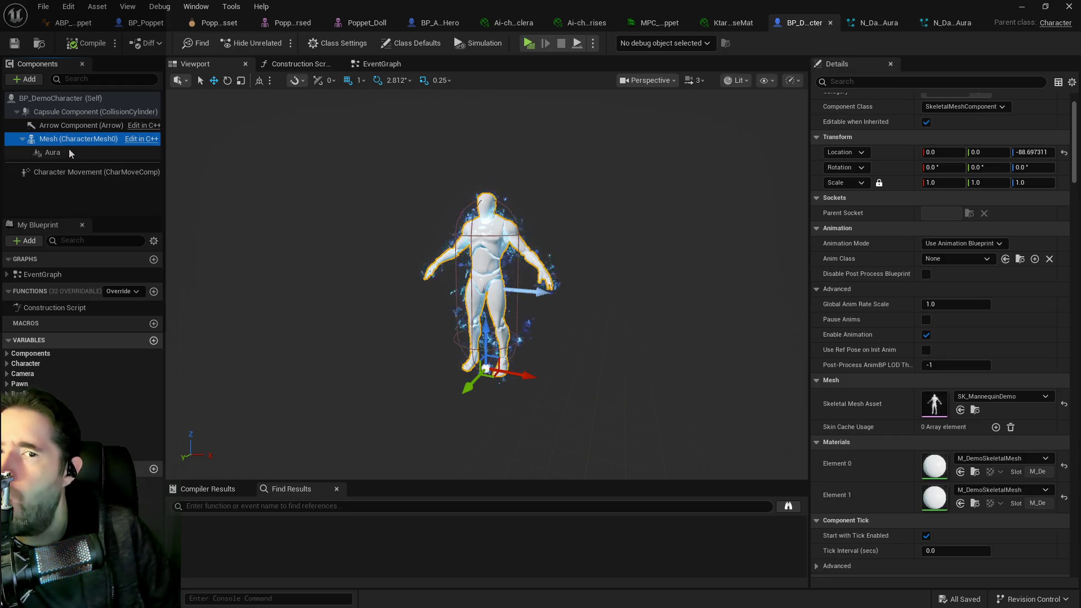
left_click(65, 152)
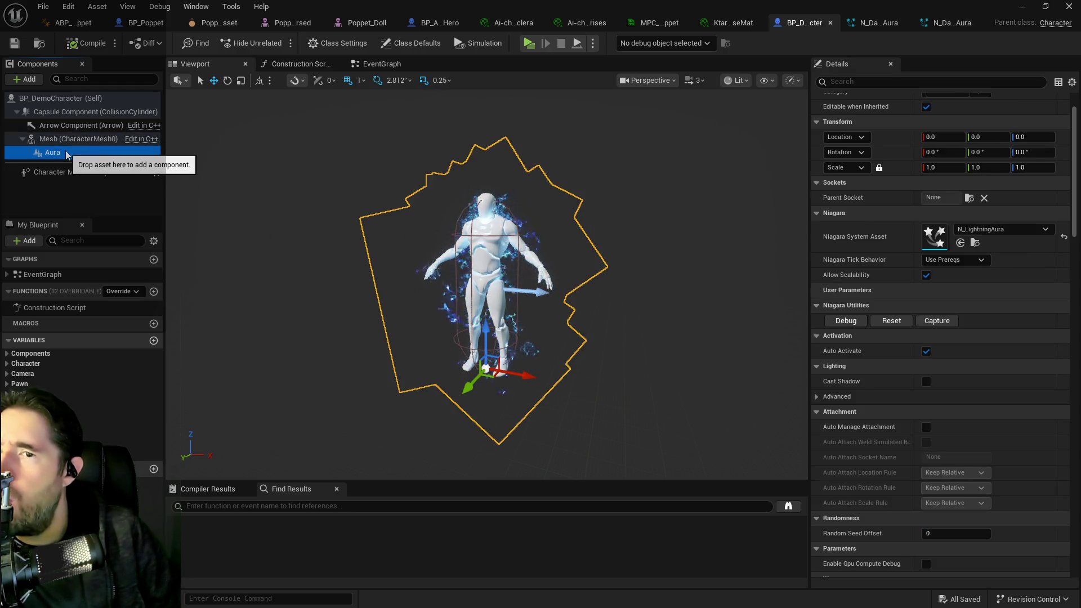
scroll(968, 341, "down", 2)
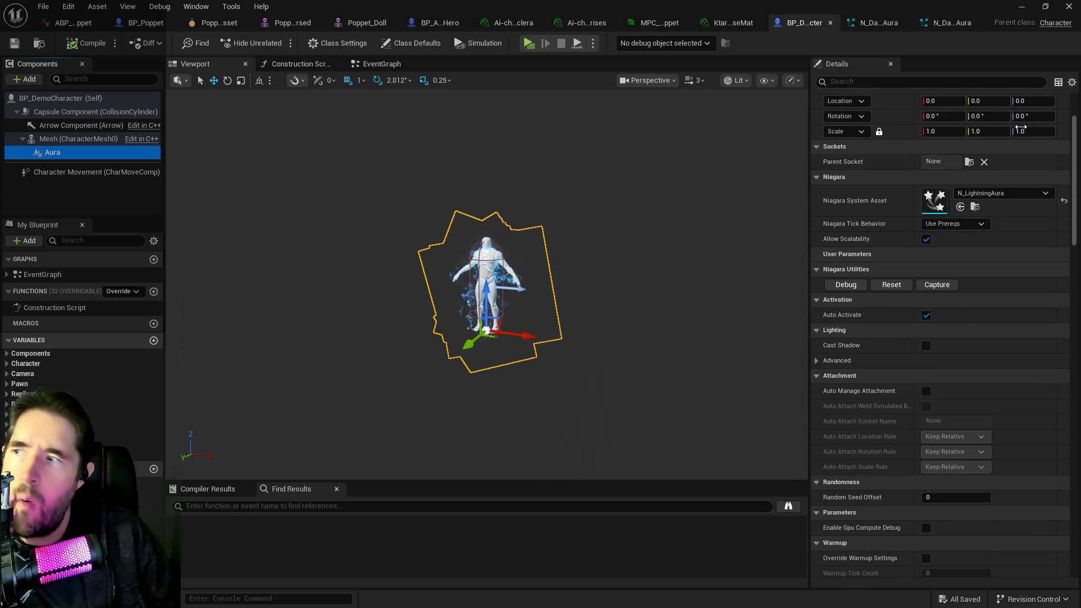
left_click(1072, 83)
left_click(1035, 100)
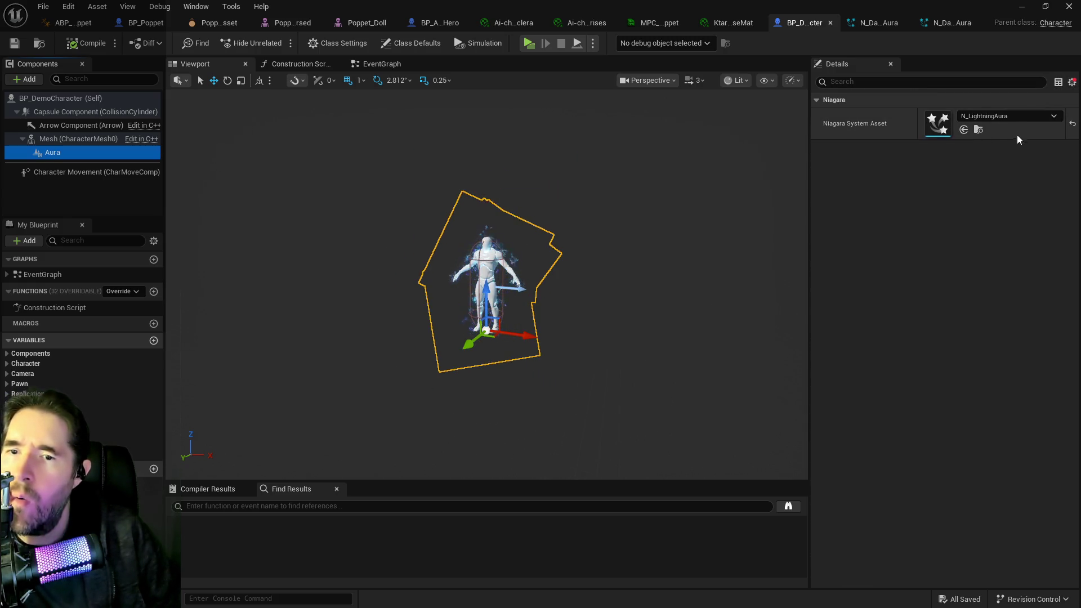
left_click(1072, 82)
left_click(975, 97)
Step: View only the Mesh component's modified properties, then go back to BP_Poppet
left_click(147, 140)
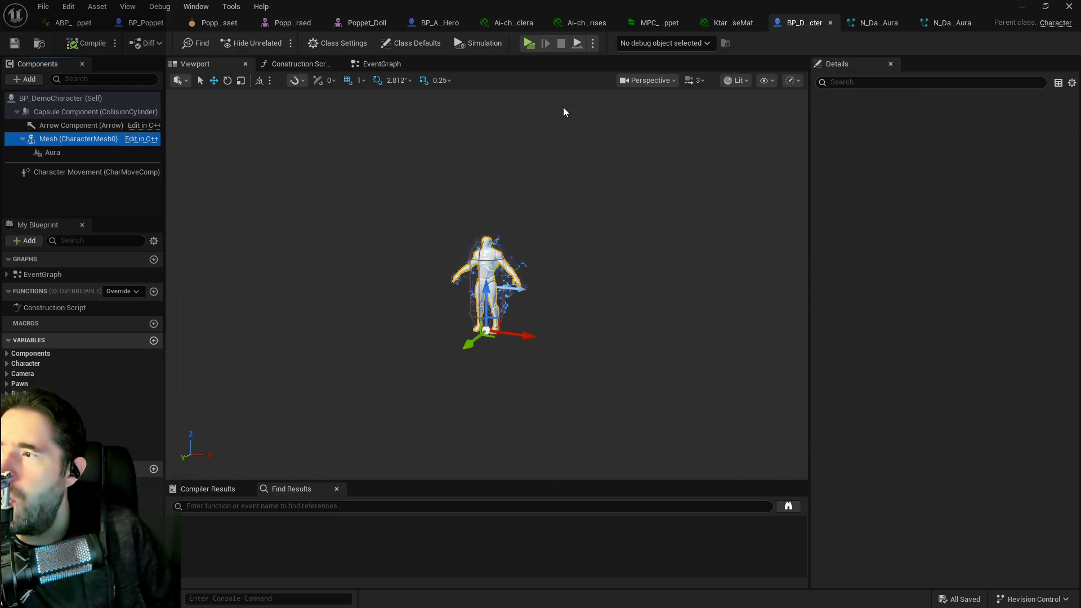
left_click(1072, 83)
left_click(1038, 94)
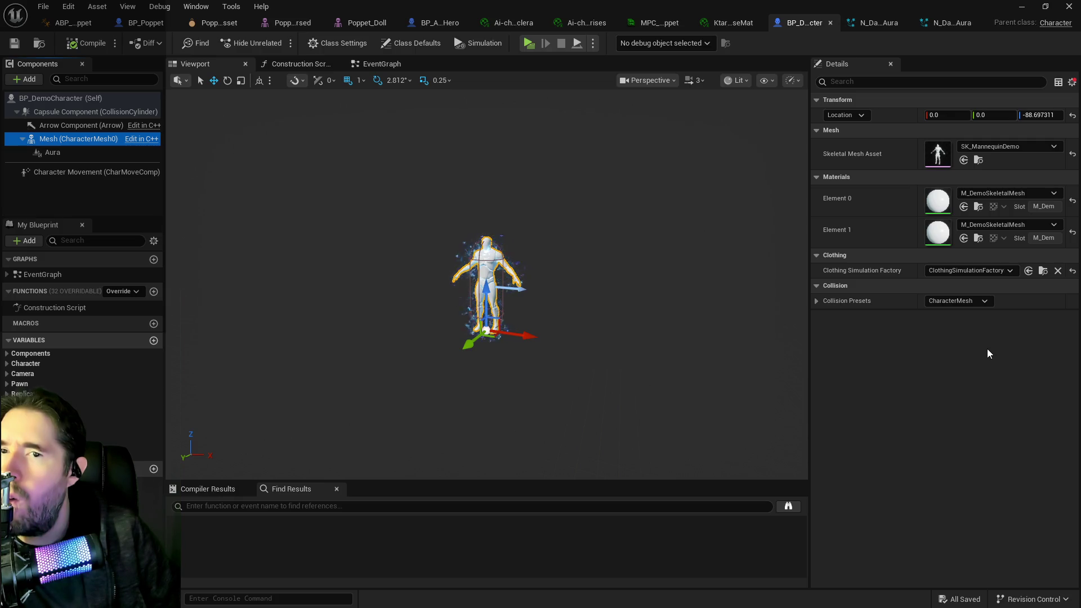
left_click(154, 24)
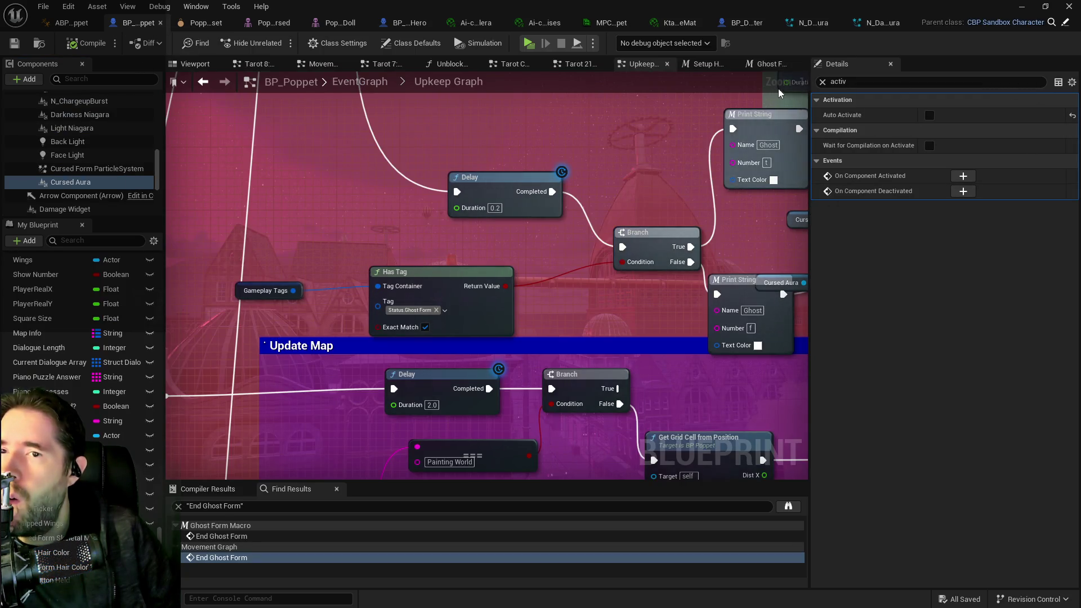
Step: Check the systems used by Back Light, Light Niagara, Darkness Niagara and Cursed Aura
left_click(822, 83)
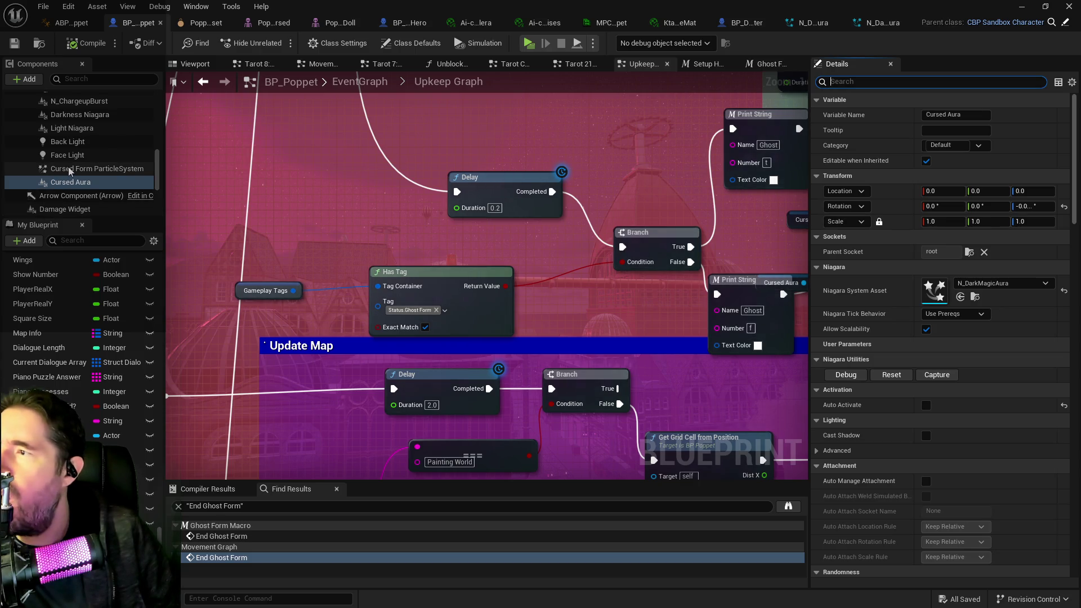
left_click(68, 143)
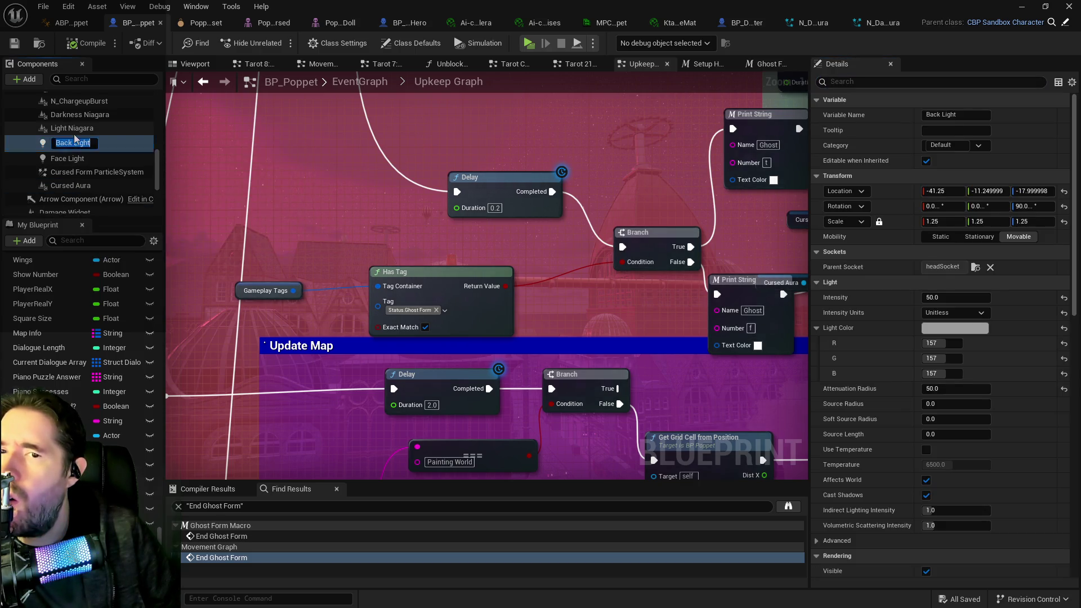
left_click(73, 129)
left_click(74, 116)
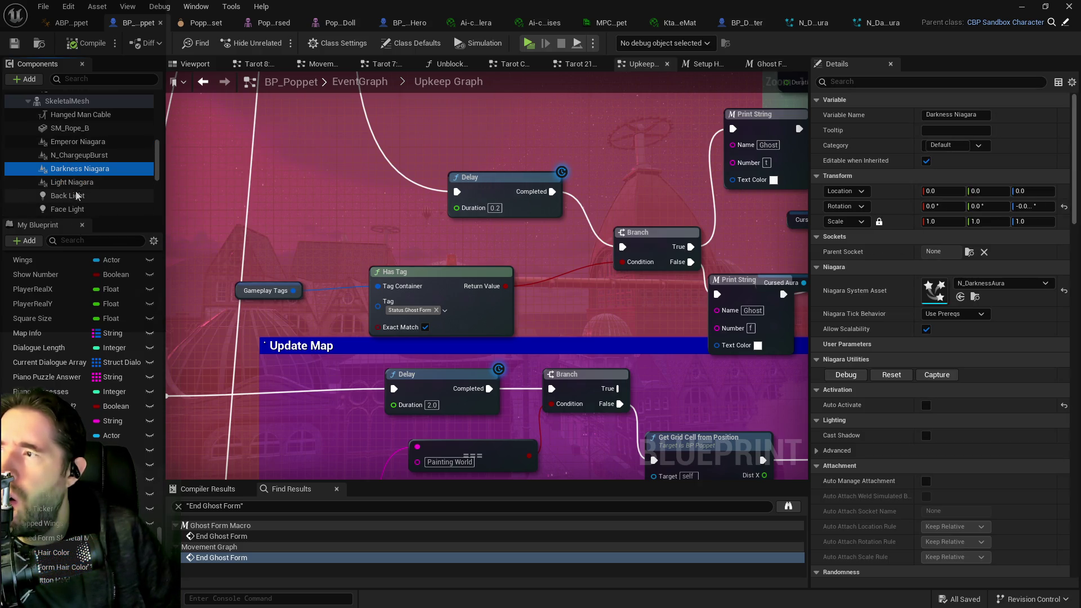
left_click(83, 181)
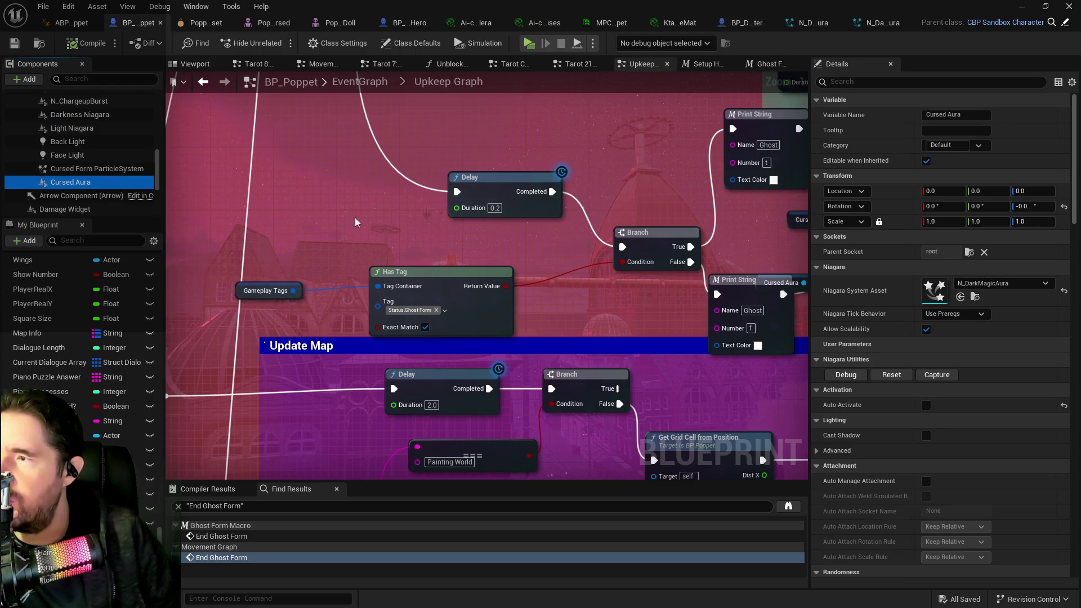
scroll(82, 181, "up", 3)
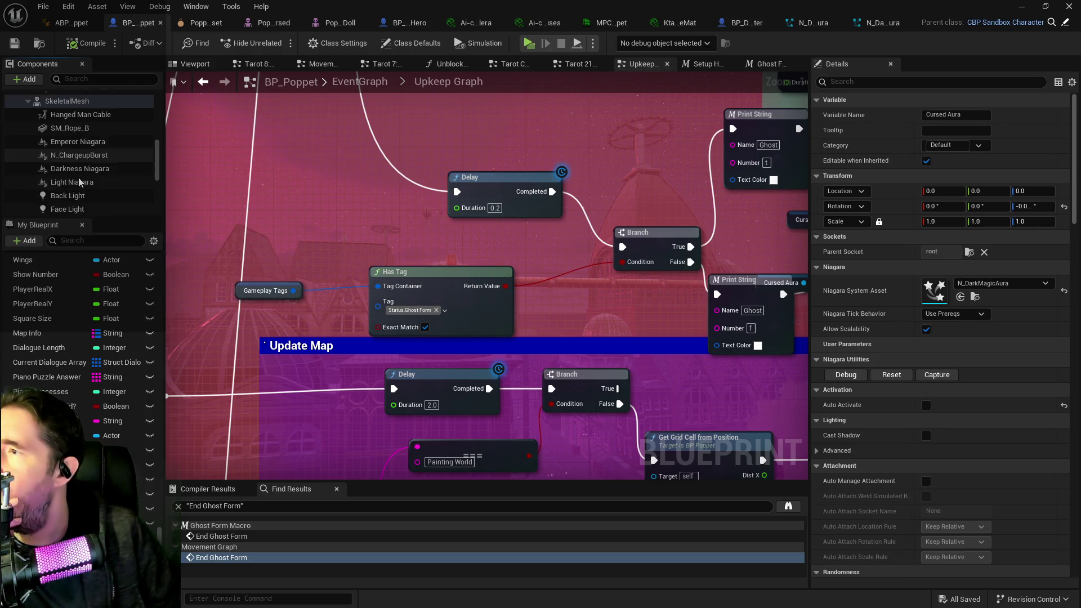
scroll(82, 180, "down", 3)
Step: Connect the Cursed Aura getter to Deactivate's Target and arrange the aura nodes into tidy rows
left_click_drag(802, 226, 618, 230)
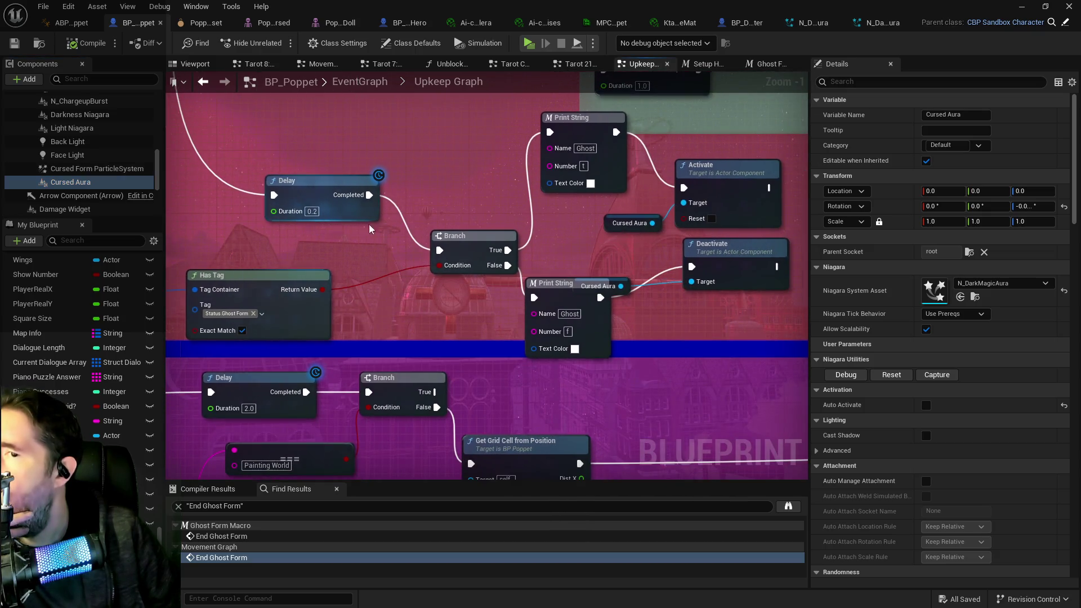
left_click_drag(599, 286, 663, 302)
left_click_drag(747, 254, 778, 284)
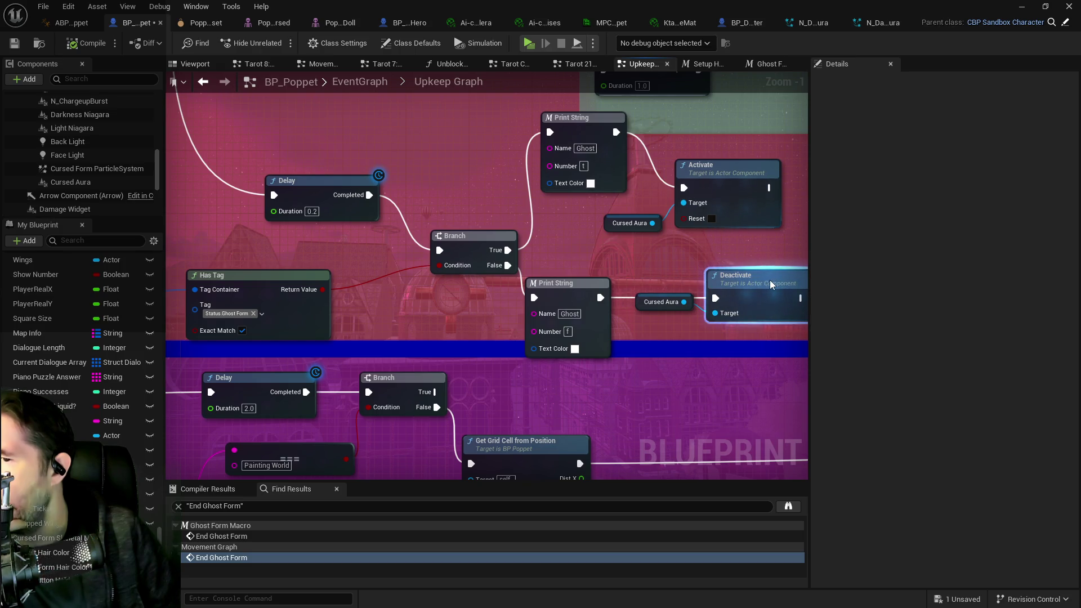
left_click_drag(658, 301, 649, 325)
left_click_drag(597, 168, 582, 191)
left_click(729, 199)
mouse_move(729, 199)
left_mouse_down()
mouse_move(796, 152)
mouse_move(742, 150)
left_mouse_up()
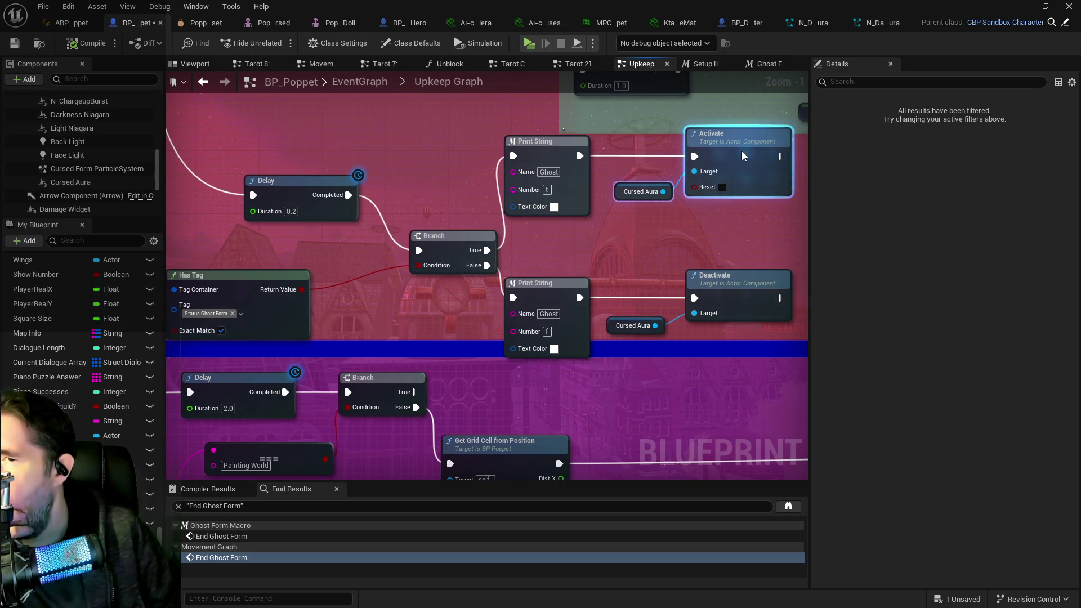
mouse_move(537, 259)
left_mouse_down()
mouse_move(703, 304)
mouse_move(777, 227)
mouse_move(747, 259)
mouse_move(746, 247)
left_mouse_up()
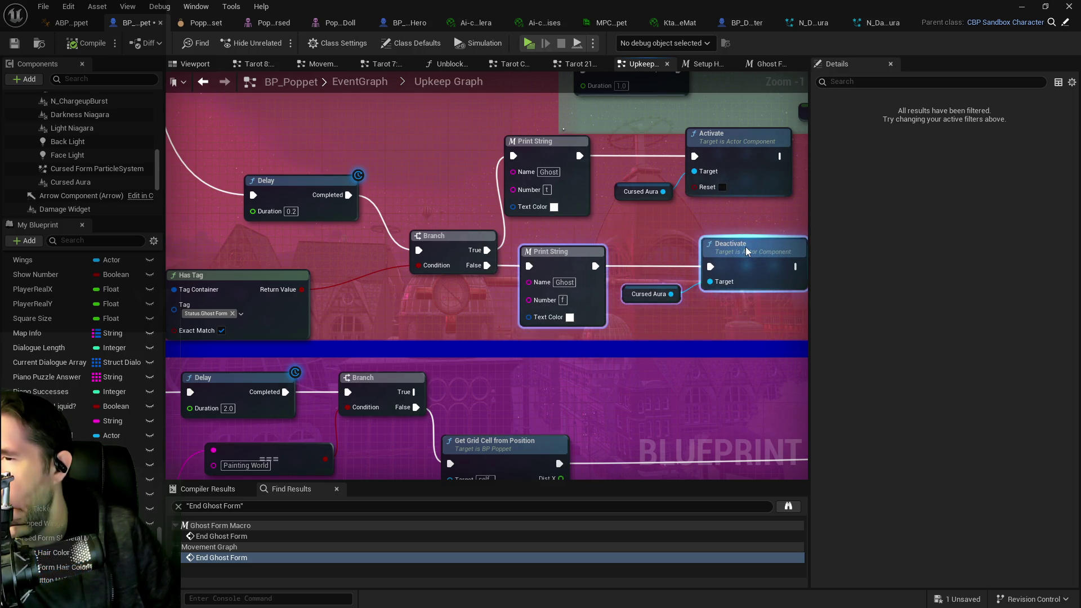
mouse_move(504, 234)
left_mouse_down()
mouse_move(613, 254)
mouse_move(495, 236)
left_mouse_up()
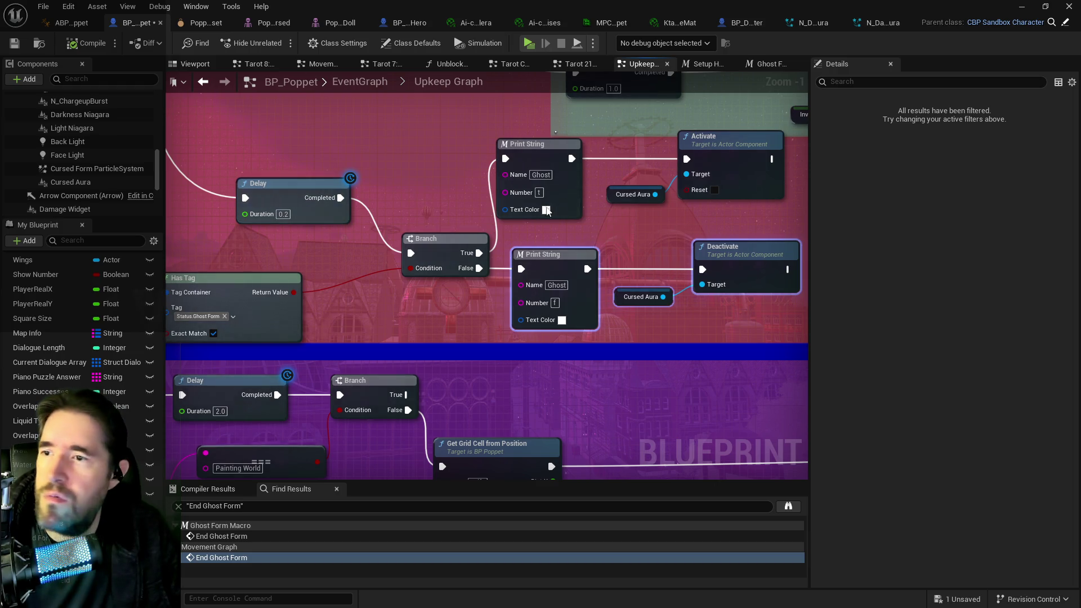
Step: Compile BP_Poppet and check the Cursed Aura, Darkness Niagara, SkeletalMesh and Mesh component assets
left_click(71, 182)
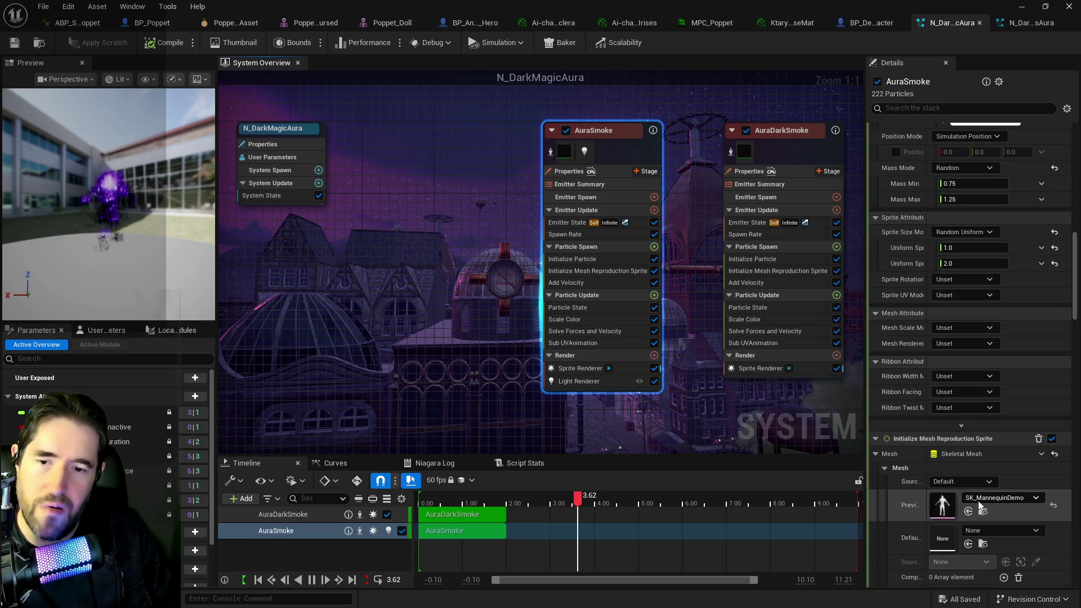
left_click(979, 500)
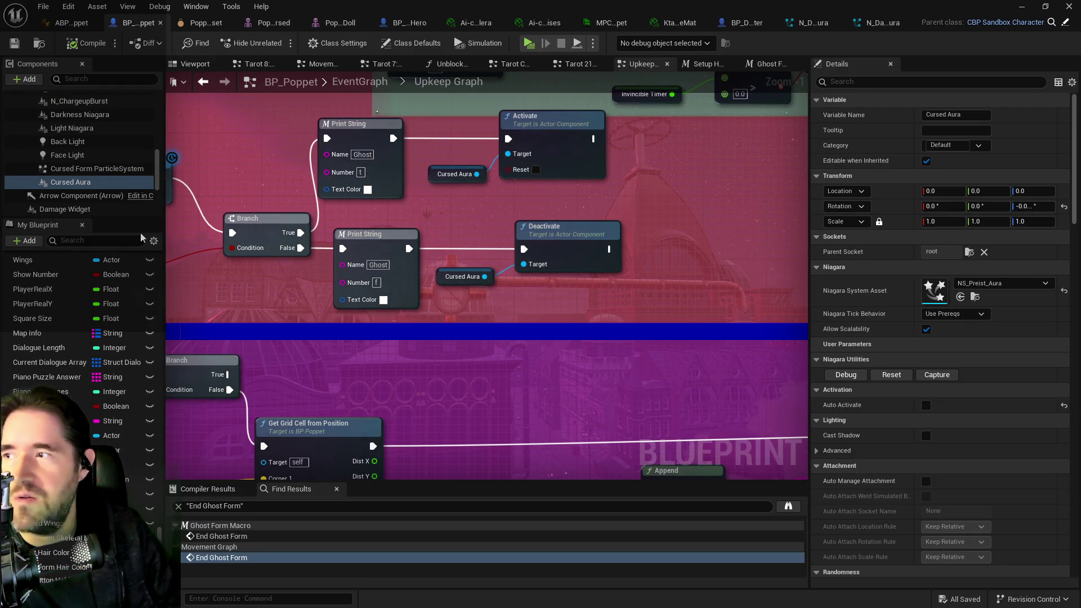
scroll(114, 192, "up", 2)
scroll(115, 201, "up", 2)
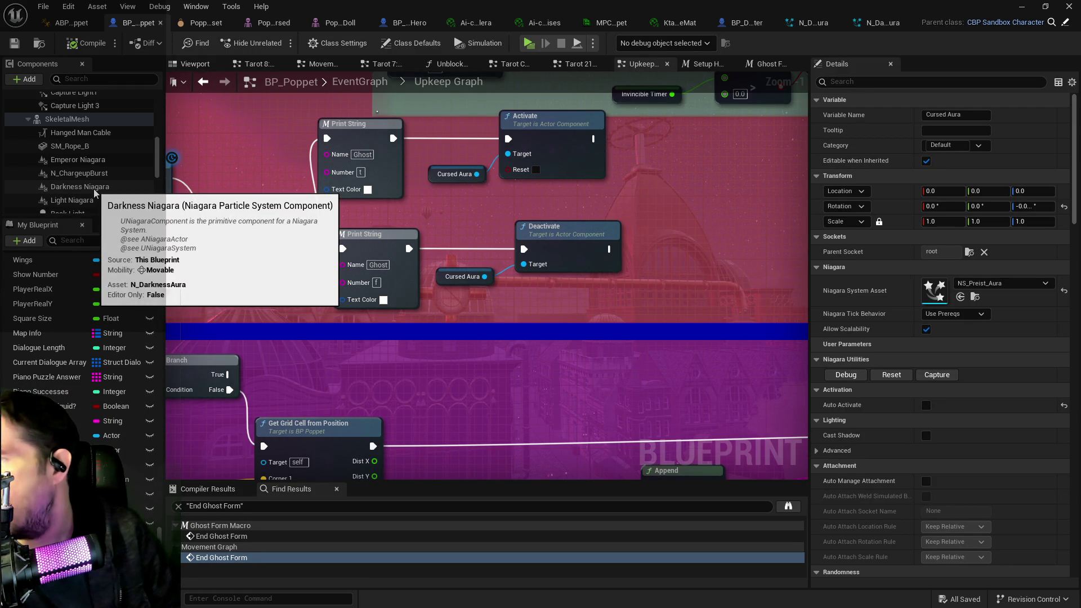
left_click(79, 186)
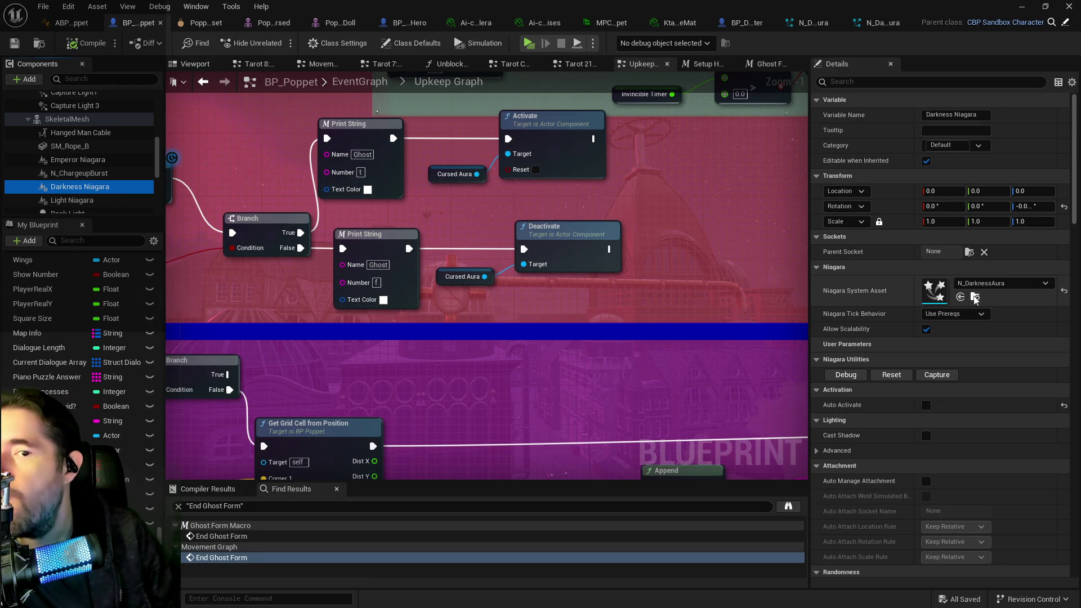
scroll(104, 168, "up", 2)
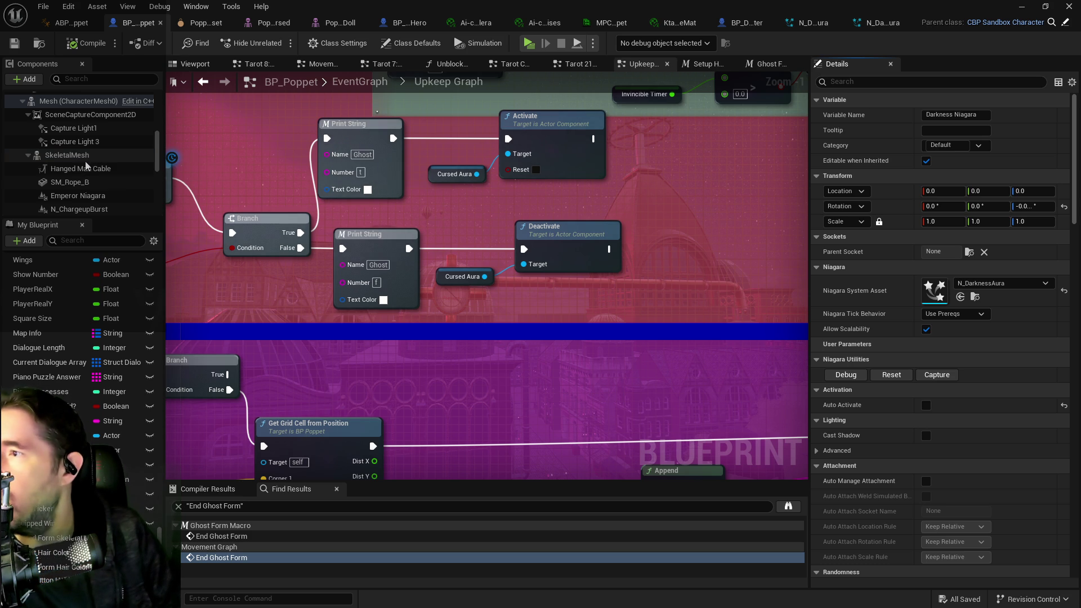
left_click(84, 155)
scroll(93, 132, "up", 1)
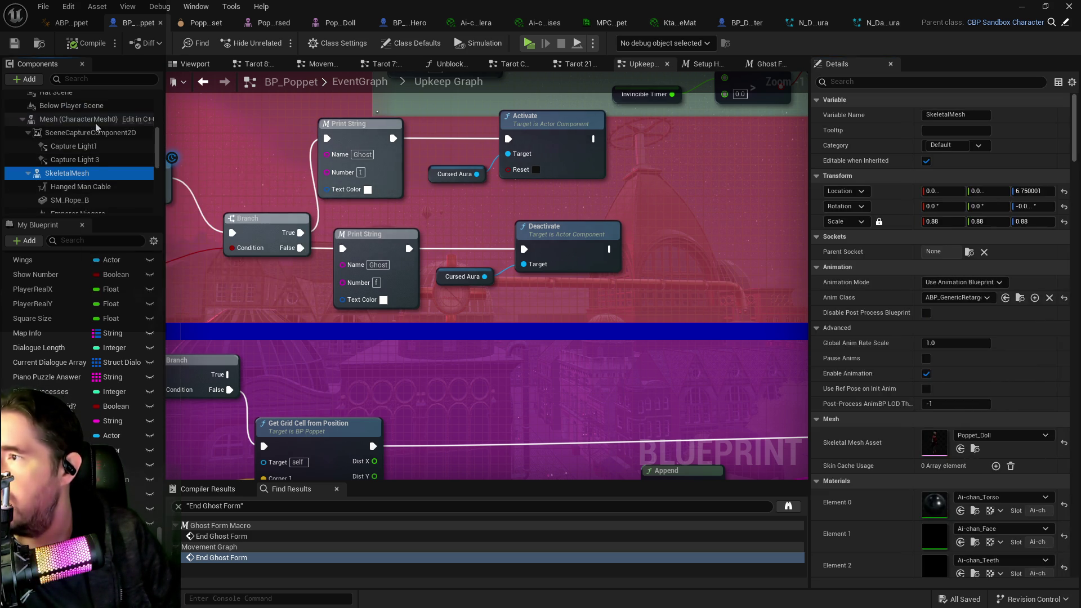
left_click(95, 124)
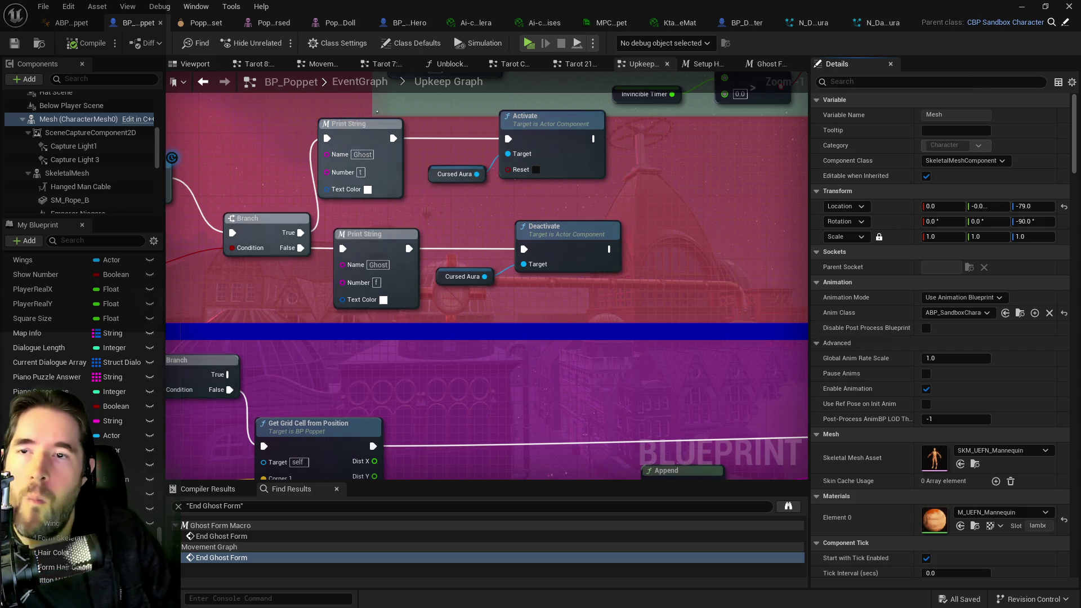
left_click(881, 22)
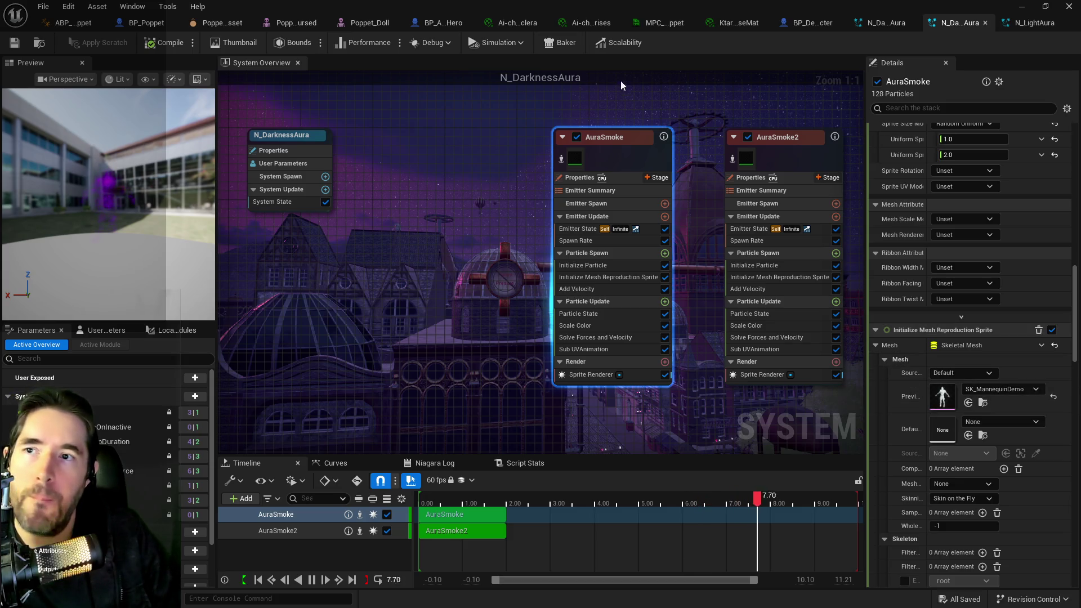
Step: Switch the AuraSmoke emitter's preview mesh to SKM_UEFN_Mannequin and save the system
left_click(143, 23)
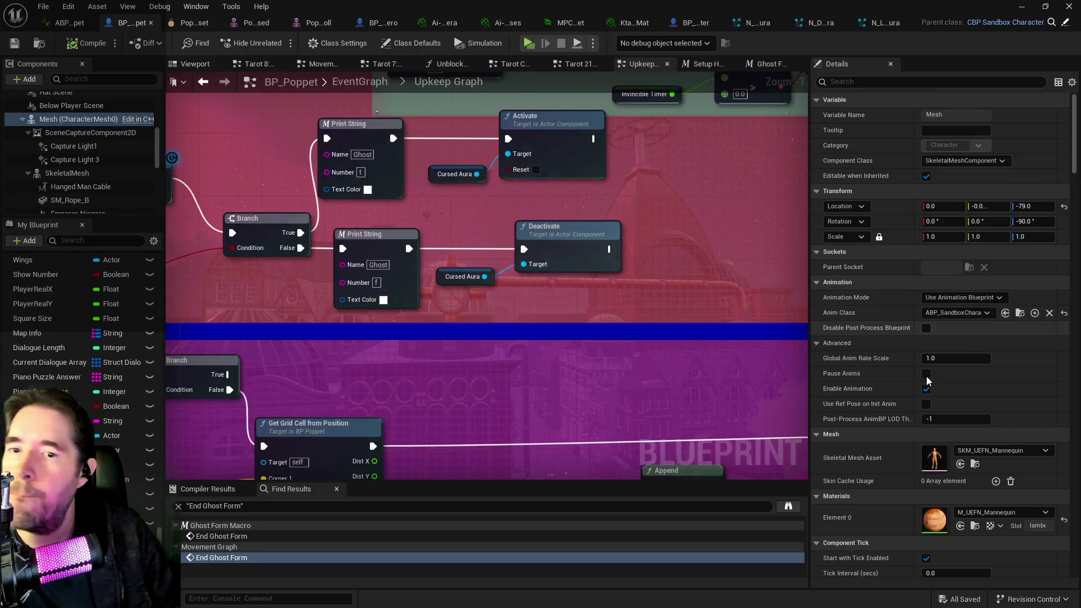
left_click(881, 23)
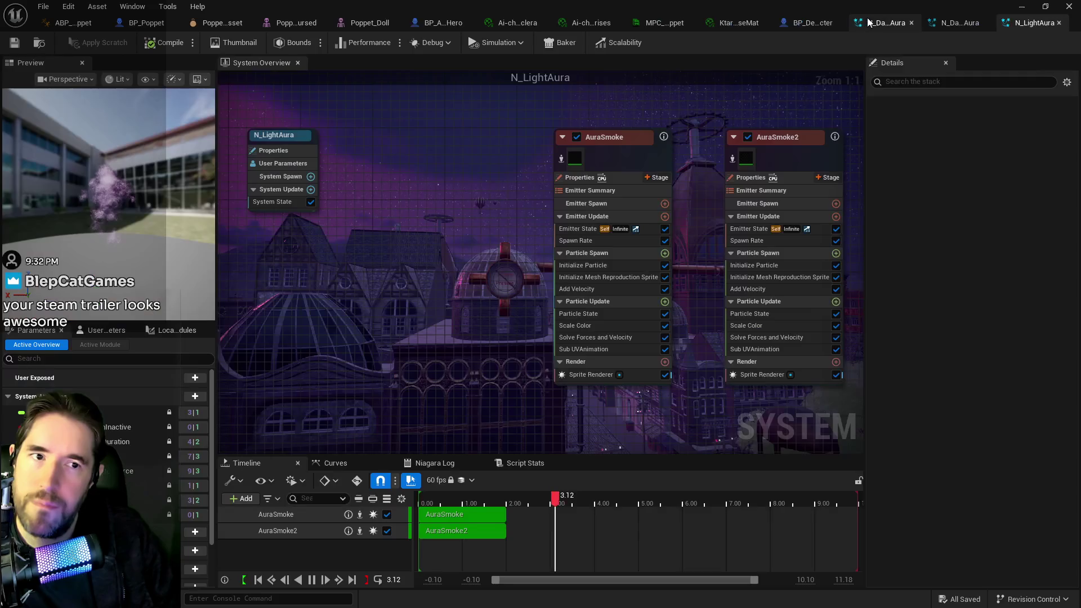
left_click(623, 157)
scroll(967, 472, "down", 15)
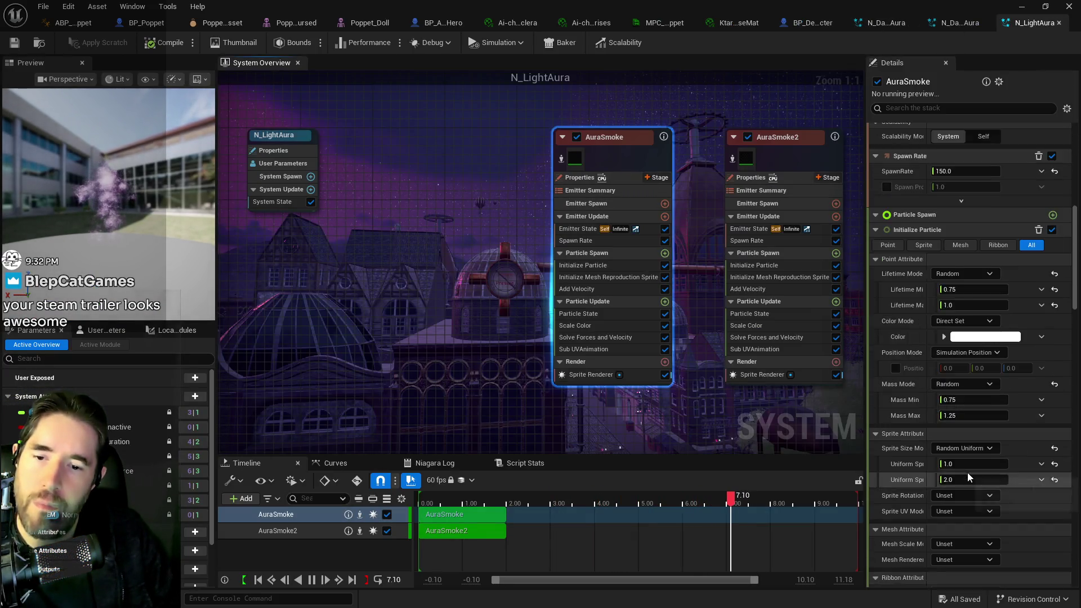
left_click(967, 472)
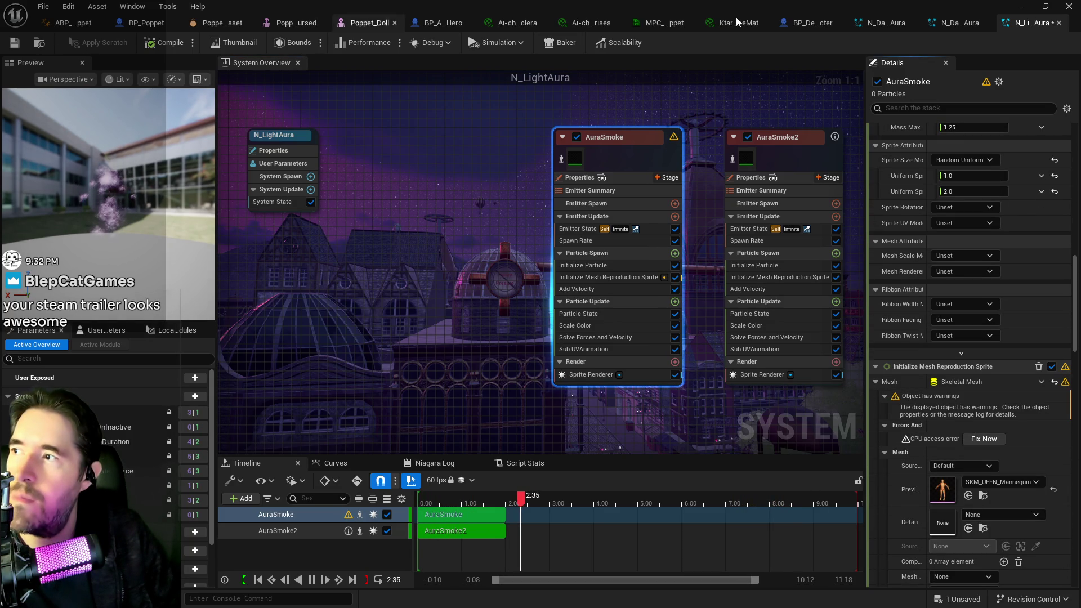
left_click(798, 160)
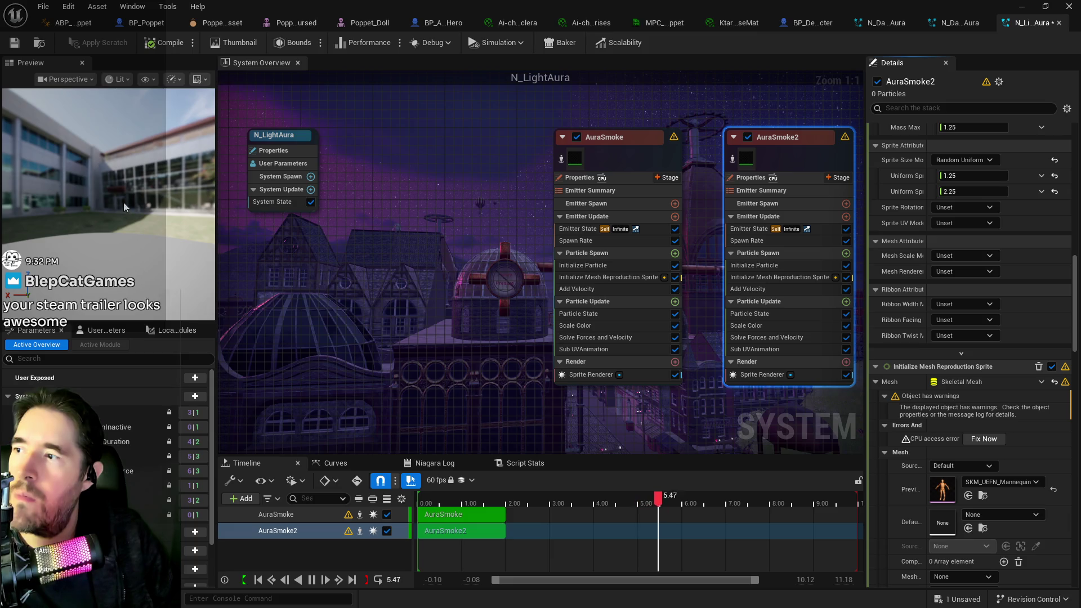
left_click(16, 44)
Step: Replay the preview simulation, compare with N_DarknessAura, and undo the preview mesh change
left_click(419, 503)
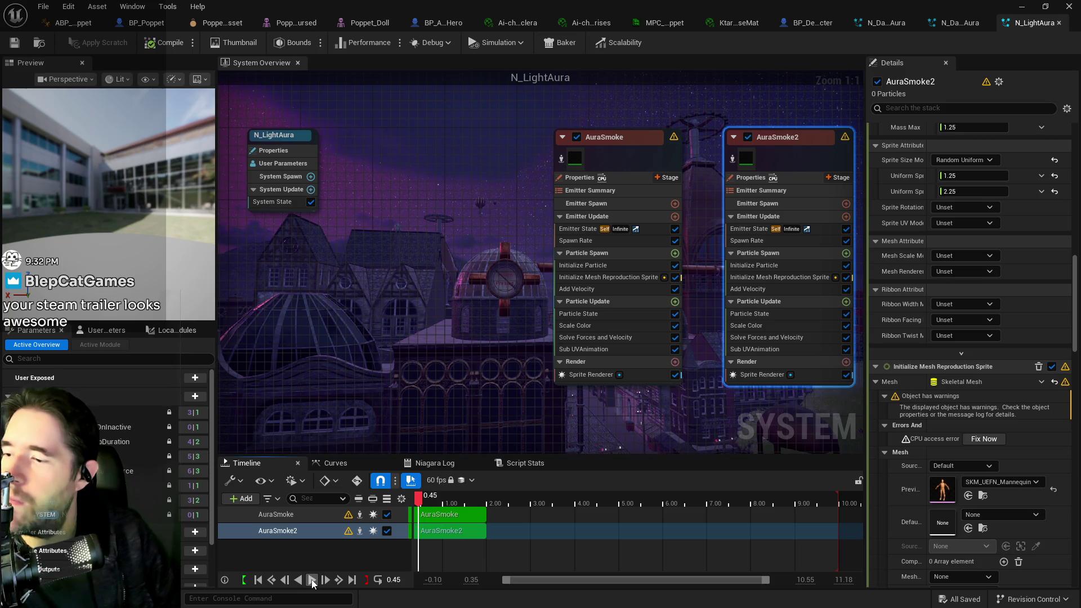
left_click(312, 581)
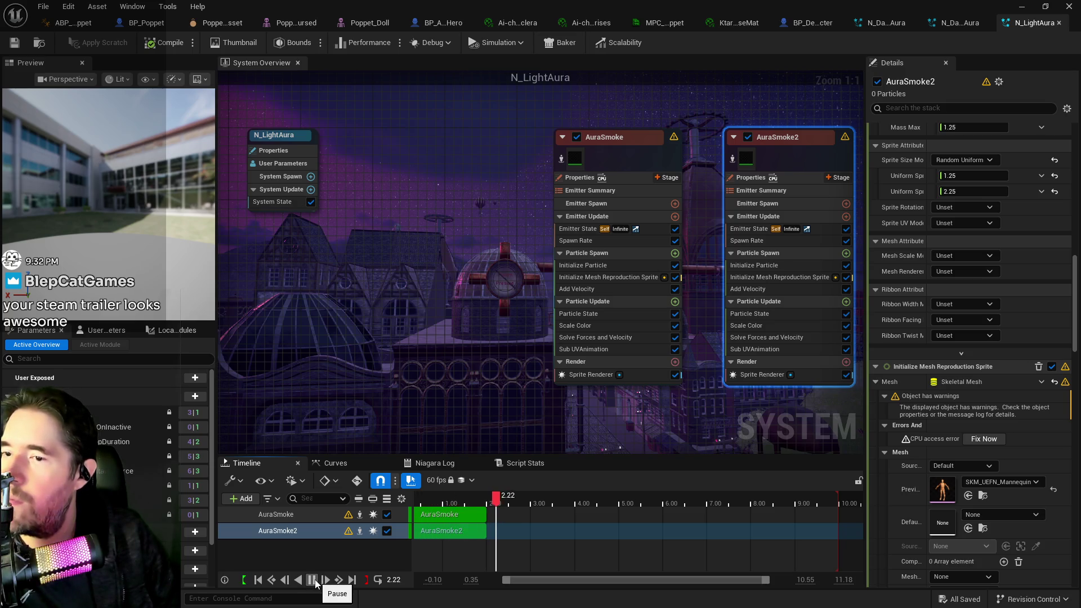
left_click(960, 22)
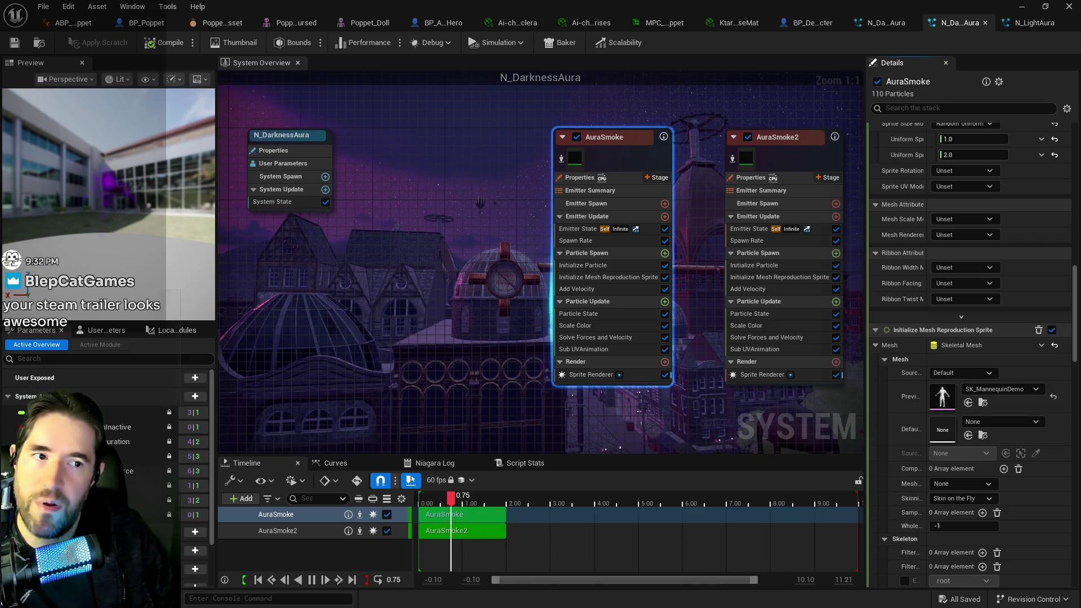
left_click(1029, 29)
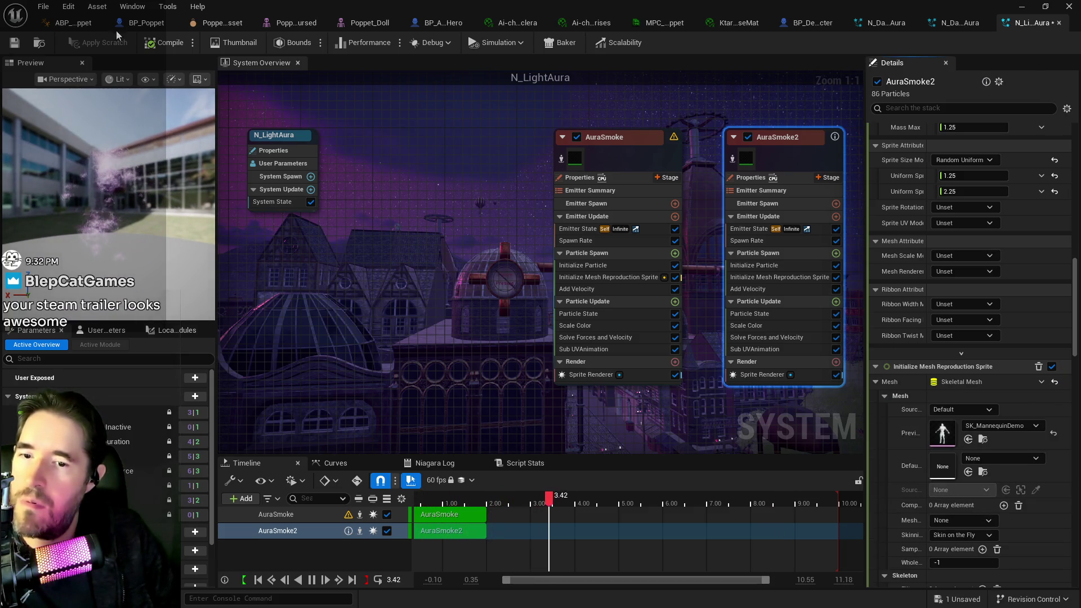
left_click(68, 6)
left_click(81, 36)
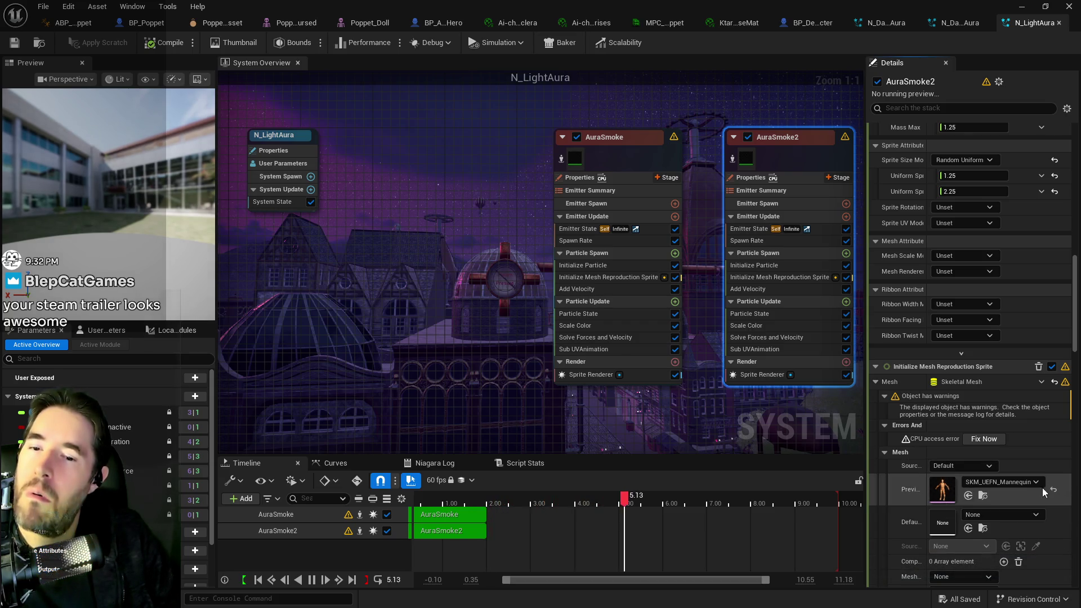
Step: Fix the emitters' mesh CPU access errors, verify AuraSmoke2's meshes, and save N_DarknessAura
left_click(977, 441)
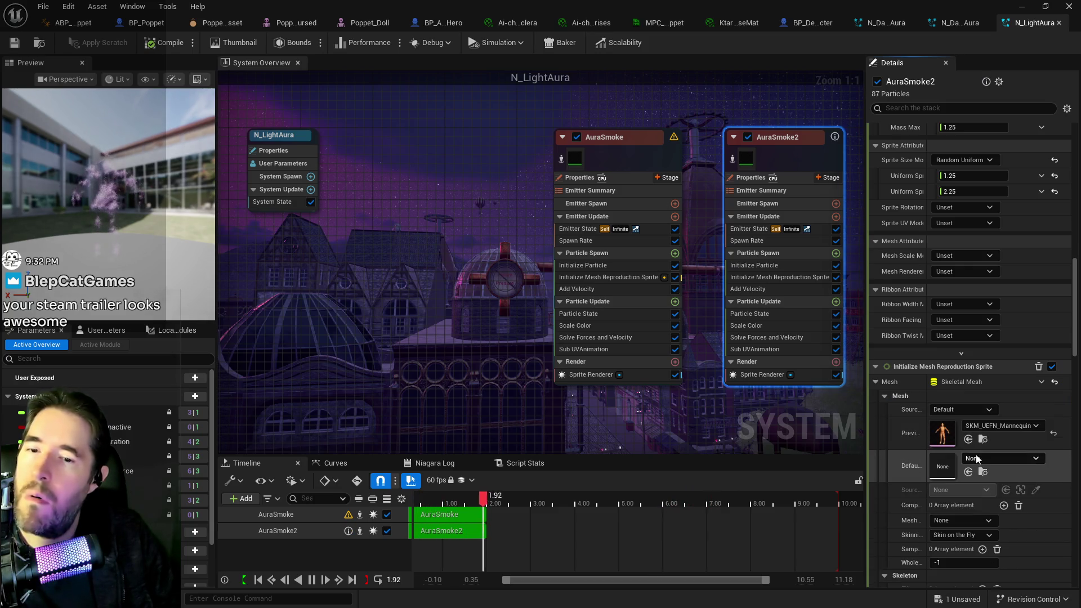
left_click(658, 157)
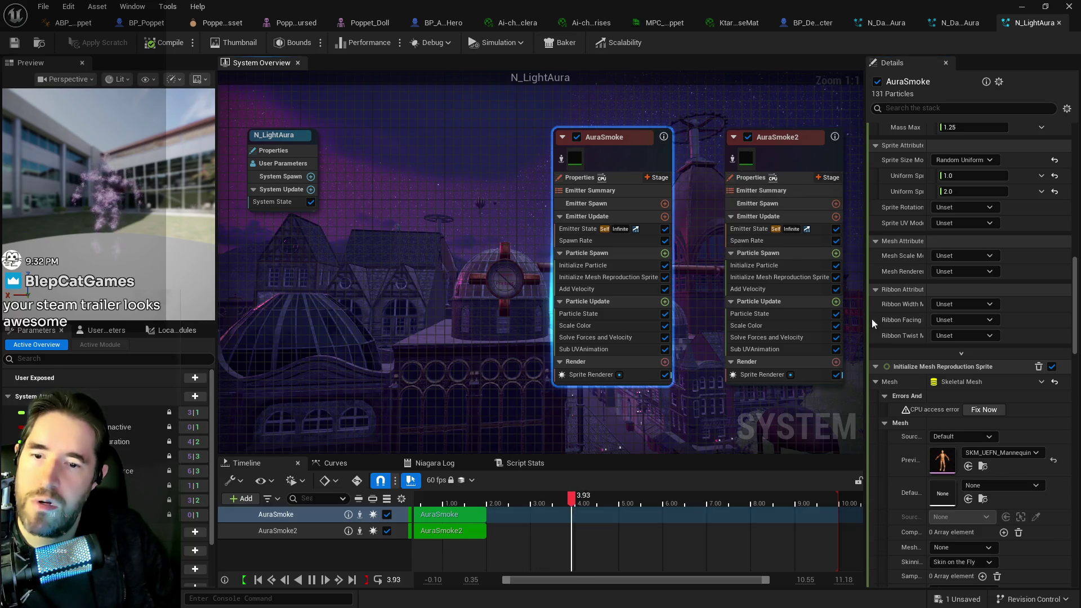
left_click(979, 411)
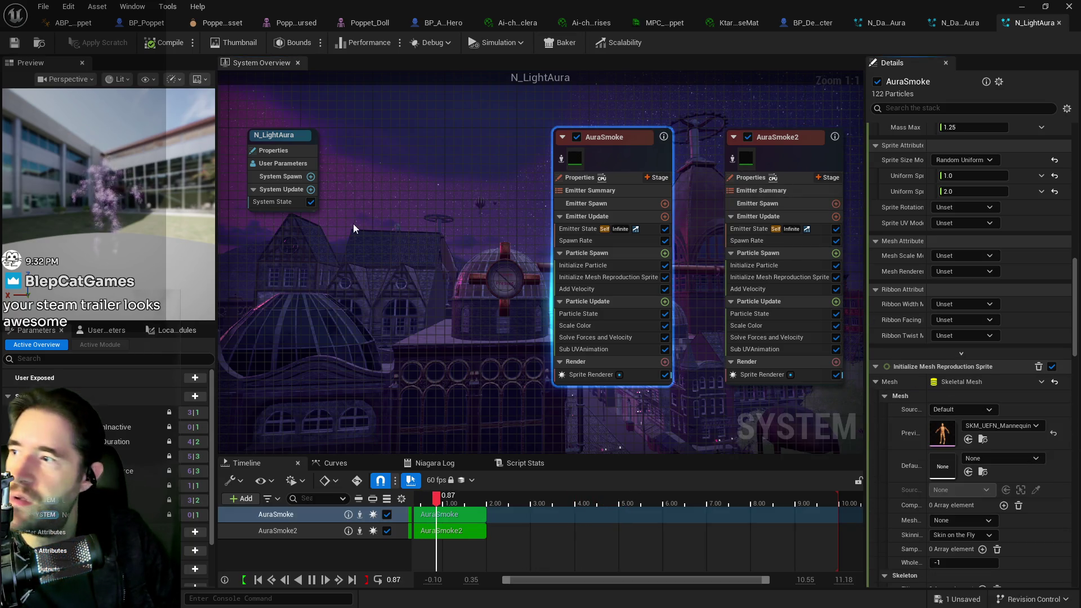
left_click(951, 22)
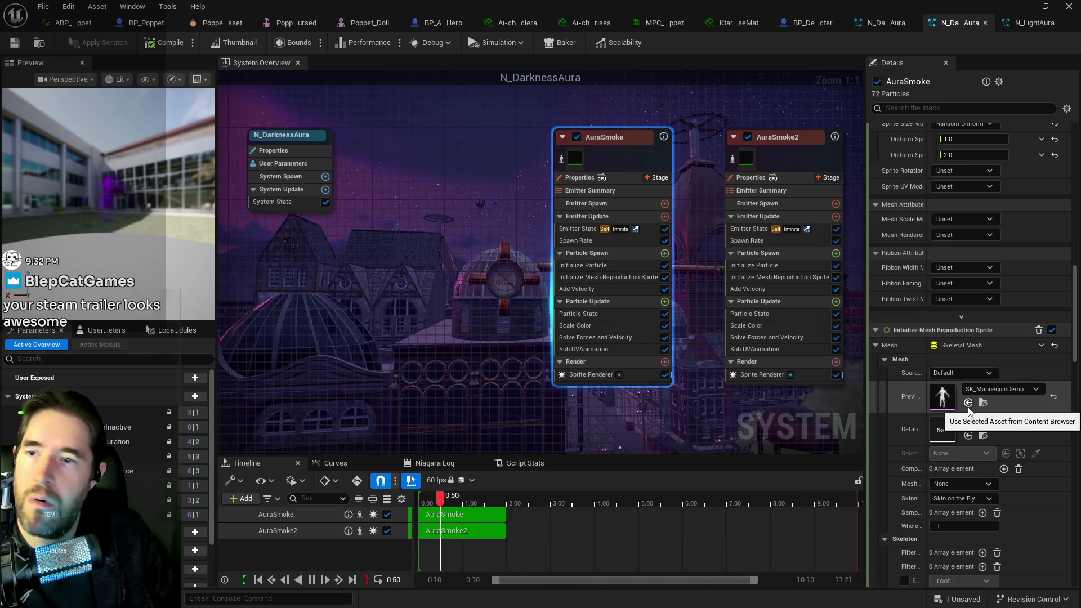
left_click(1011, 25)
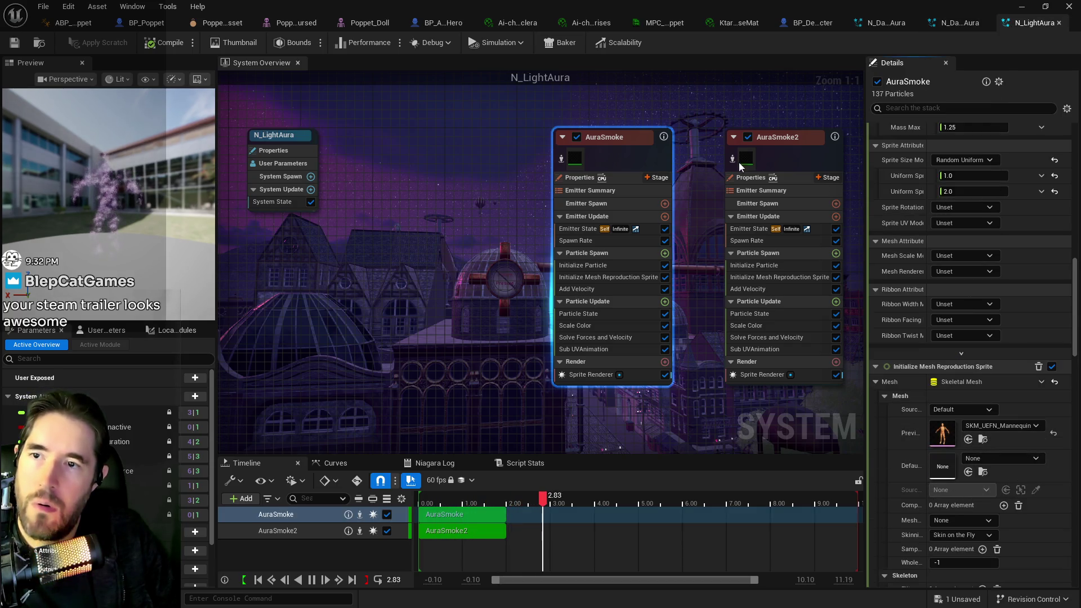
left_click(789, 156)
left_click(937, 25)
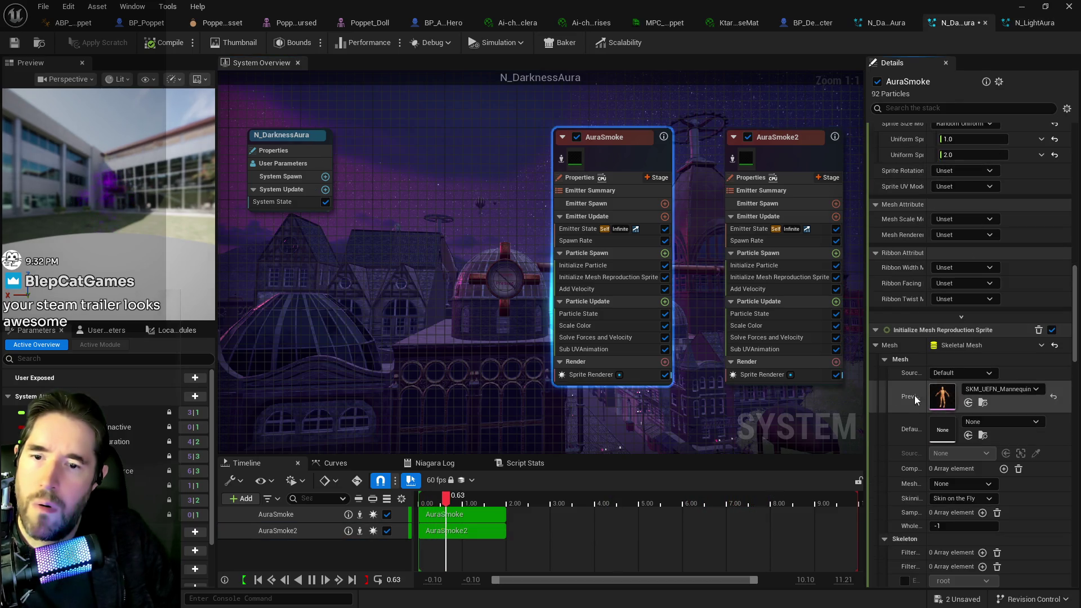
left_click(806, 207)
left_click(15, 43)
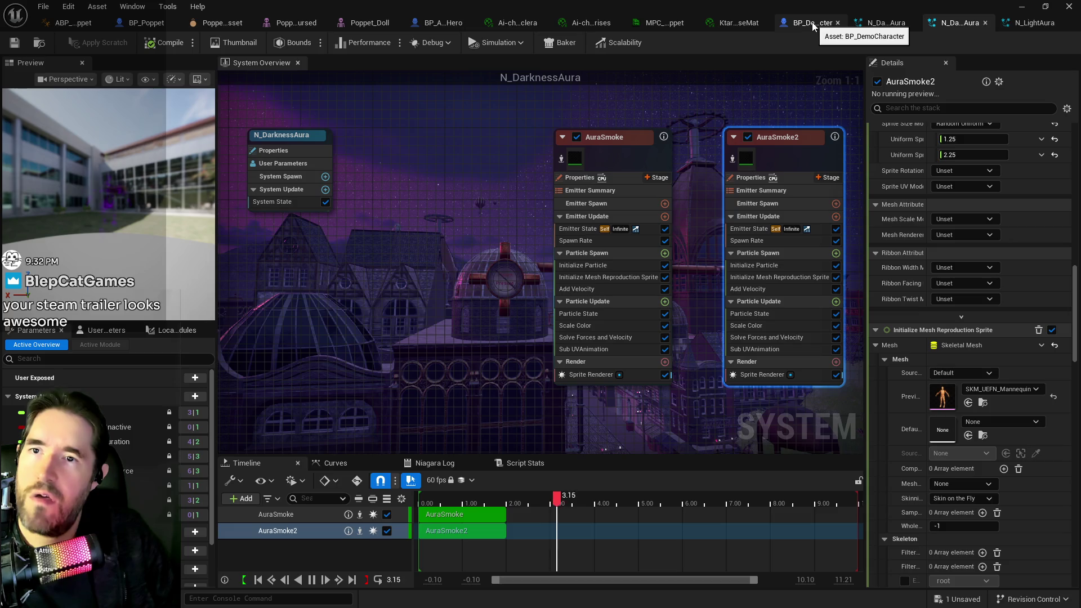
Step: Set N_DarkMagicAura's AuraSmoke and AuraDarkSmoke meshes to SKM_UEFN_Mannequin, then Save All
left_click(866, 27)
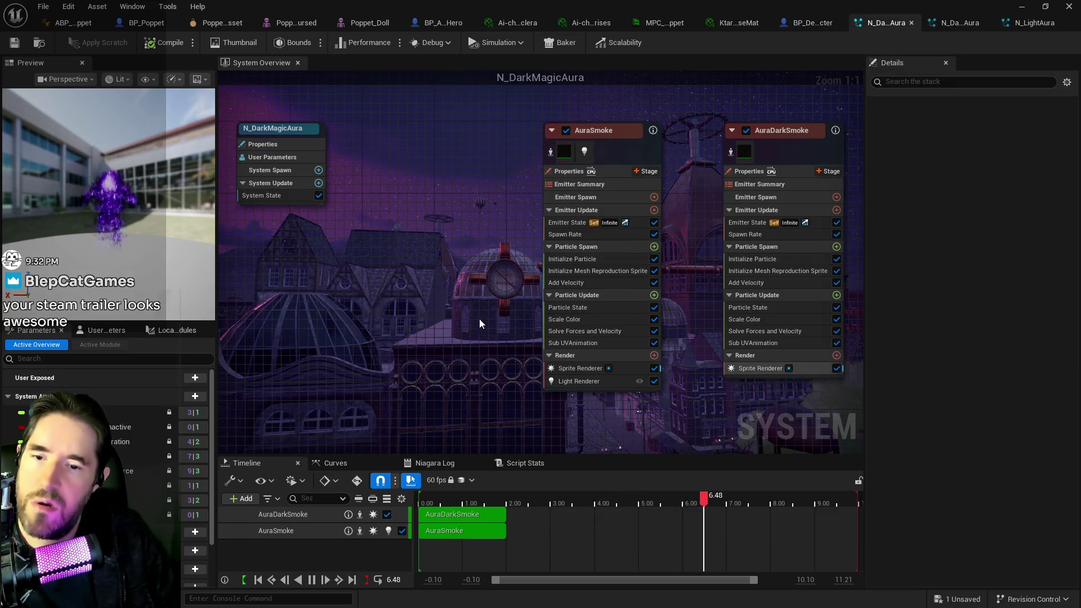
left_click(629, 155)
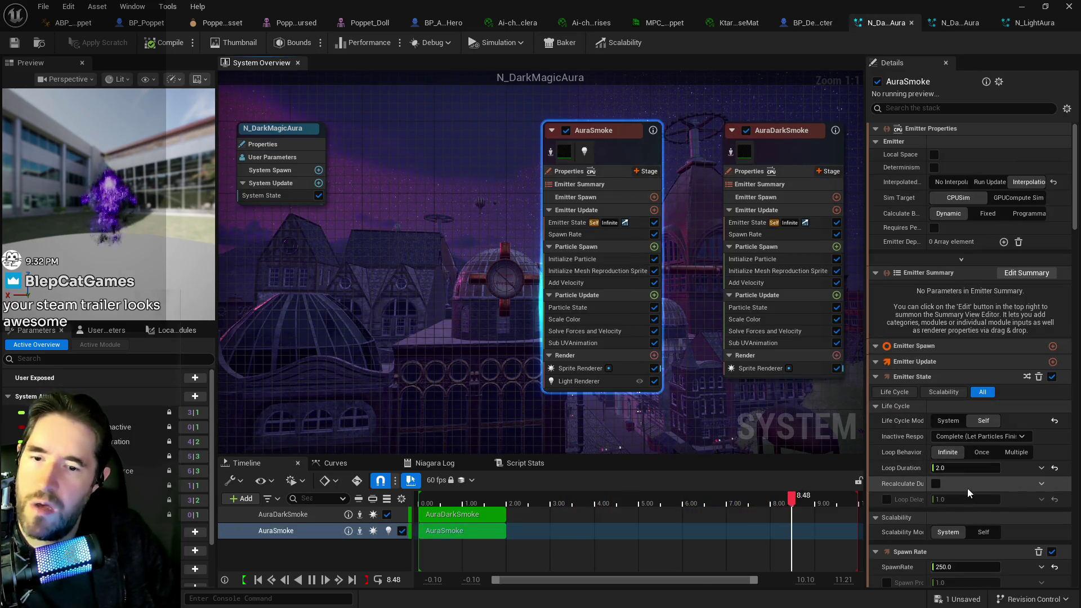
scroll(971, 538, "down", 5)
scroll(970, 529, "down", 15)
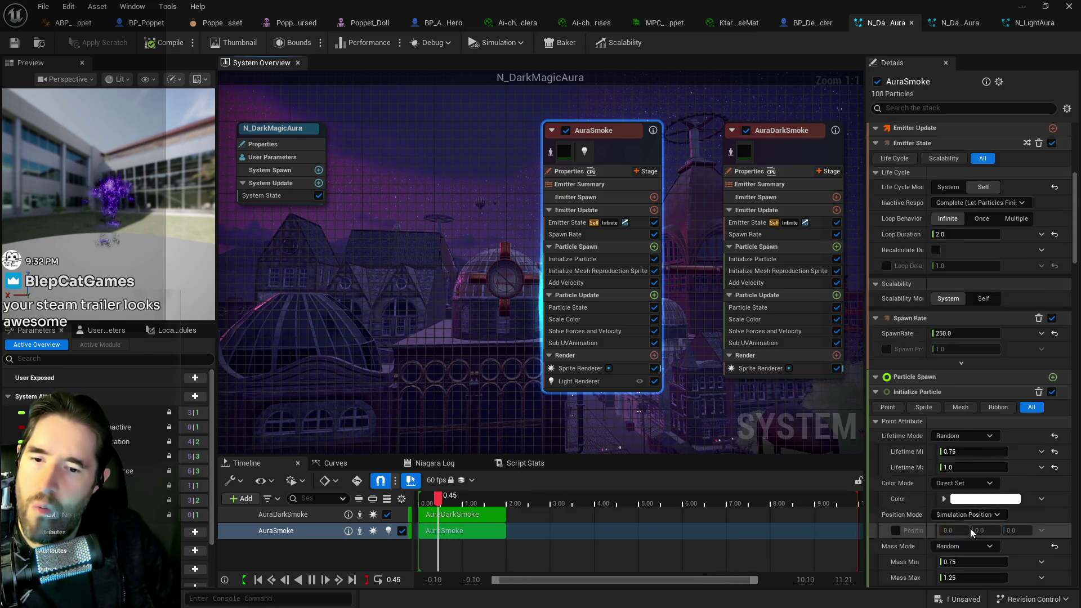
scroll(968, 525, "down", 3)
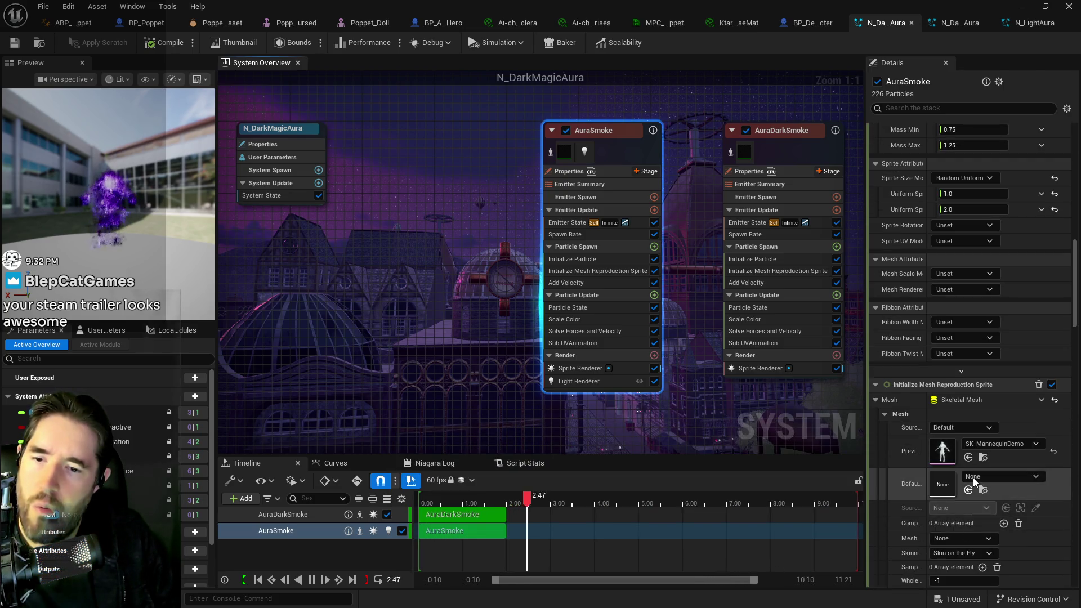
left_click(969, 458)
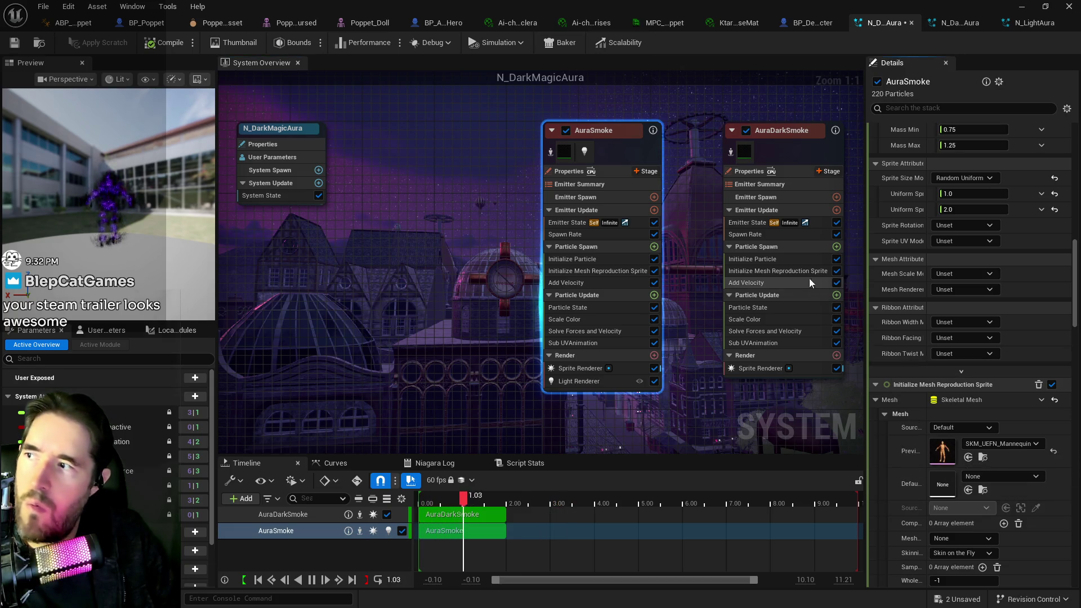
left_click(798, 155)
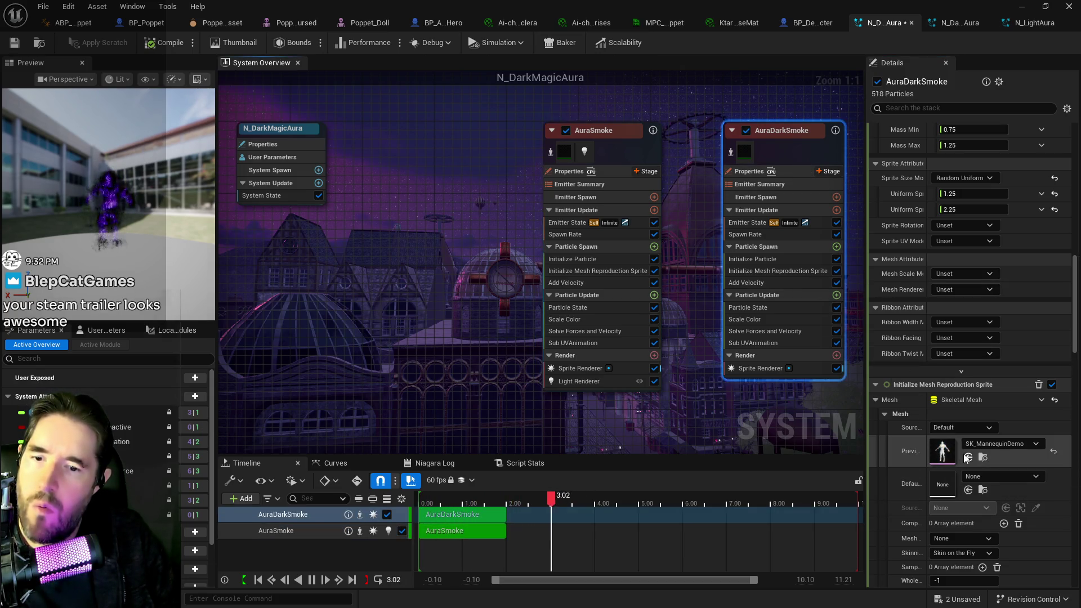
left_click(42, 6)
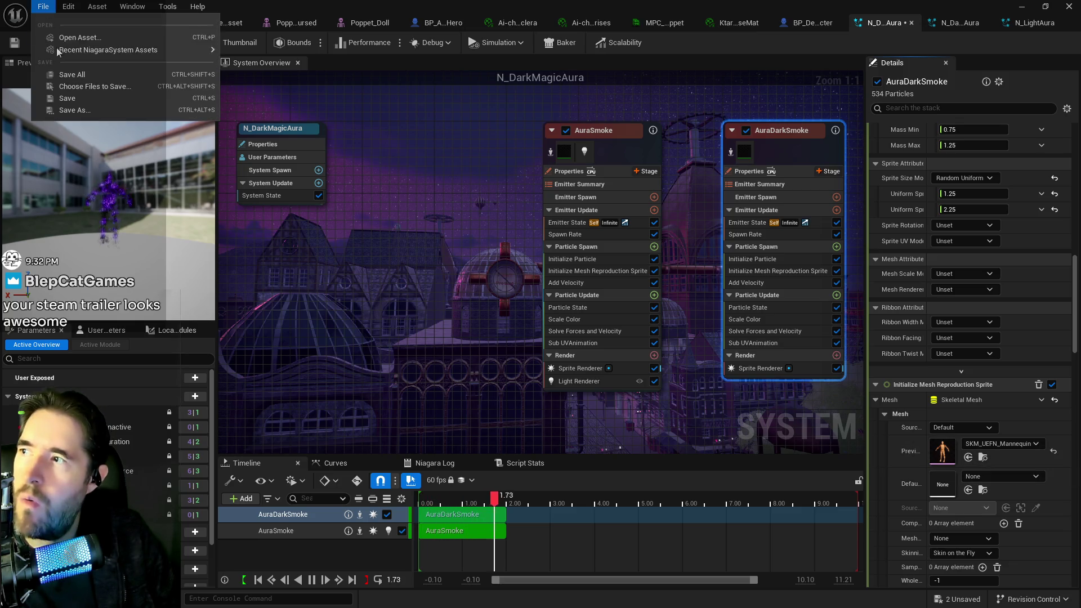
left_click(56, 75)
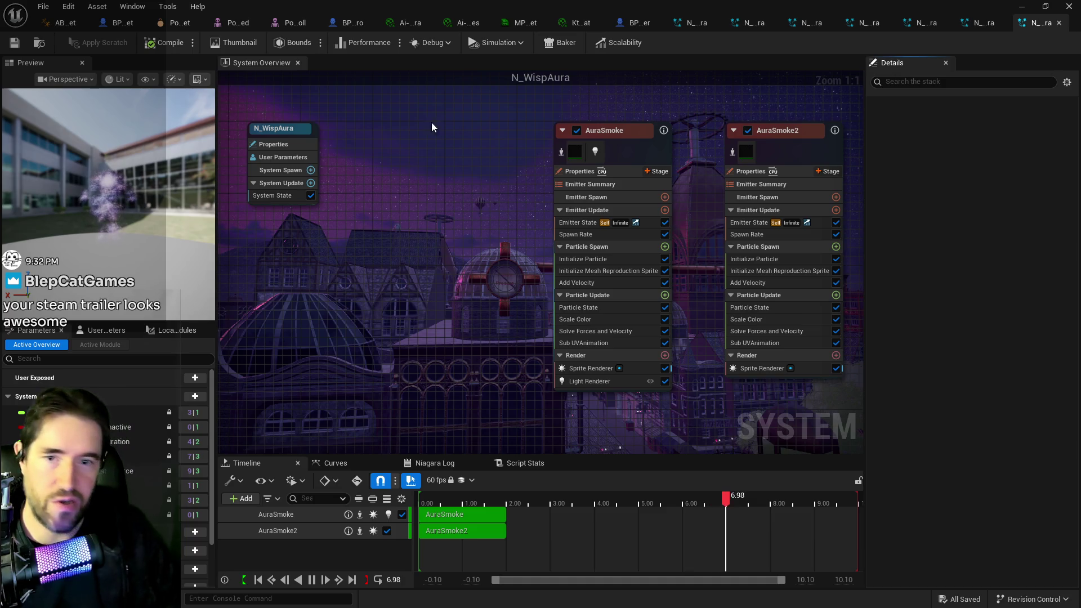
Step: Move the effects editor aside and play-test Poppet Quest, running the character toward the large tree
left_click_drag(506, 7, 1080, 62)
mouse_move(429, 484)
left_mouse_down()
mouse_move(429, 366)
mouse_move(445, 360)
mouse_move(434, 354)
mouse_move(462, 360)
mouse_move(445, 363)
left_mouse_up()
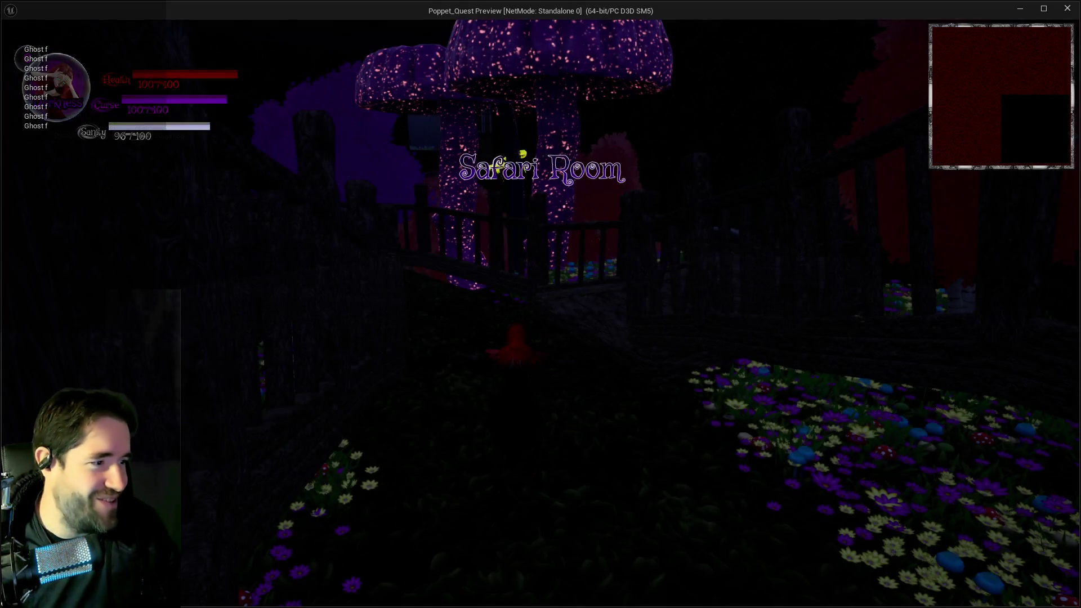
key("w")
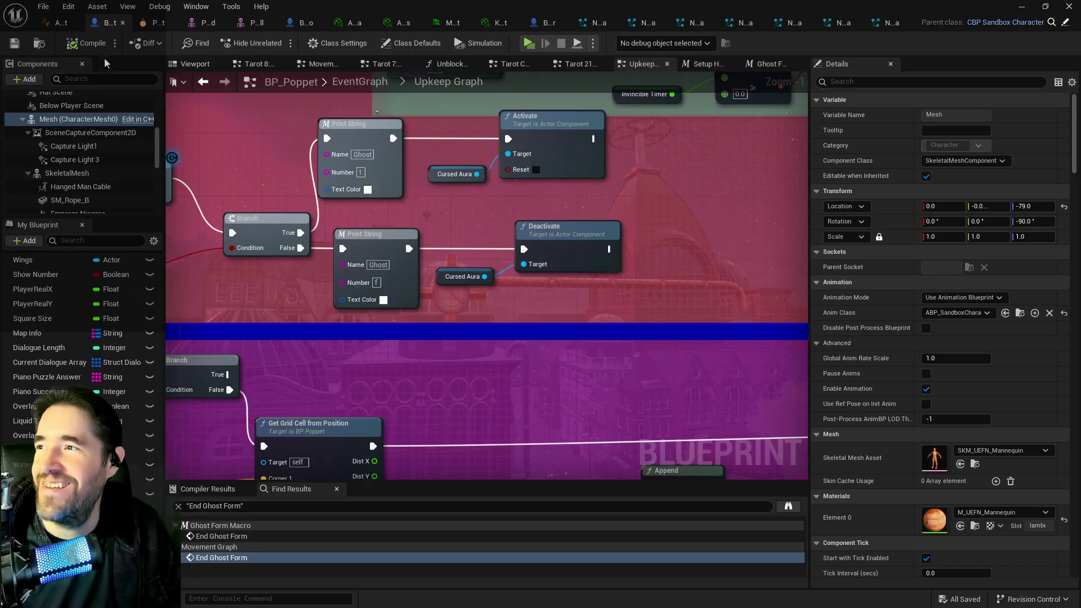
Step: Wire Branch True to Activate and False to Deactivate, deleting both Ghost Print String nodes
left_click(115, 22)
left_click_drag(301, 233, 507, 138)
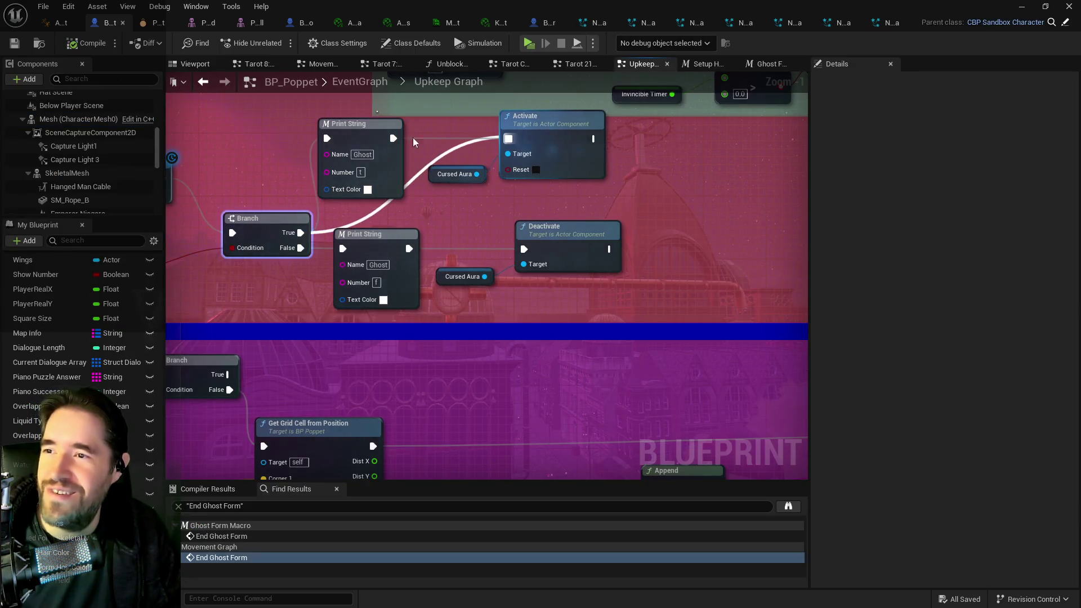
key("Delete")
left_click_drag(301, 247, 525, 251)
left_click(371, 240)
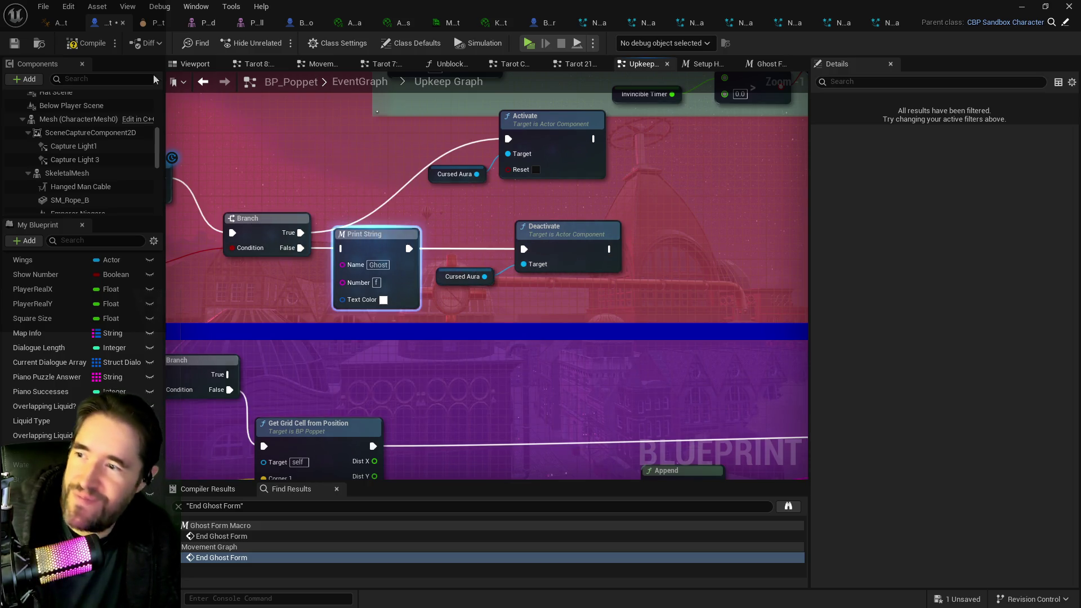
key("Delete")
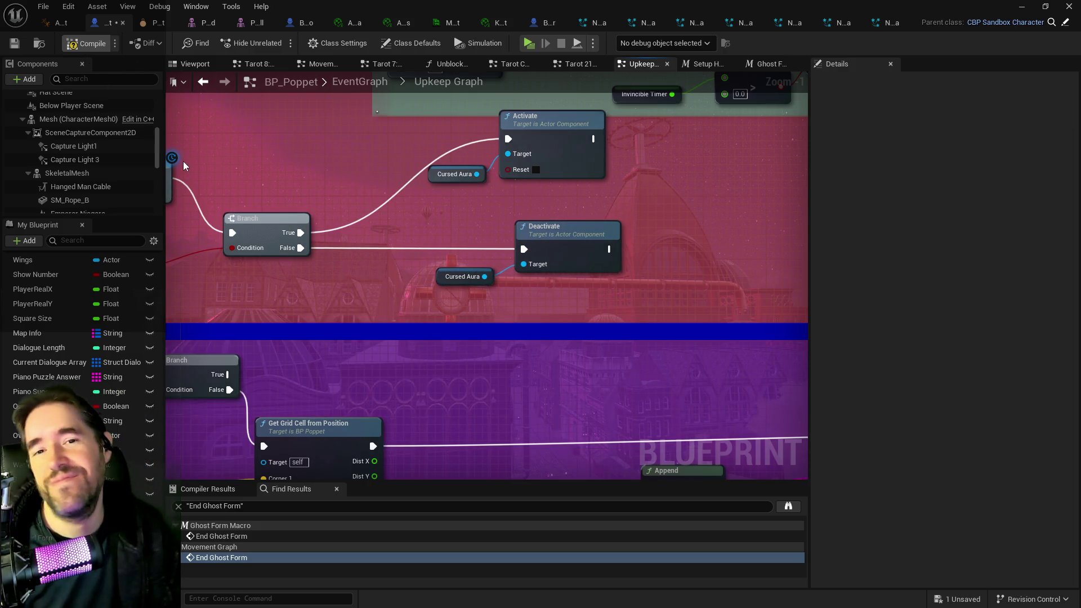
Step: Compile and save BP_Poppet, then return to the level editor
key("F7")
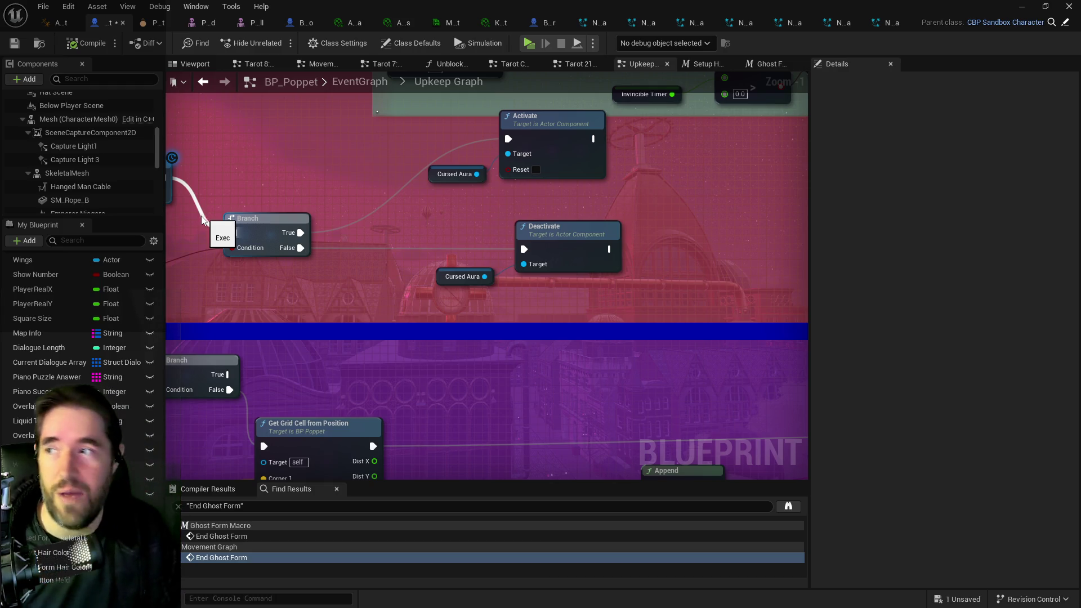
left_click(14, 45)
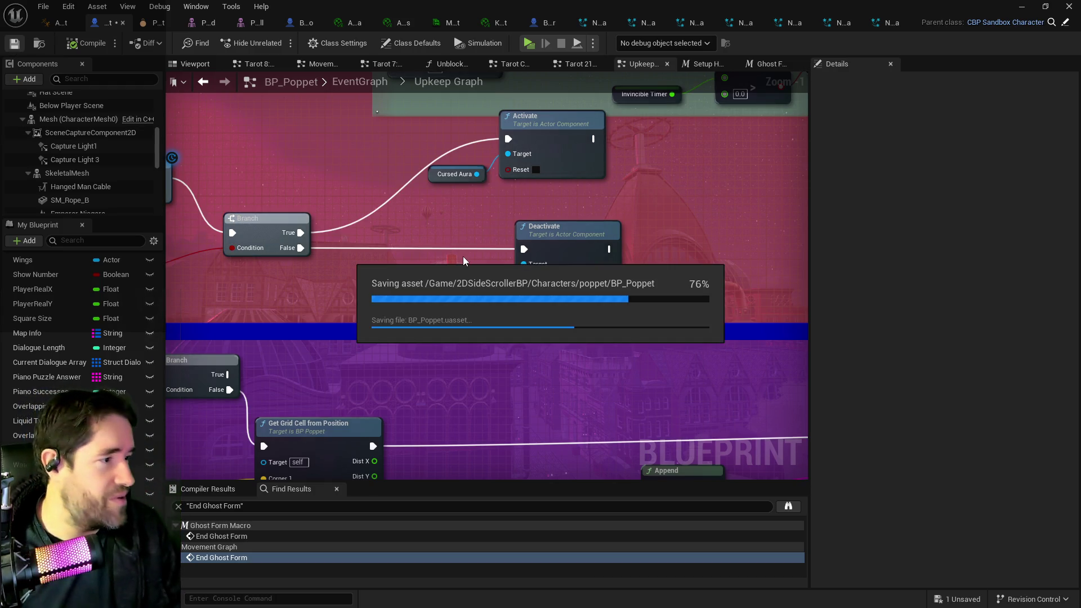
left_click(1022, 6)
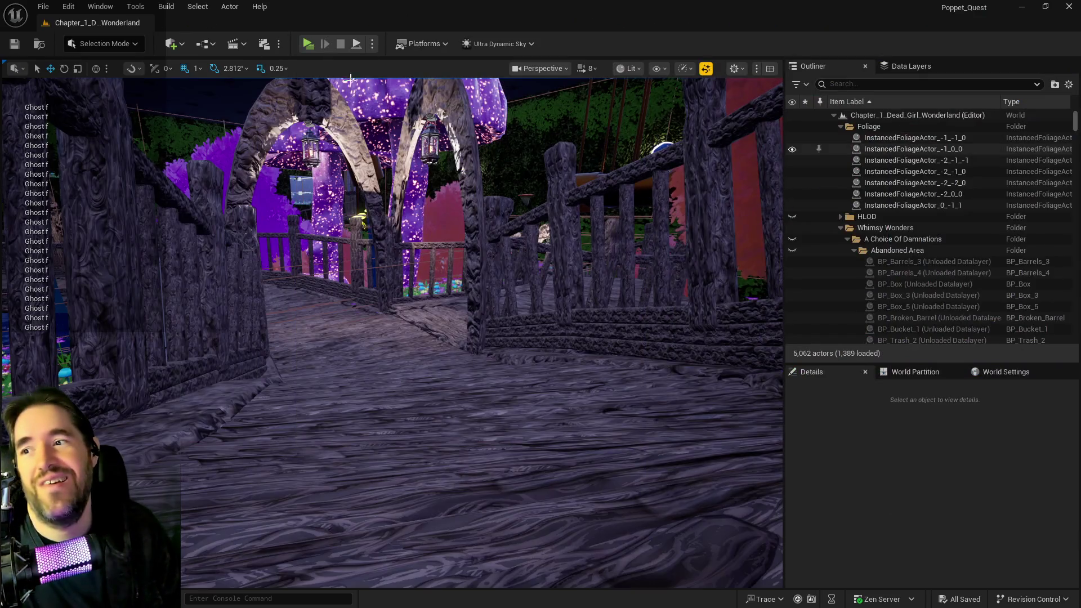
Step: Start a play-test, run toward the flower patch, and use The World card from the inventory
left_click(304, 46)
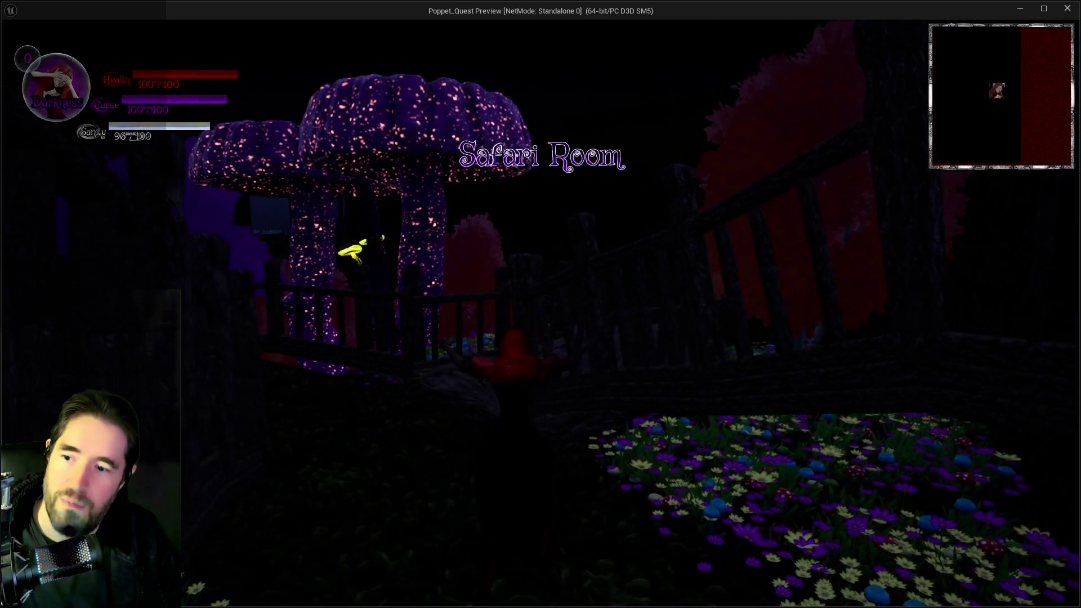
key("w")
key("w")
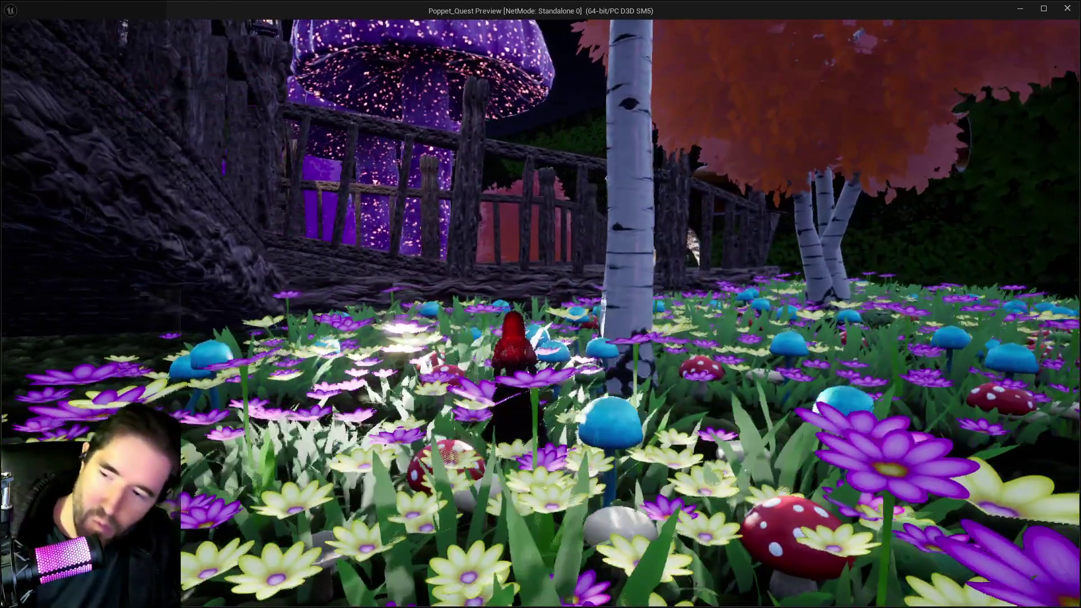
key("i")
left_click(369, 505)
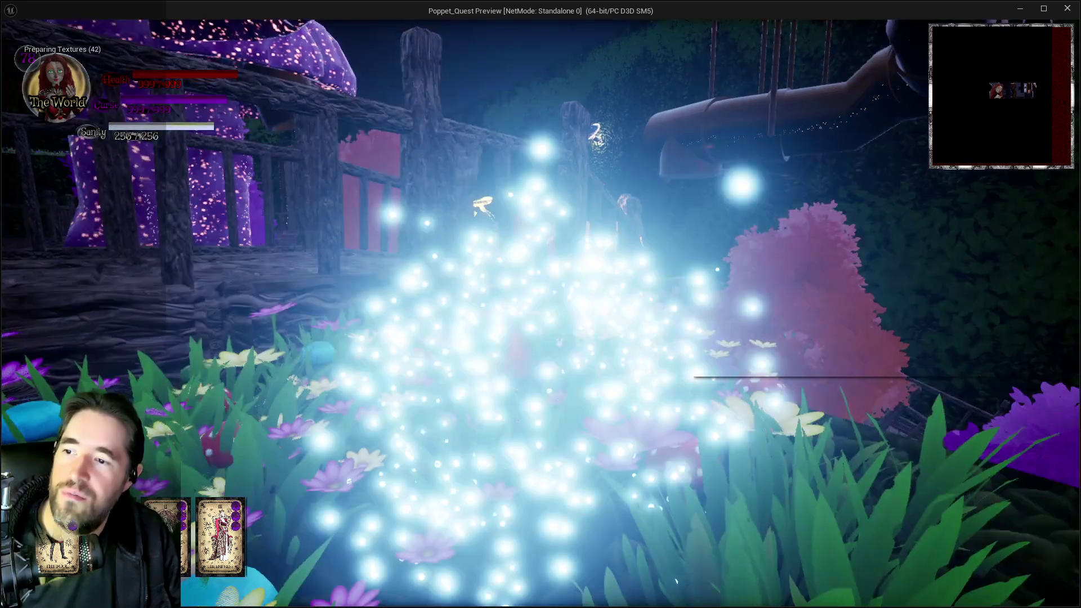
Step: Walk into the flower meadow, glide over the wooden bridge, and equip the Death tarot card
key("w")
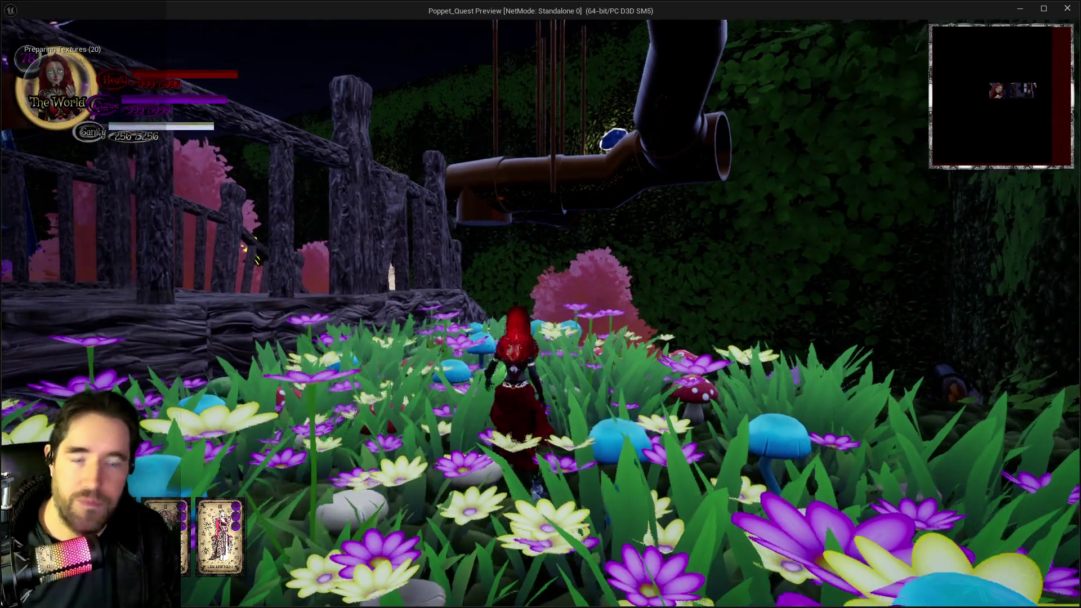
key("w")
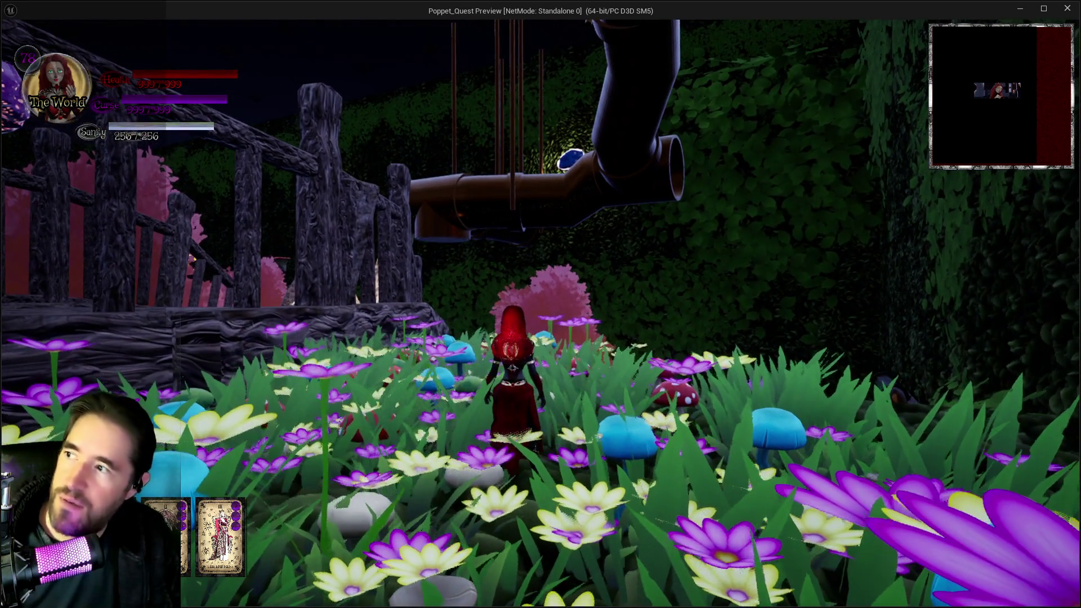
key("space")
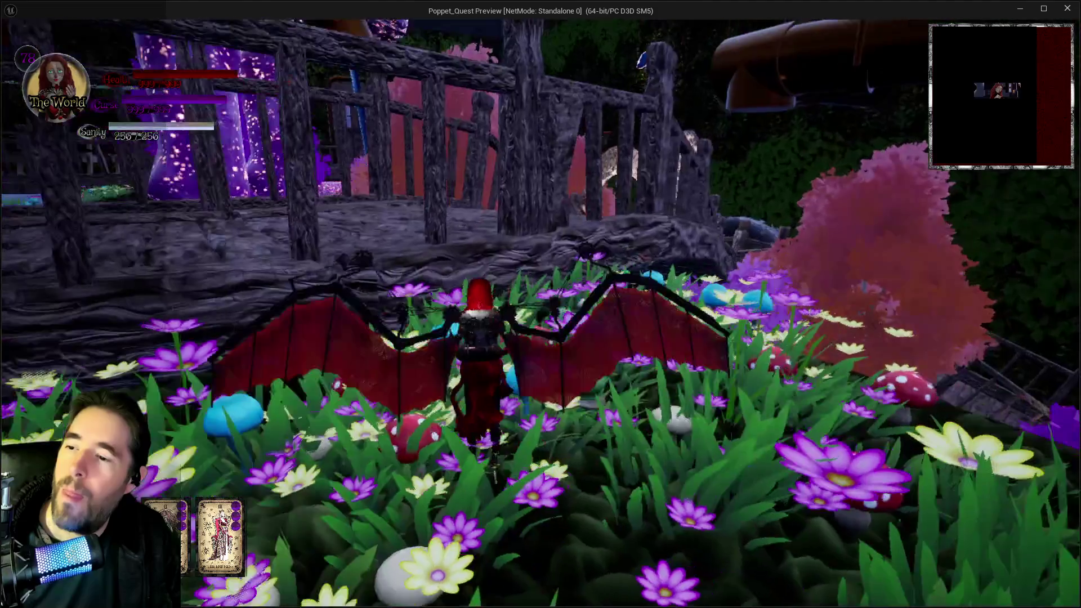
key("w")
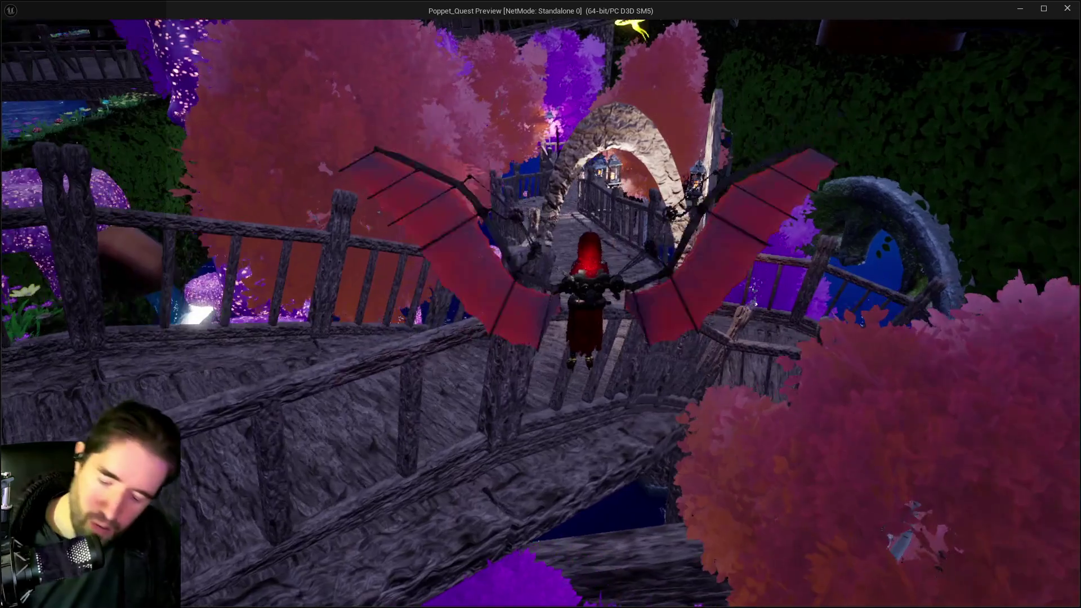
key("Tab")
left_click(289, 538)
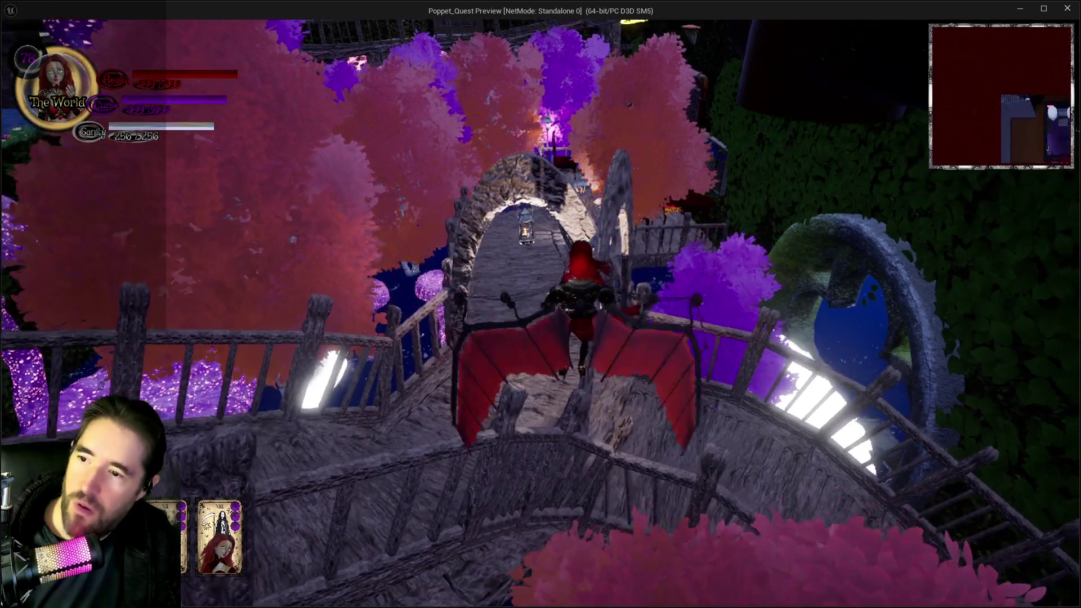
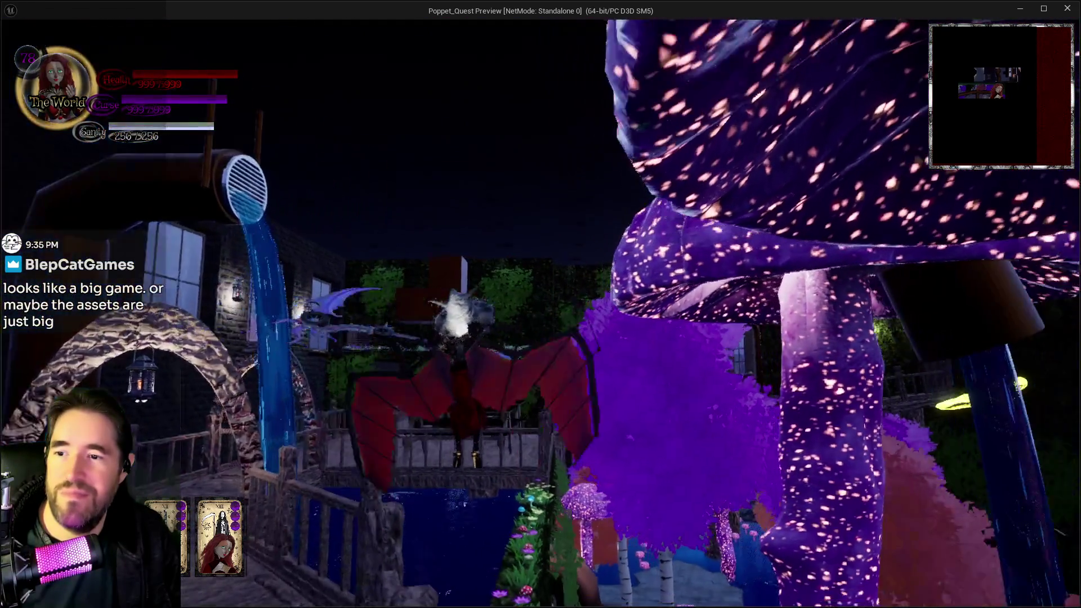
Step: Fly past the purple tree and equip the Devil card in the second tarot slot
key("w")
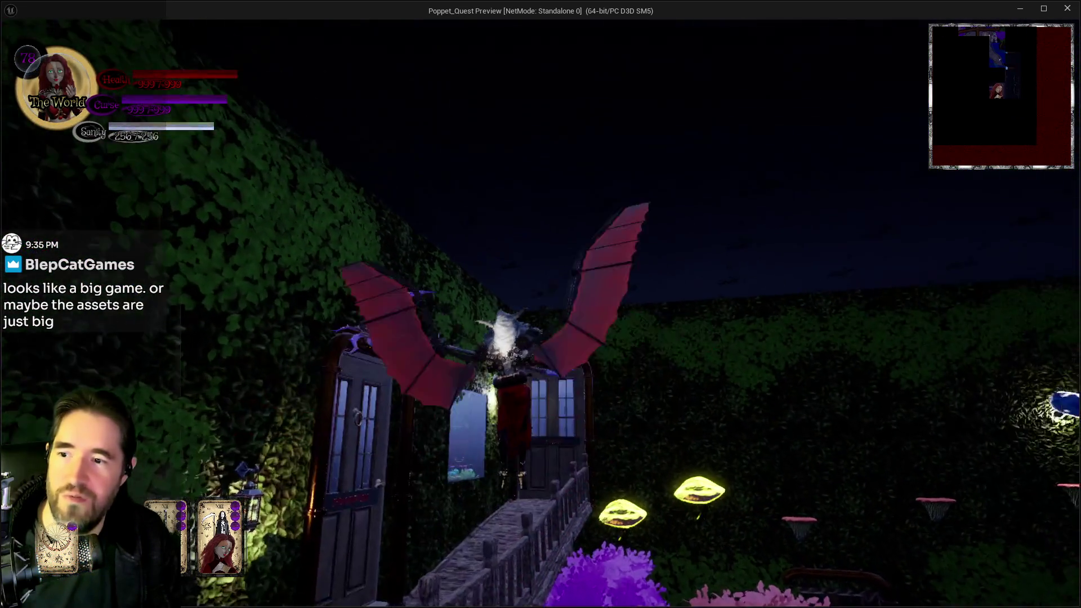
key("Tab")
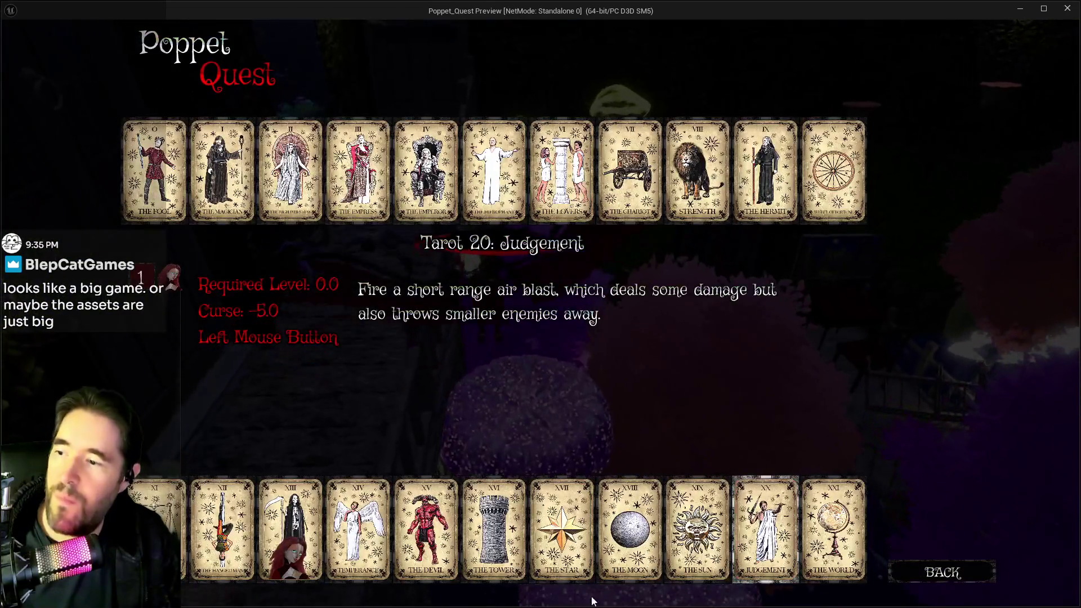
left_click(411, 532)
key("Tab")
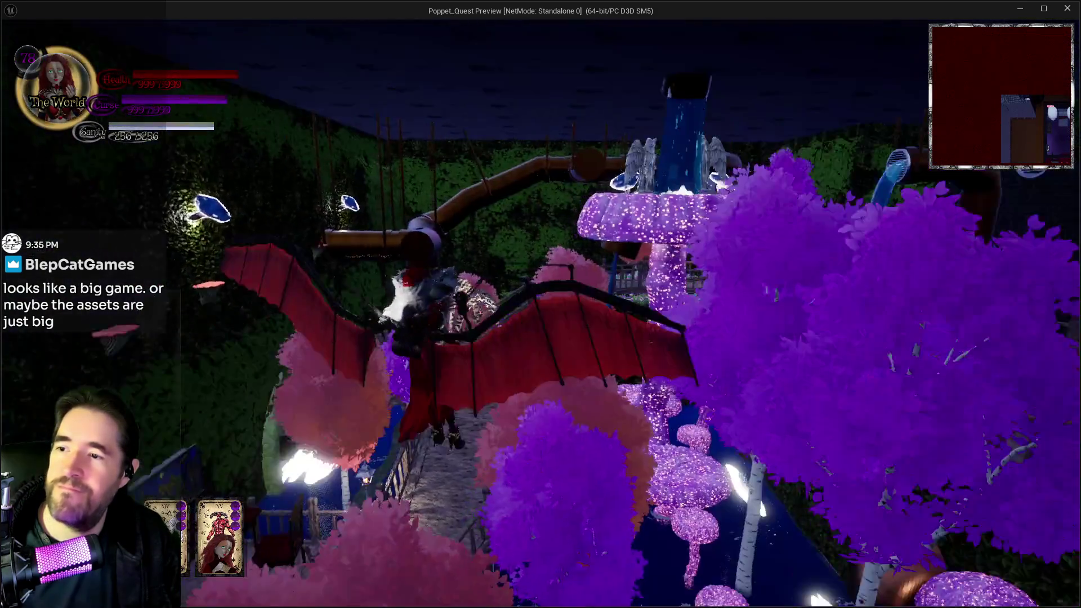
Step: Travel along the stone walkway through the purple mushroom forest past the wooden structure
key("w")
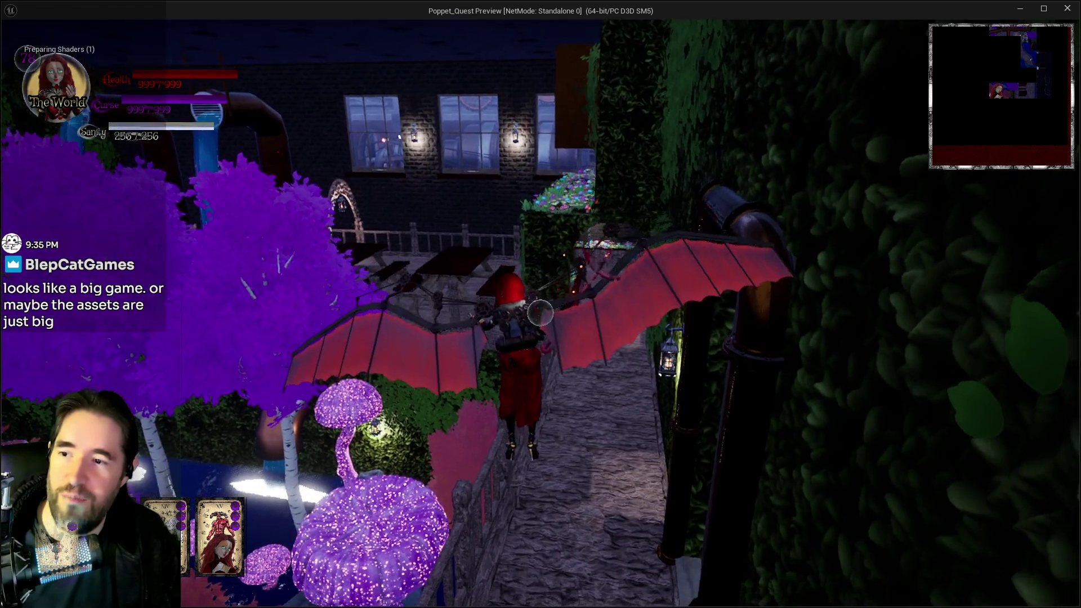
key("w")
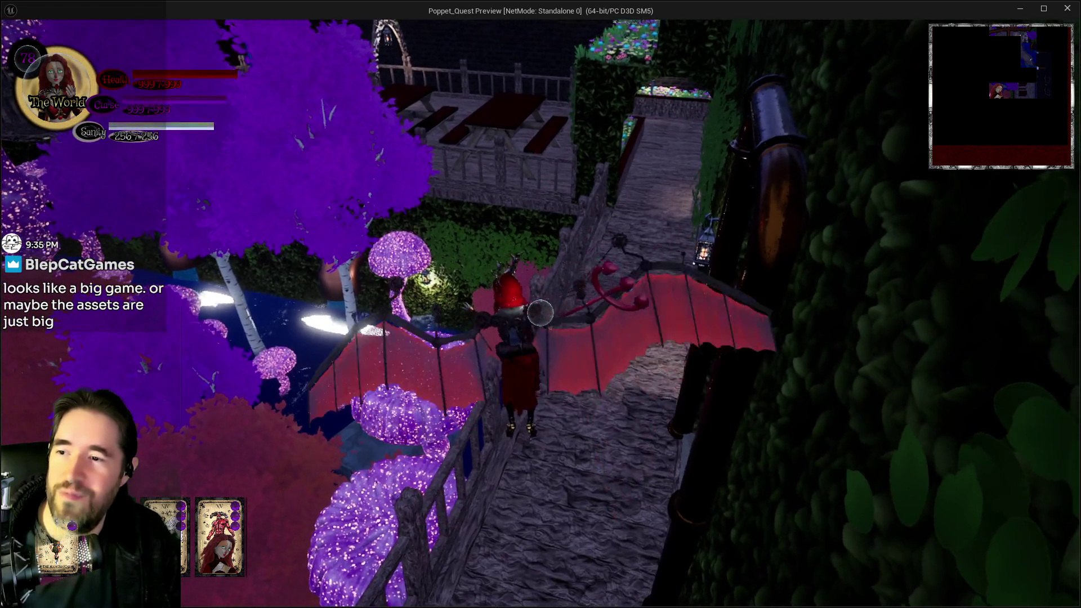
key("w")
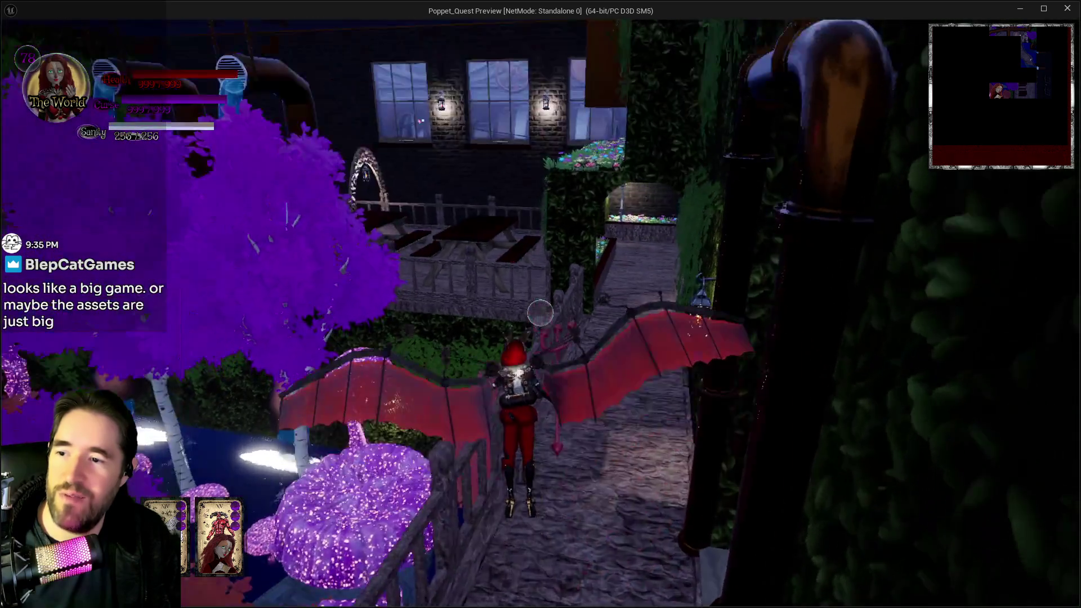
key("w")
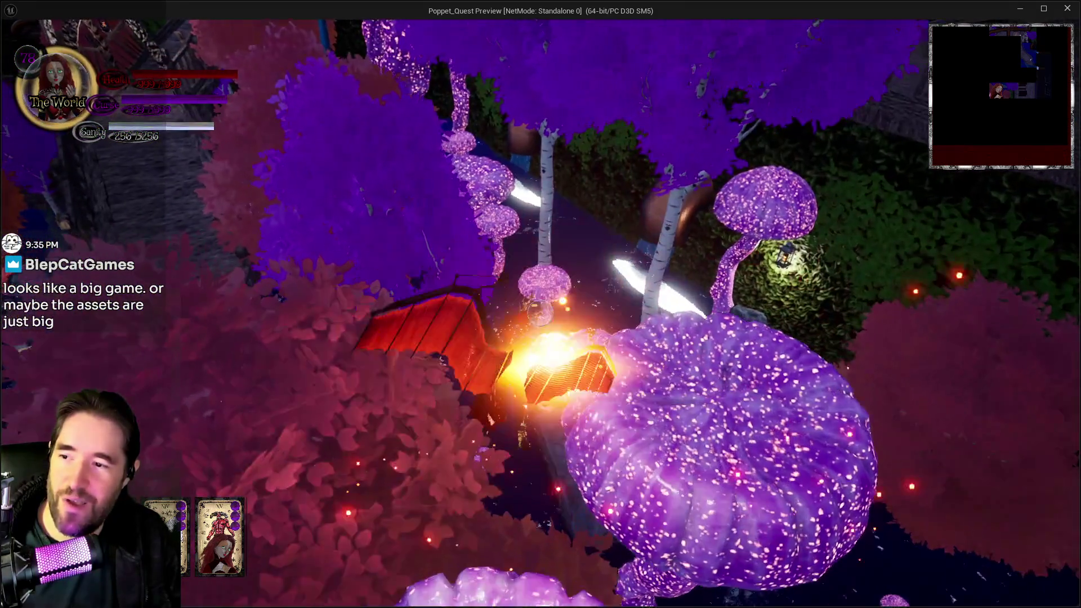
key("w")
key("w")
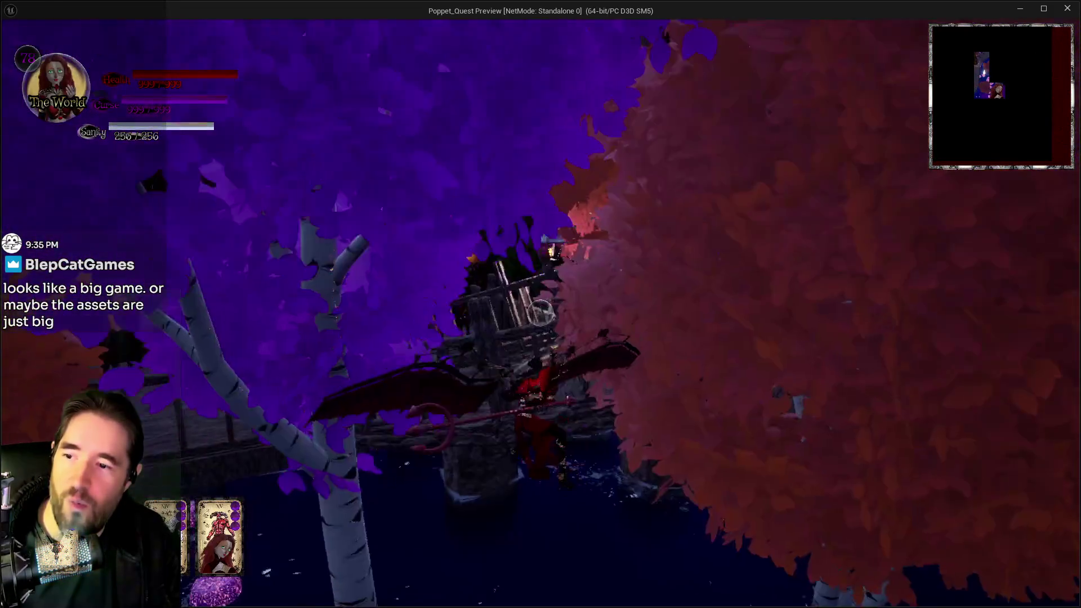
key("w")
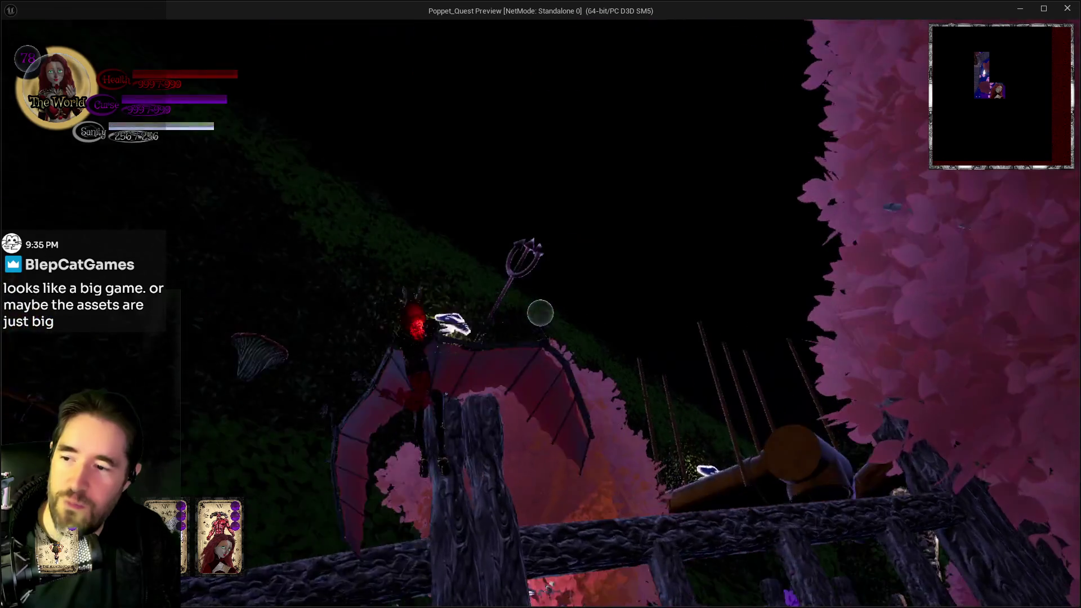
Step: Cross the bridge, glide down onto the glowing purple platform, and pick a new tarot card
key("w")
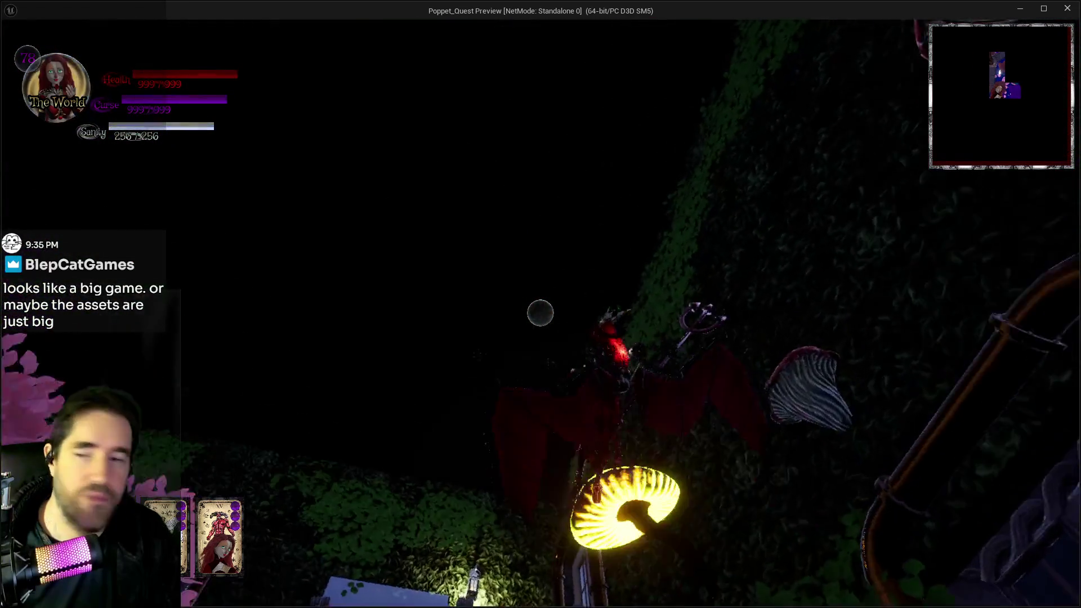
key("w")
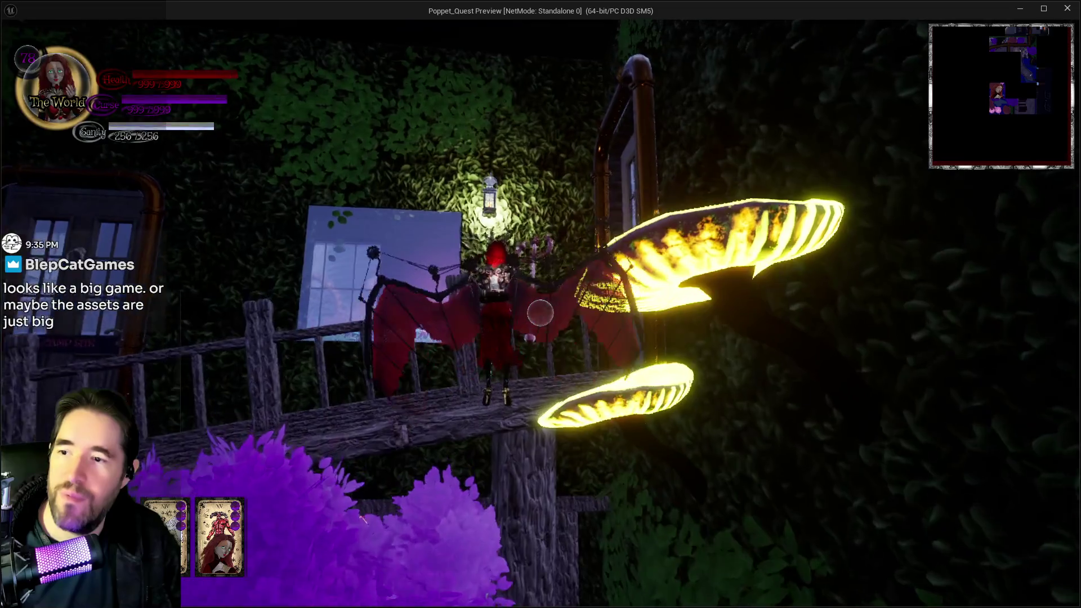
key("space")
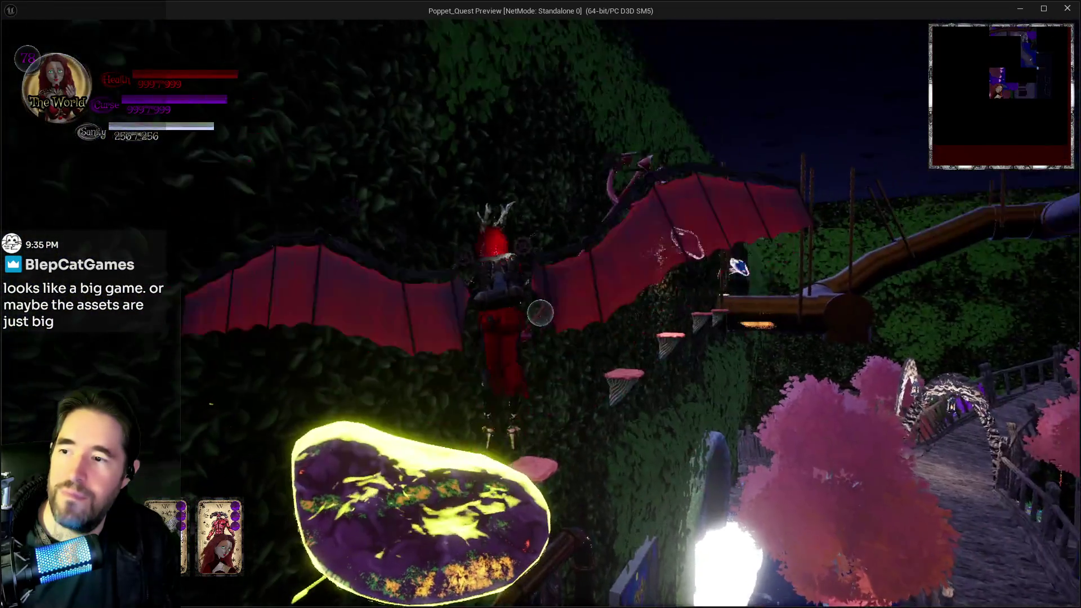
key("w")
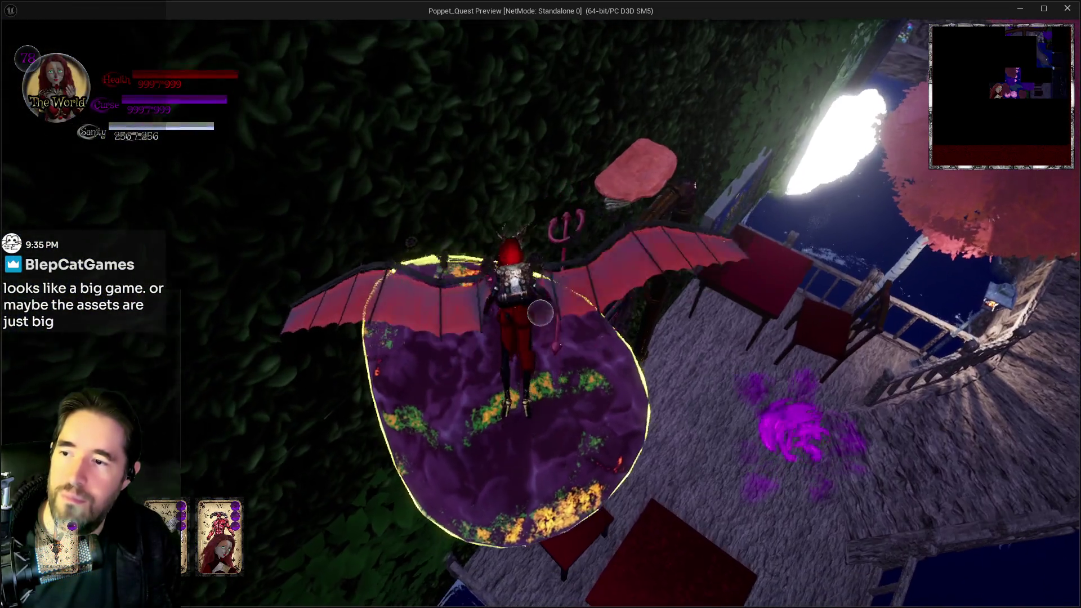
key("w")
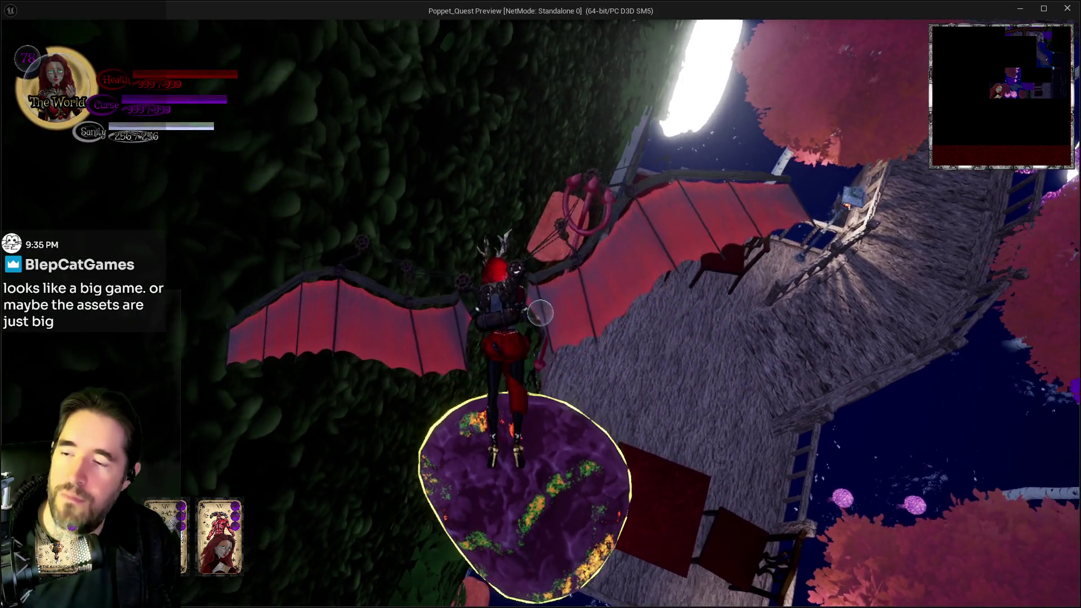
key("w")
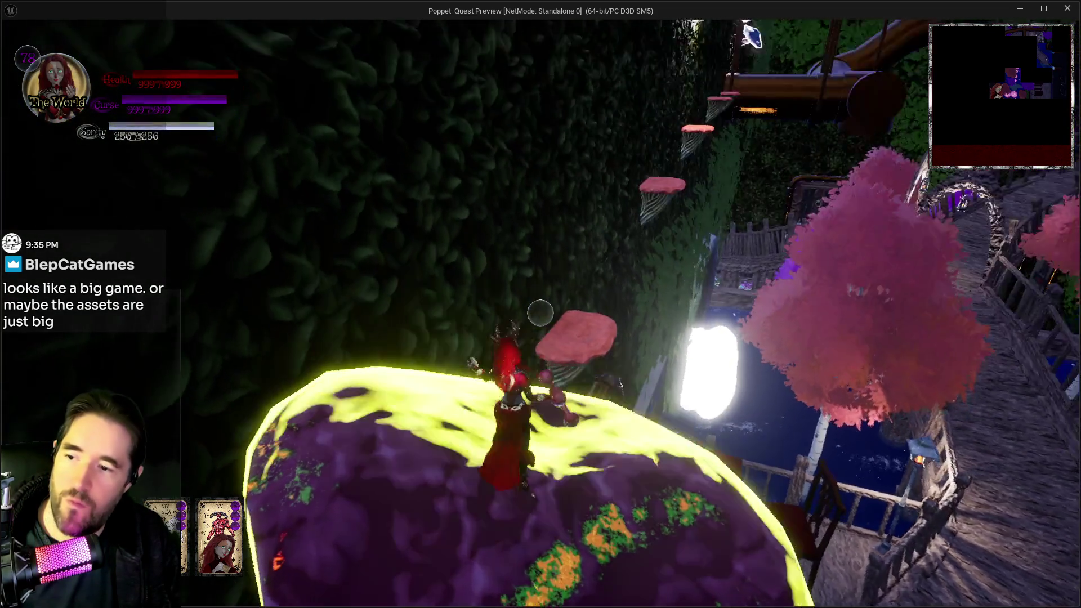
key("Tab")
left_click(354, 224)
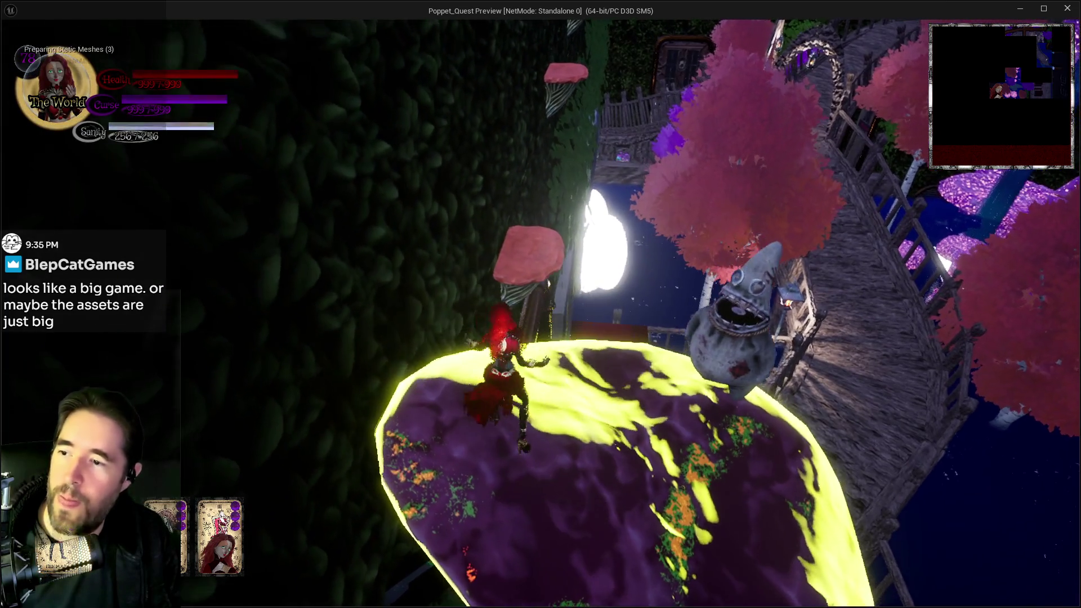
Step: Bring up the pause menu with Escape while the heroine stands on the glowing platform
key("Escape")
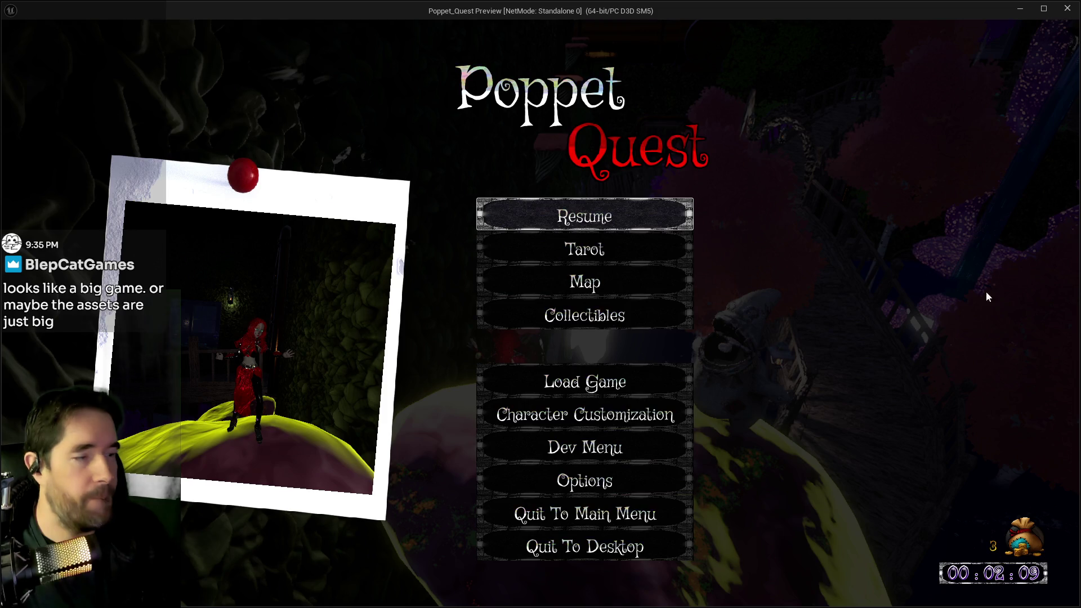
Step: Check the floor map (4th Floor, 7.62% explored), then go back and resume play
left_click(563, 288)
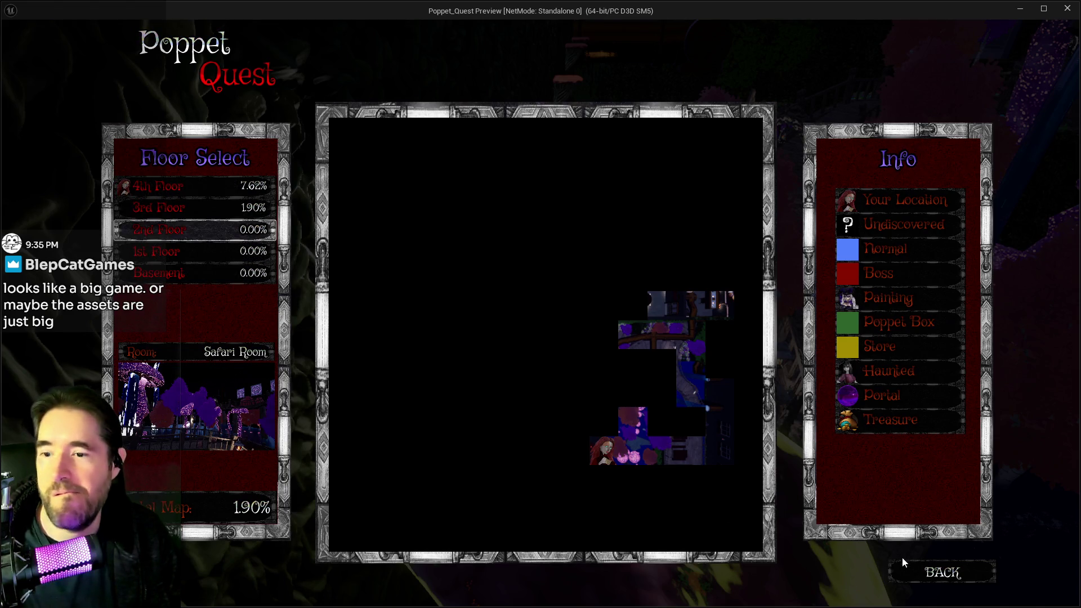
left_click(920, 581)
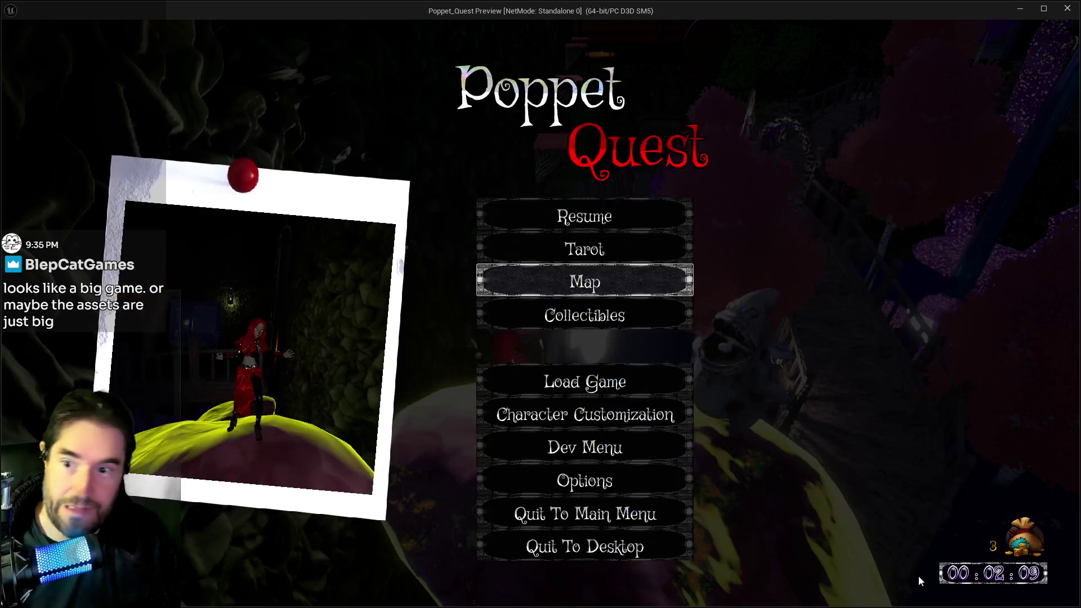
left_click(584, 216)
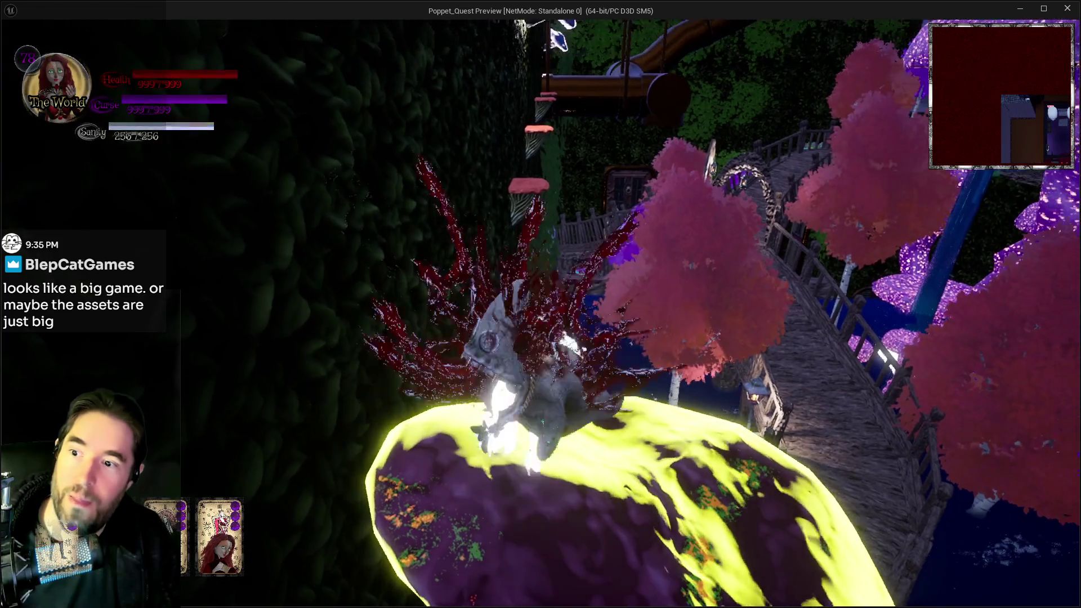
Step: Move away from the stitched poppet enemy and jump onto the first red mushroom top and ledge
key("w")
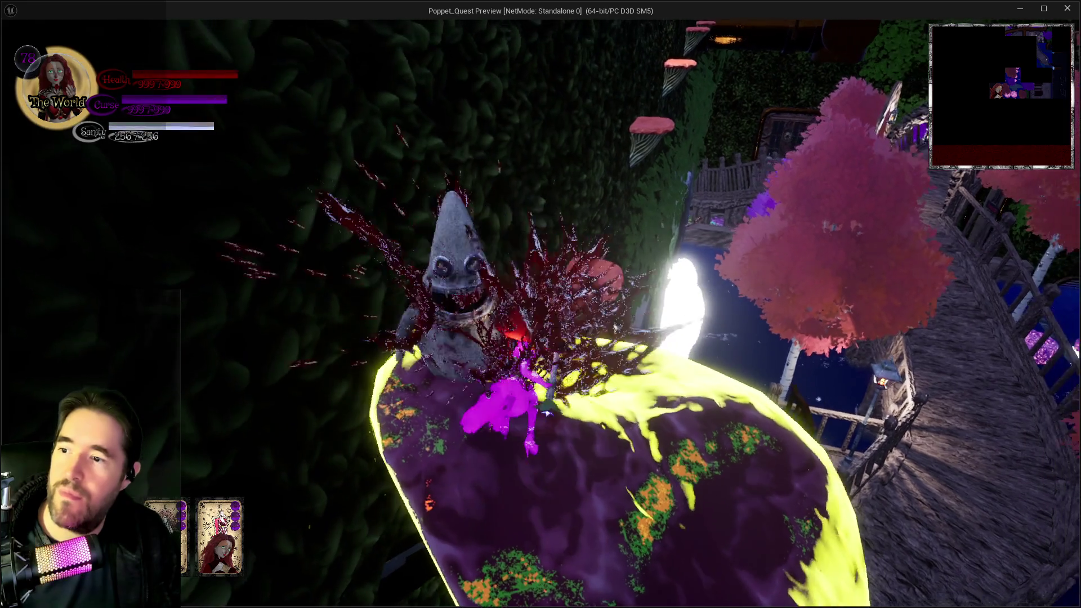
key("w")
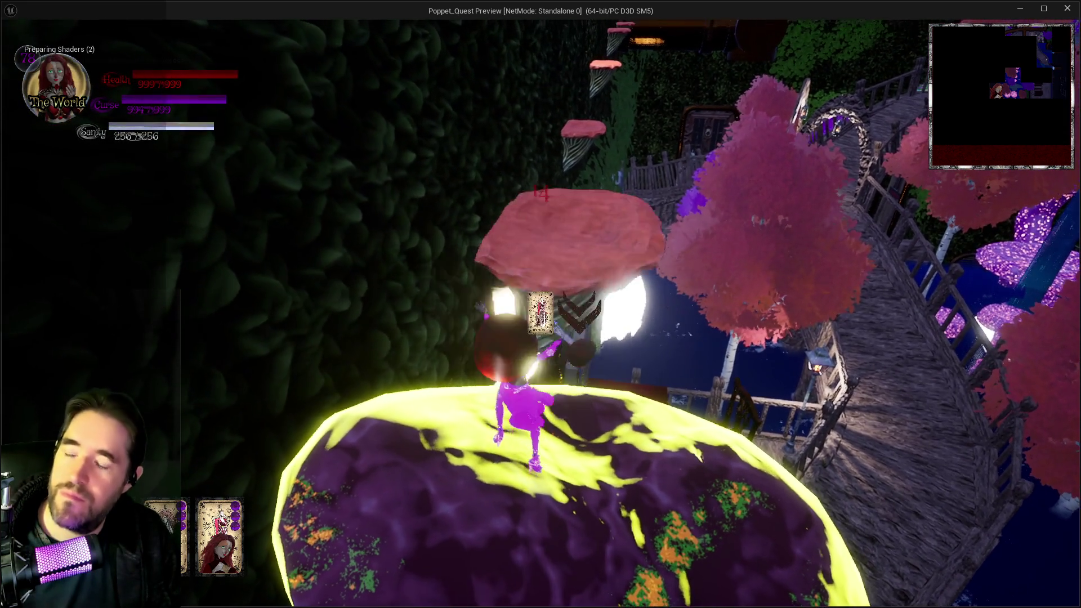
key("w")
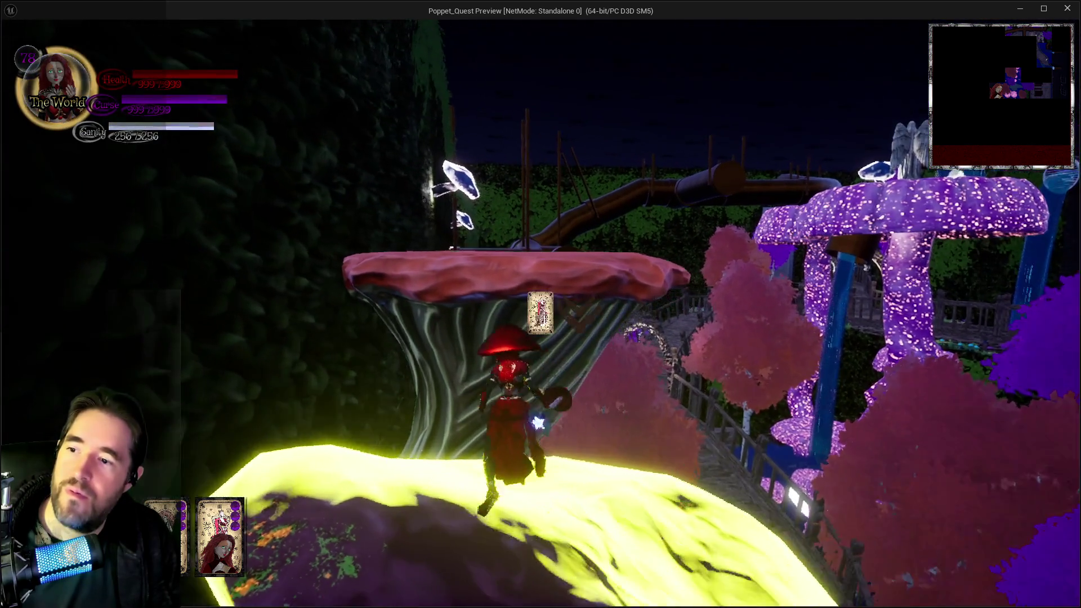
key("space")
key("w")
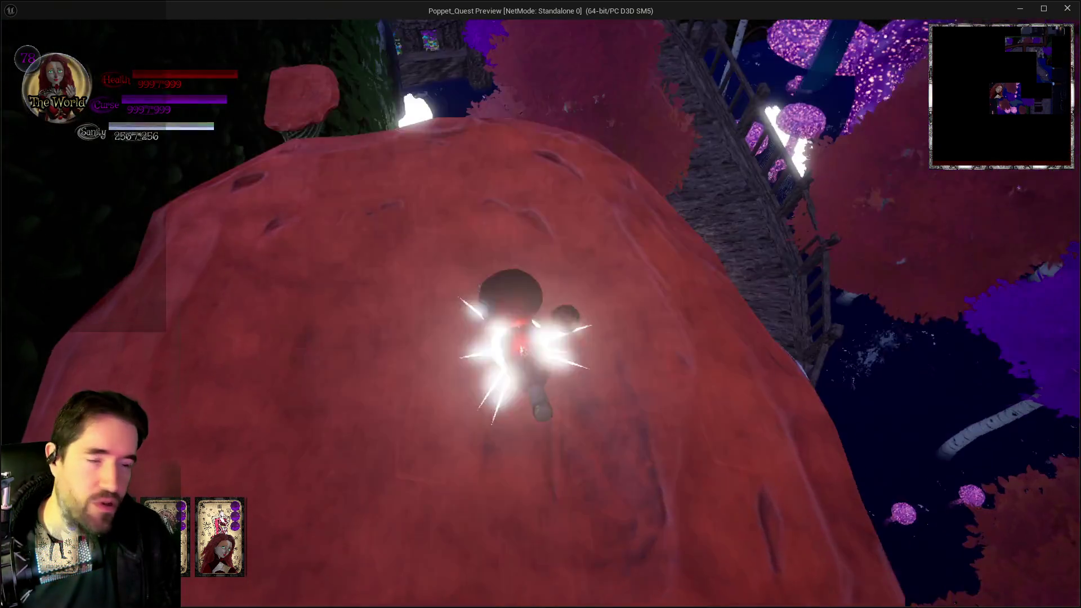
key("w")
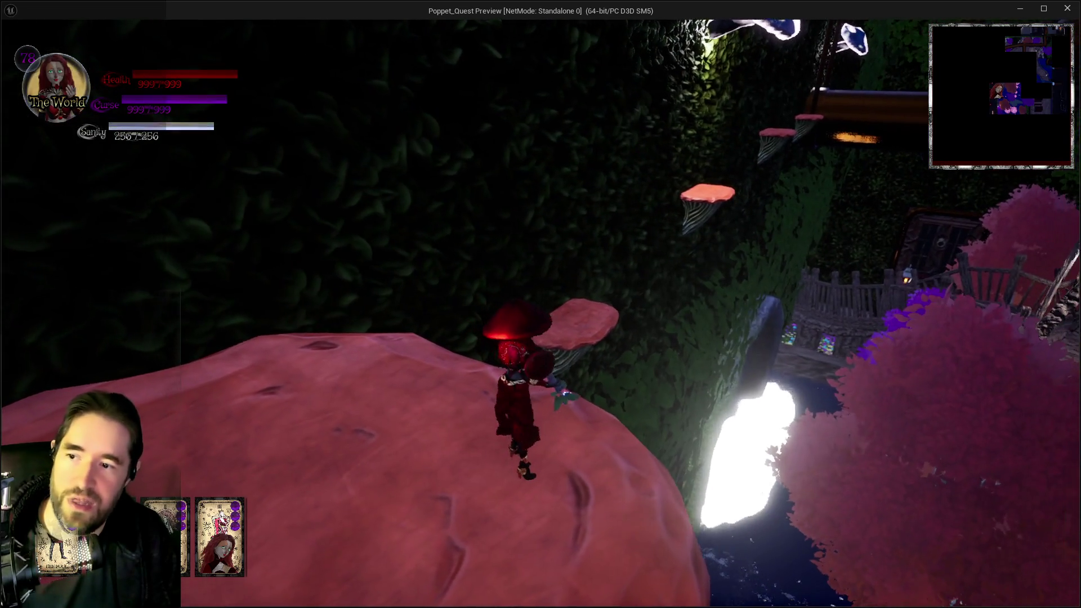
key("w")
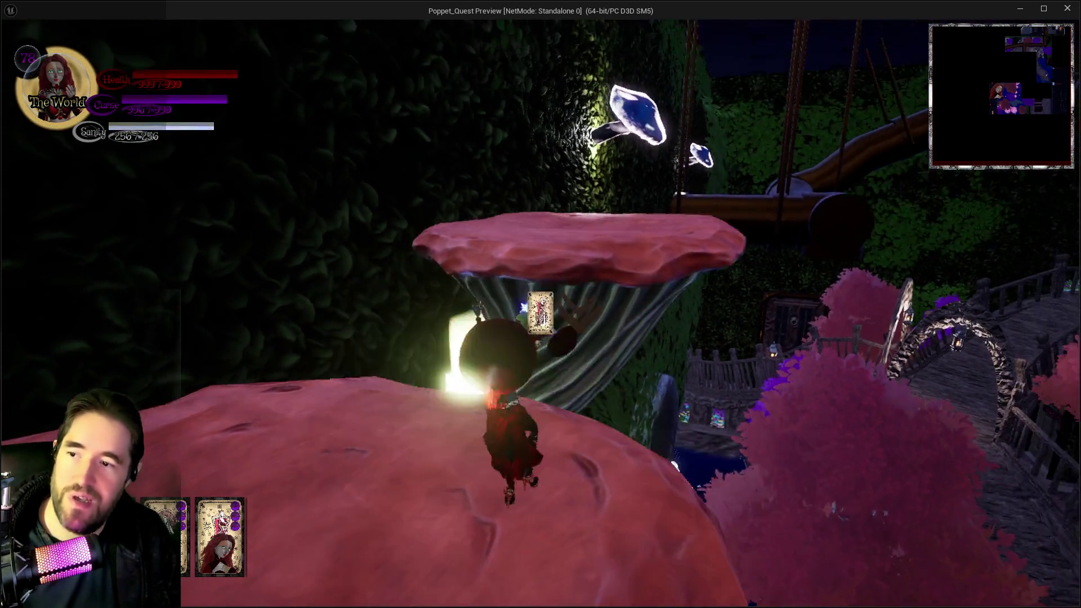
key("space")
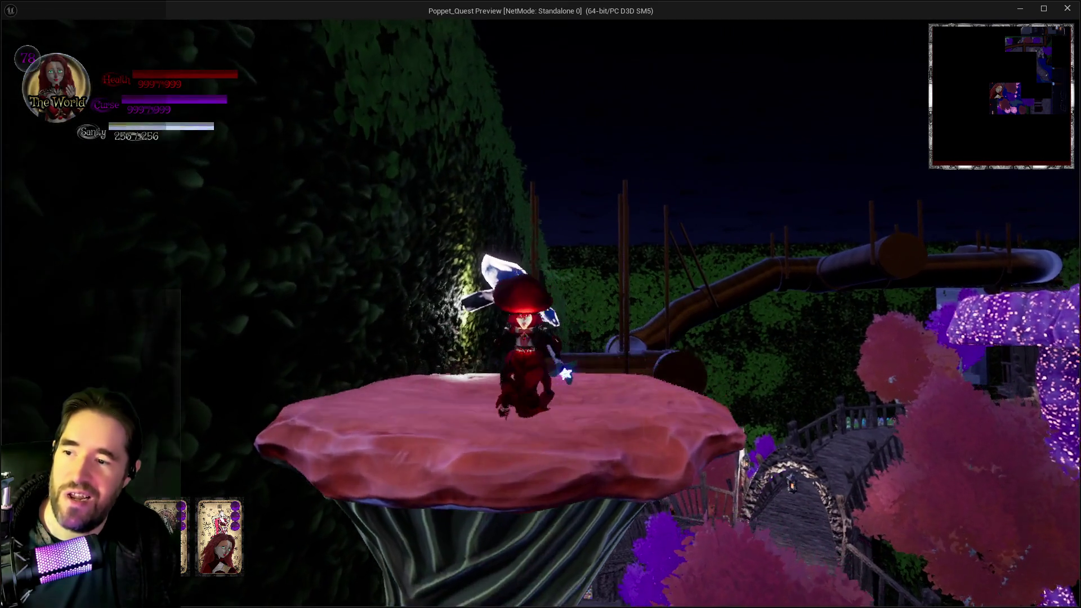
Step: Jump across the raised ledge by the blue crystal and onto the smaller red mushroom cap
key("w")
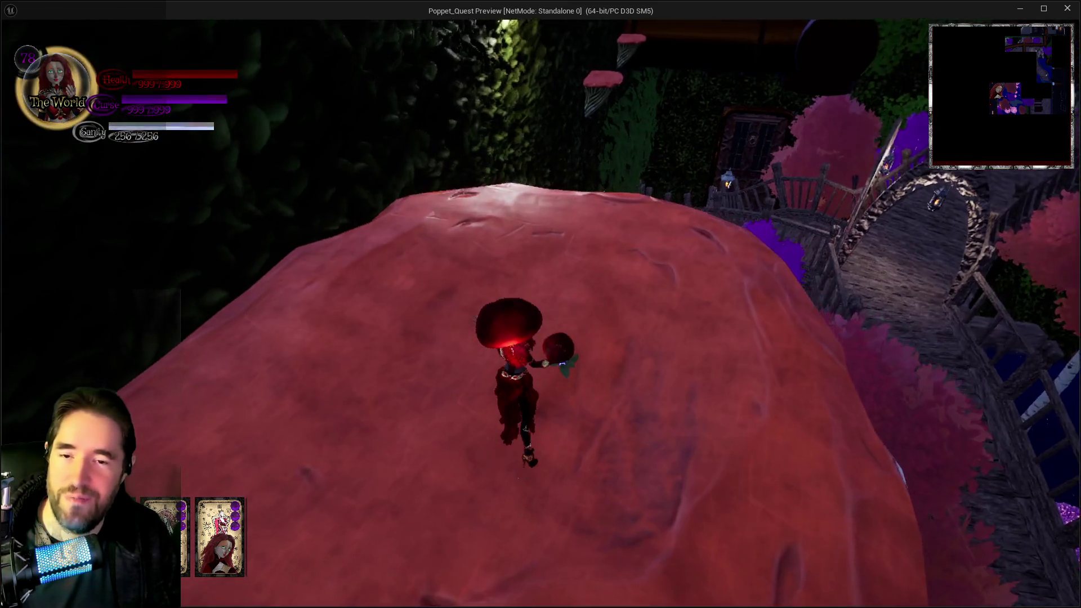
key("w")
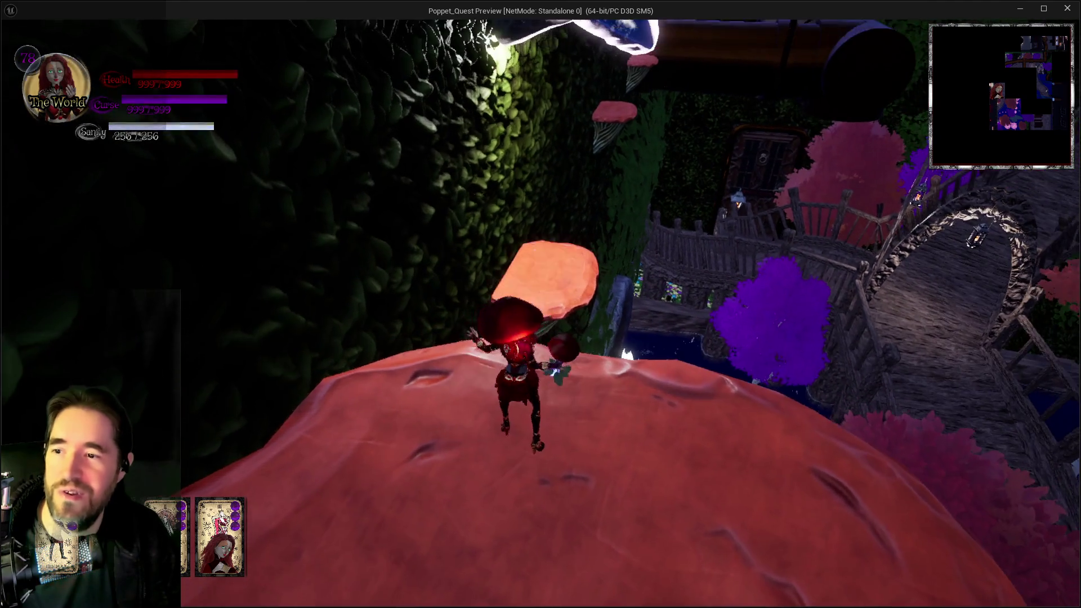
key("space")
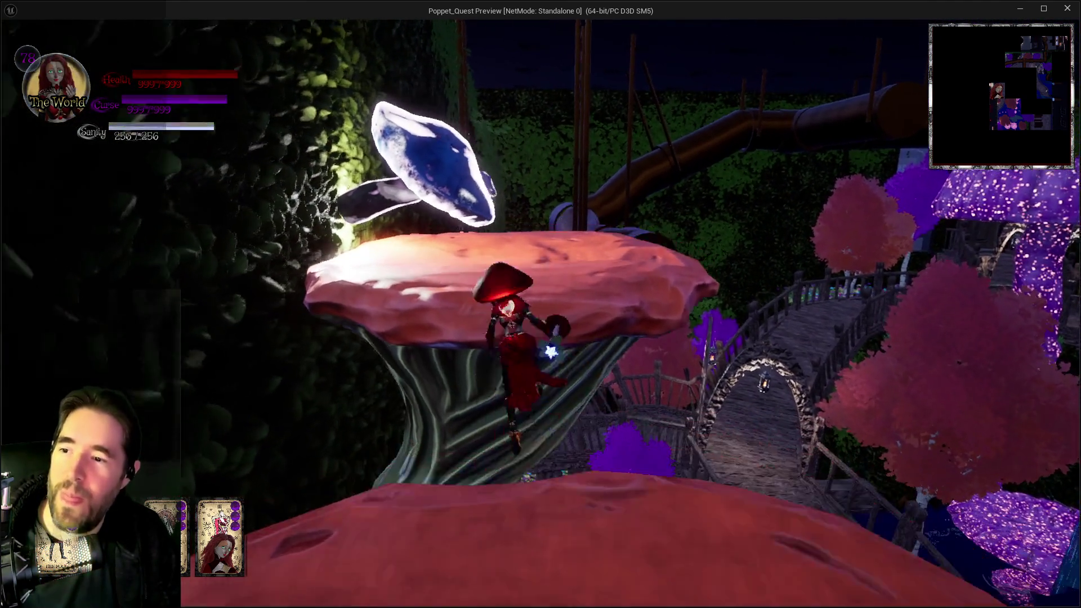
key("w")
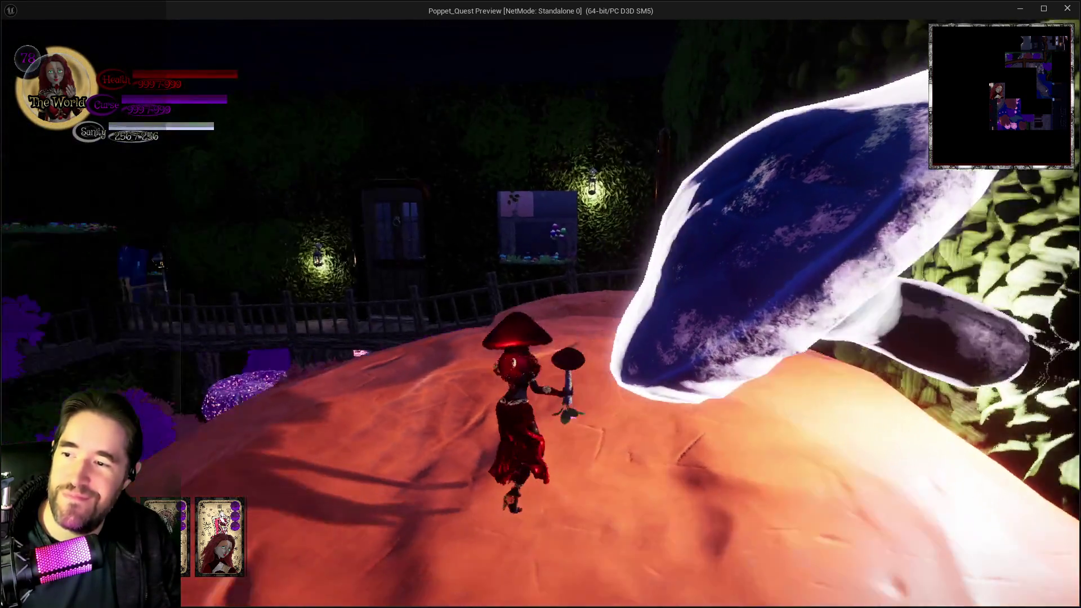
key("w")
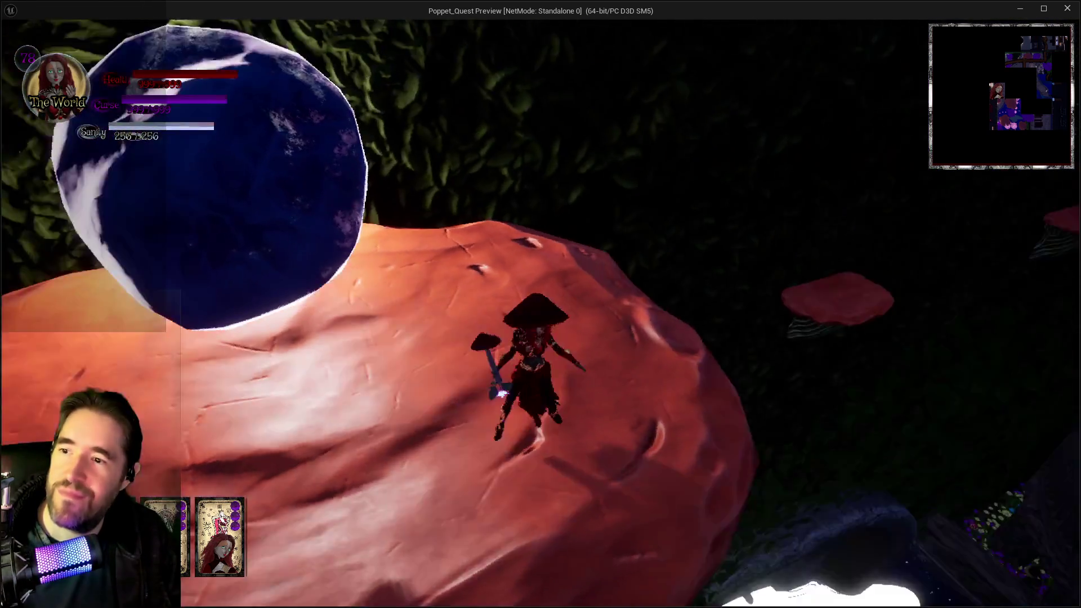
key("space")
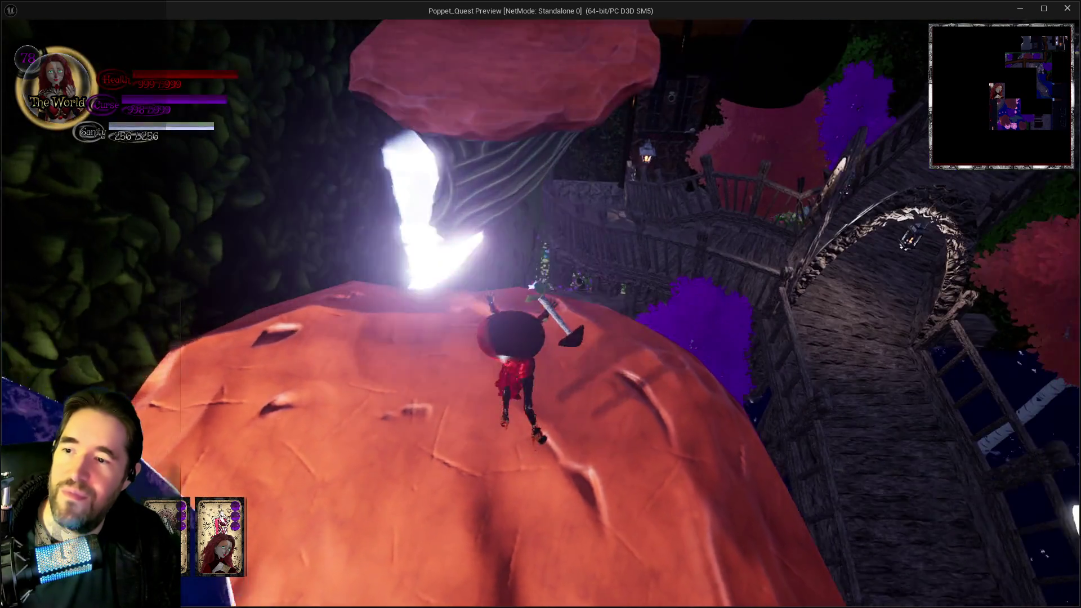
key("w")
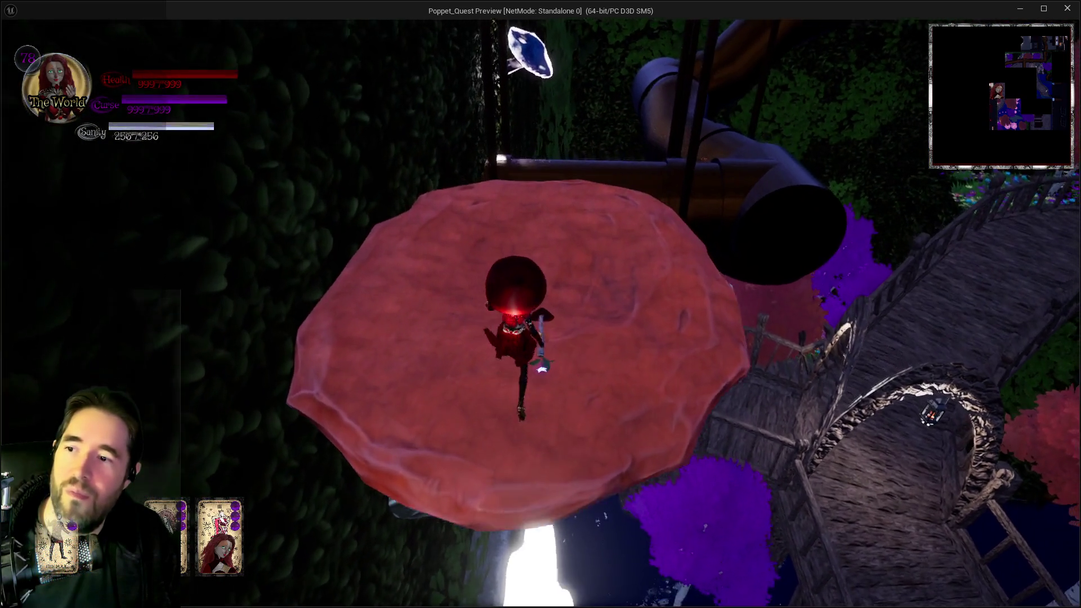
key("w")
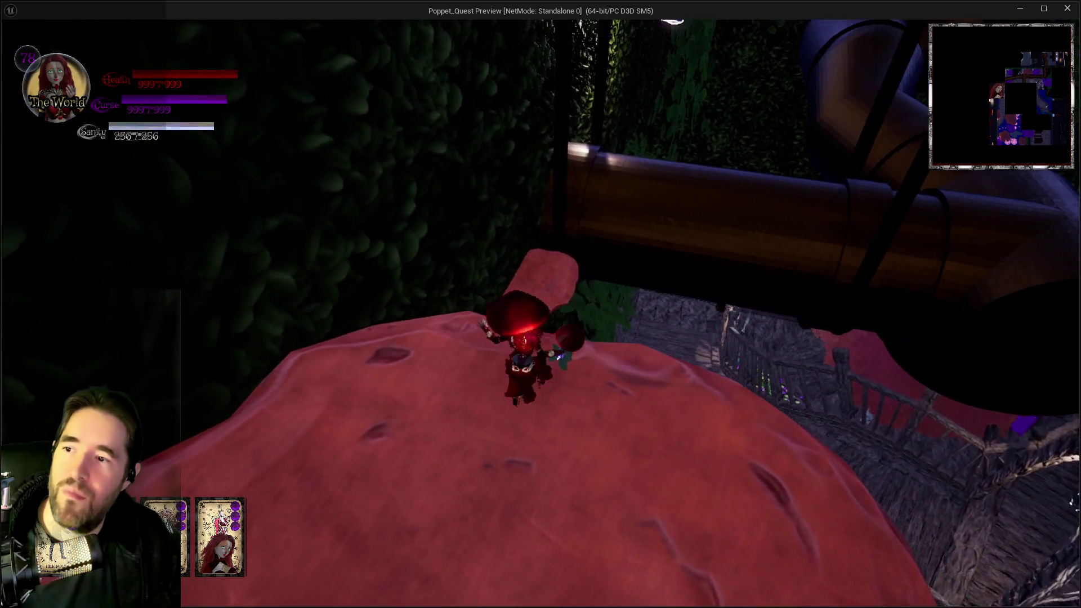
key("space")
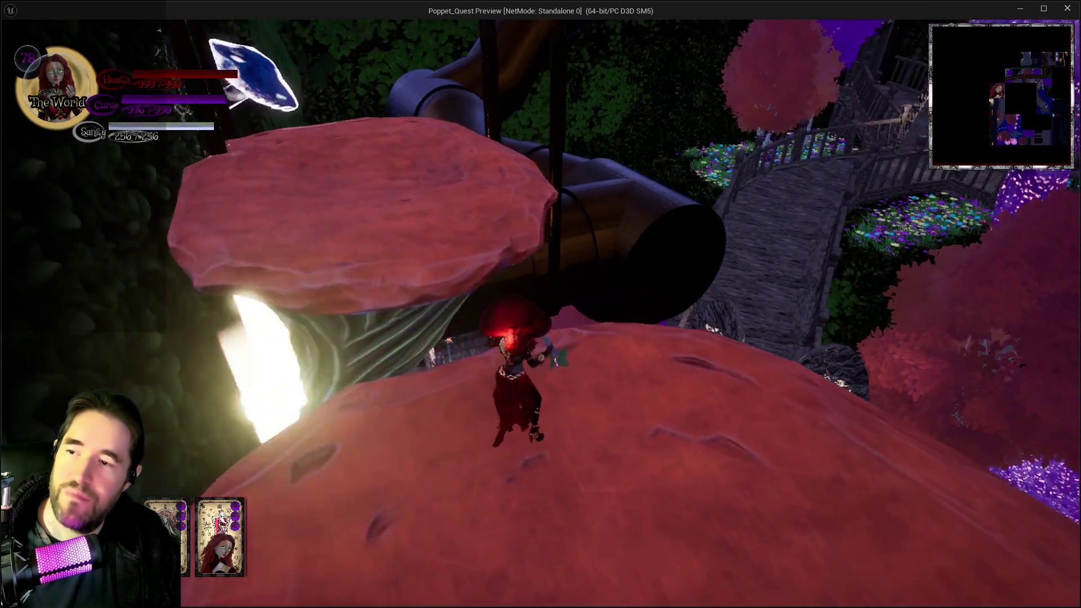
Step: Run along the pipe through the purple portal toward the pipe outlet
key("w")
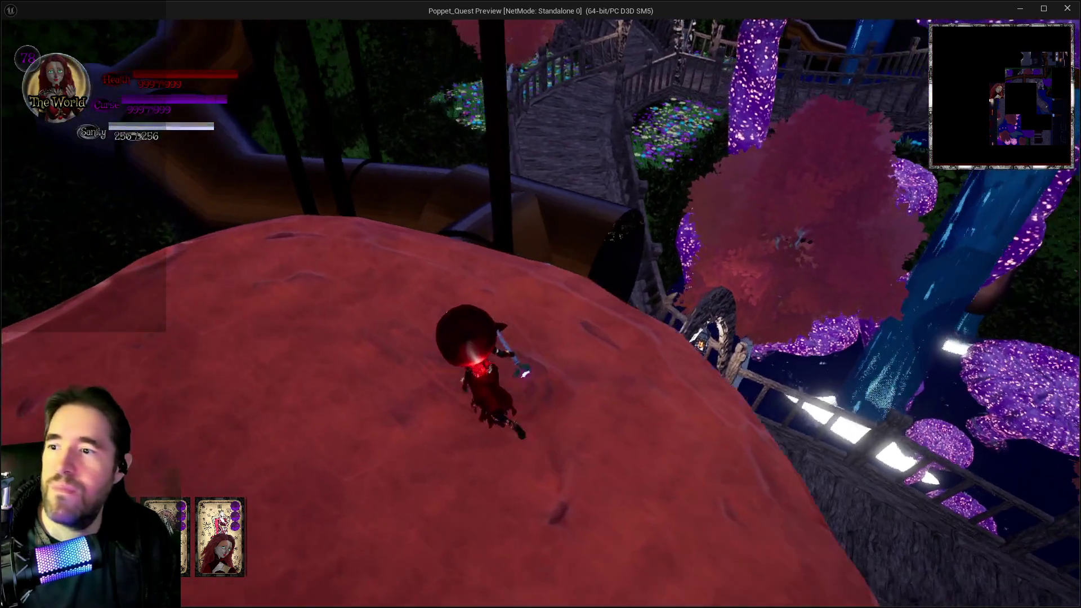
key("w")
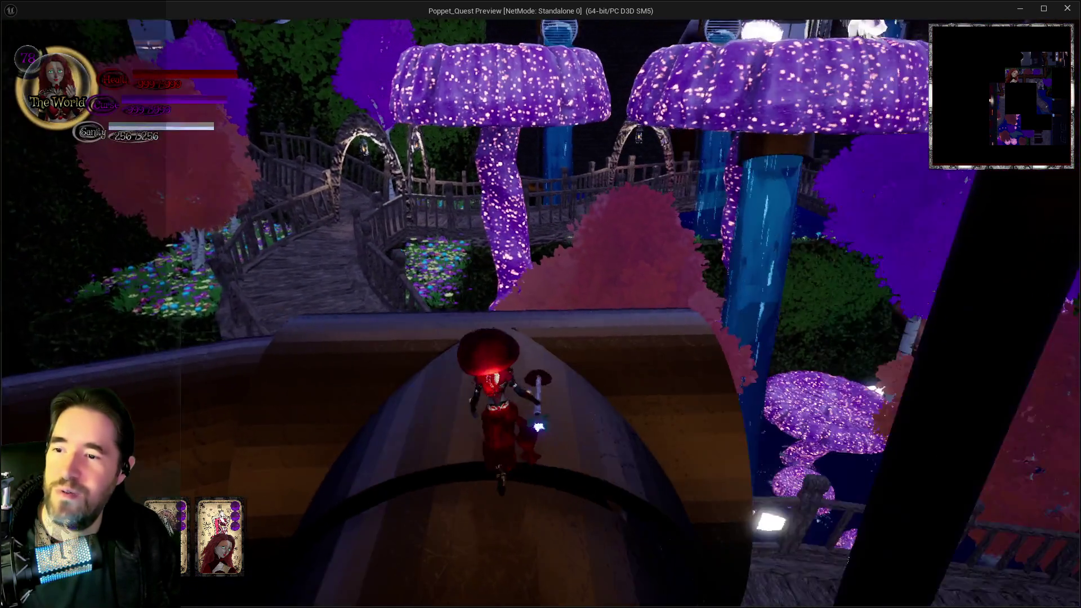
key("w")
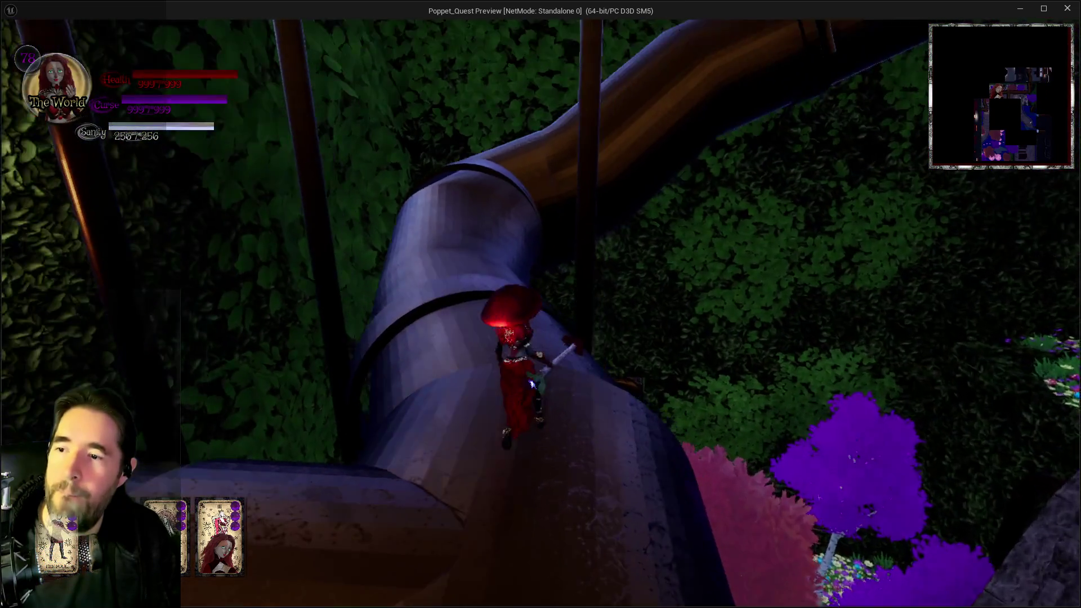
key("w")
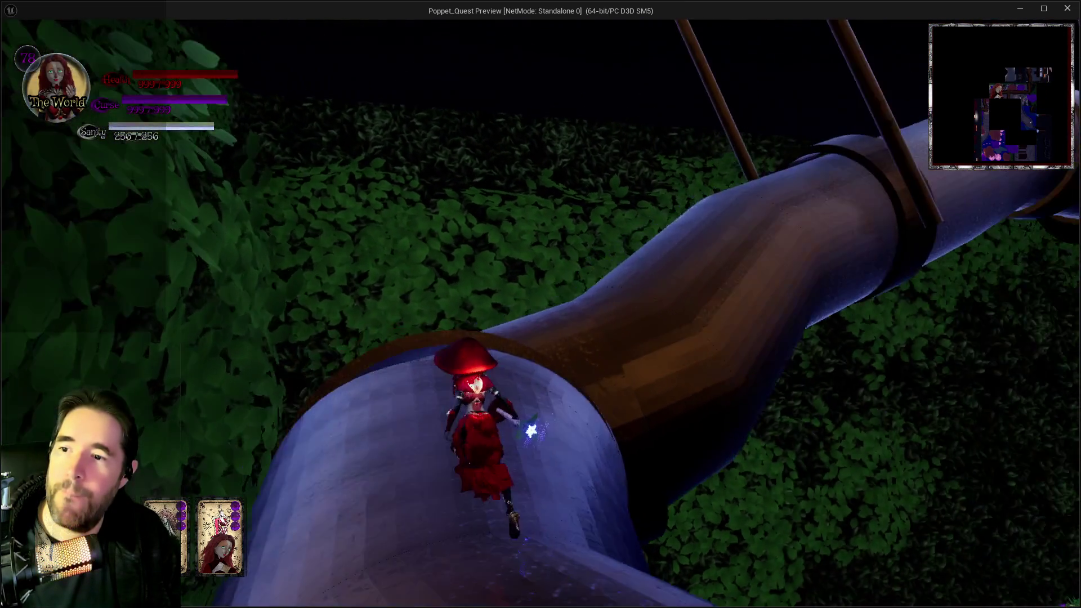
key("w")
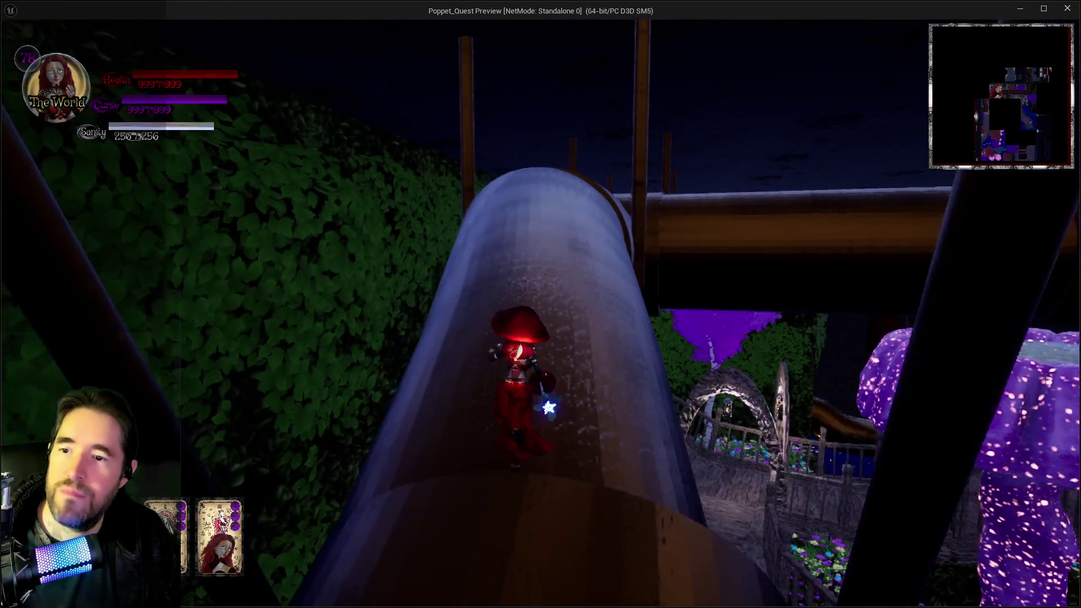
key("w")
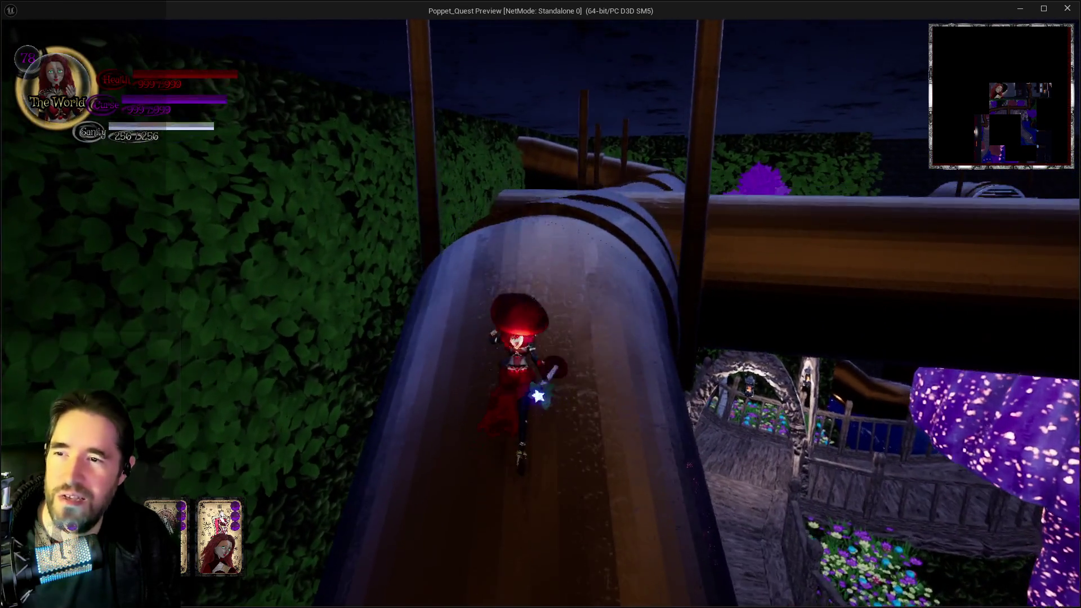
key("w")
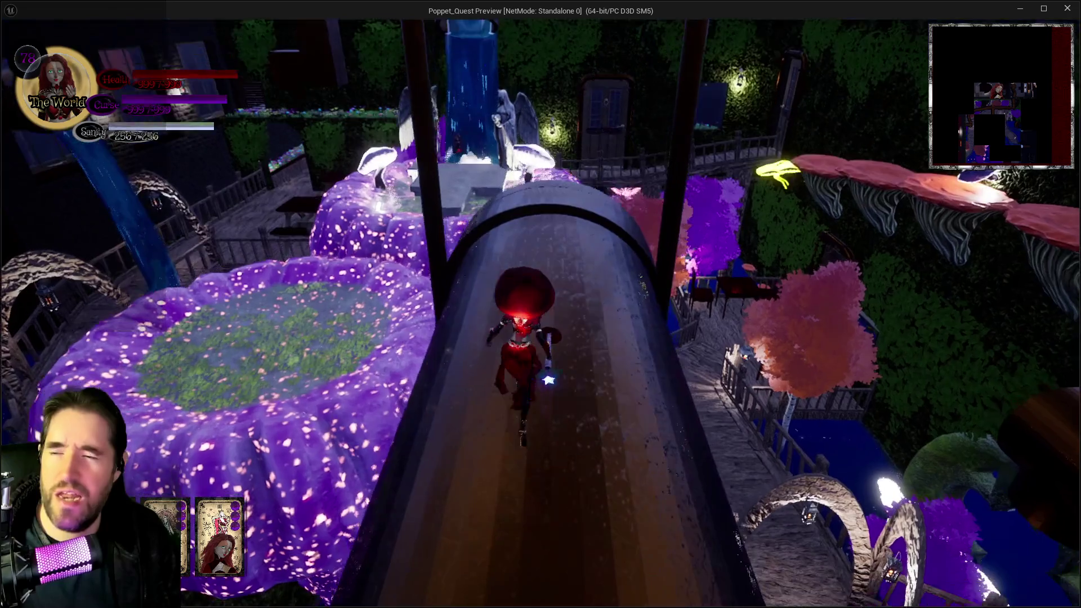
key("s")
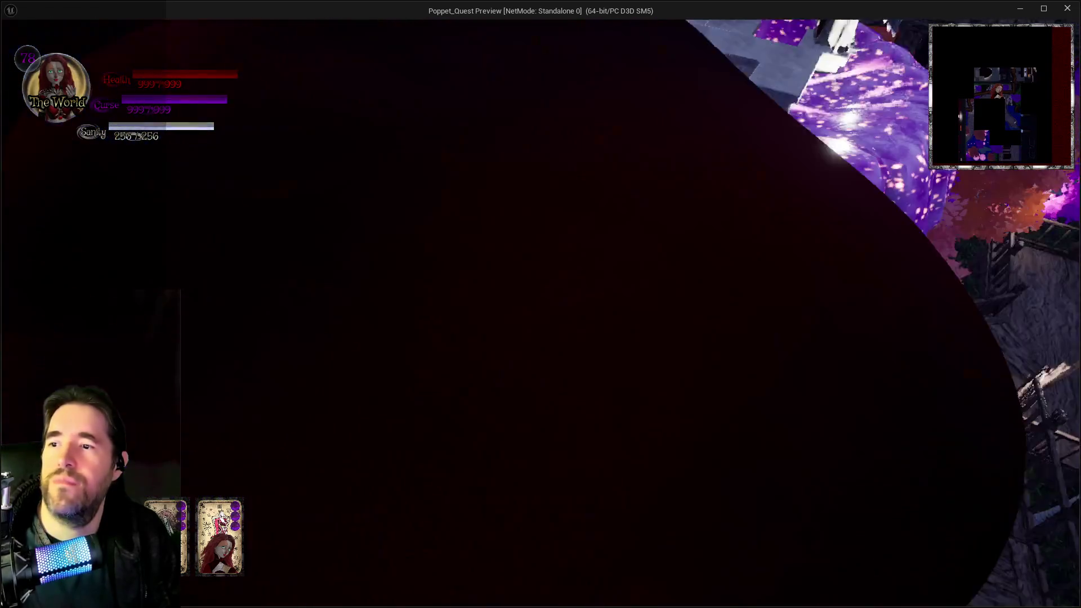
Step: Drop to the purple mushroom altar, collect the Ace Of Cups card, and return to the editor
key("w")
key("w")
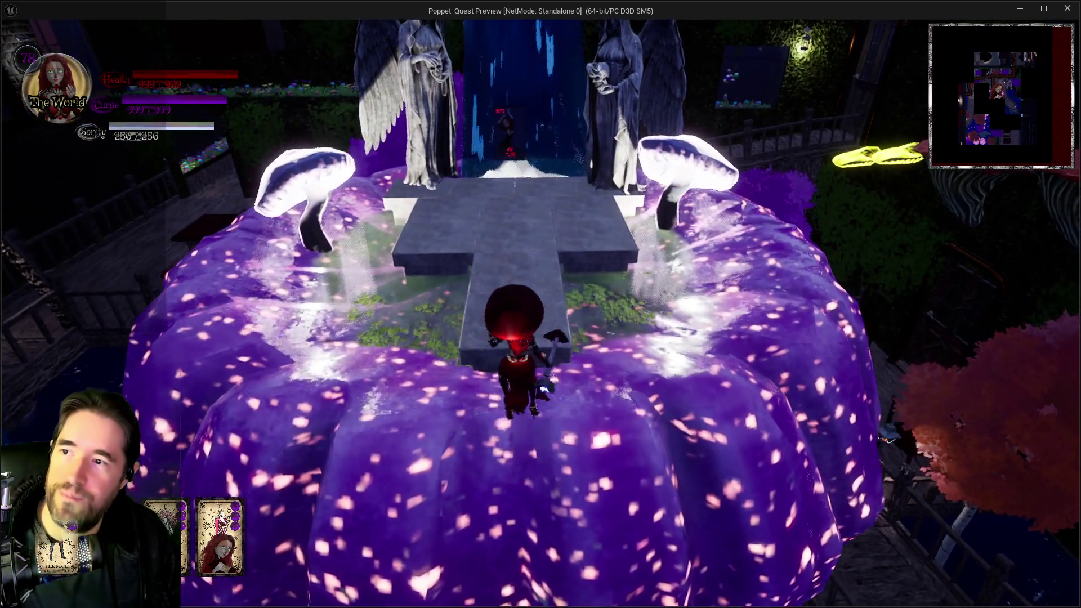
key("w")
key("space")
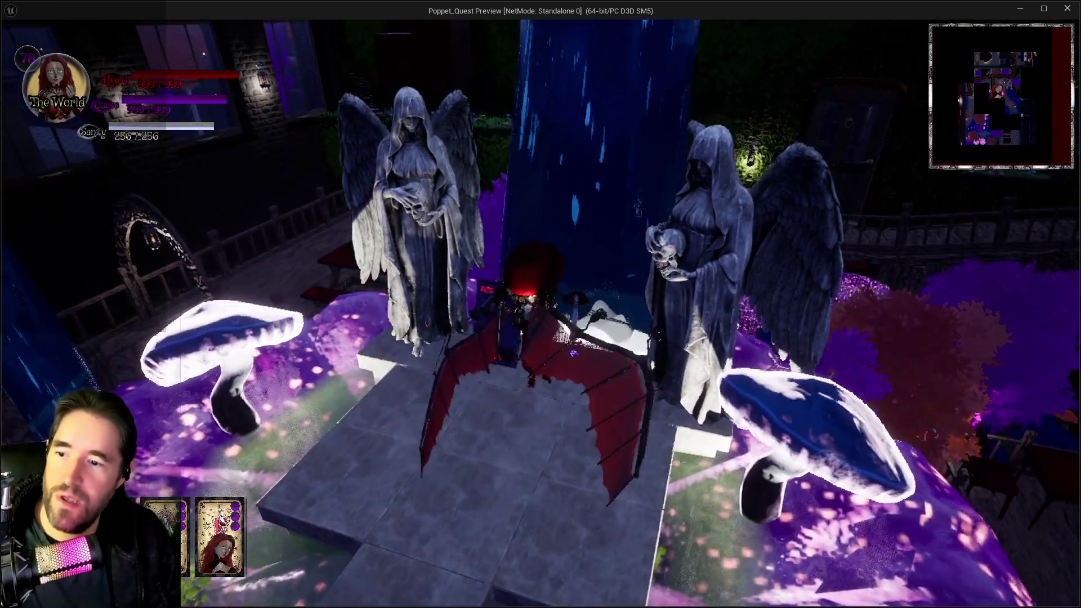
key("w")
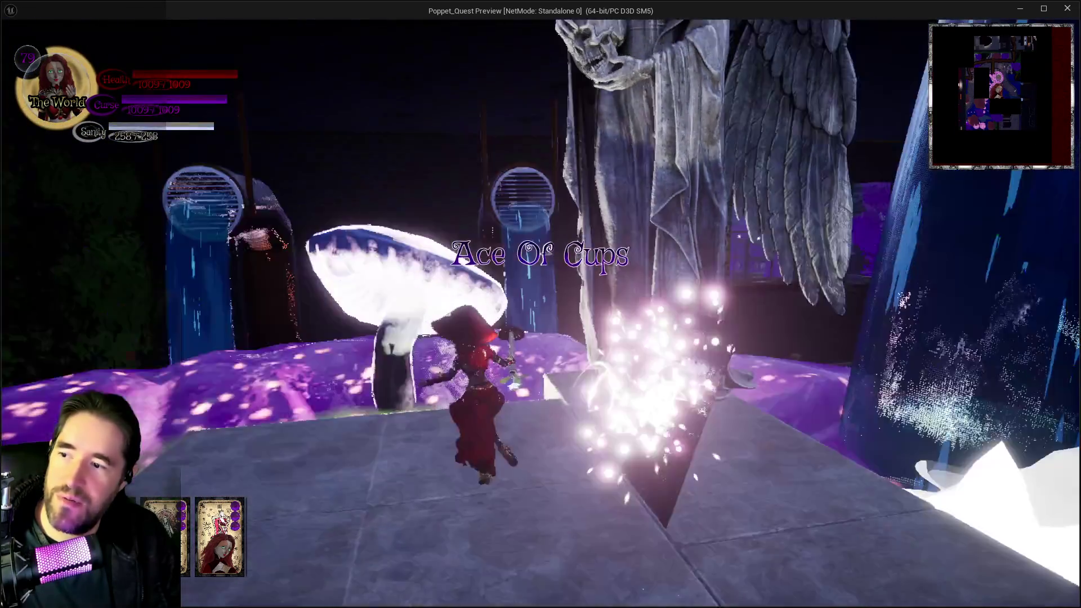
key("w")
key("w")
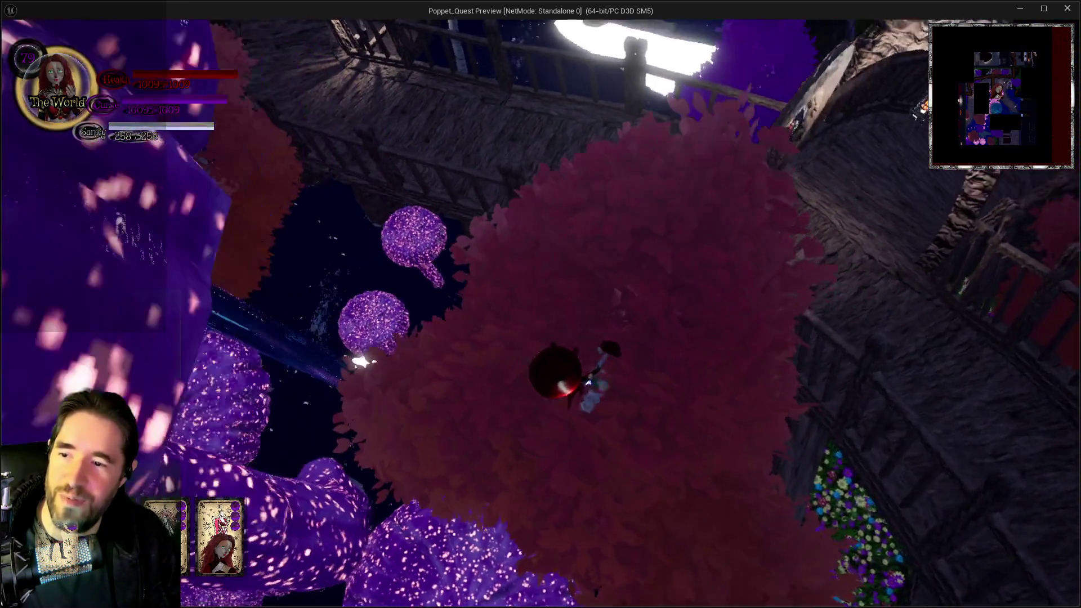
key("w")
key("alt+Tab")
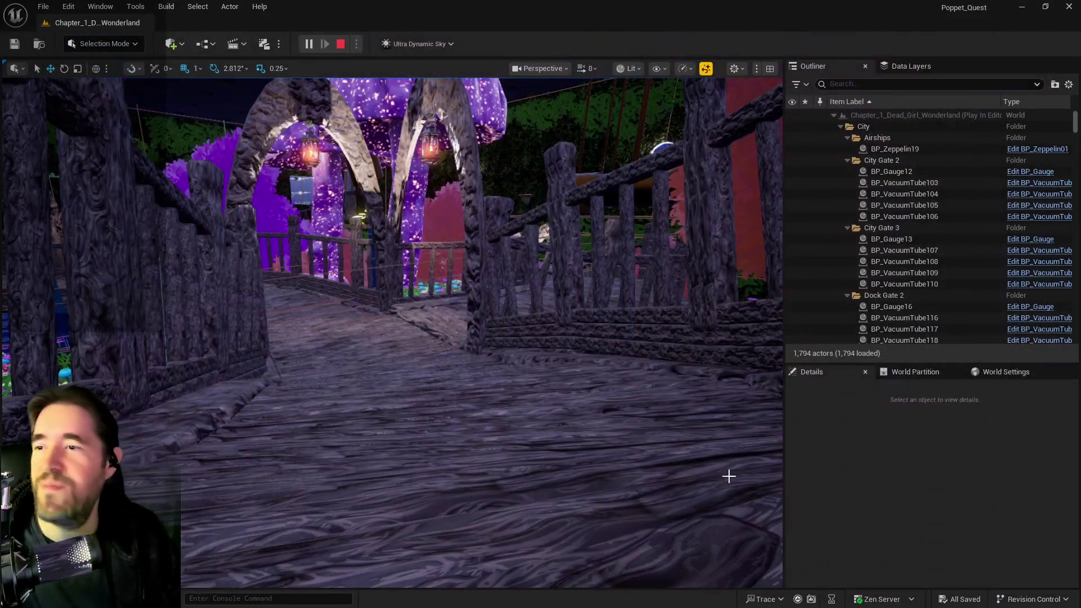
Step: Fly the level viewport toward the hedge wall
left_click_drag(555, 442, 507, 425)
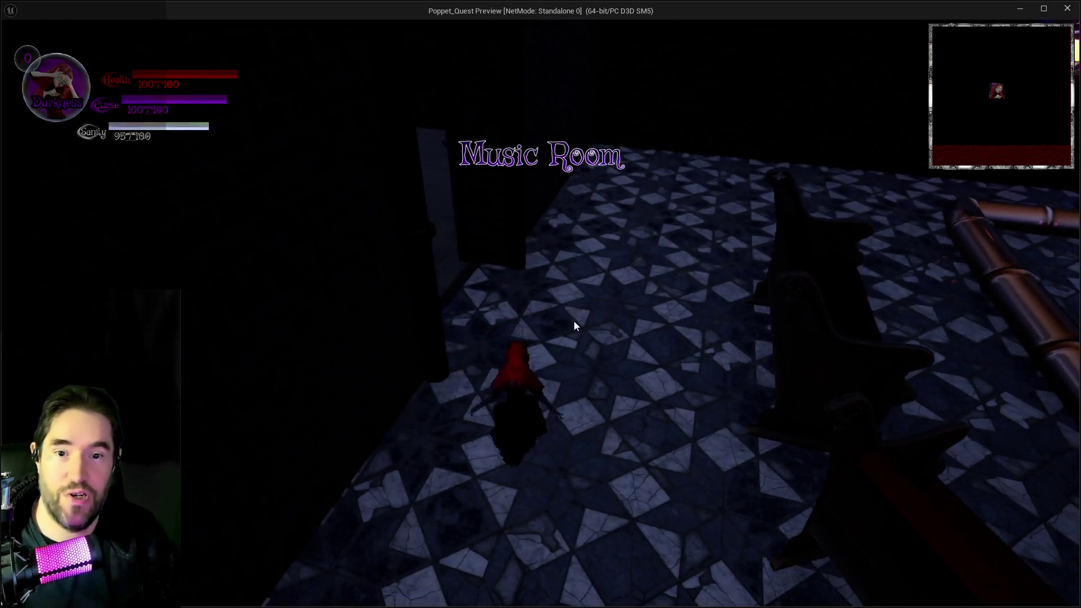
Step: Run across the Music Room's tiled floor, pause the game, and switch to the BP_Poppet blueprint
key("w")
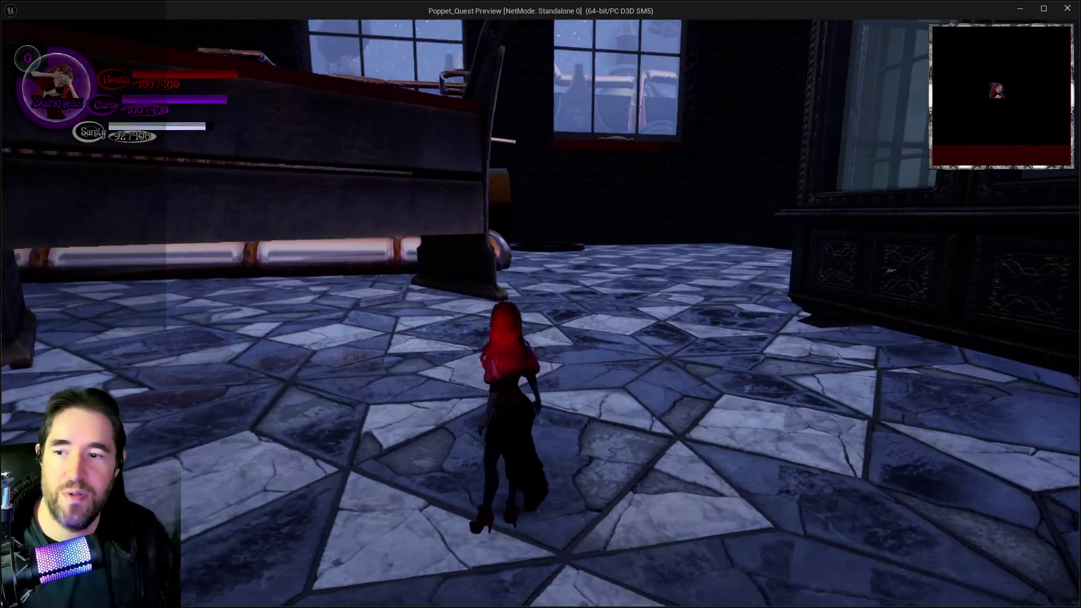
key("w")
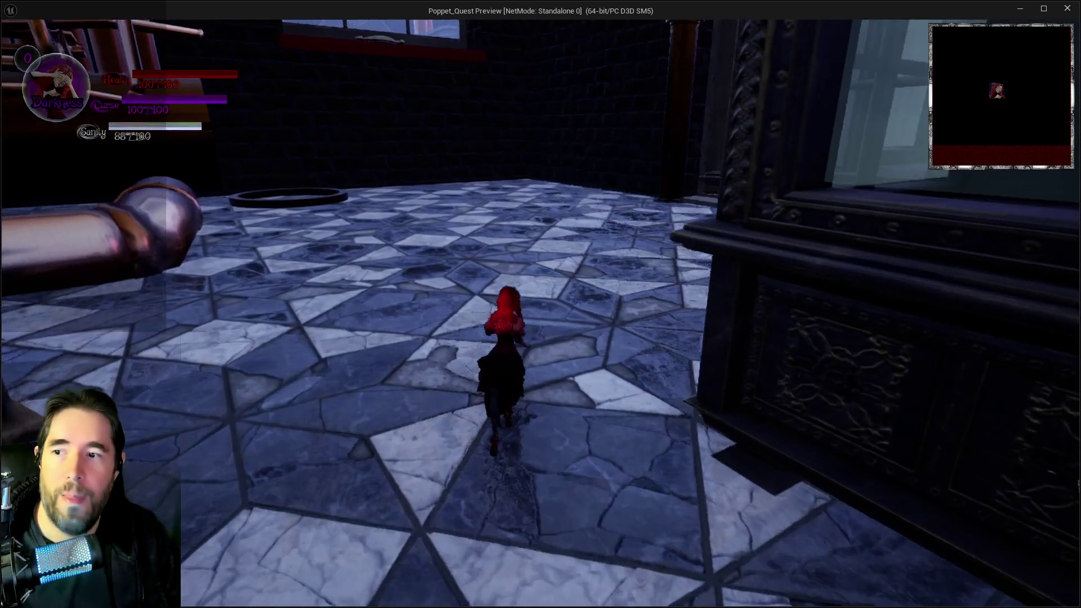
key("Escape")
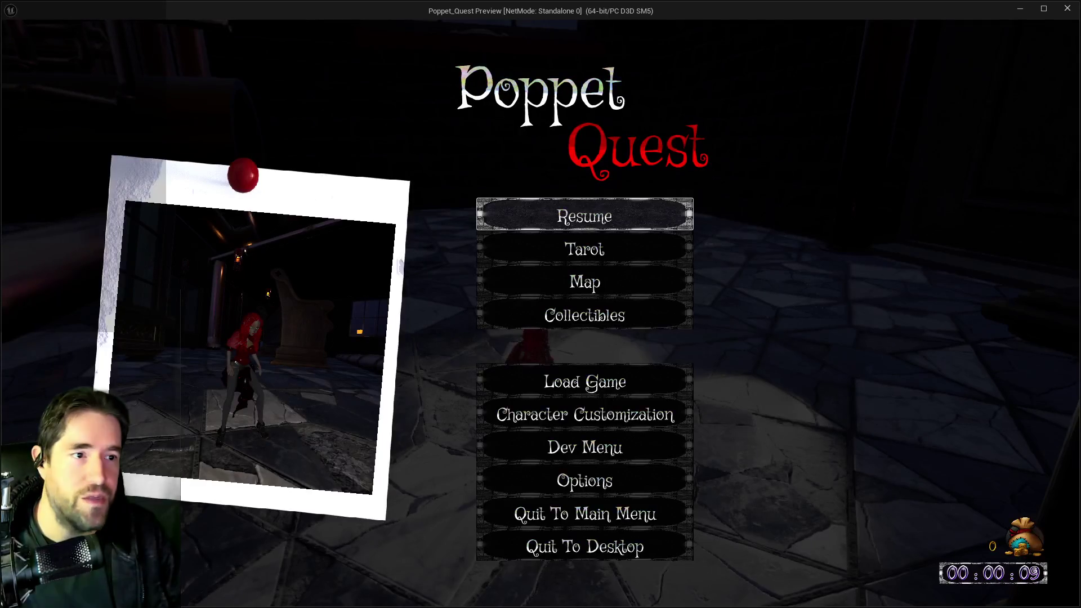
key("alt+Tab")
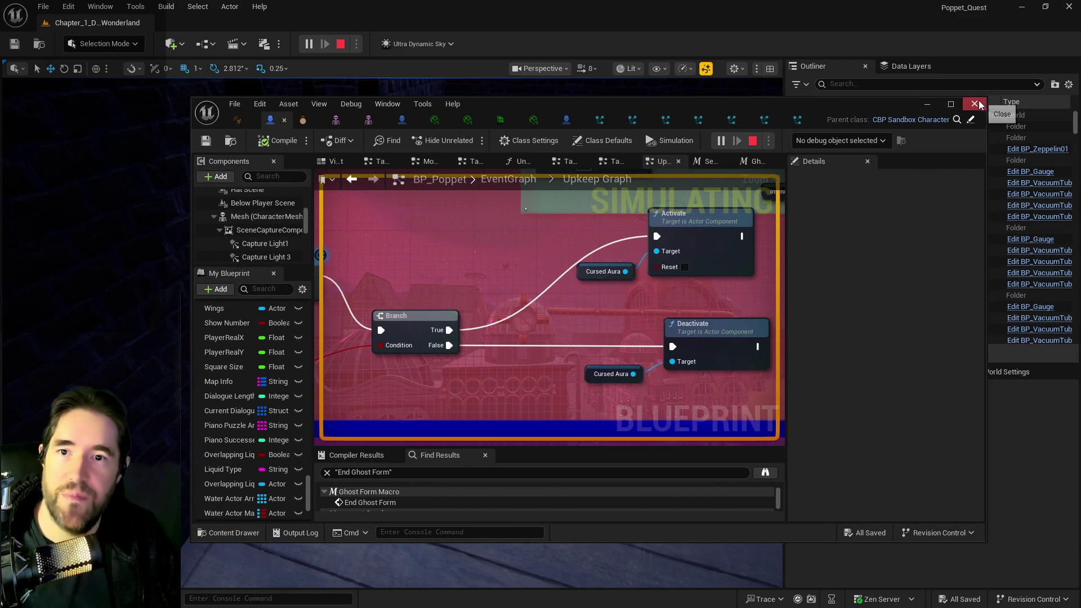
Step: Leave the BP_Poppet blueprint and resume gameplay in the Music Room
key("alt+Tab")
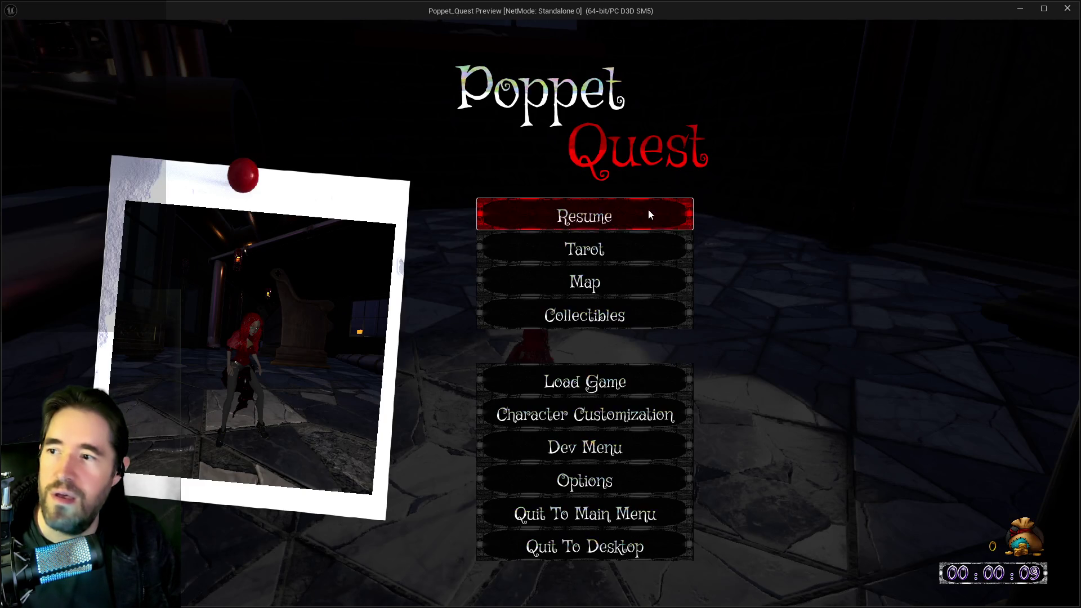
left_click(649, 215)
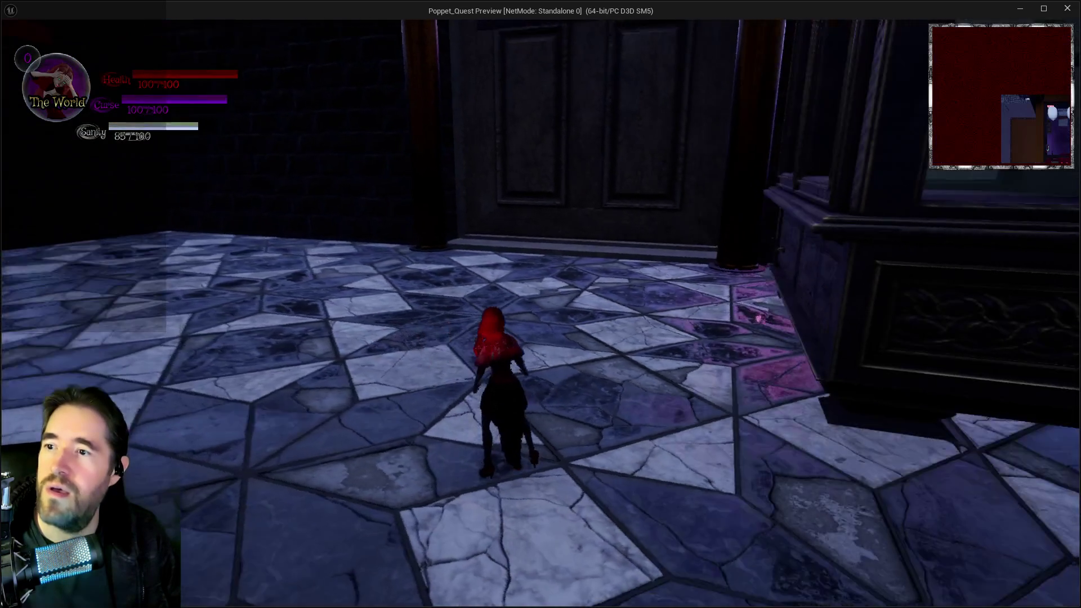
Step: Jump over the copper pipe onto the giant piano keys and run along them playing notes
key("w")
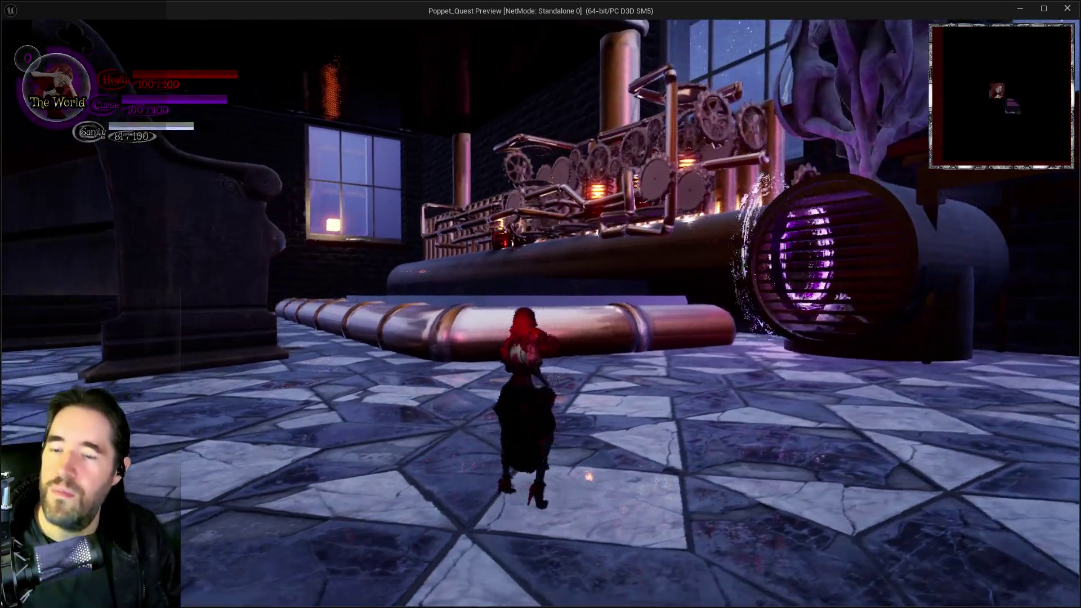
key("w")
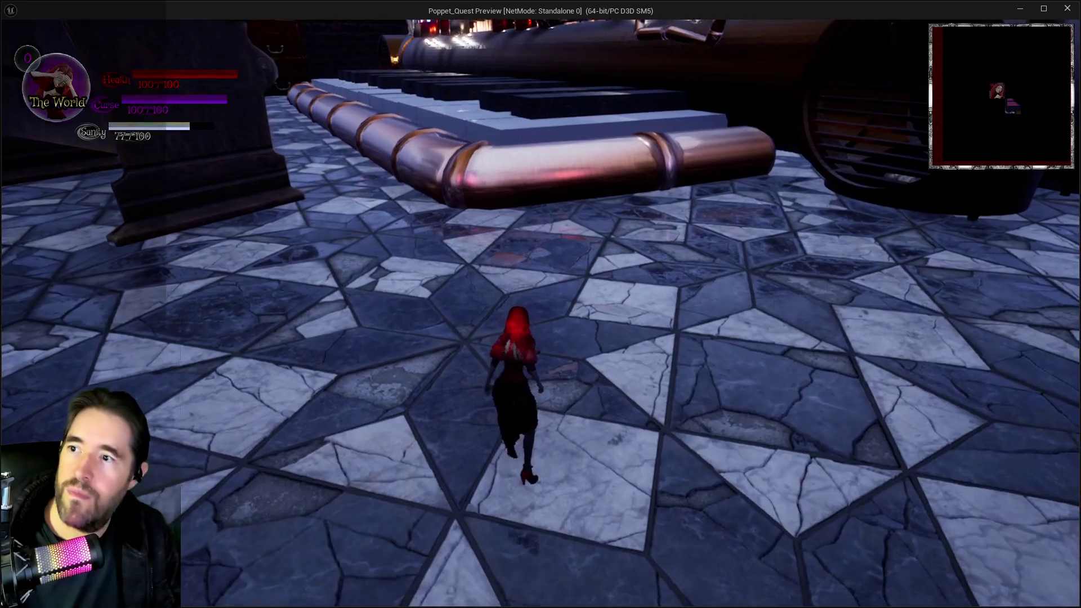
key("space")
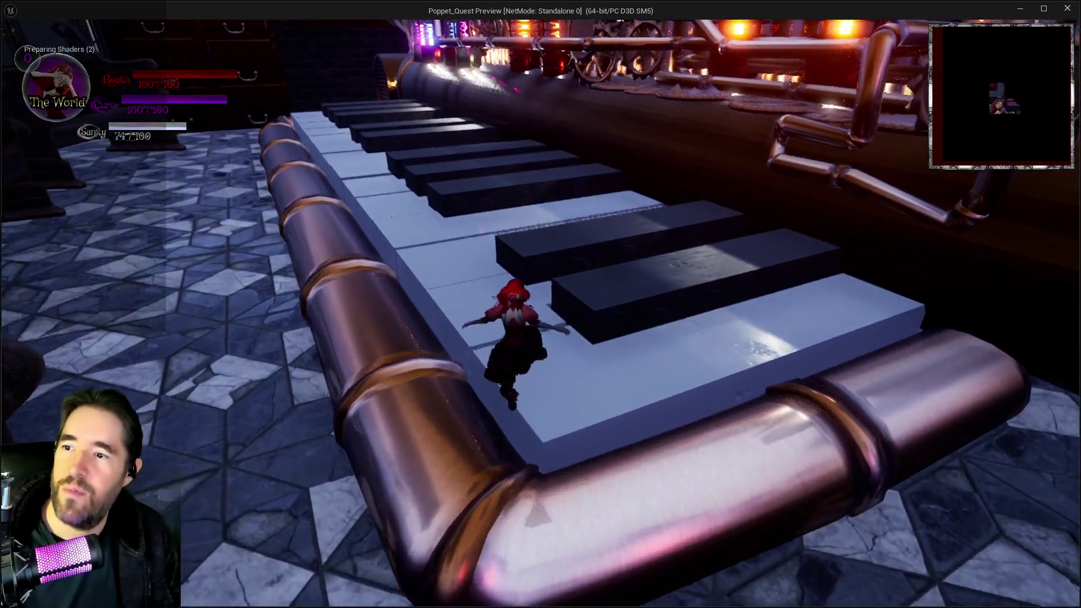
key("w")
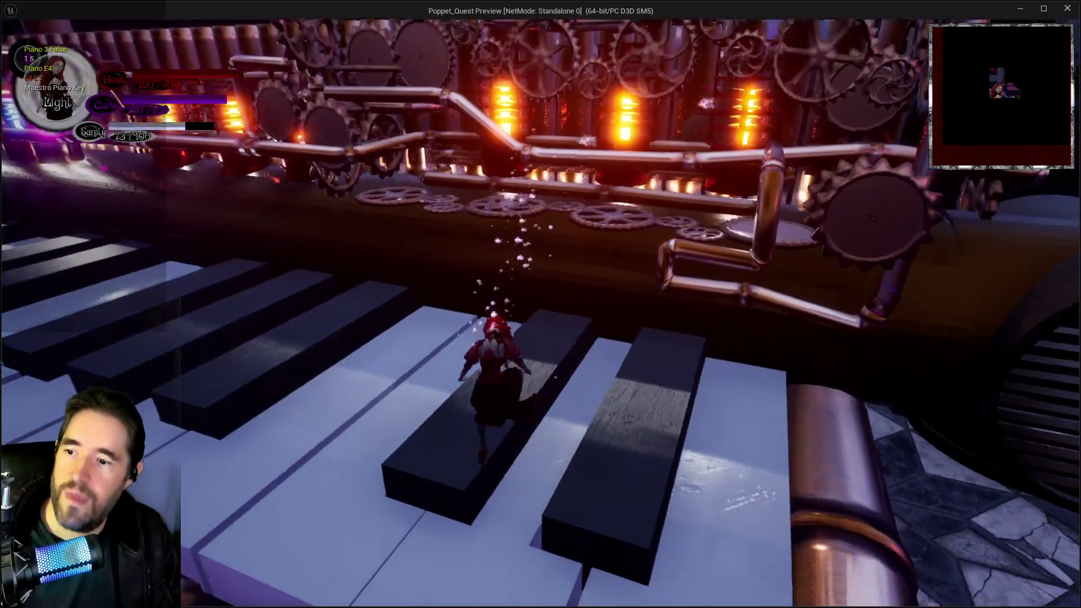
key("w")
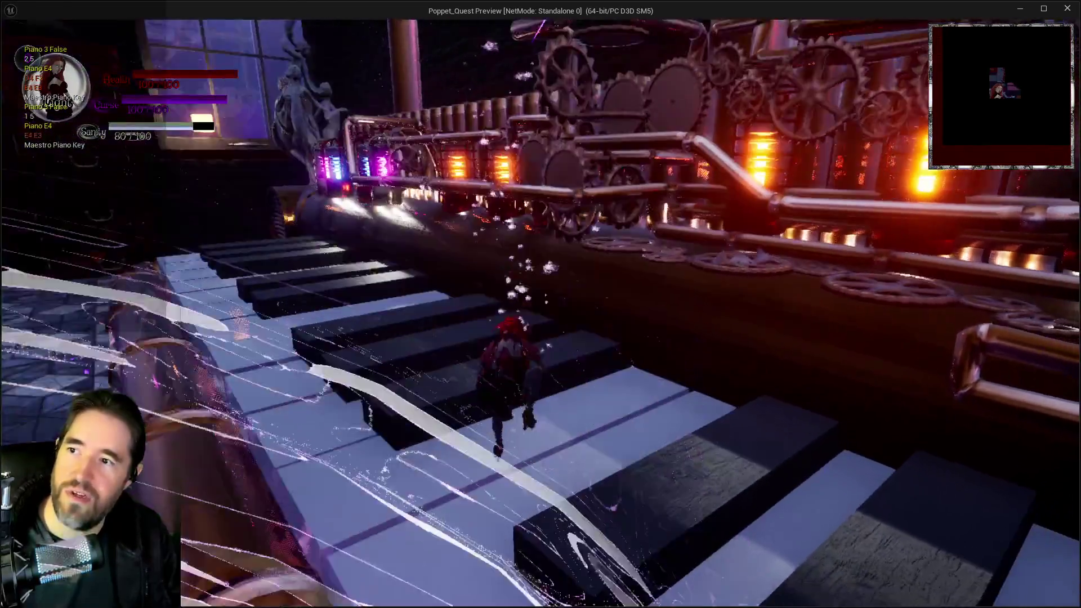
key("w")
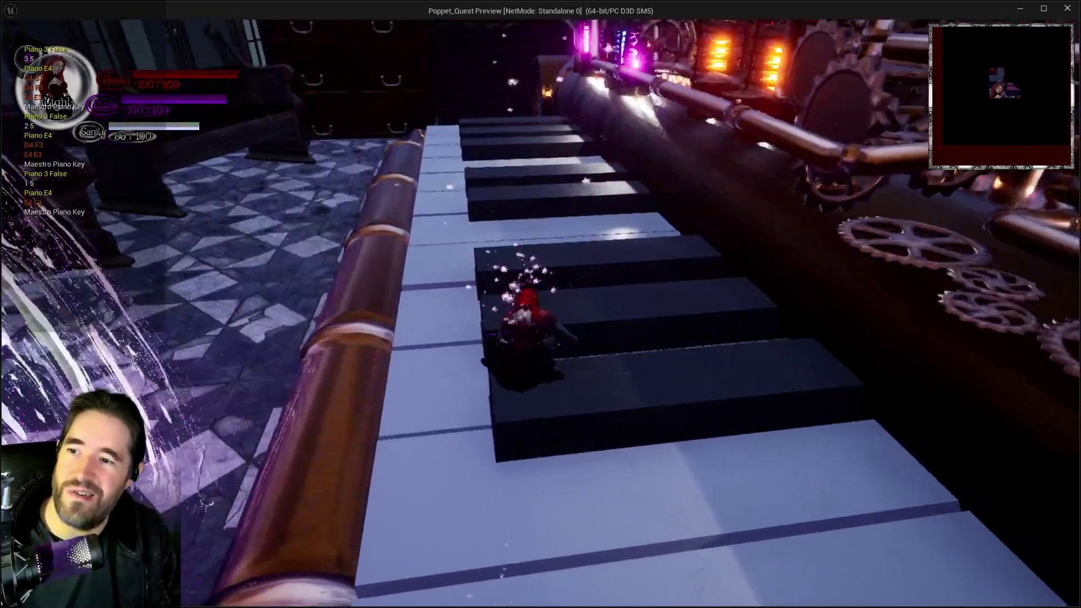
key("w")
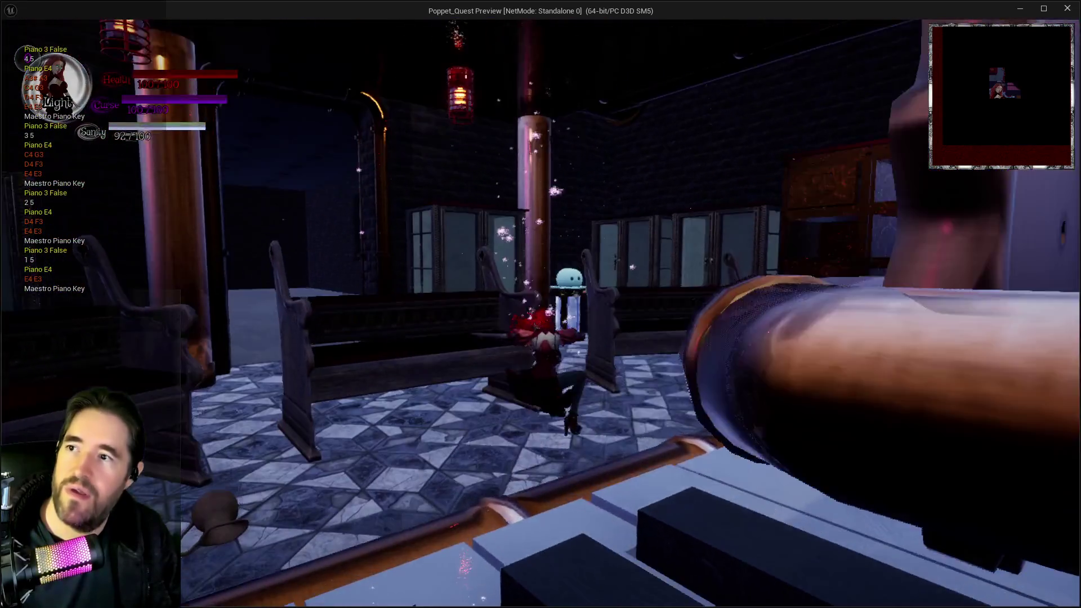
Step: Keep running along the keys and wooden rim, then jump up onto the copper rim
key("w")
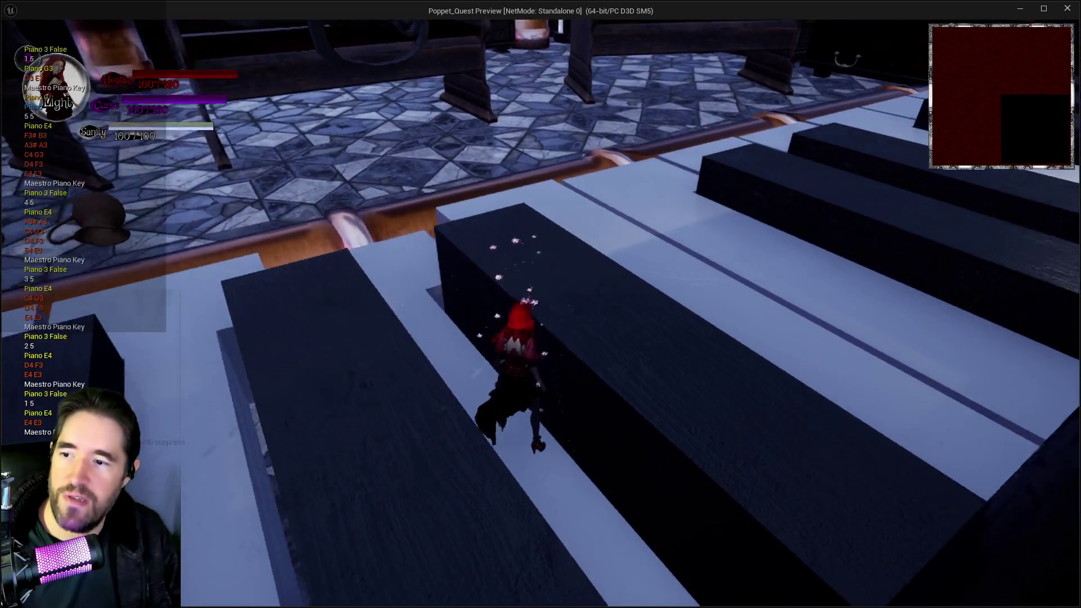
key("w")
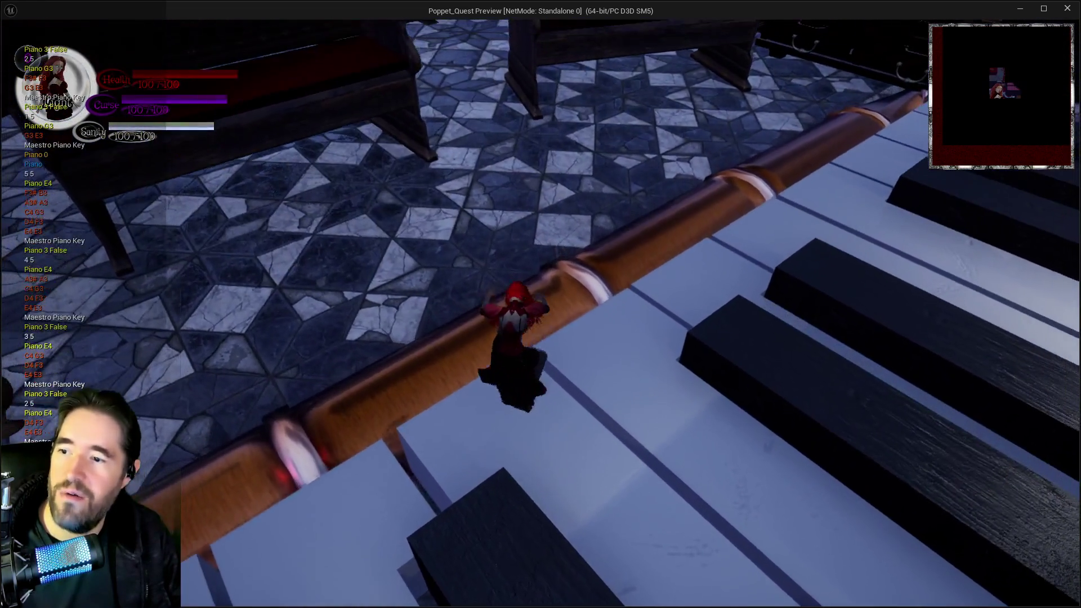
key("w")
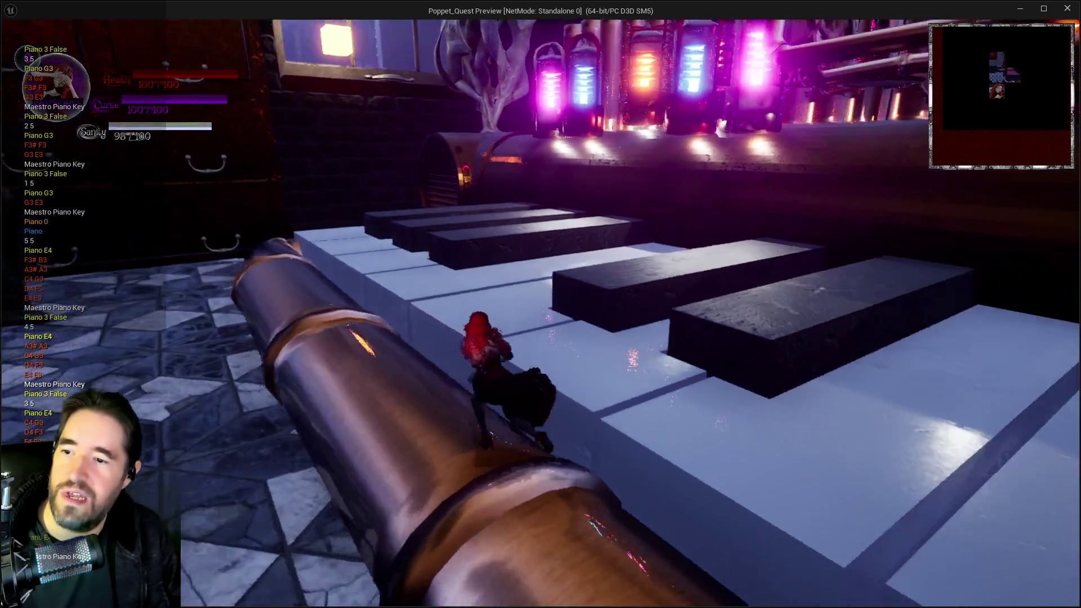
key("w")
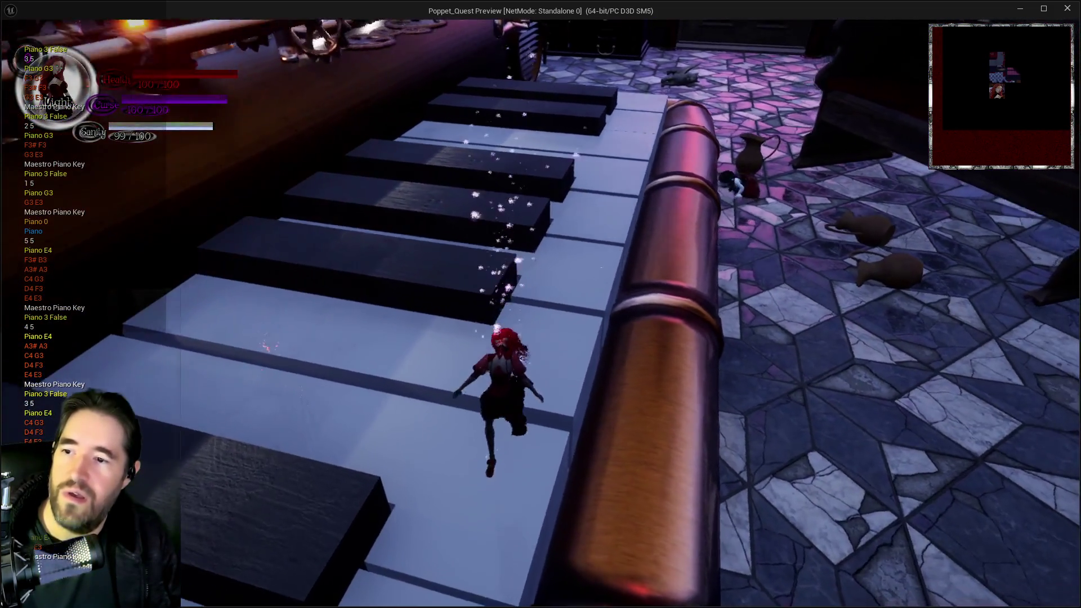
key("w")
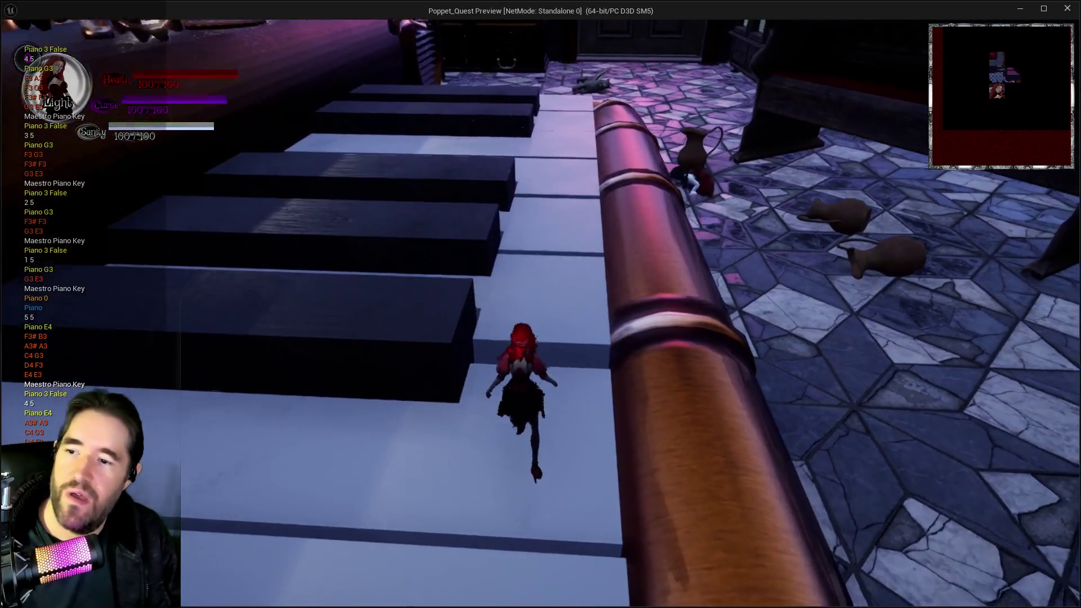
key("w")
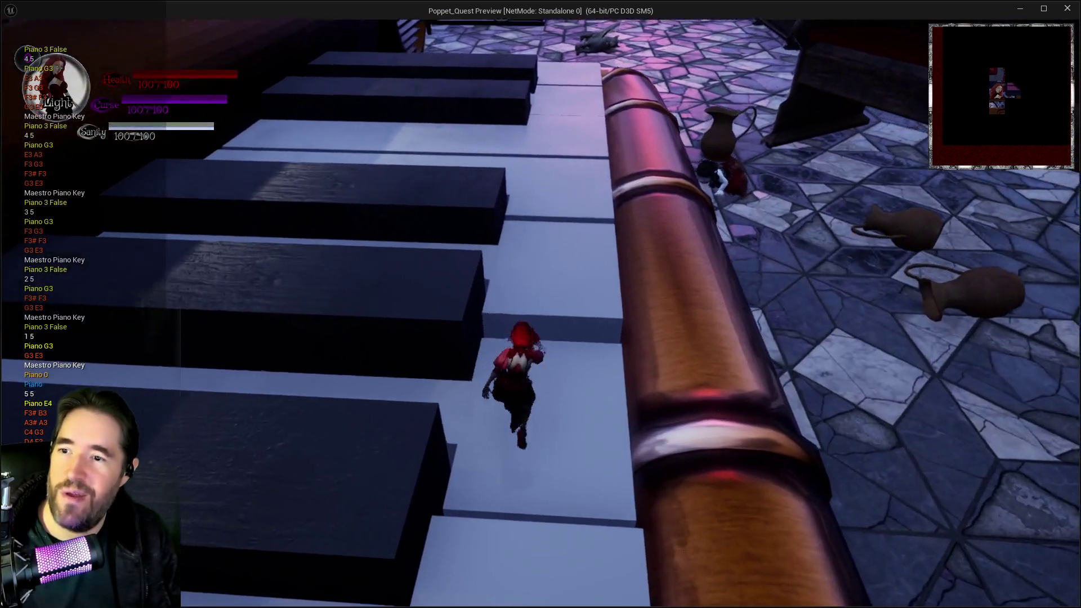
key("w")
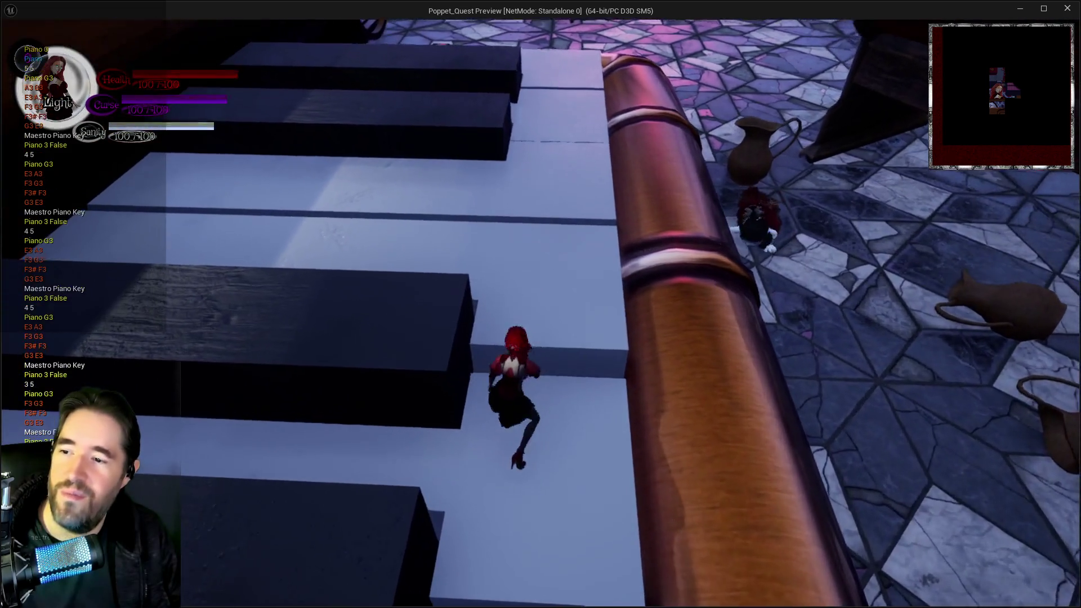
key("space")
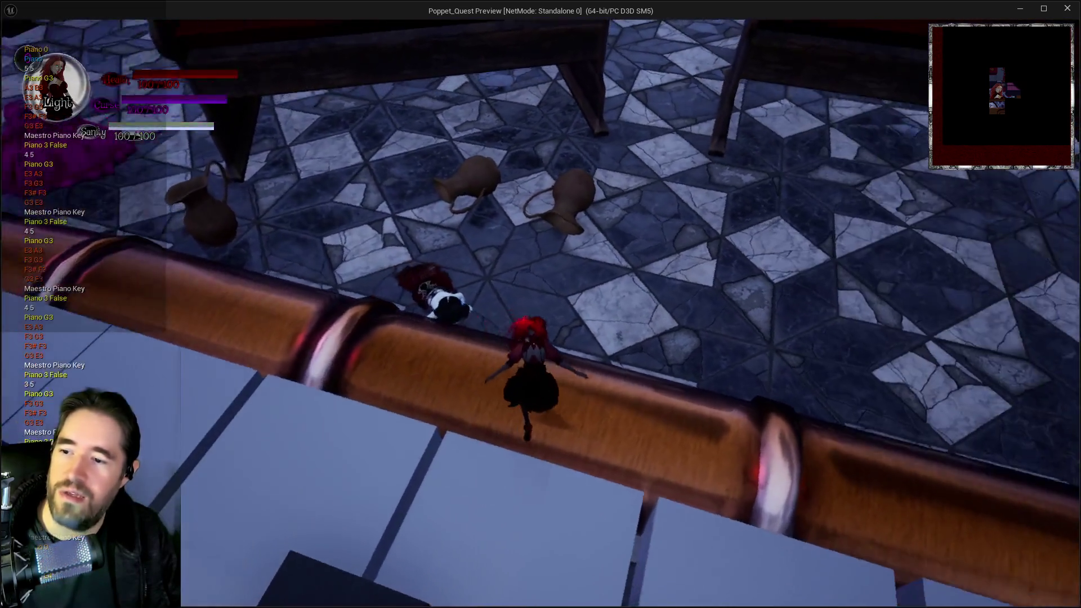
key("w")
key("w")
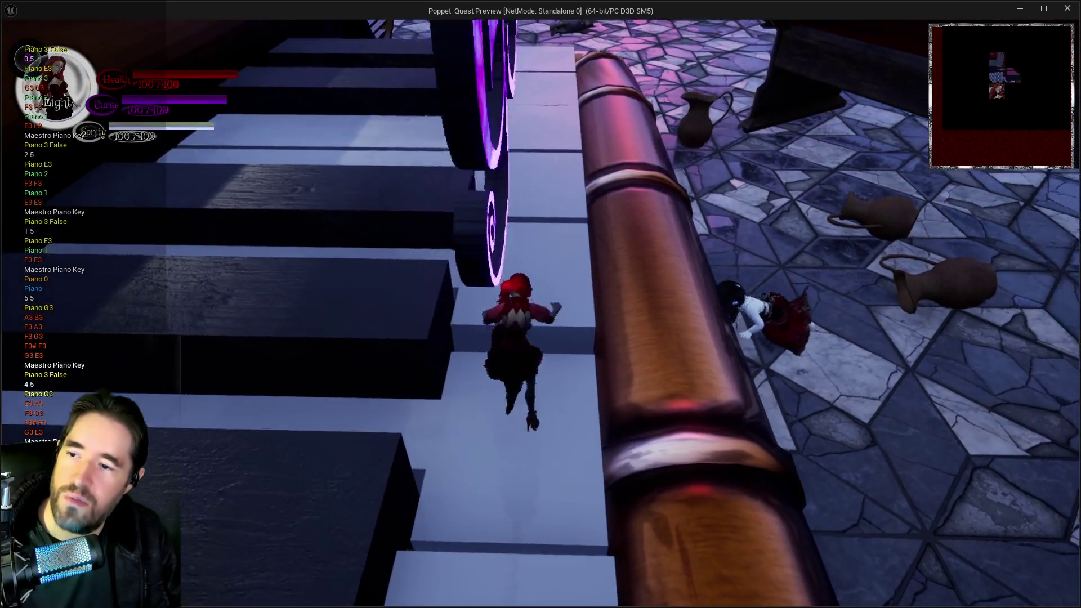
Step: Drop off the piano to the tiled floor and run between the pews into the Library
key("w")
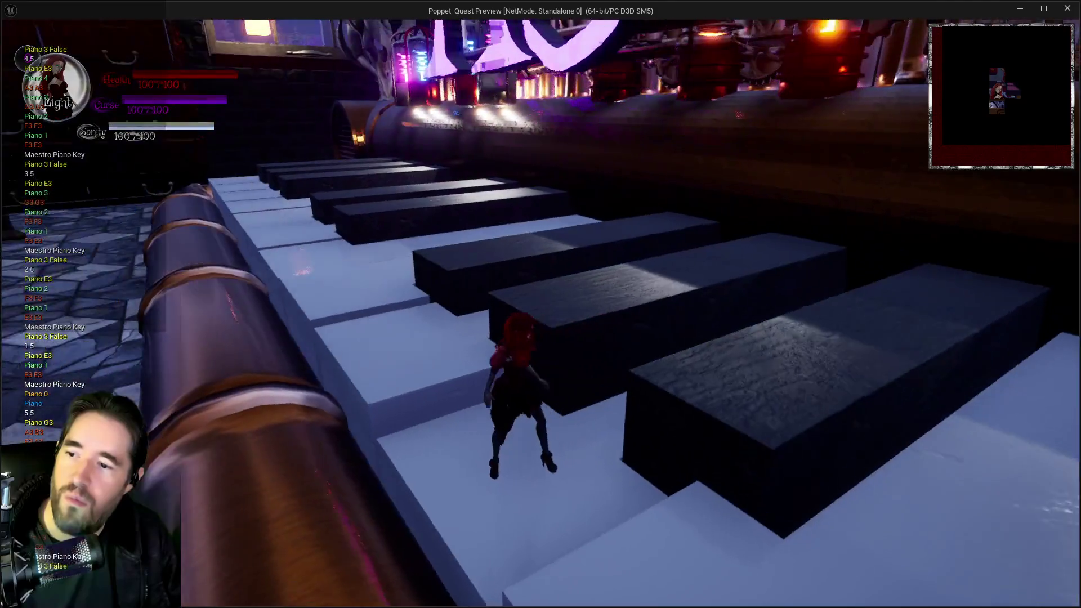
key("w")
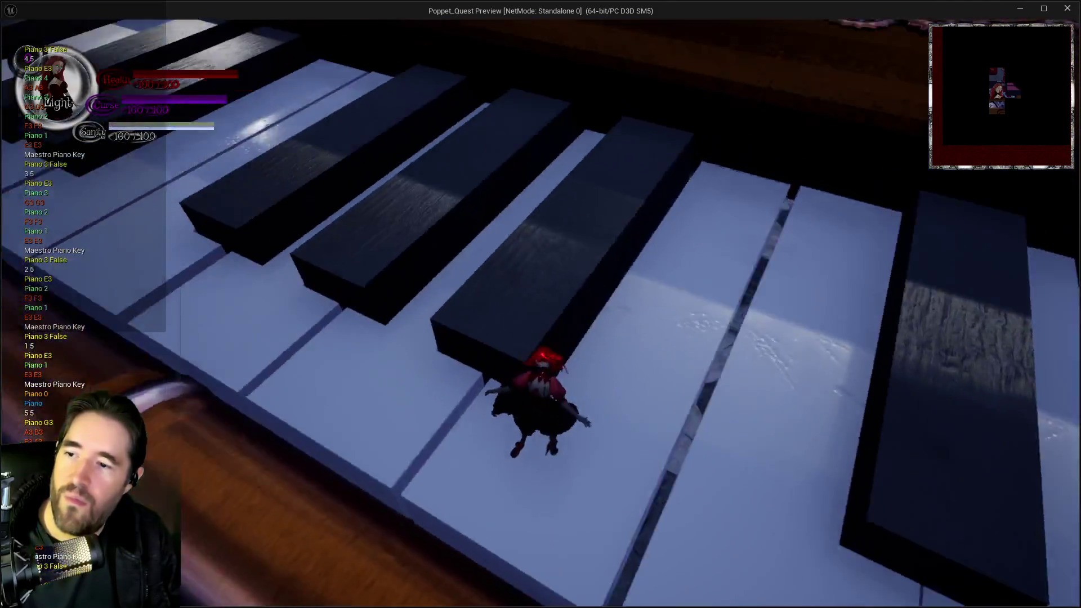
key("w")
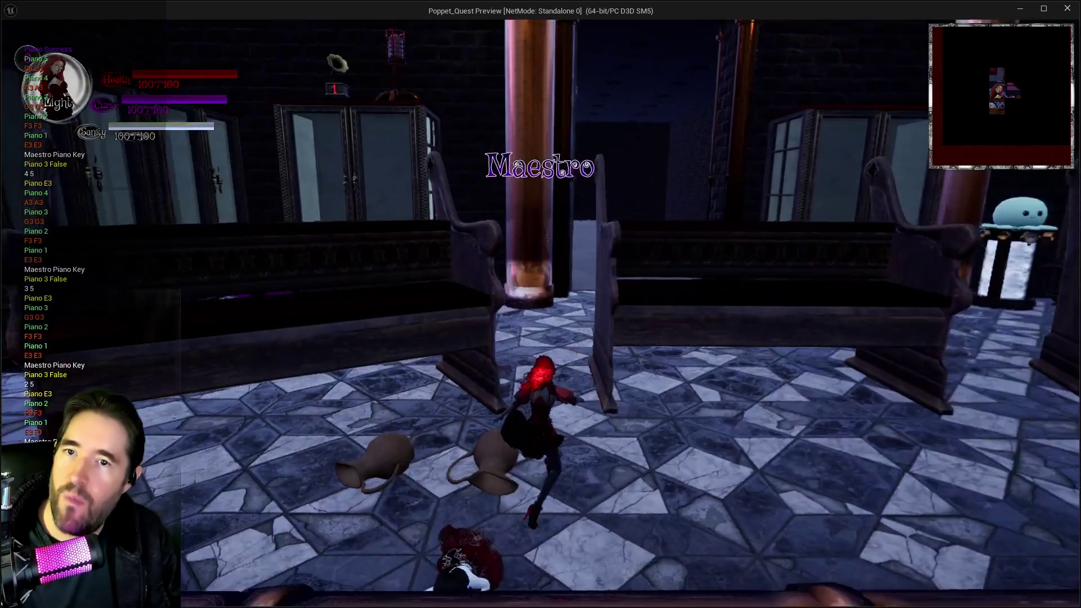
key("w")
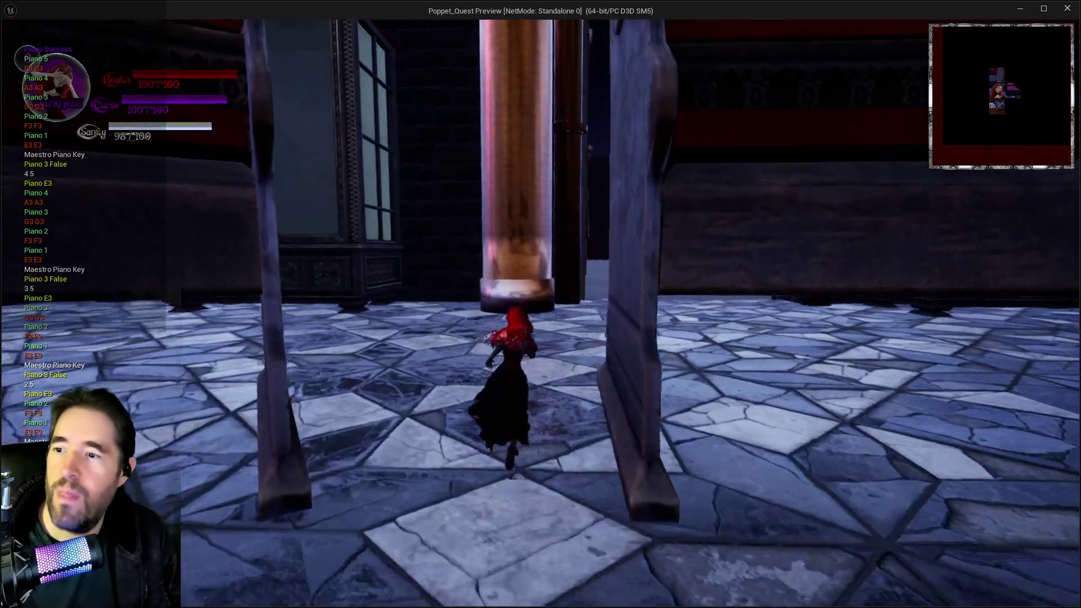
key("w")
key("w")
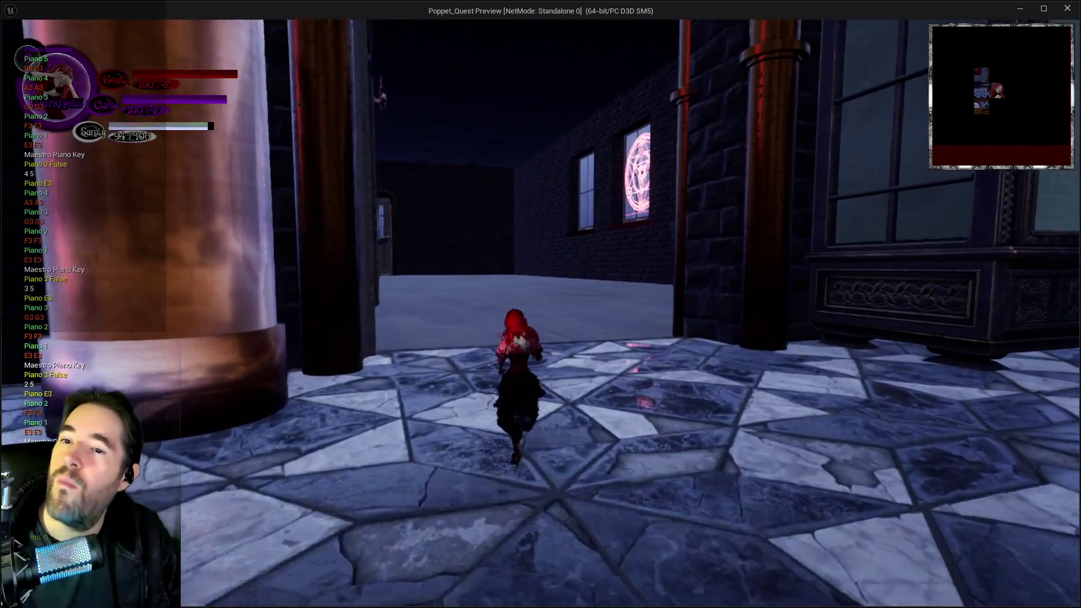
key("w")
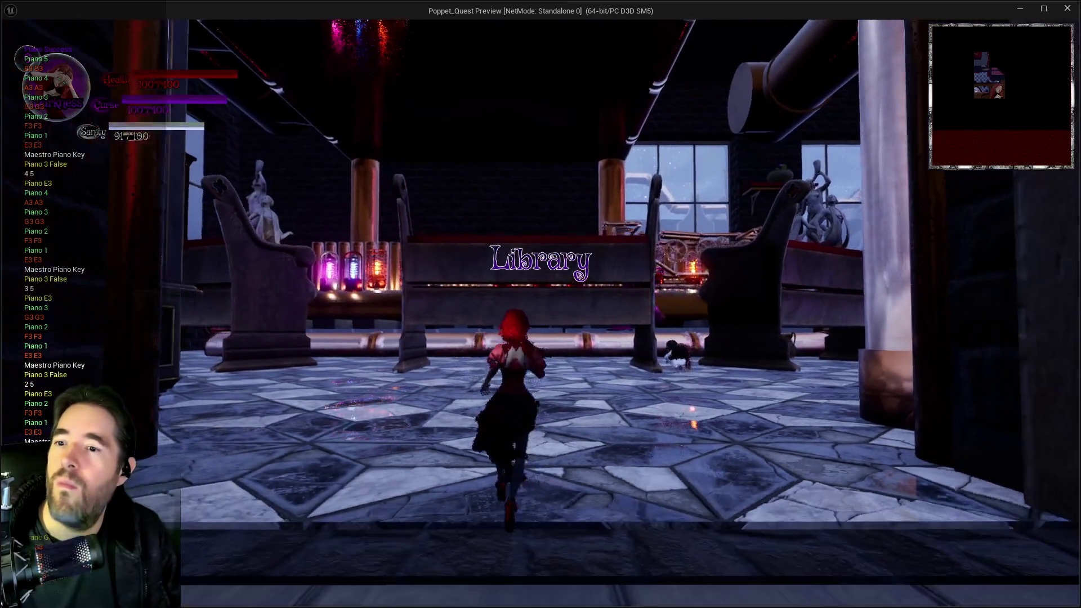
Step: Follow the library corridor to the capsule pad and ride it into the misty corridor toward the statue
key("w")
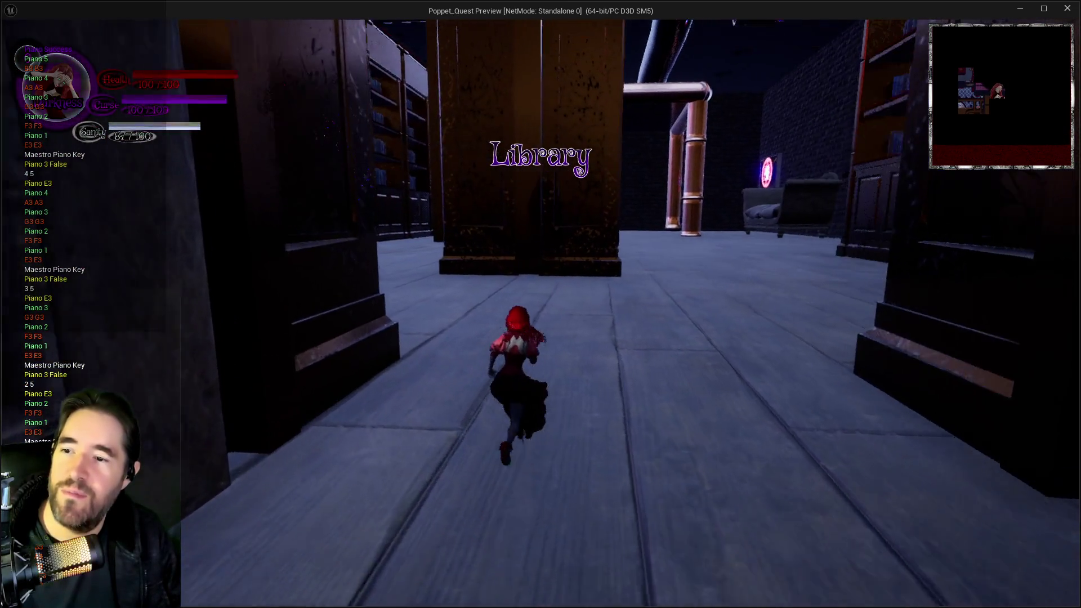
key("w")
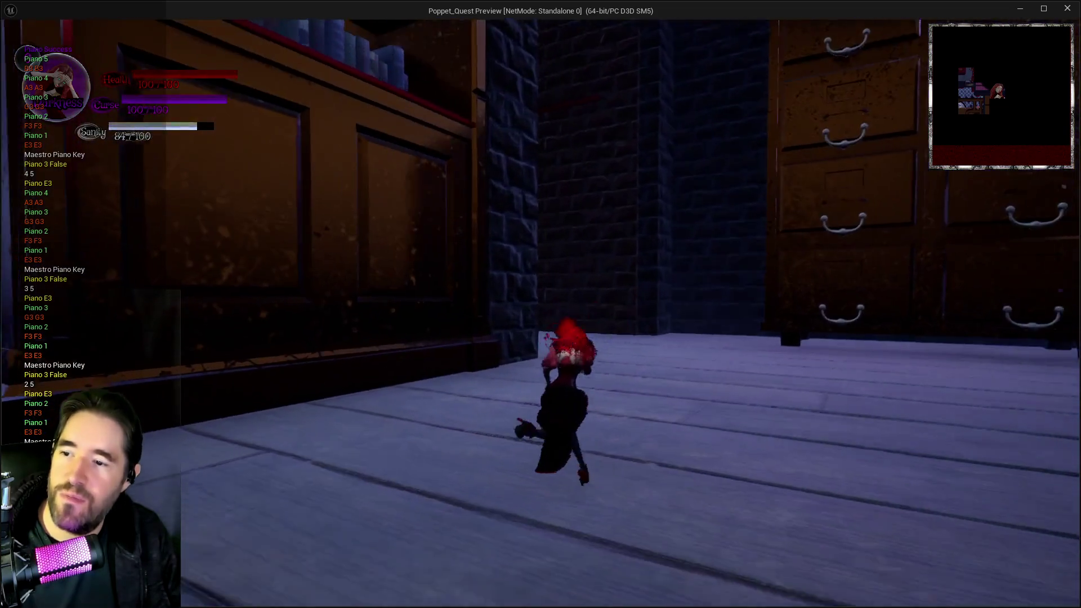
key("w")
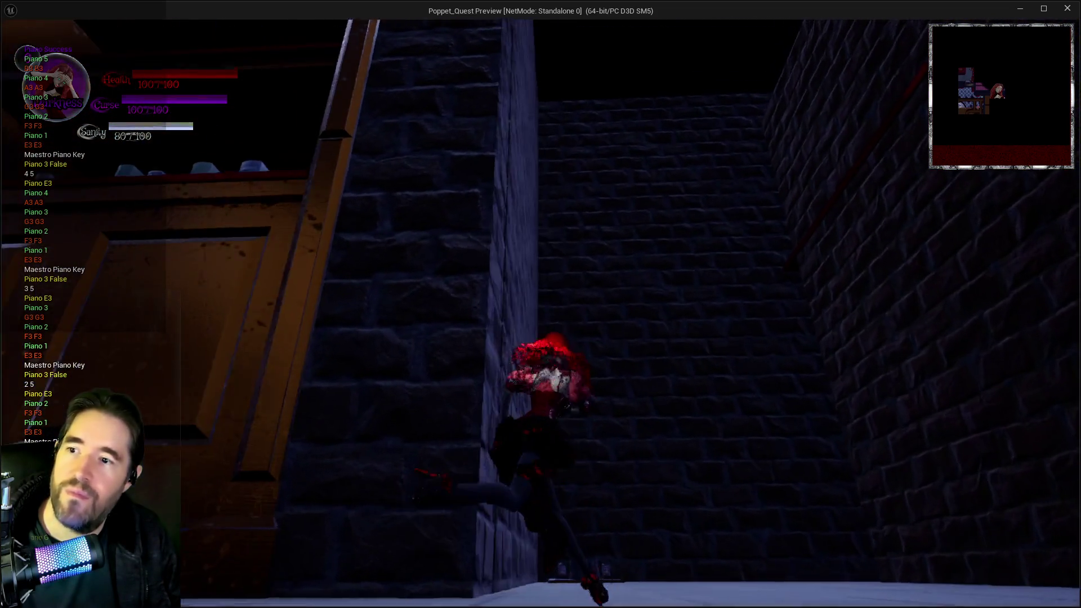
key("w")
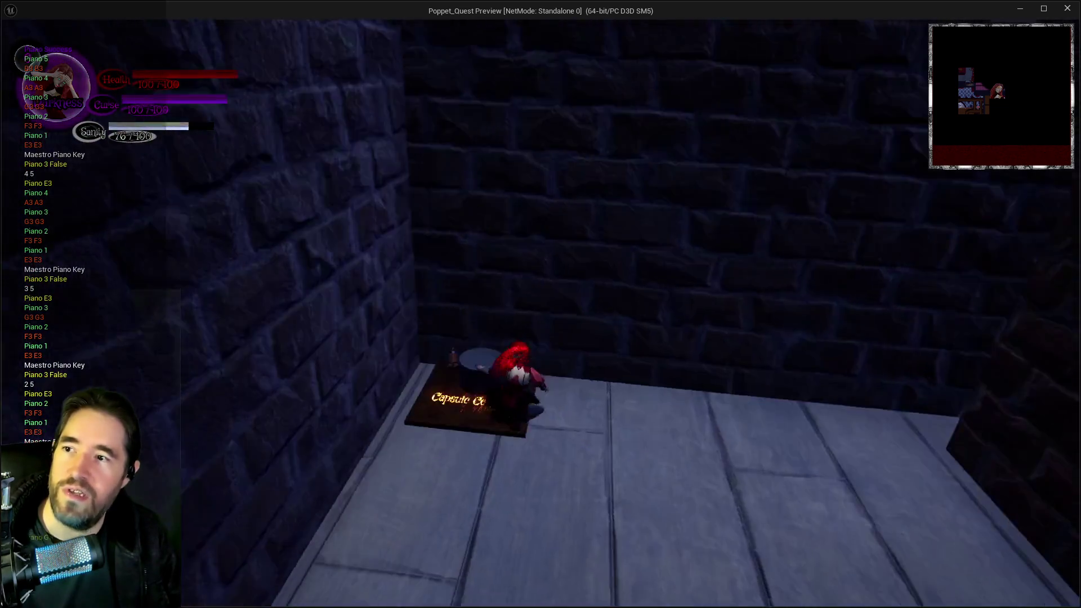
key("w")
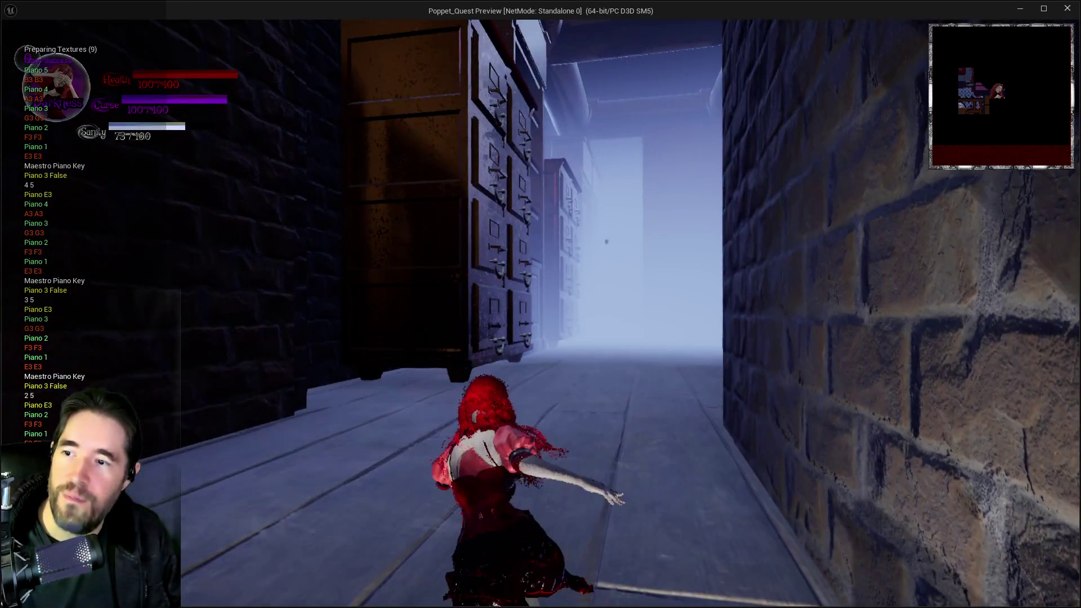
key("w")
key("w")
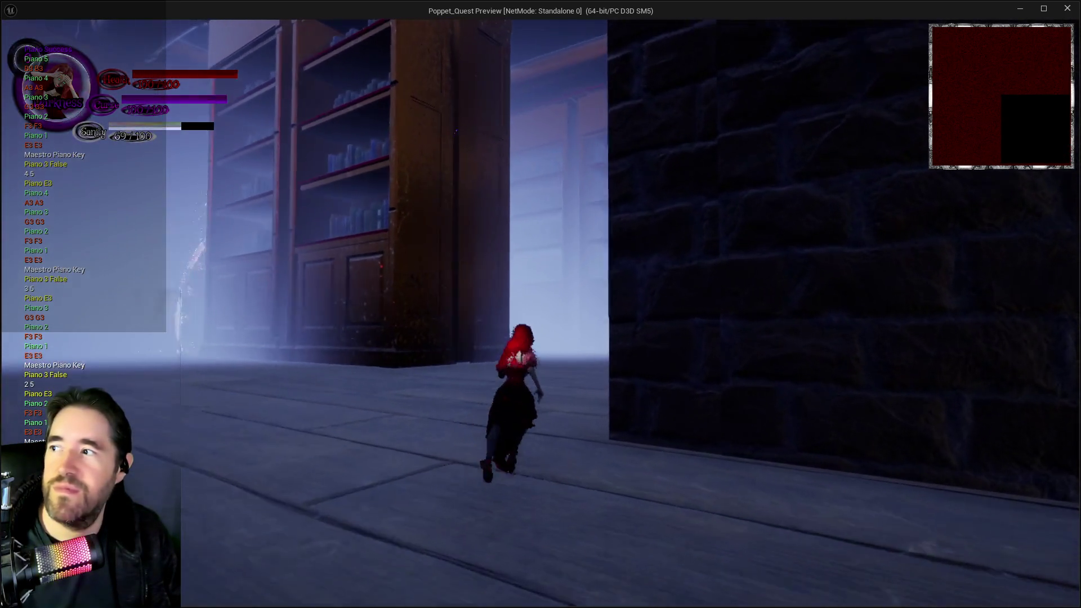
key("w")
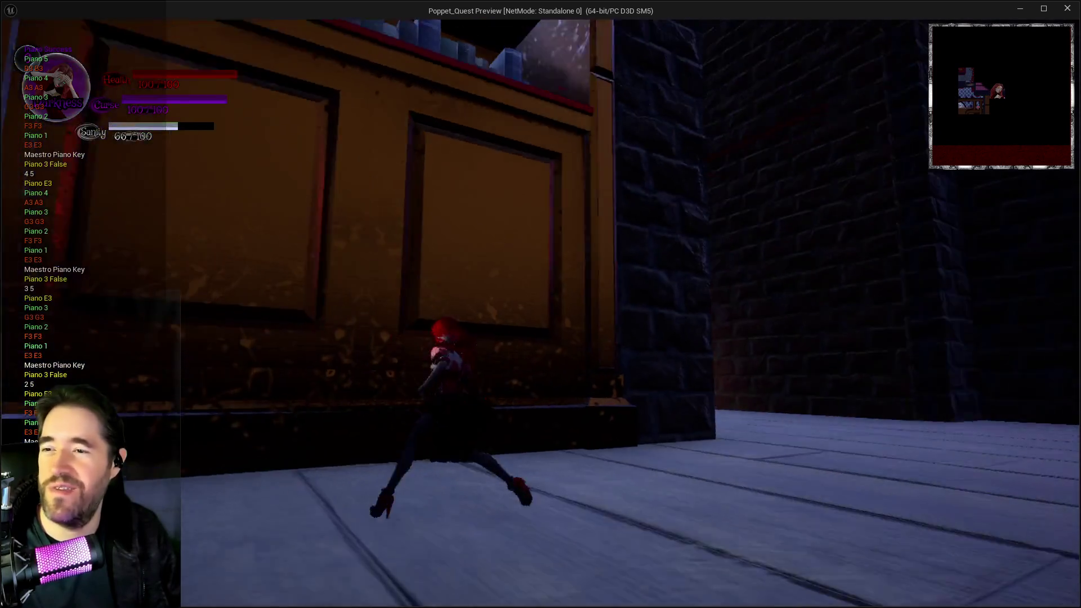
key("w")
Step: Run through the tiled hall and collect the Tarot 14: Temperance card from its pedestal
key("w")
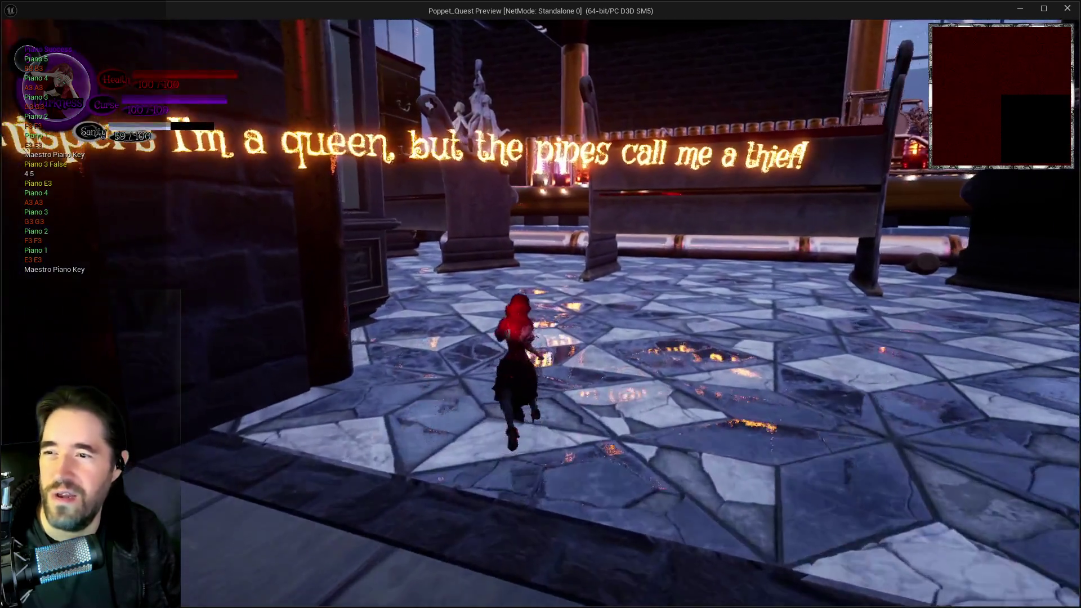
key("w")
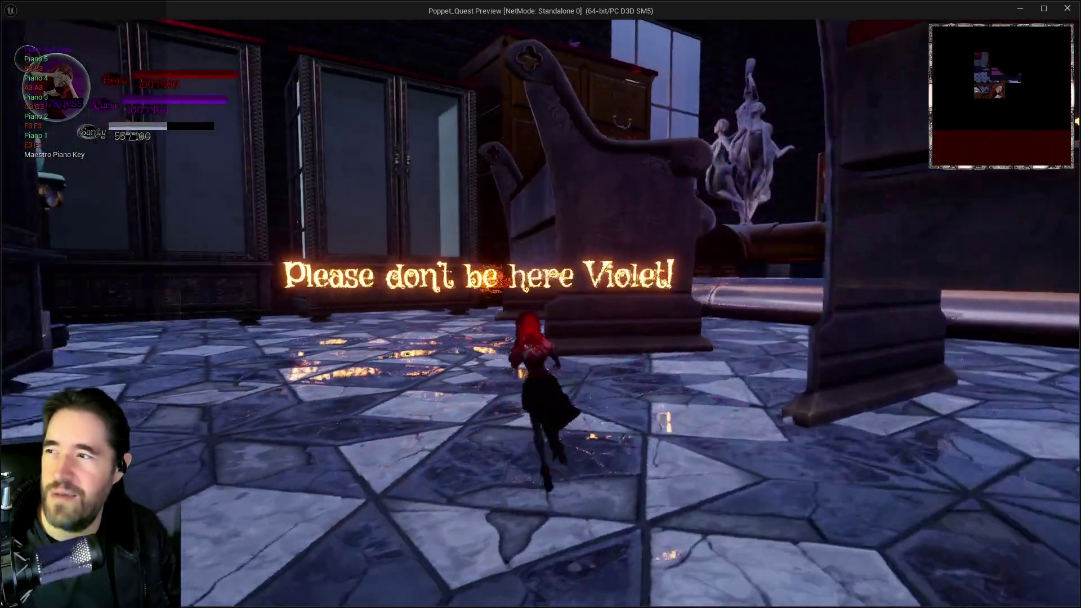
key("w")
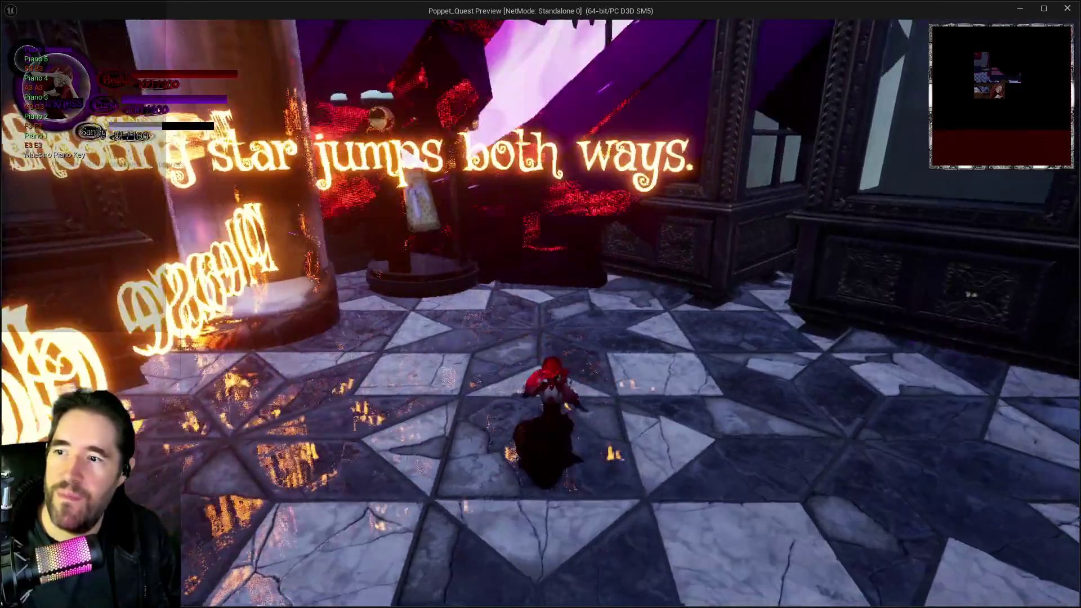
key("w")
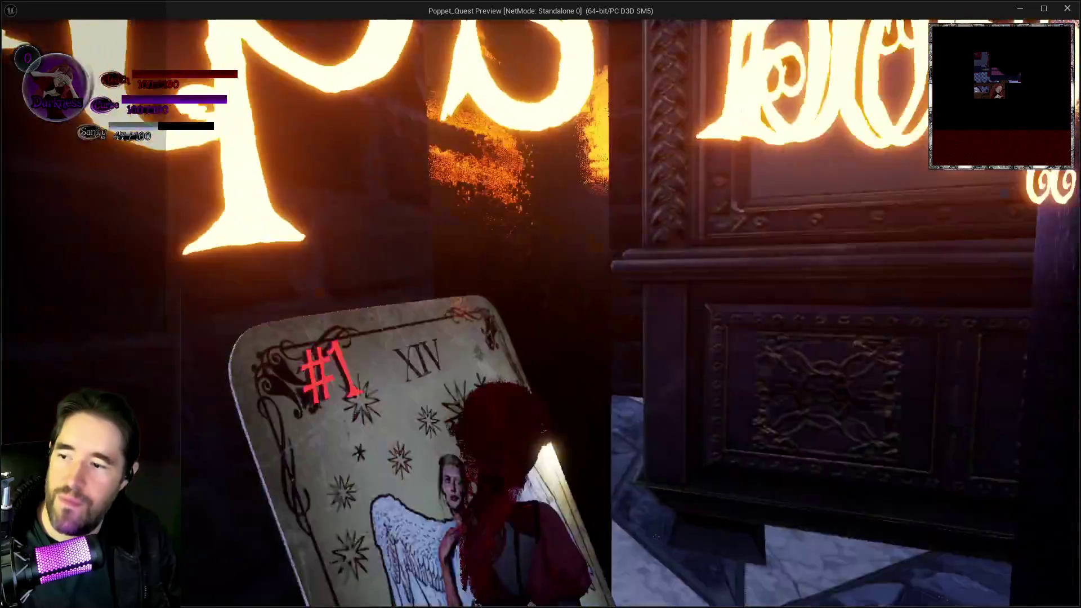
key("w")
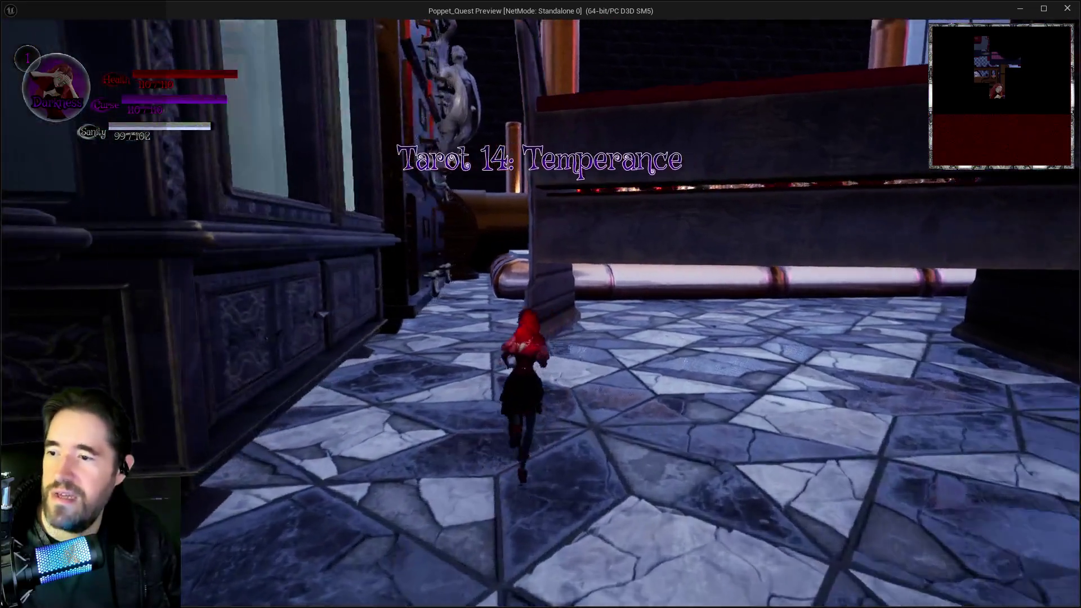
key("w")
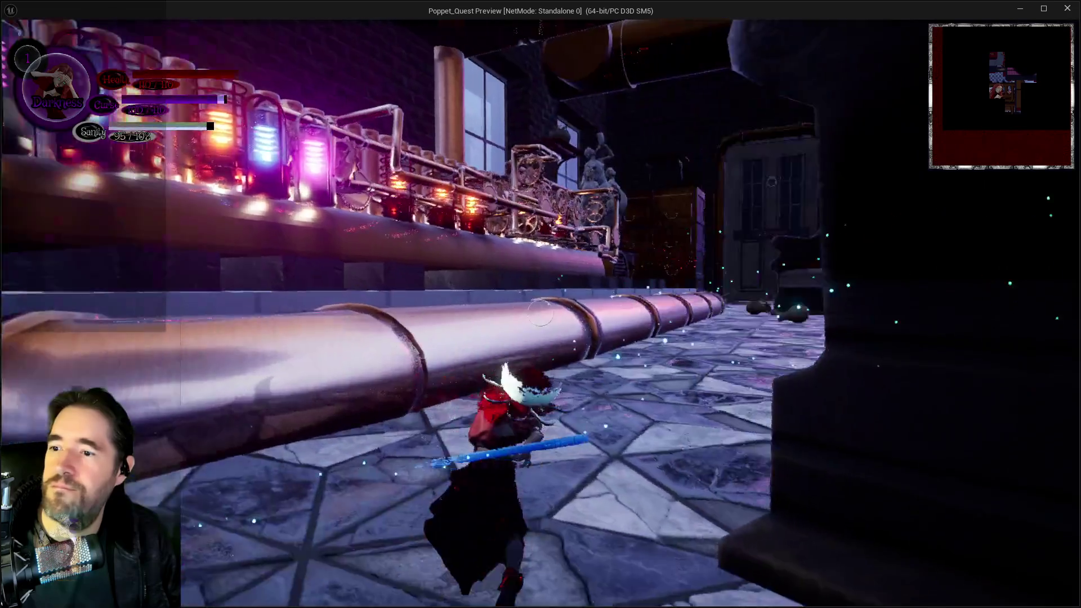
key("w")
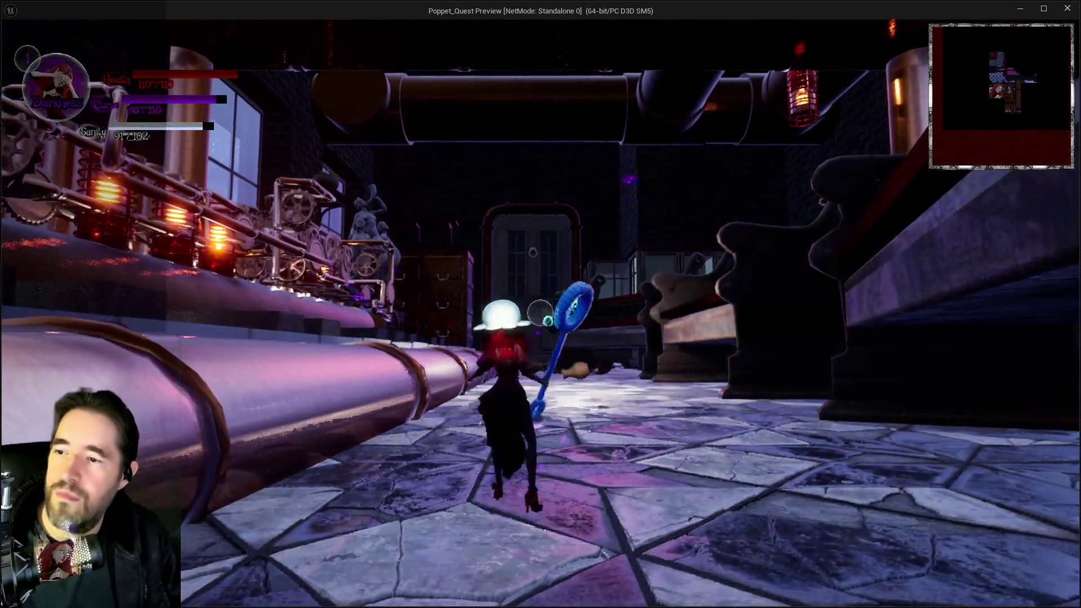
key("w")
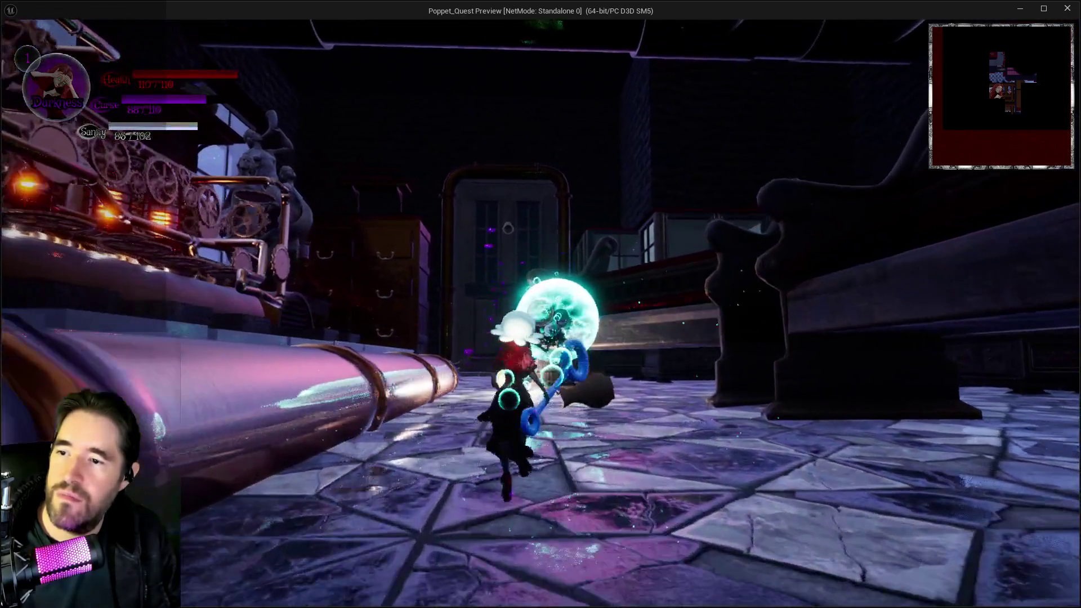
Step: Hit the bubbled enemy with the wand and a vortex spell, then end the play session
left_click(540, 303)
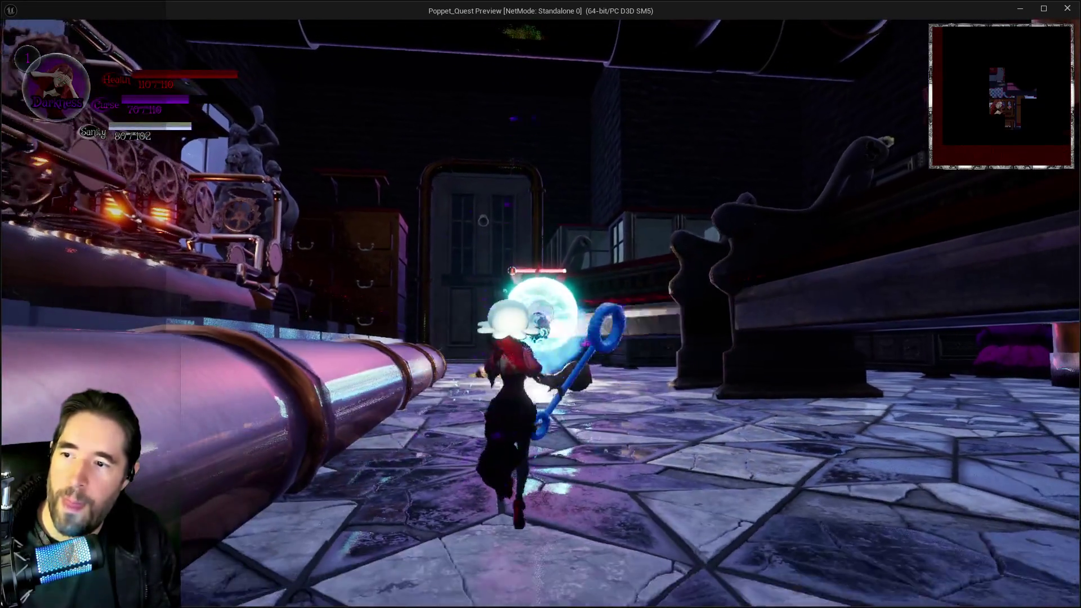
key("1")
key("1")
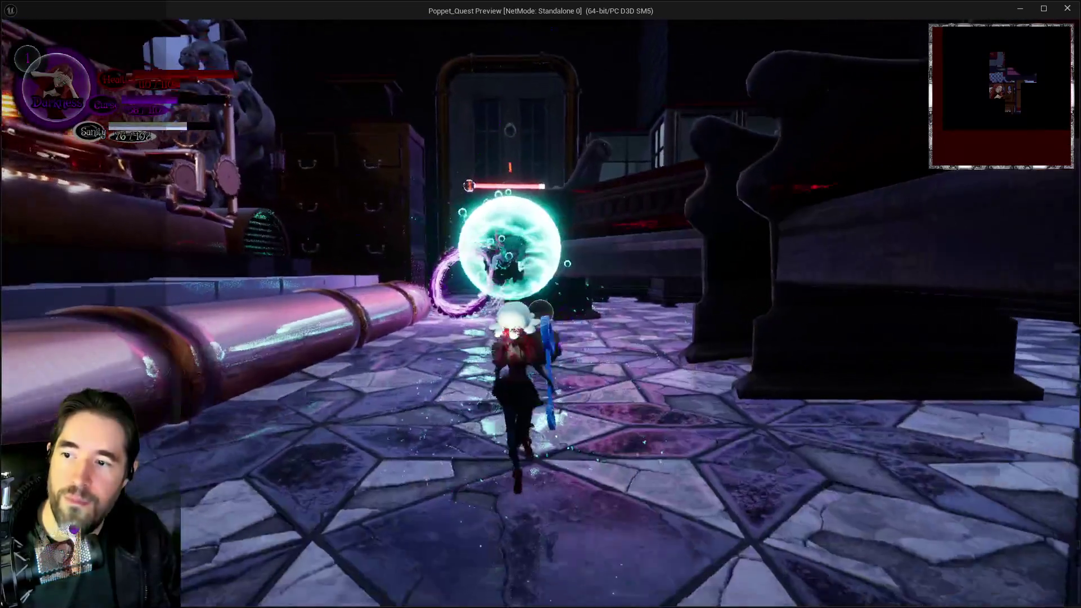
key("Escape")
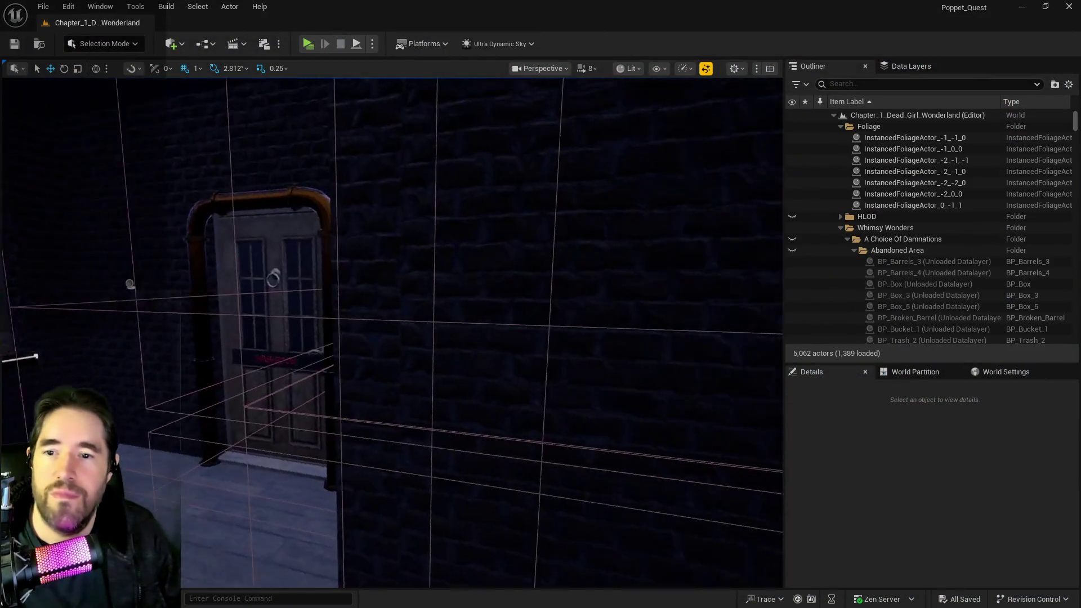
Step: Fly the view to the garden and bring up the Data Layers list
left_click_drag(407, 405, 408, 405)
left_click(894, 67)
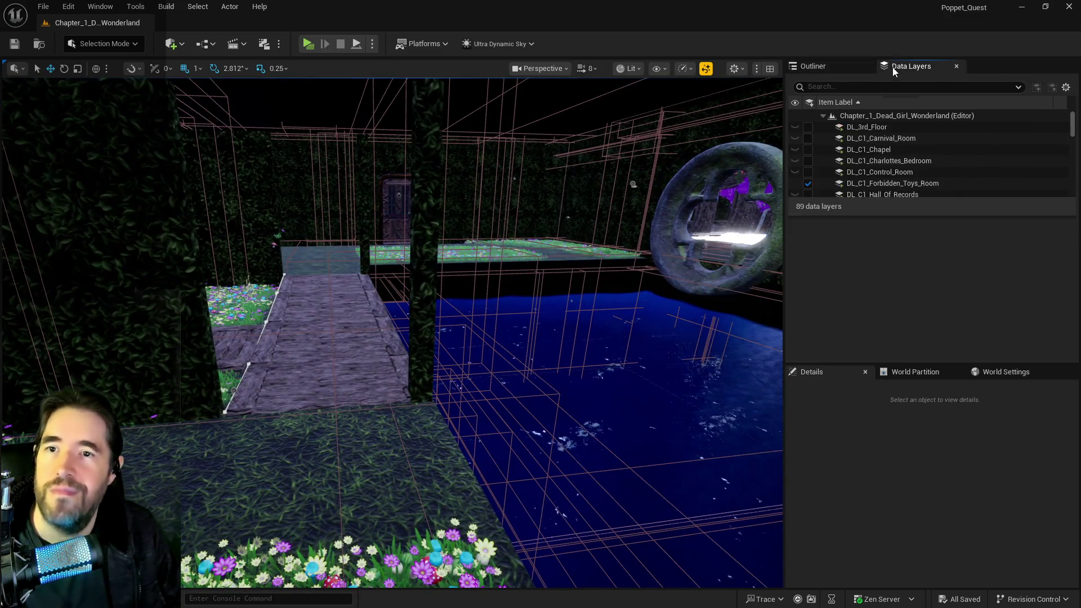
scroll(819, 176, "down", 10)
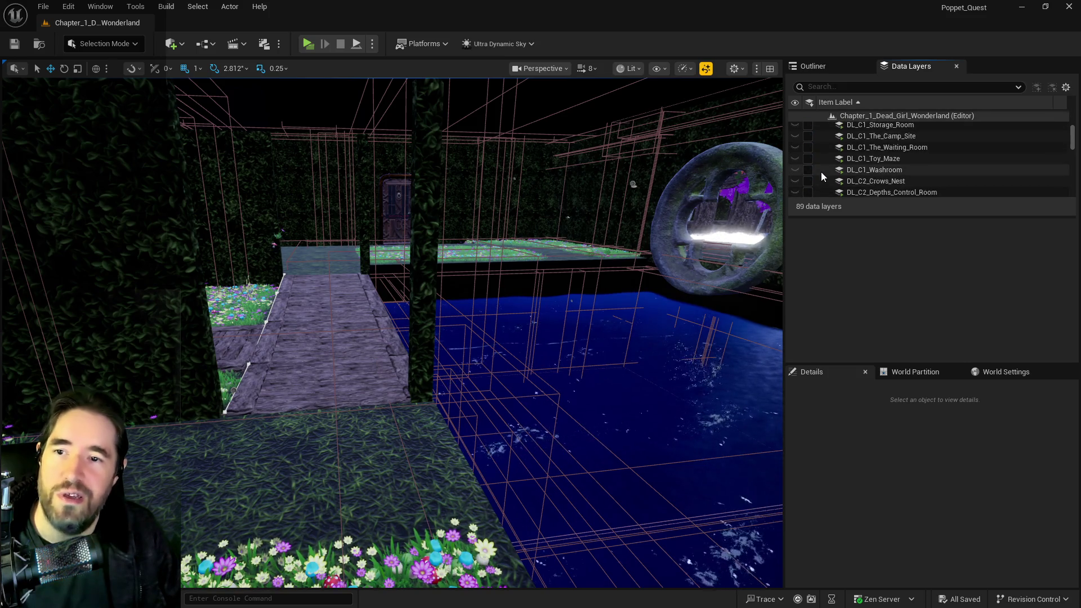
scroll(826, 167, "down", 3)
scroll(853, 177, "up", 8)
scroll(858, 171, "up", 2)
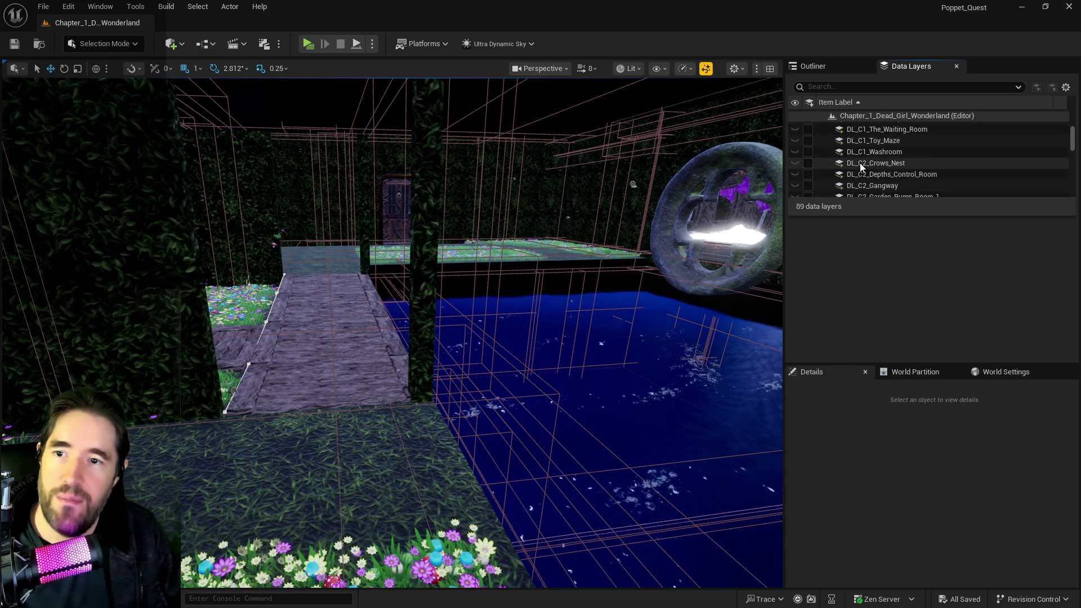
Step: Make the 25 data layers from DL_C2_Crows_Nest through DL_C2_The_Underworld visible
left_click(859, 163)
scroll(861, 167, "down", 5)
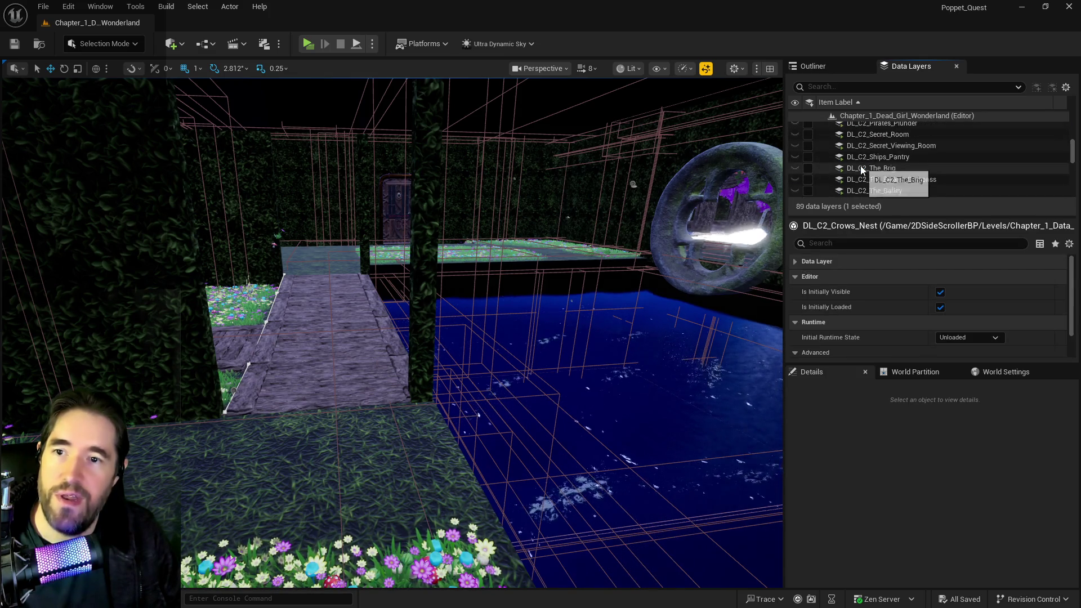
scroll(864, 166, "up", 3)
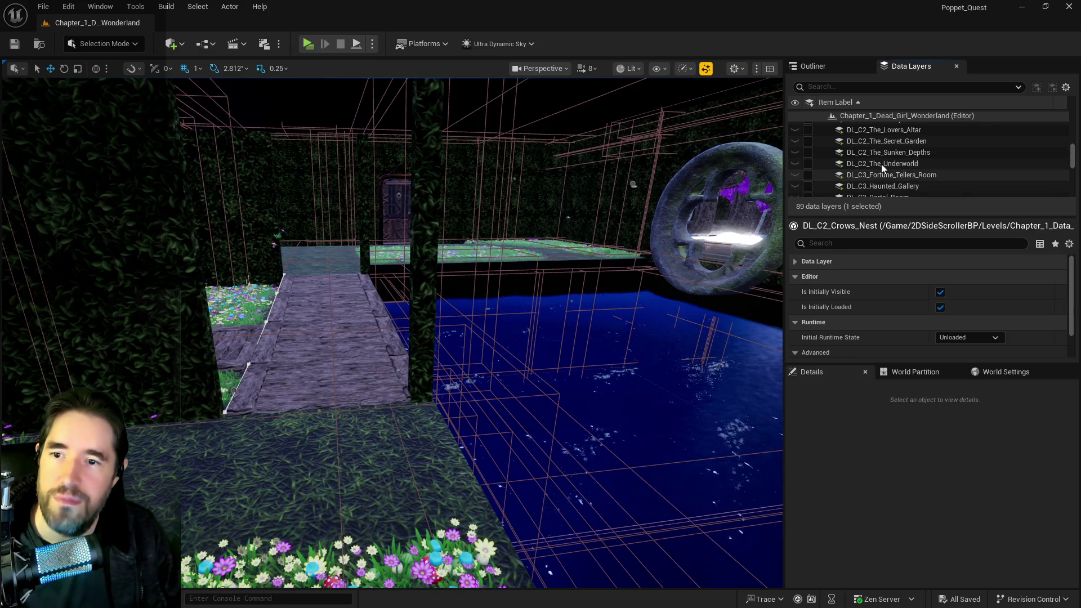
left_click(818, 163, "shift")
left_click(812, 162)
scroll(812, 162, "up", 3)
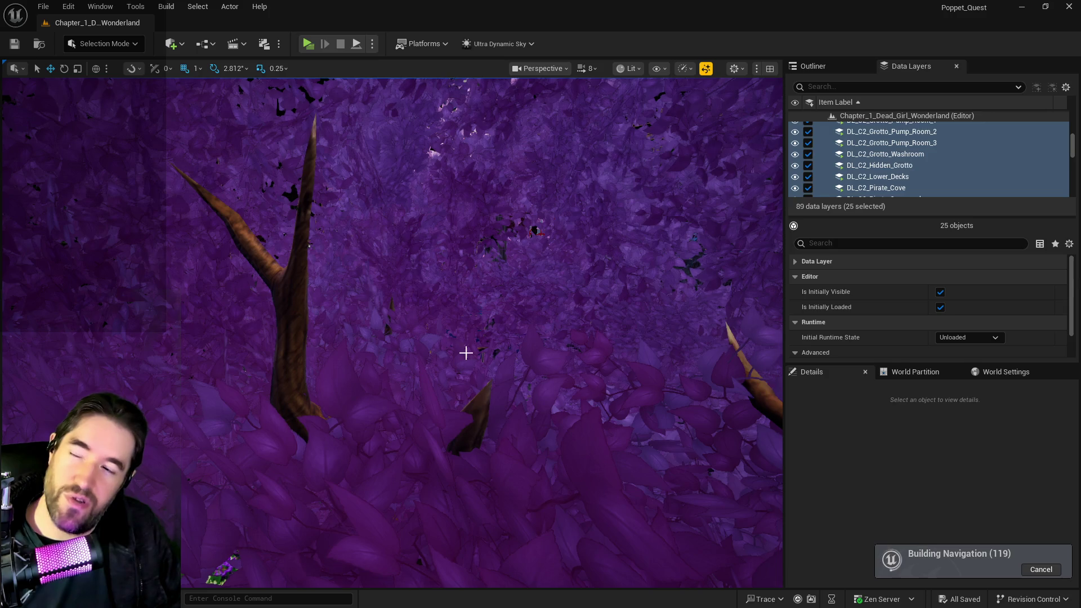
left_click_drag(496, 419, 496, 420)
left_click_drag(350, 103, 351, 103)
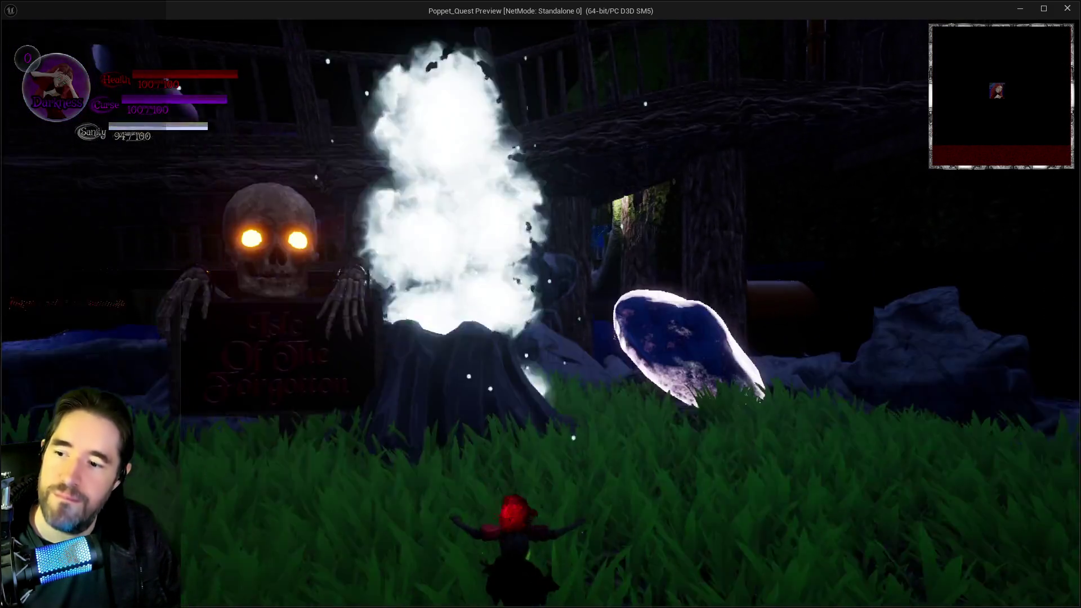
Step: Run across the Pool Control 1 pad and up the rock ramp toward the grass
key("w")
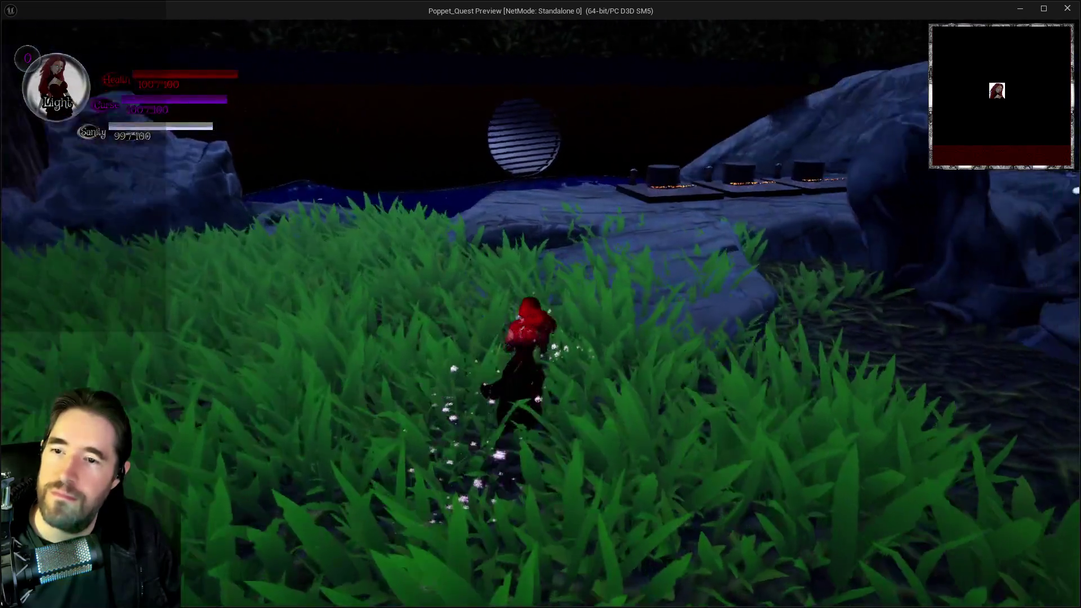
key("w")
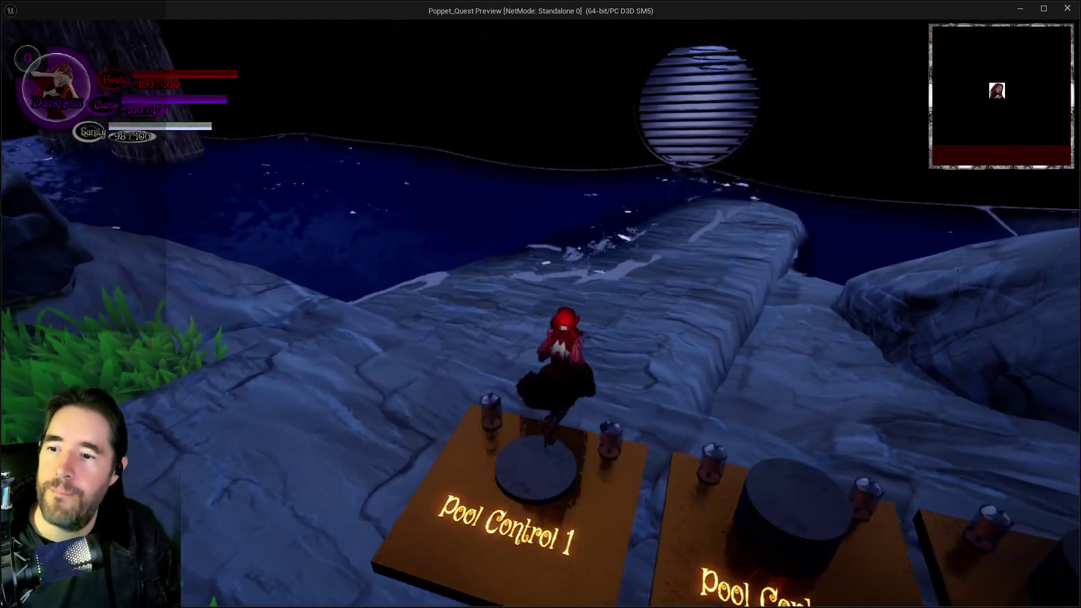
key("w")
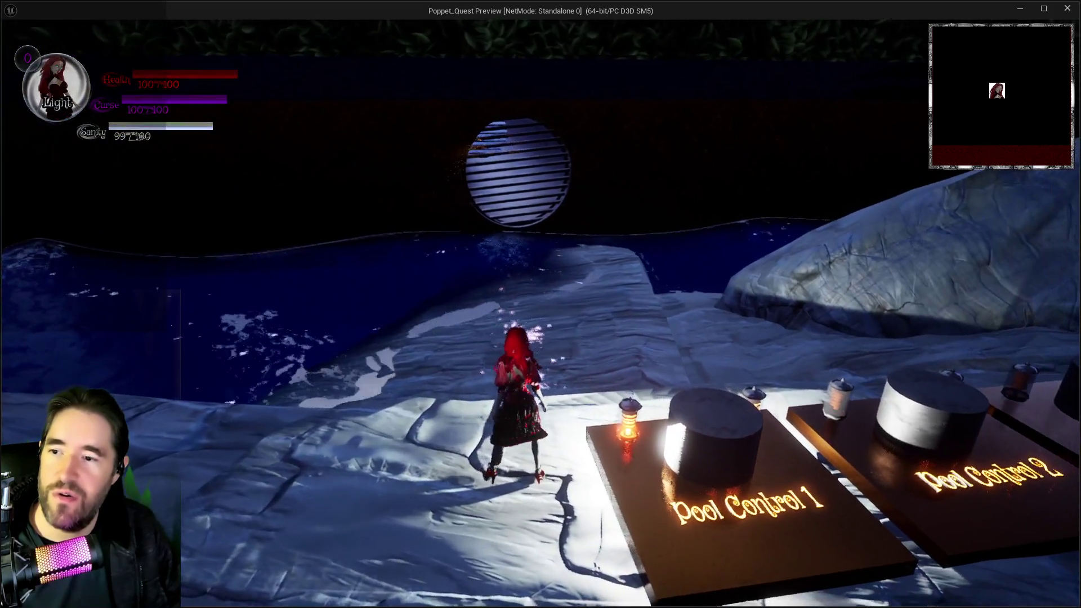
key("w")
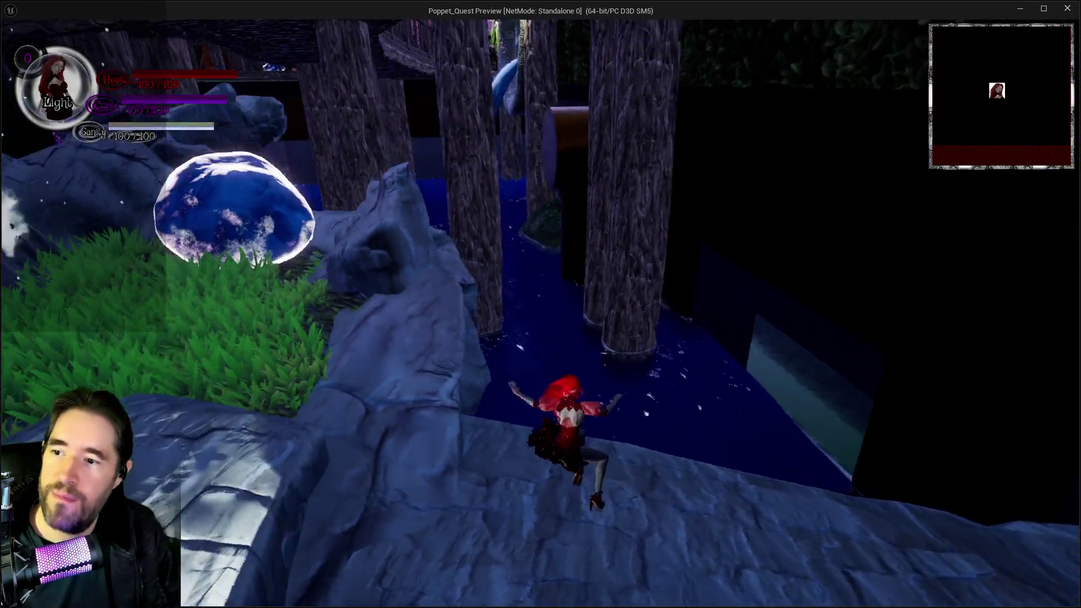
Step: Warp to the fan room from the inventory and head along the ledge to the round vent
key("Tab")
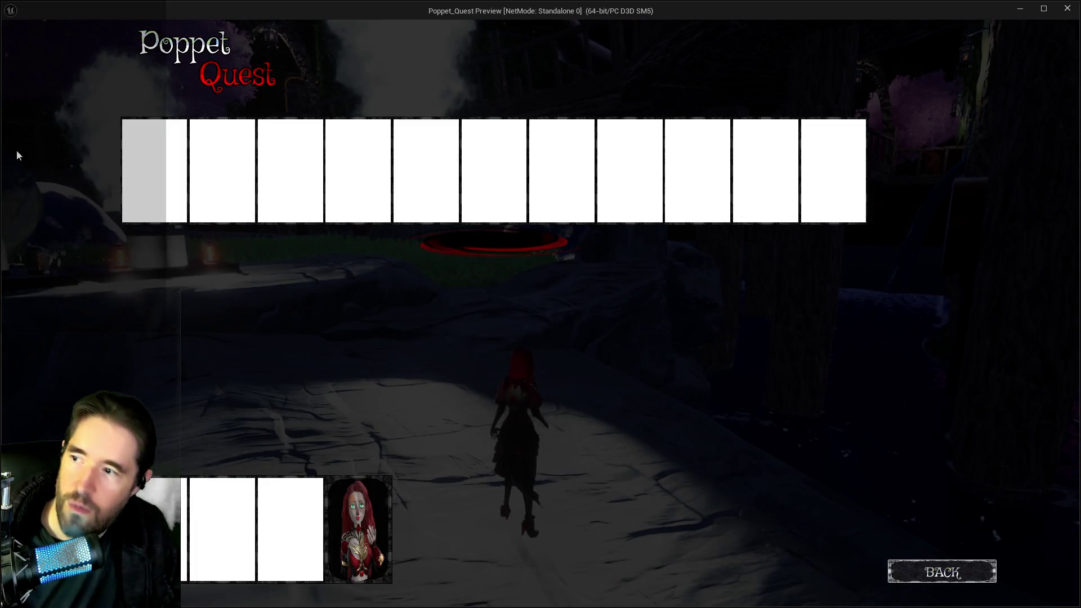
left_click(425, 148)
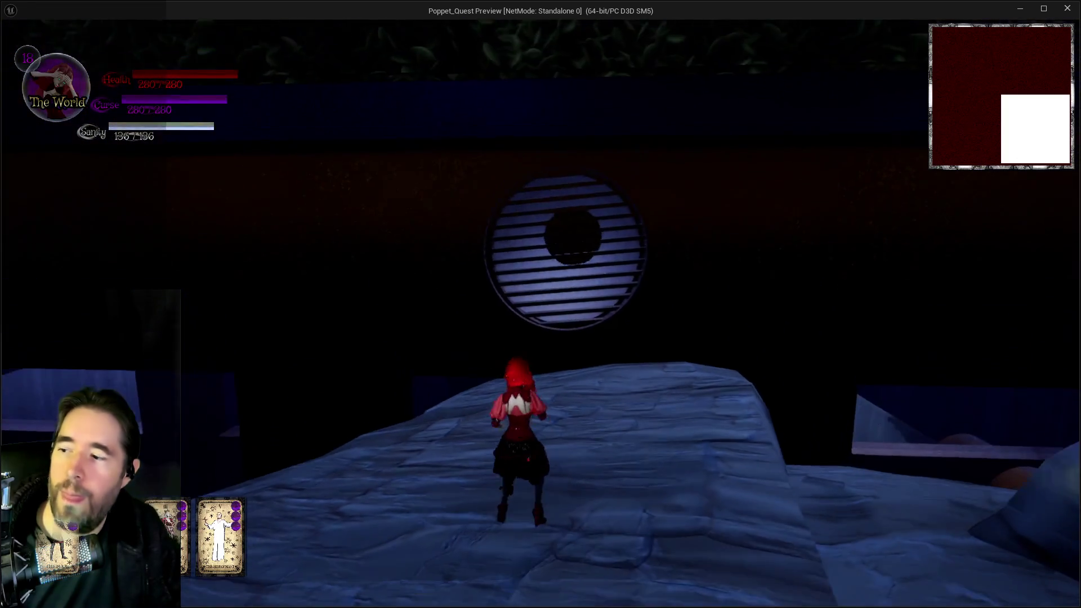
key("w")
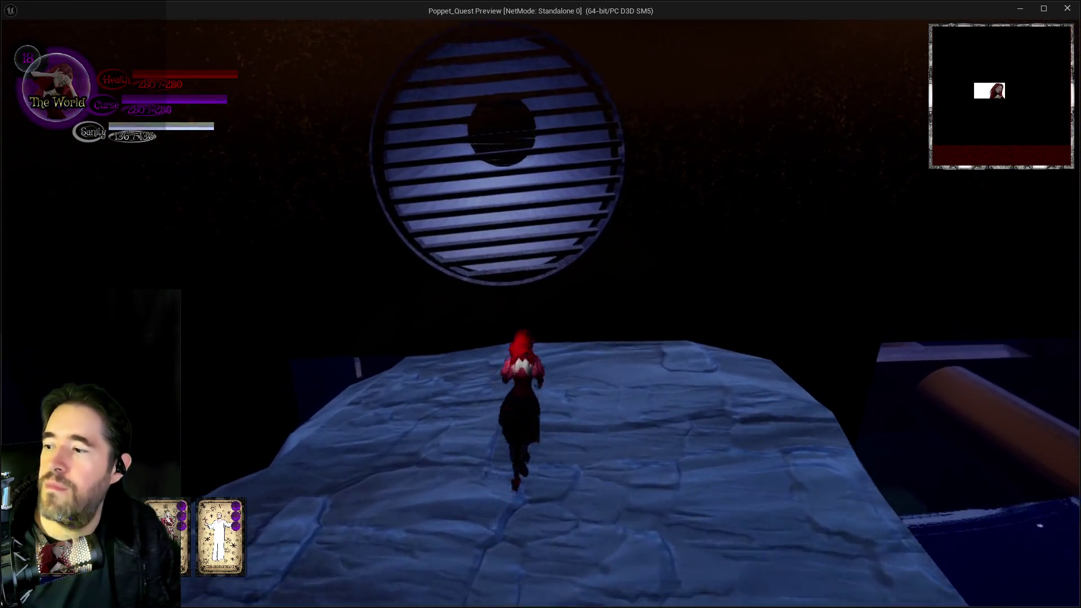
key("w")
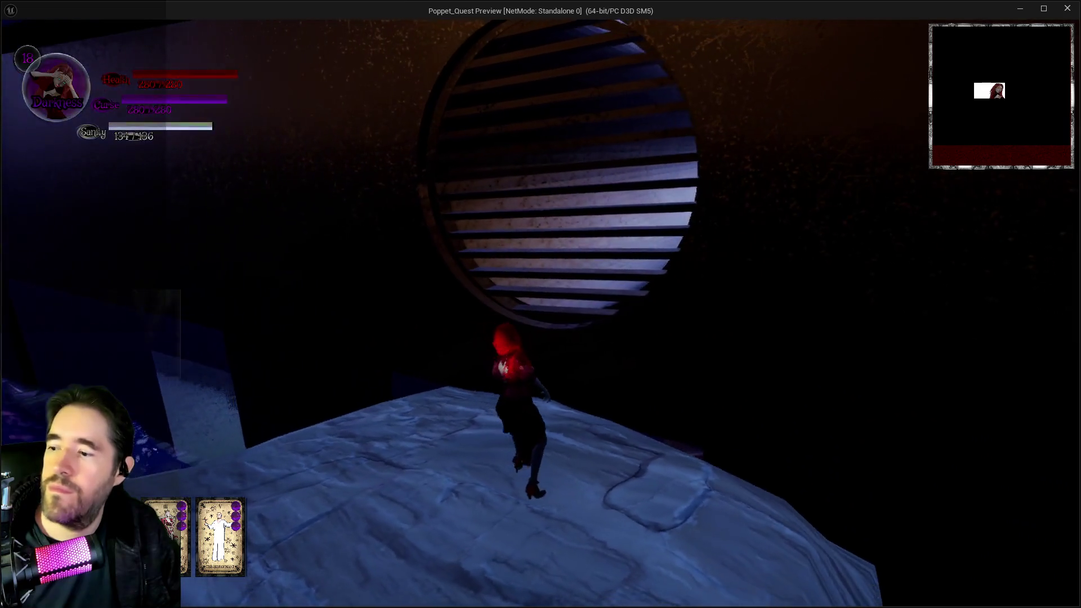
left_click(540, 304)
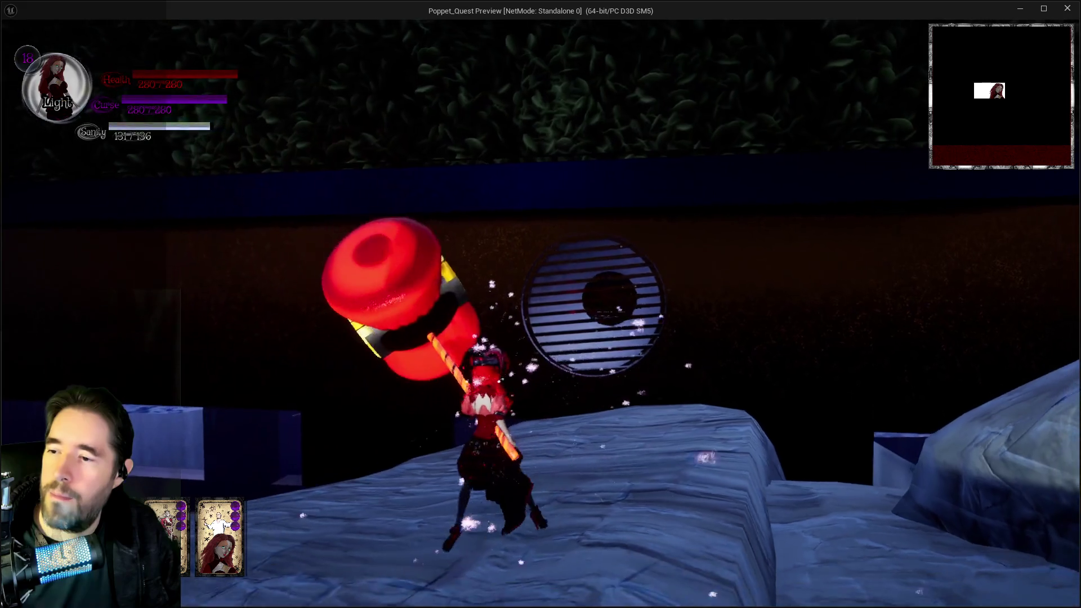
key("w")
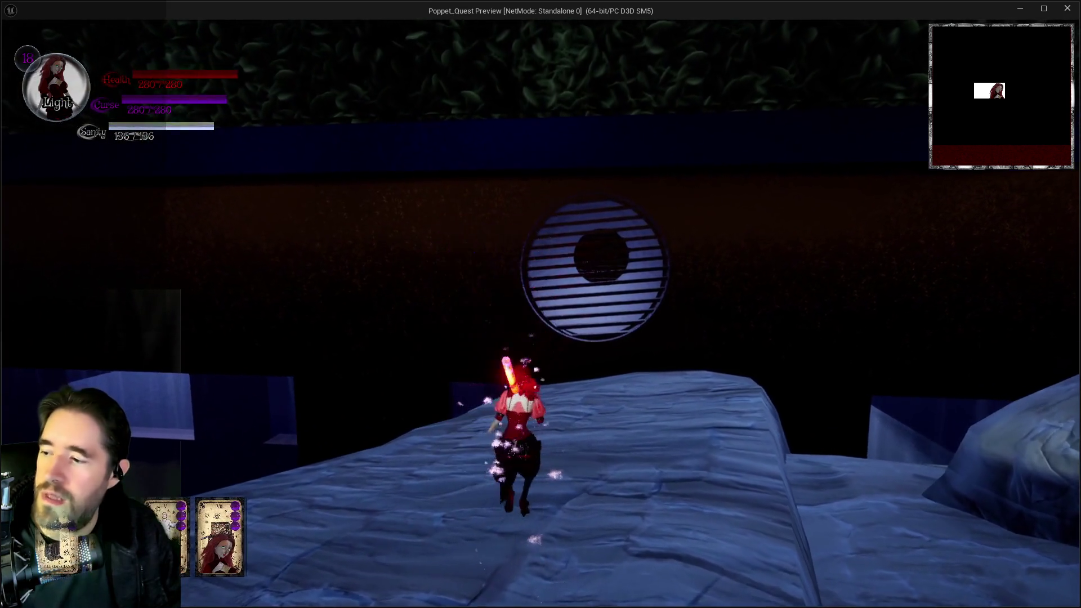
key("1")
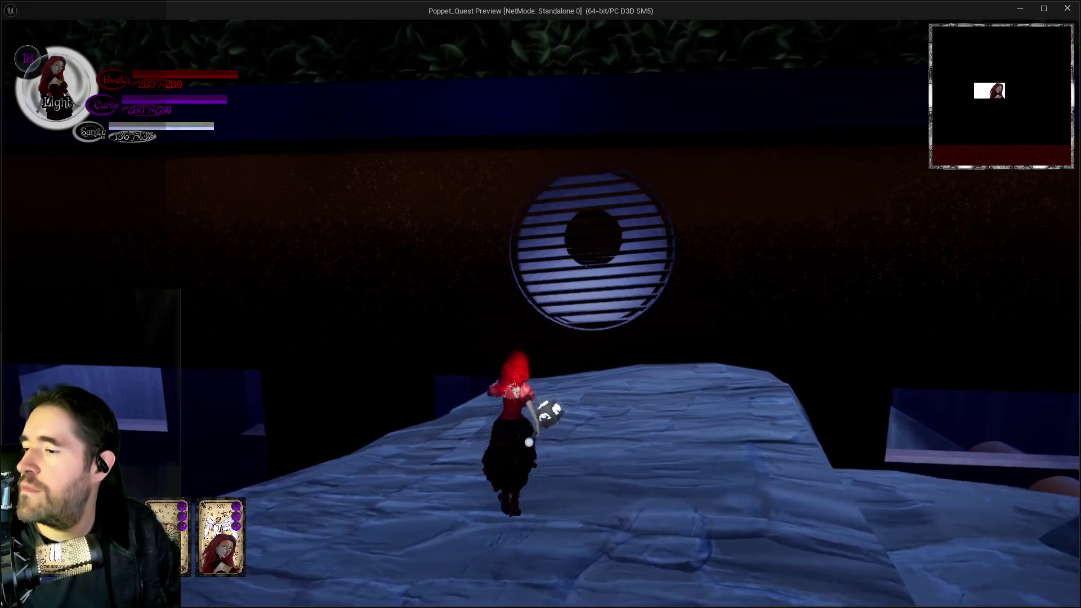
key("w")
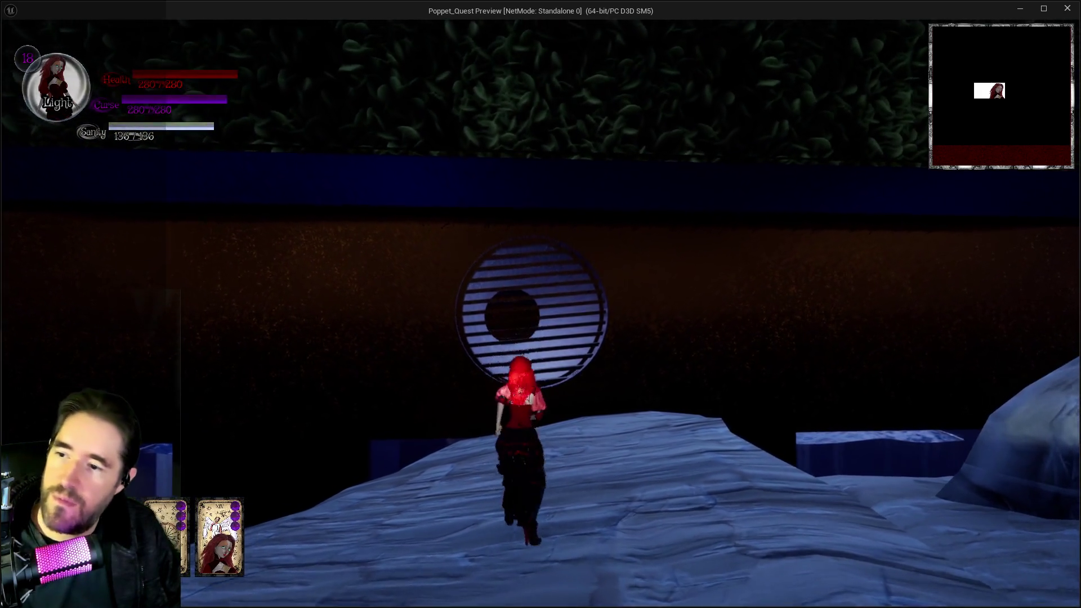
Step: In Darkness form, travel the tunnel into the blue water sphere and back, then exit the preview
key("q")
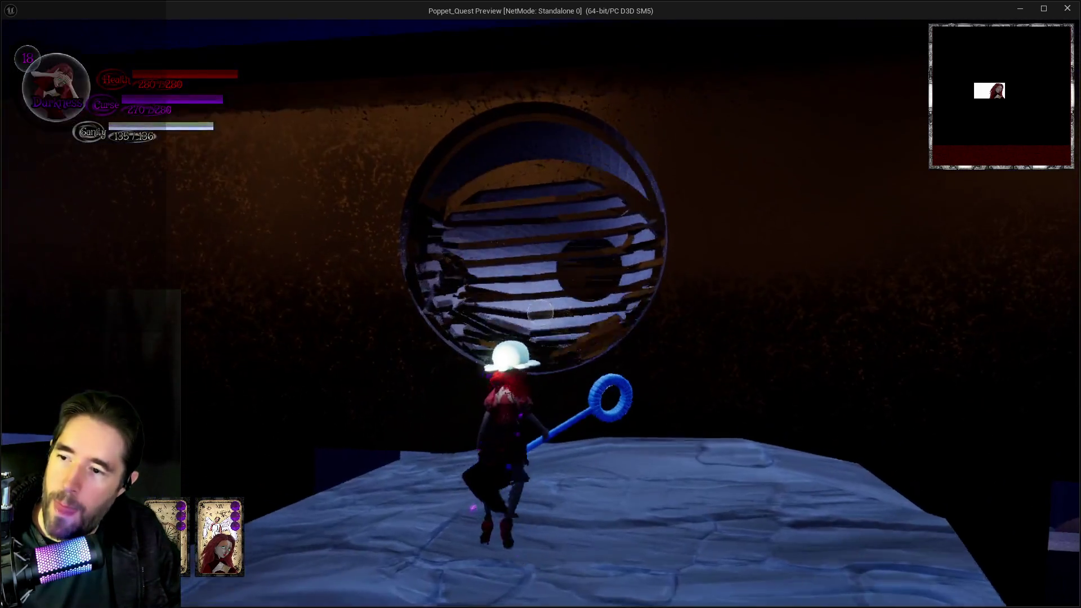
key("w")
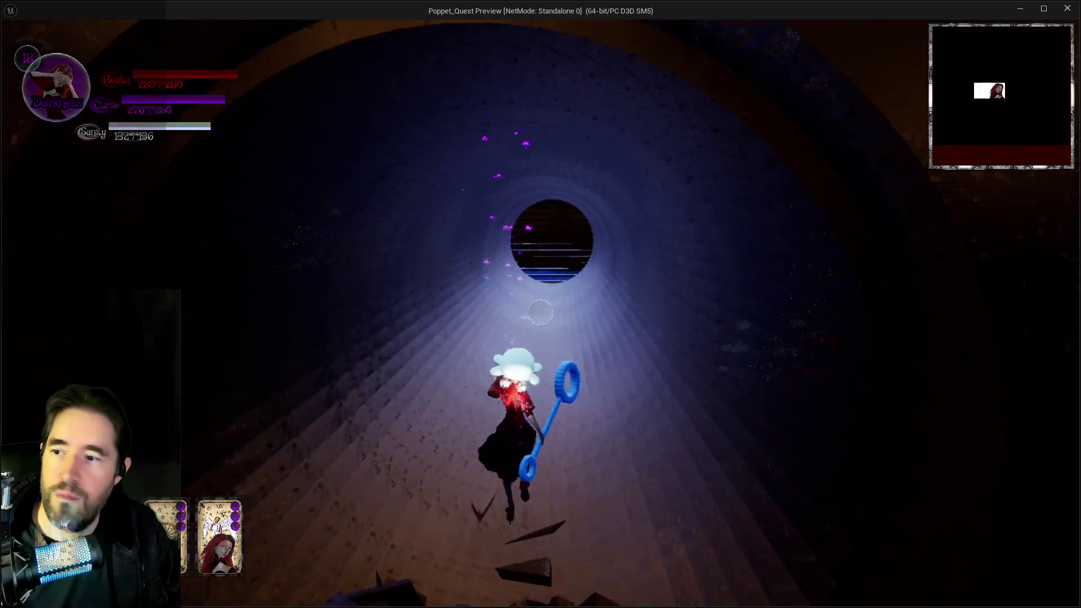
key("w")
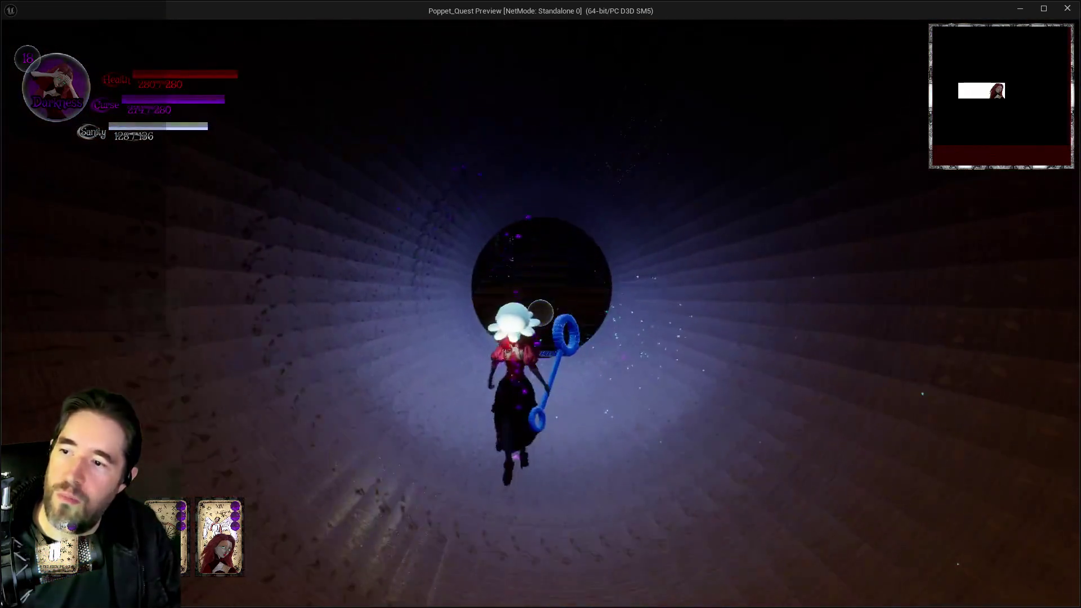
key("w")
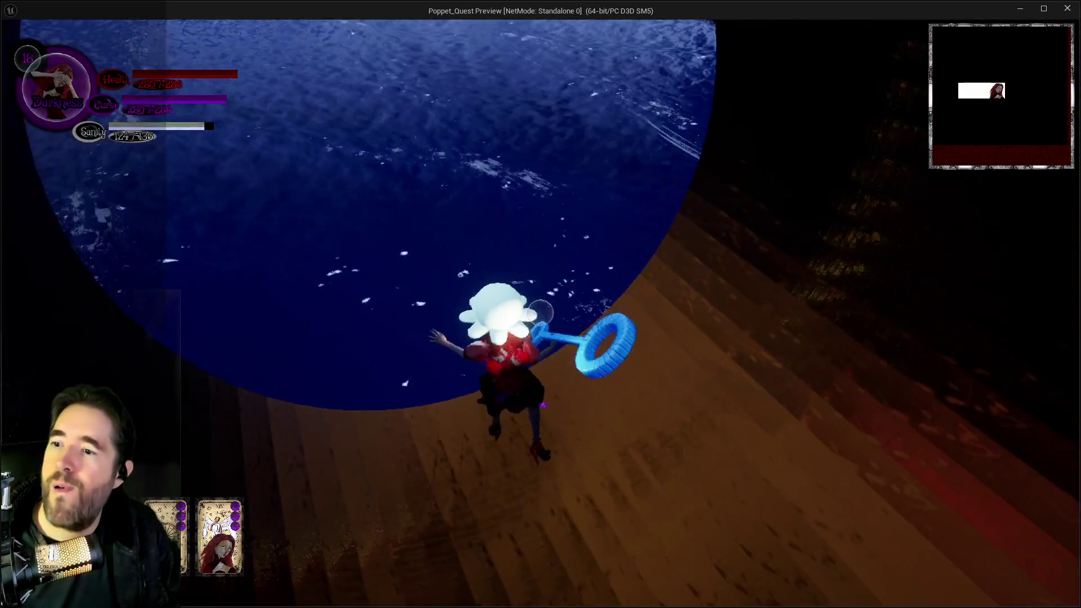
key("w")
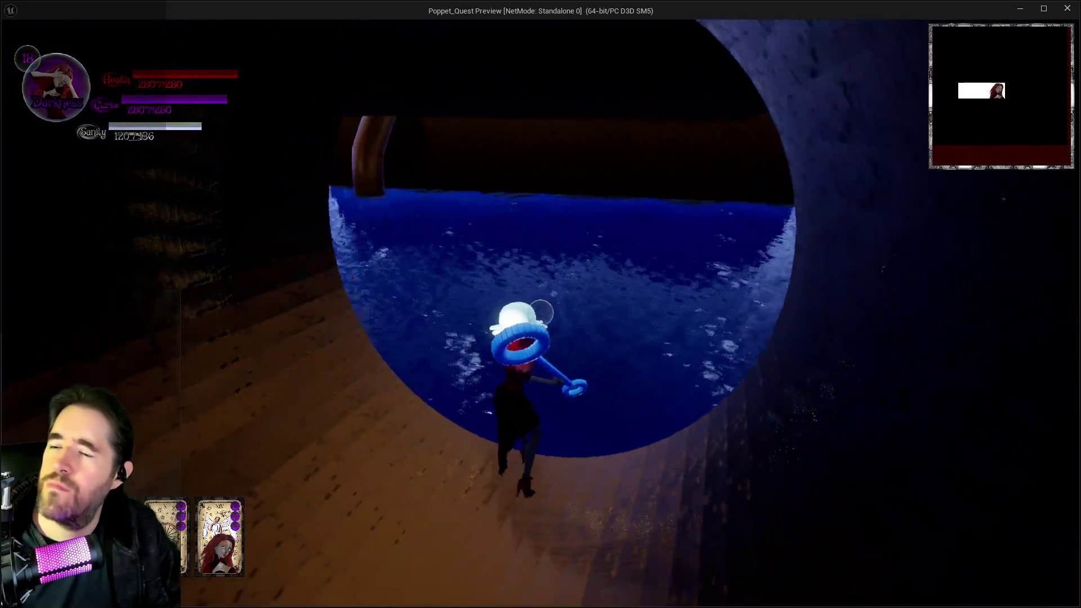
key("w")
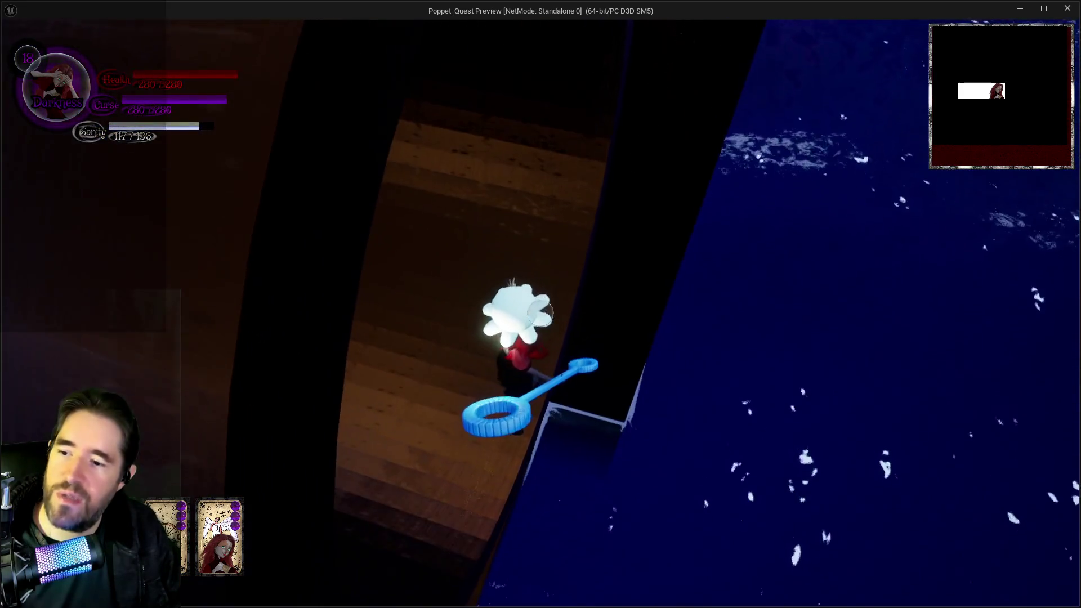
key("w")
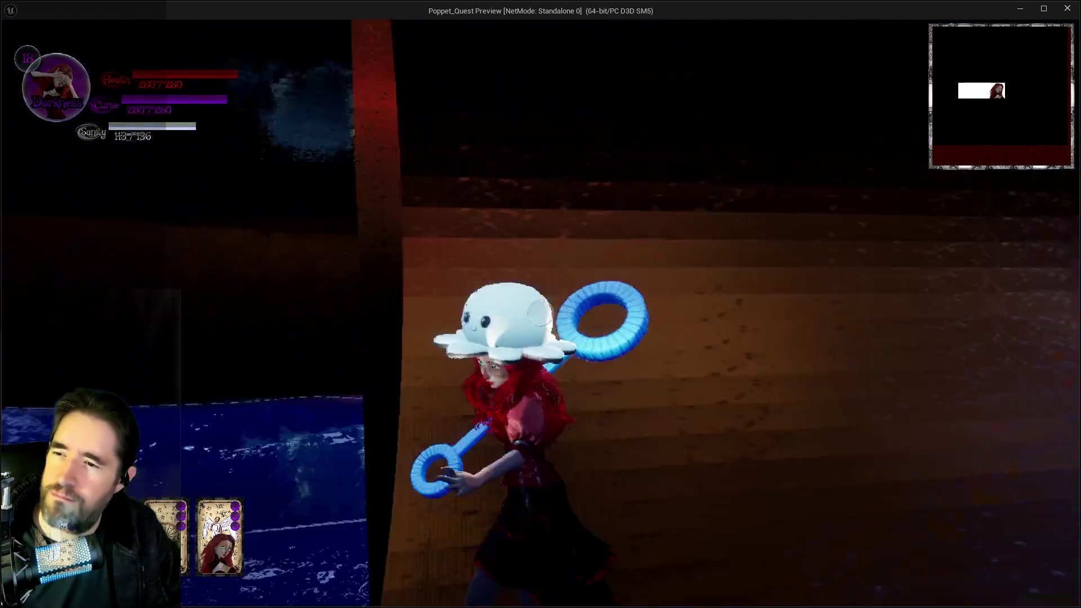
key("w")
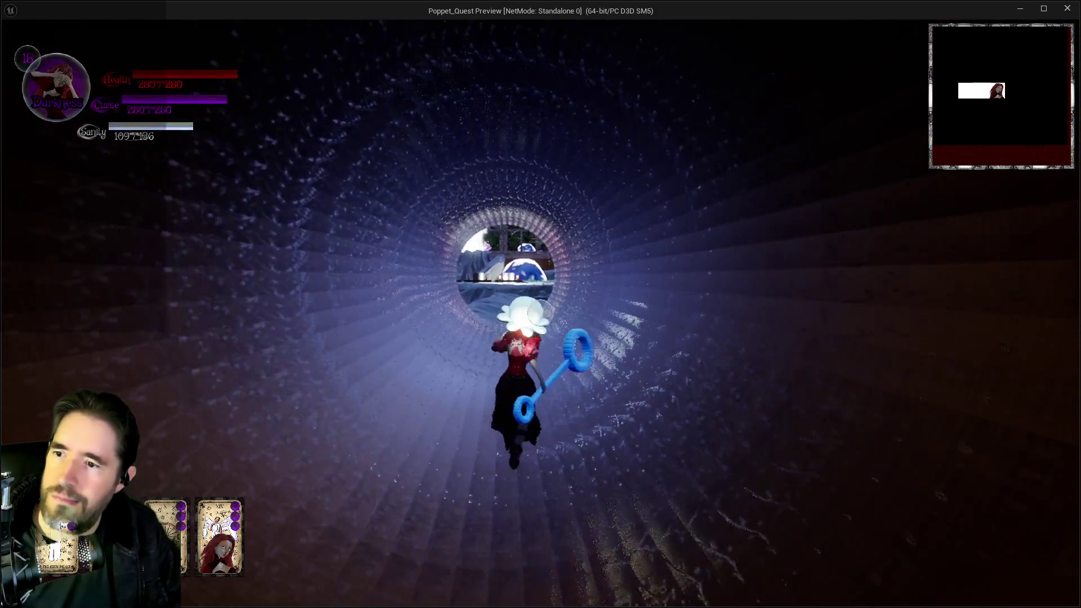
key("w")
key("alt+Tab")
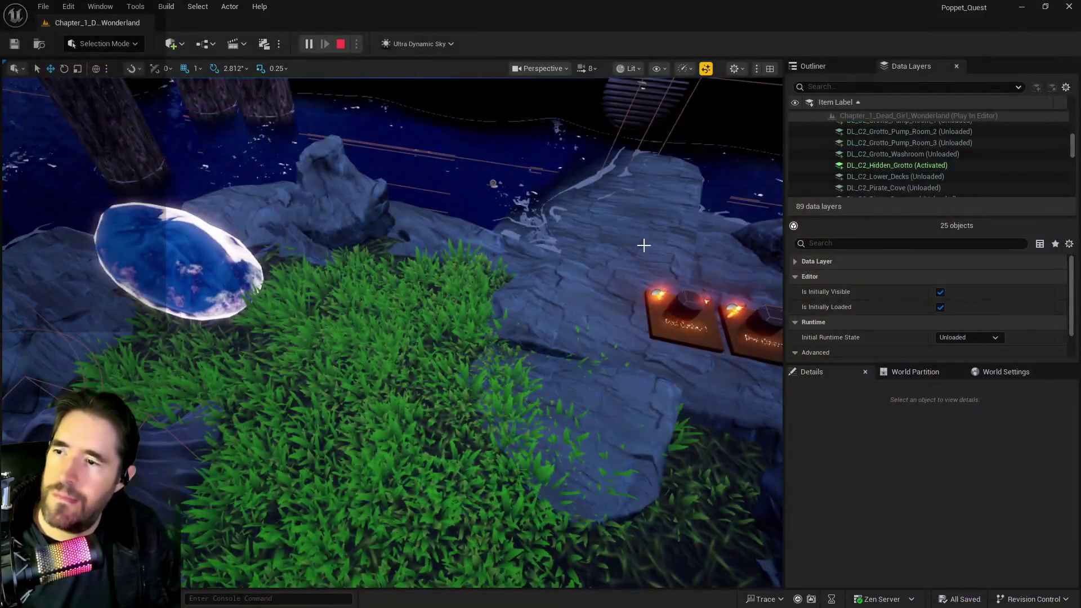
Step: End the play session and open the BP_Poppet character blueprint full screen
key("Escape")
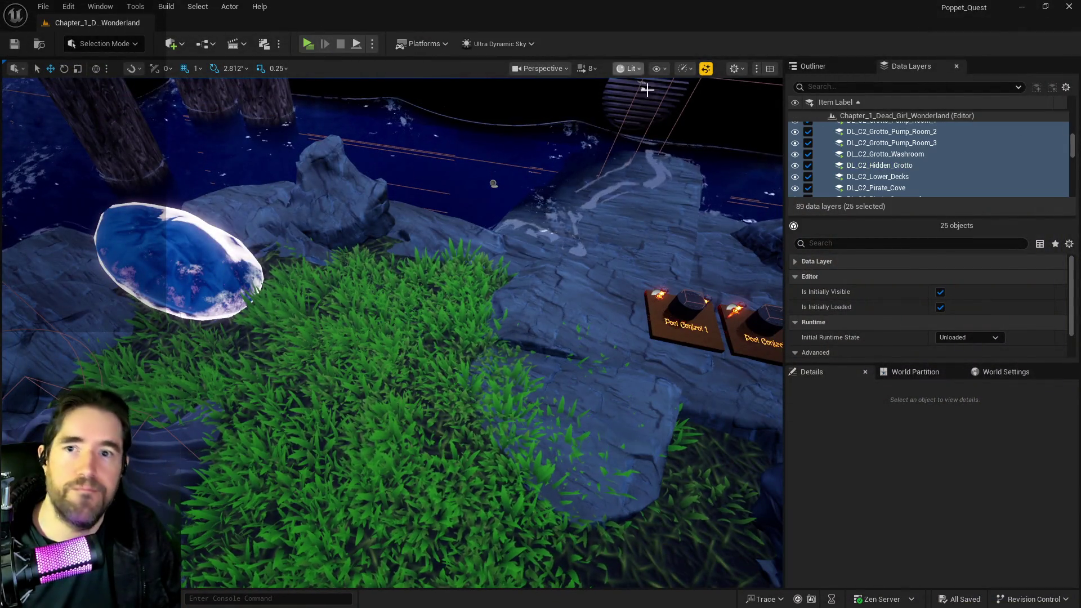
left_click(171, 44)
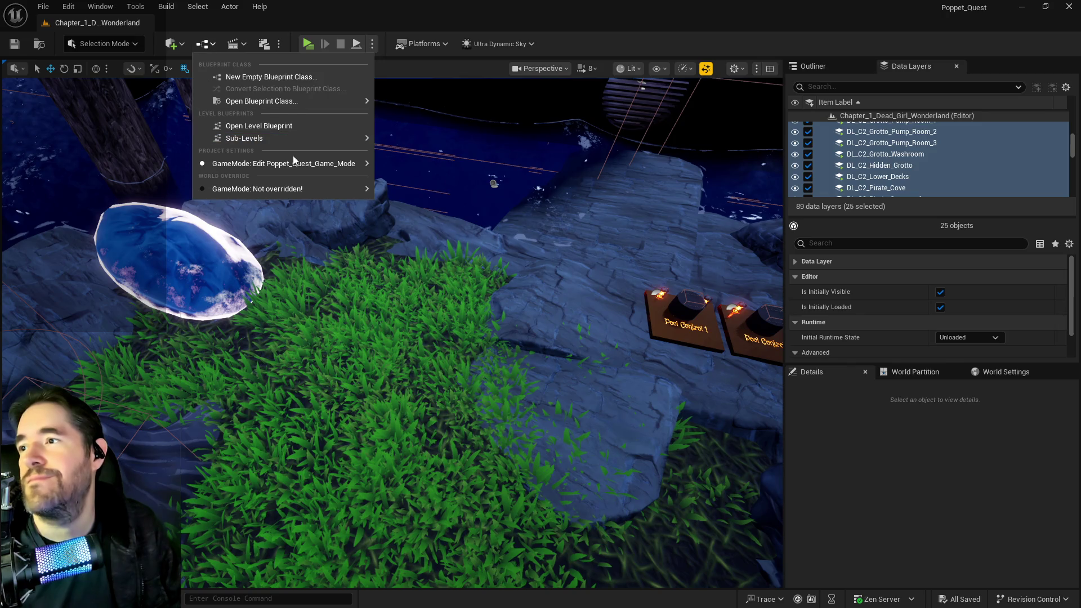
mouse_move(293, 163)
mouse_move(465, 229)
left_click(622, 237)
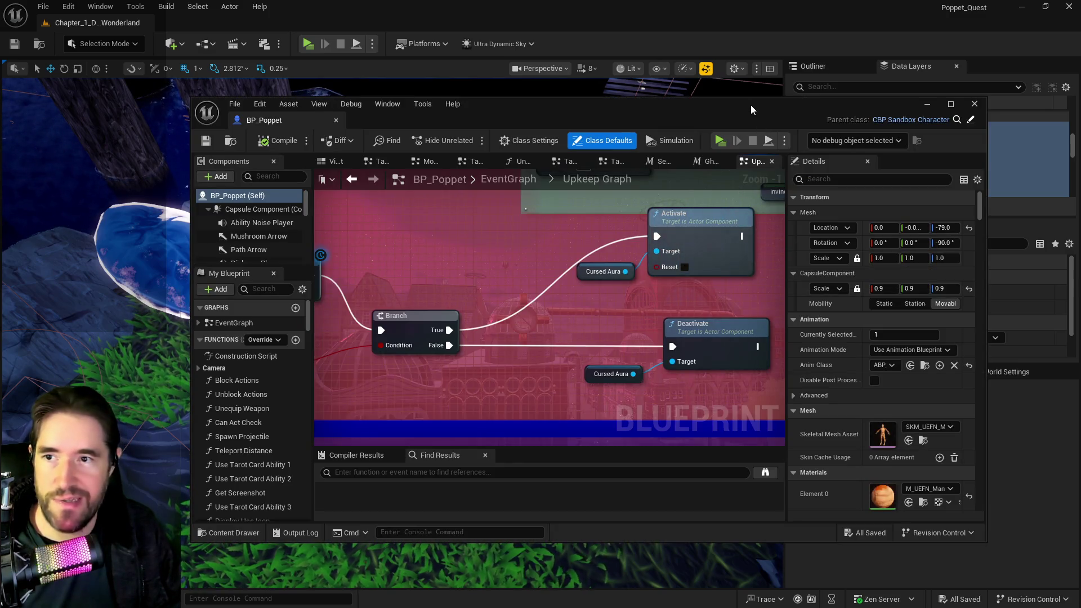
double_click(751, 105)
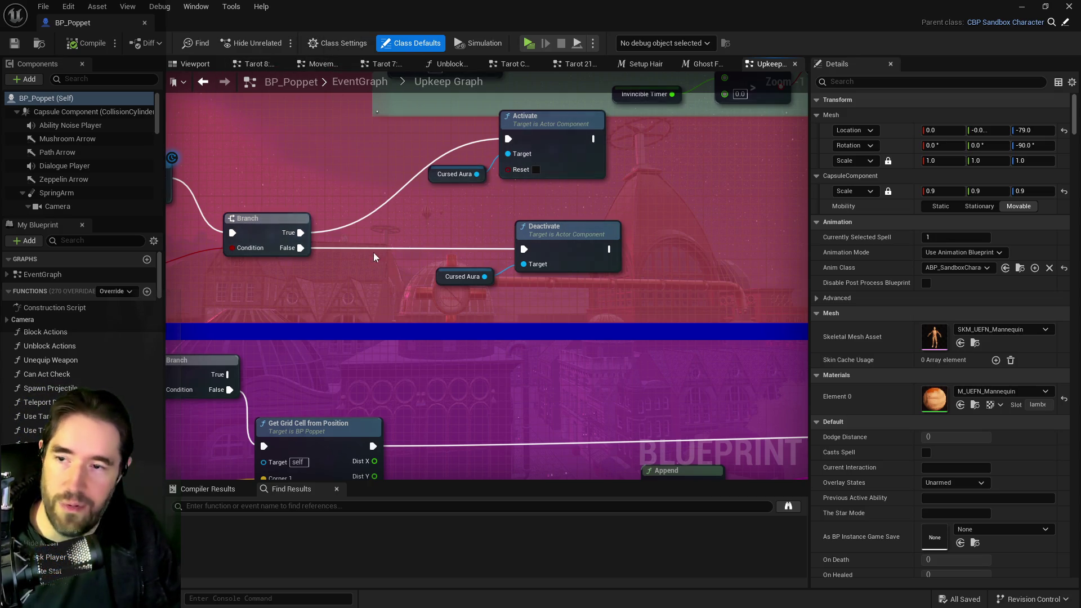
Step: Open the Room Information Graph from the EventGraph and select its Room Data node
left_click(349, 89)
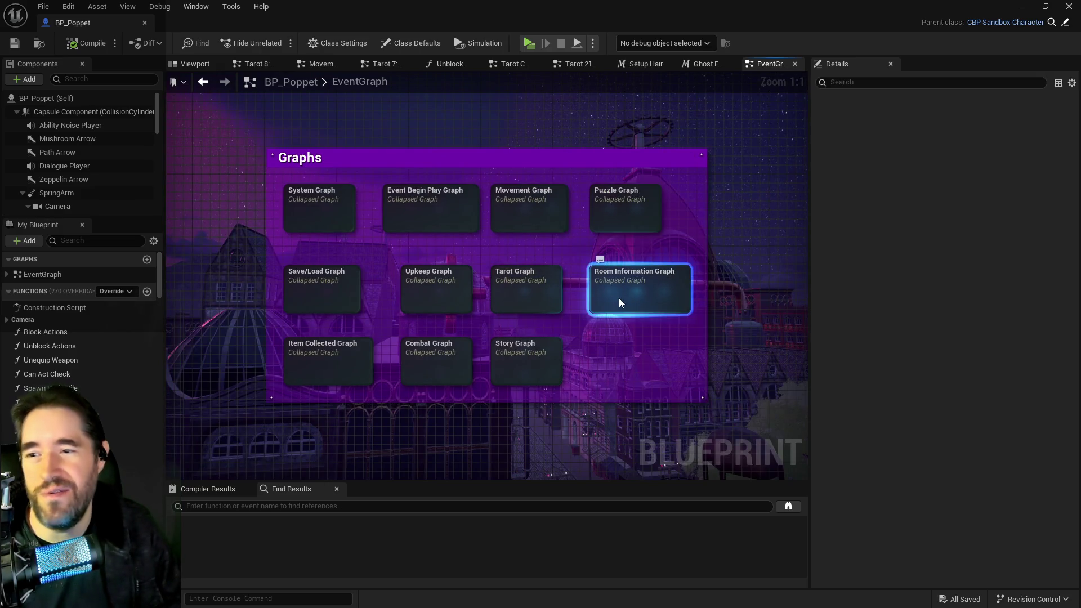
double_click(619, 302)
scroll(517, 143, "up", 4)
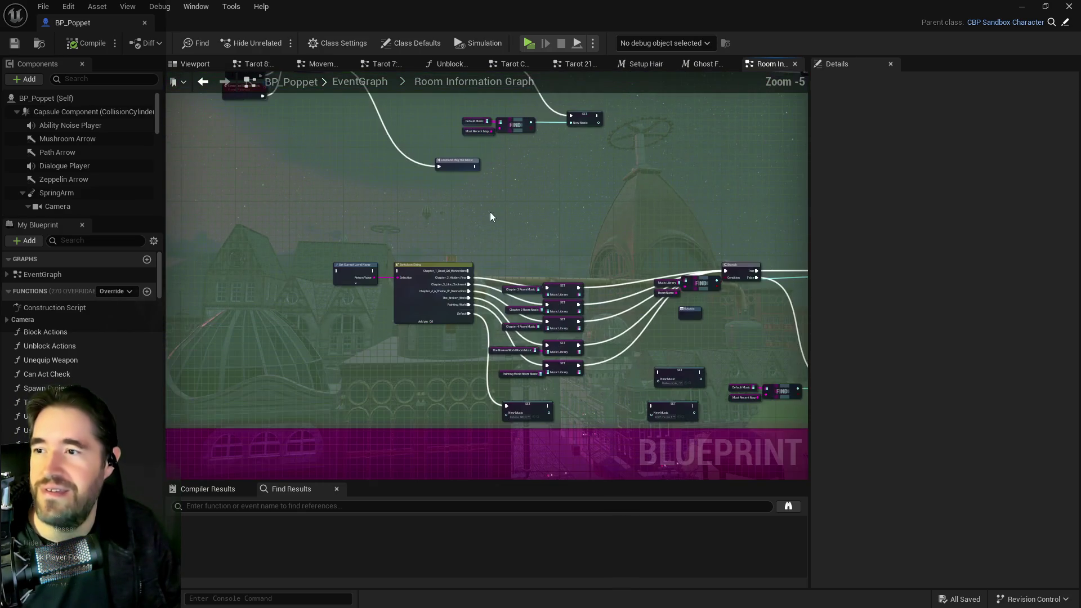
left_click_drag(447, 214, 700, 359)
left_click(662, 216)
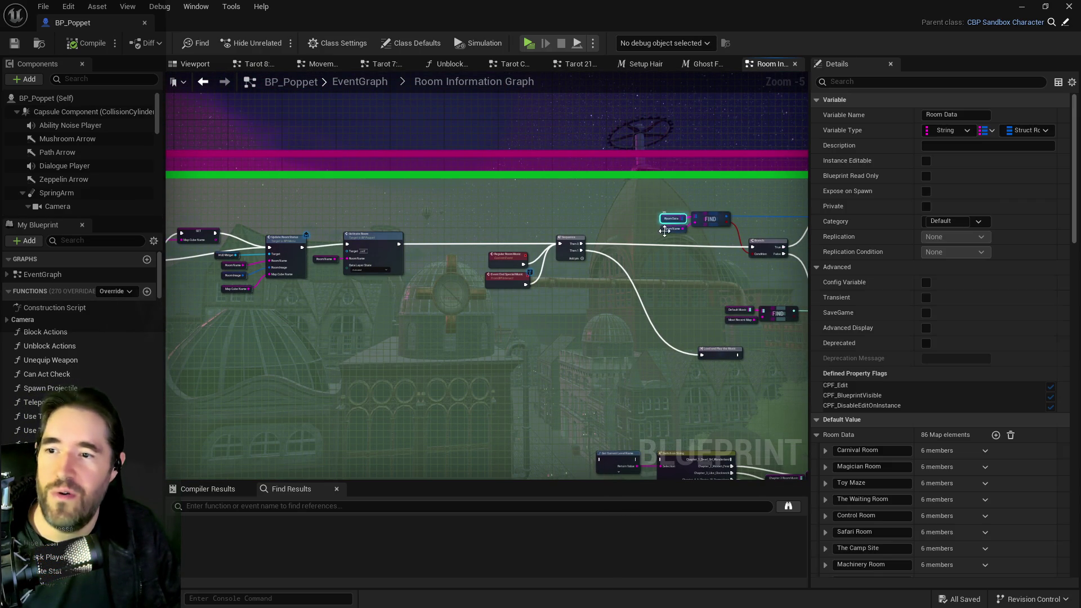
Step: Expand The Sunken Depths entry to confirm it uses DL_C2_The_Sunken_Depths, then return to the level
scroll(881, 372, "down", 5)
scroll(881, 389, "down", 10)
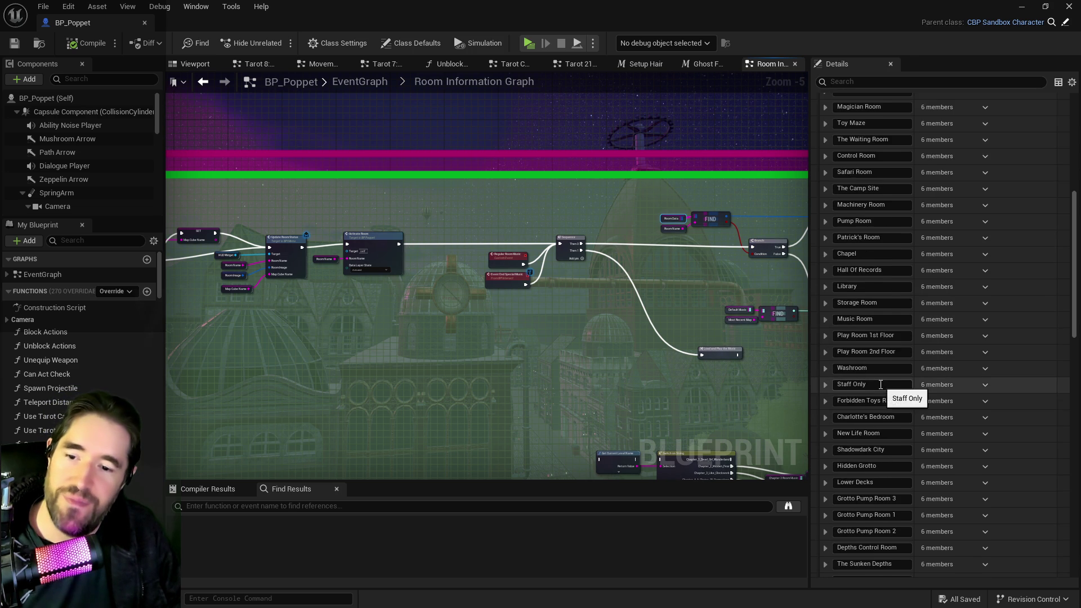
scroll(855, 461, "down", 2)
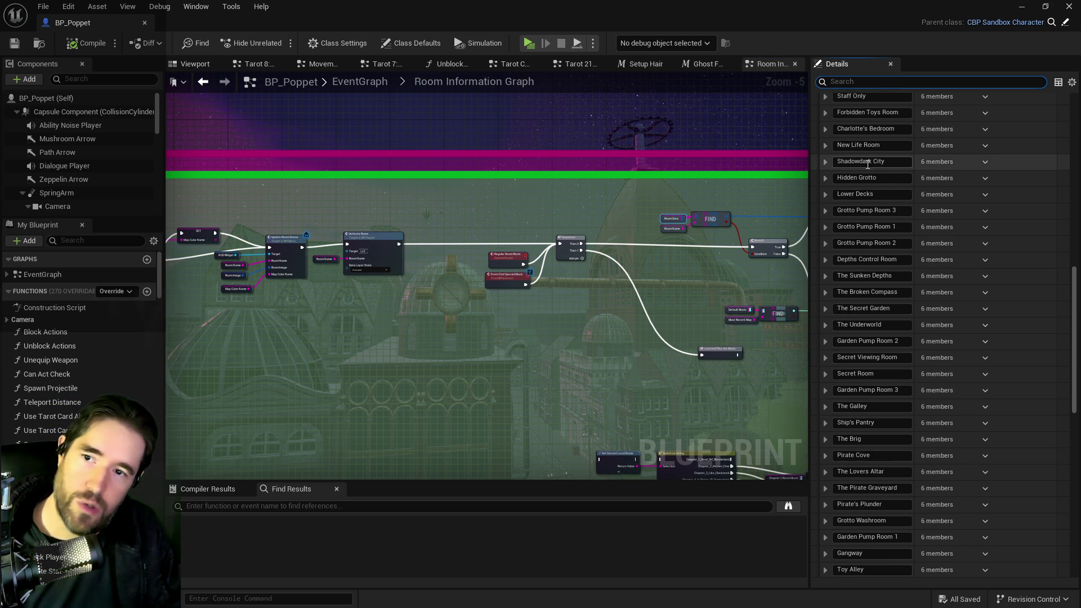
scroll(859, 217, "up", 2)
scroll(859, 218, "down", 2)
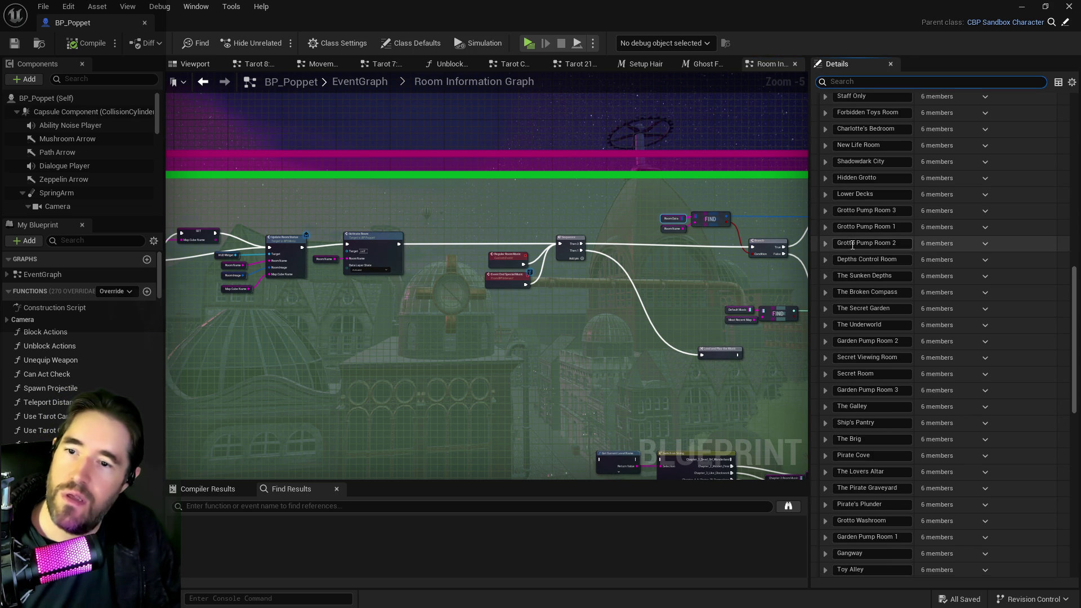
left_click(825, 277)
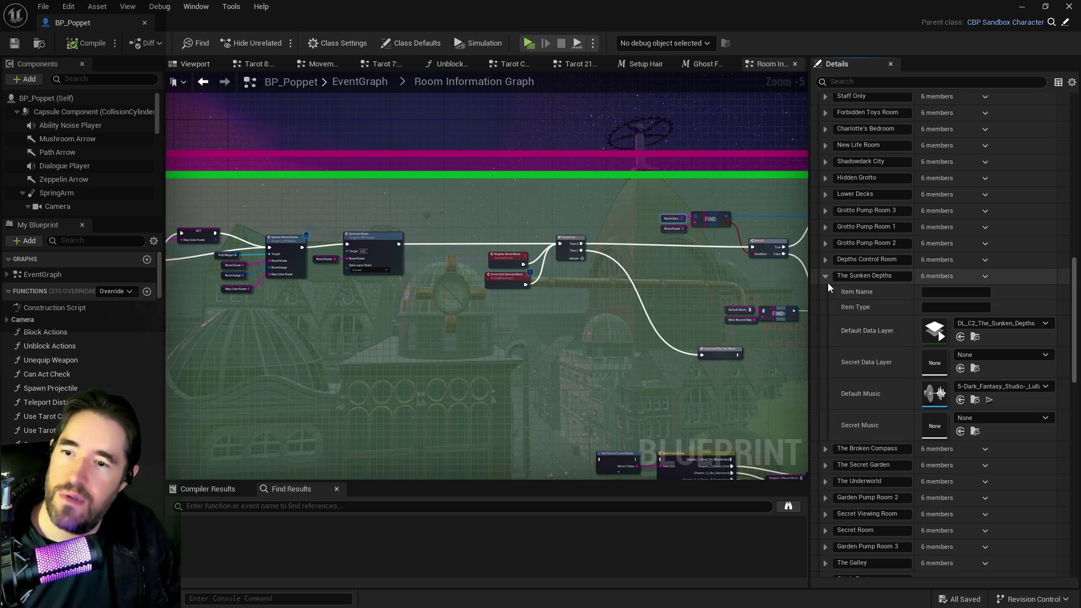
left_click(974, 336)
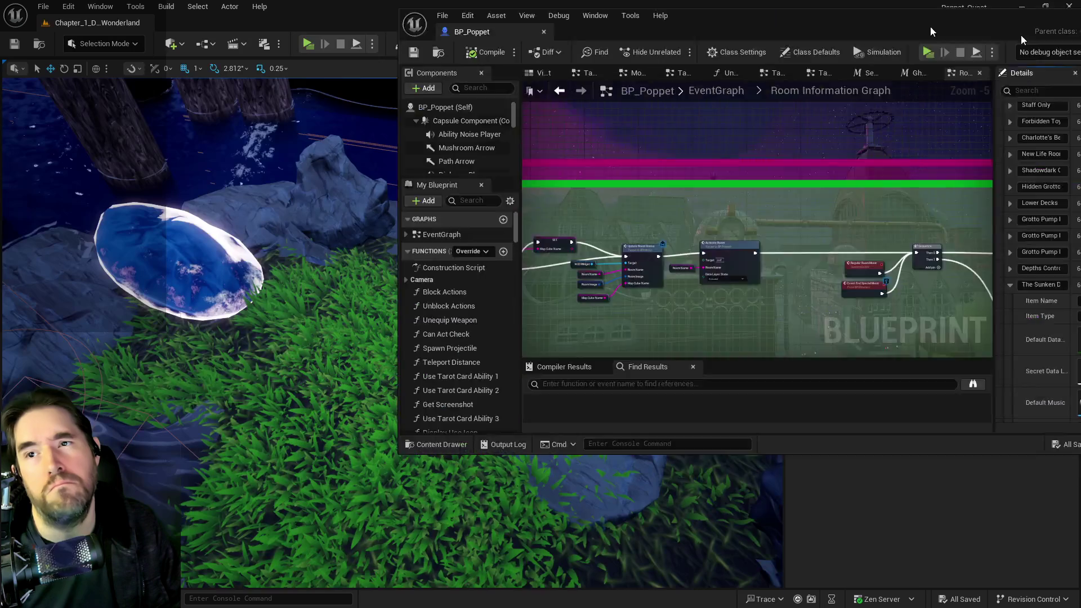
Step: Fly over the water toward the coral and select the BP_CartoonWater_Sunken_Depths2 pool
key("w")
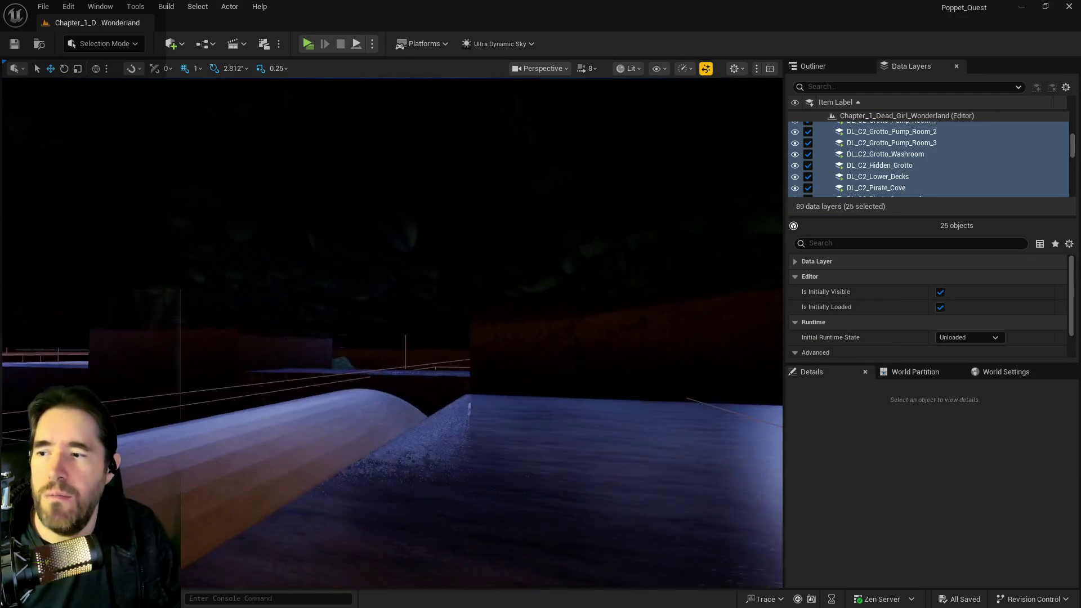
key("w")
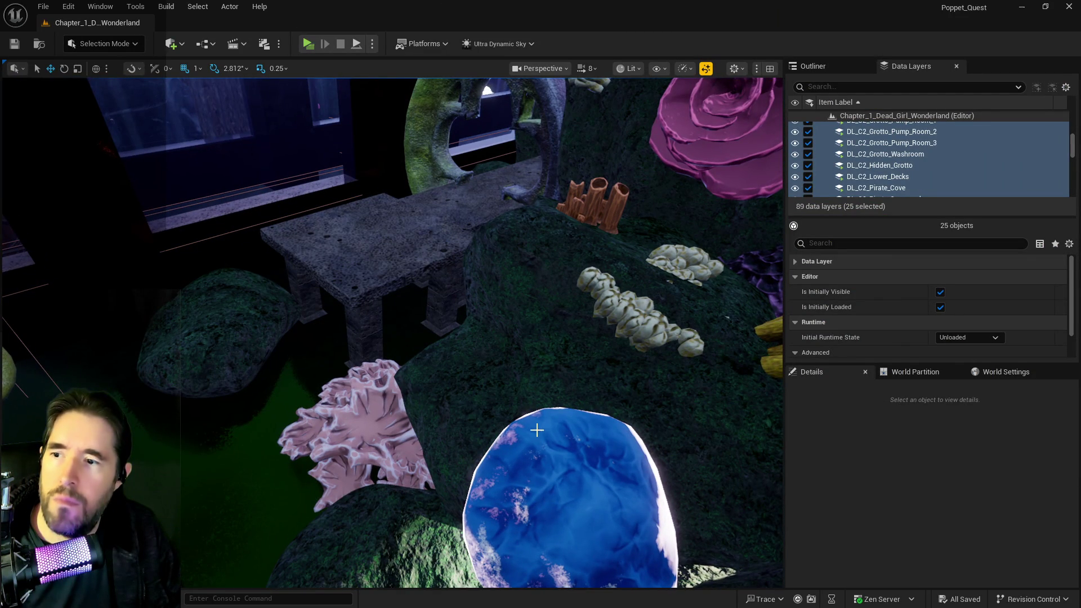
left_click(754, 275)
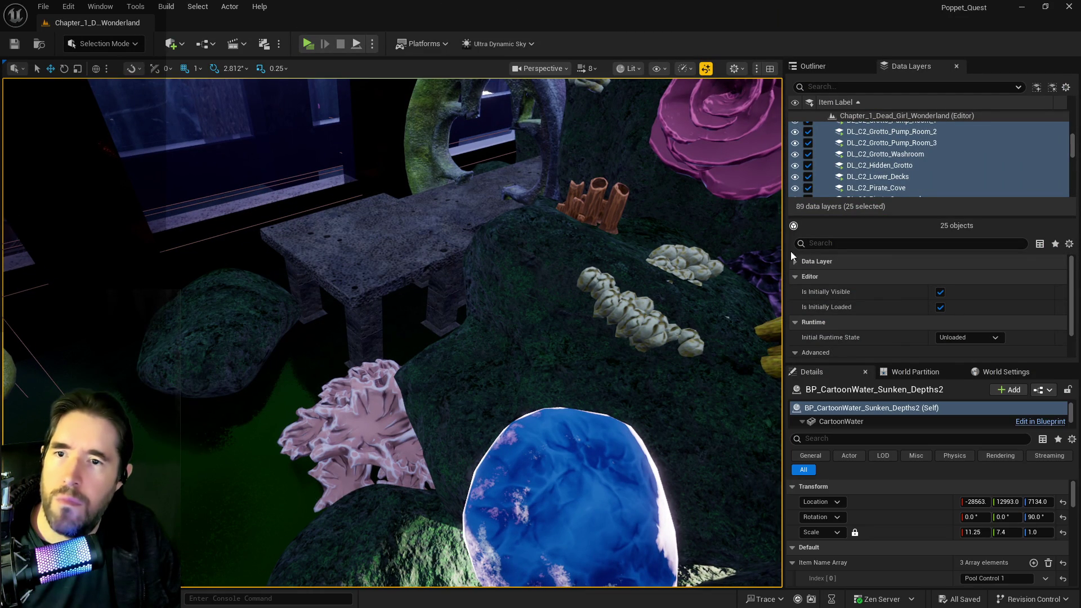
scroll(867, 146, "down", 5)
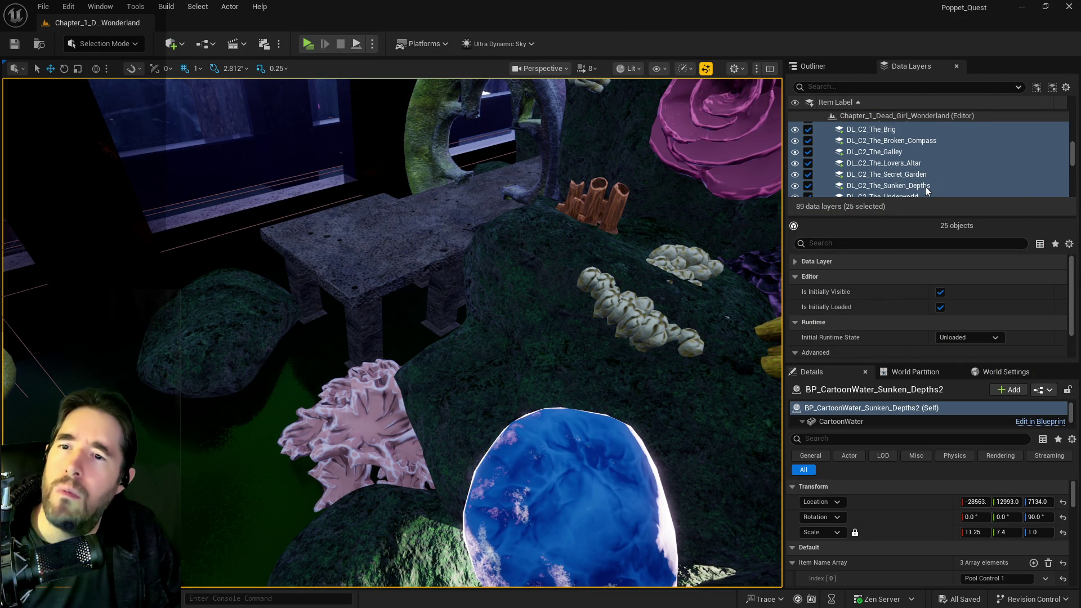
scroll(911, 184, "up", 6)
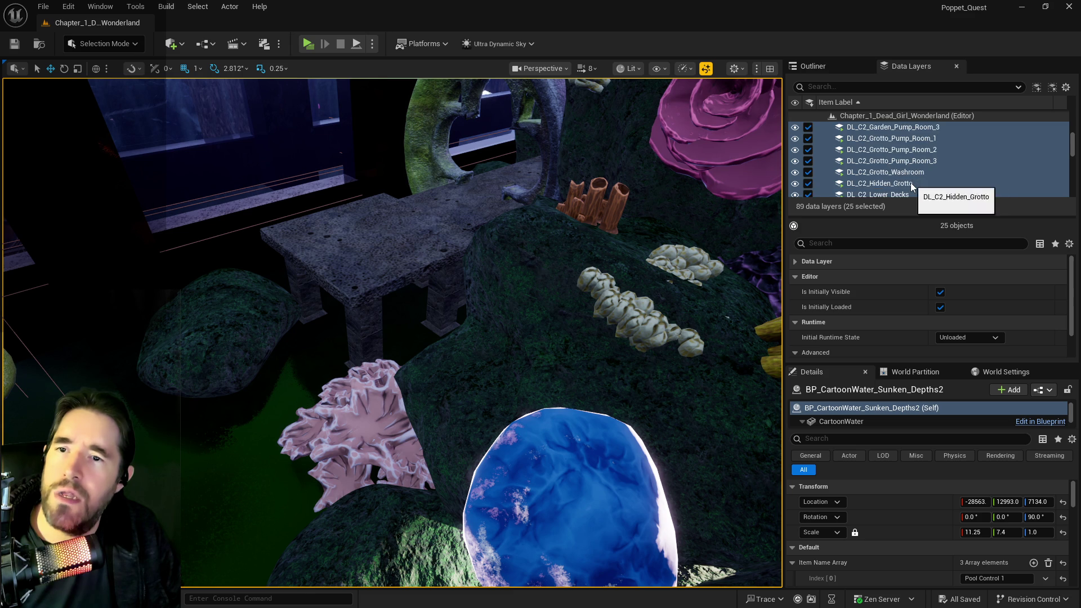
scroll(910, 182, "up", 5)
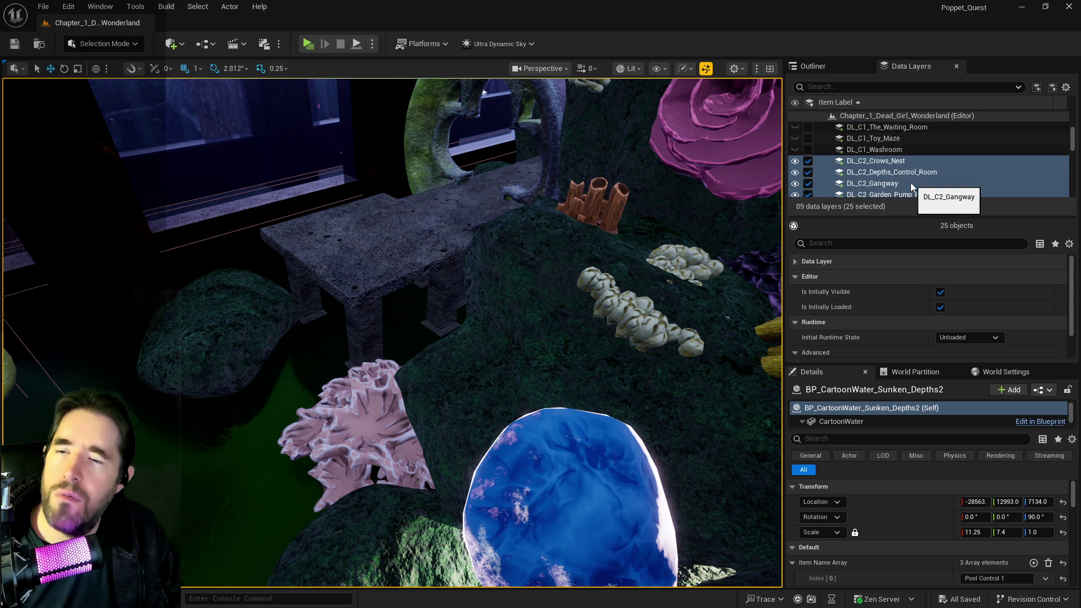
scroll(910, 182, "down", 10)
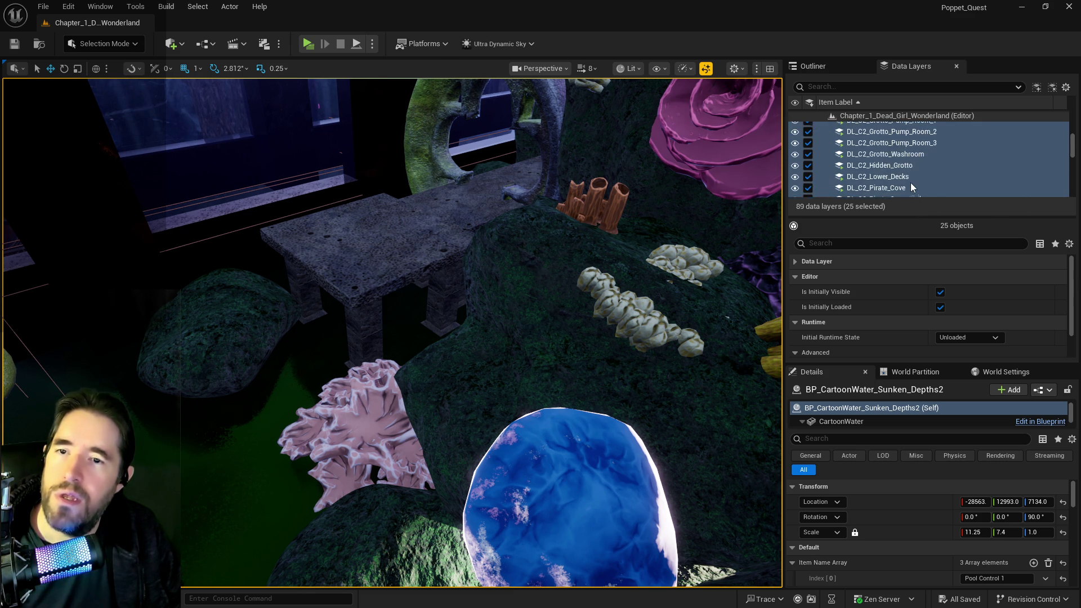
scroll(910, 182, "down", 8)
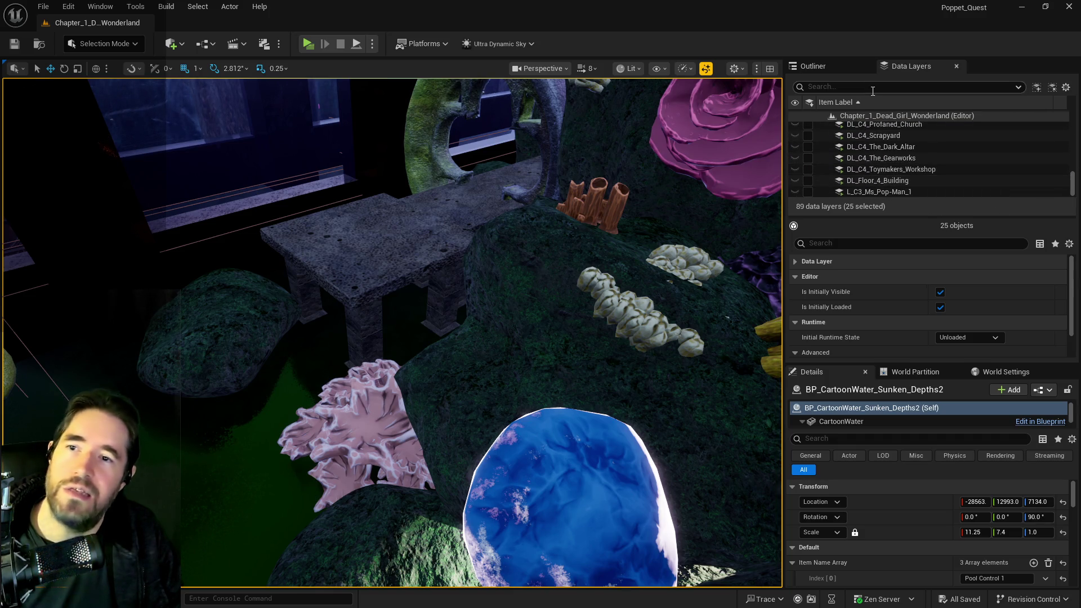
Step: Focus the water pool from the Outliner and select the light inside the water blob
left_click(832, 66)
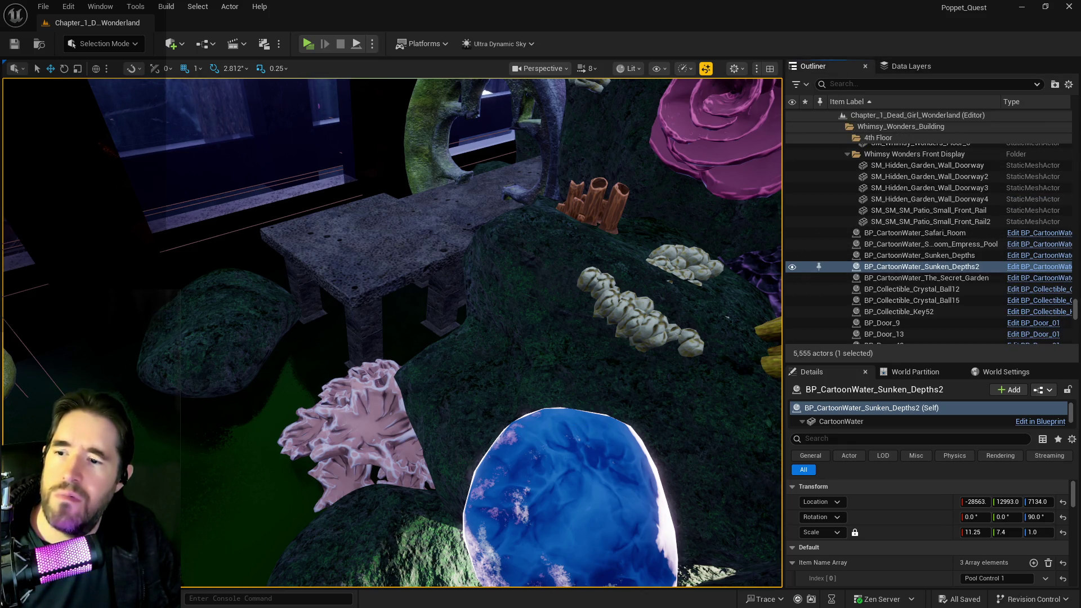
key("f")
scroll(576, 429, "up", 5)
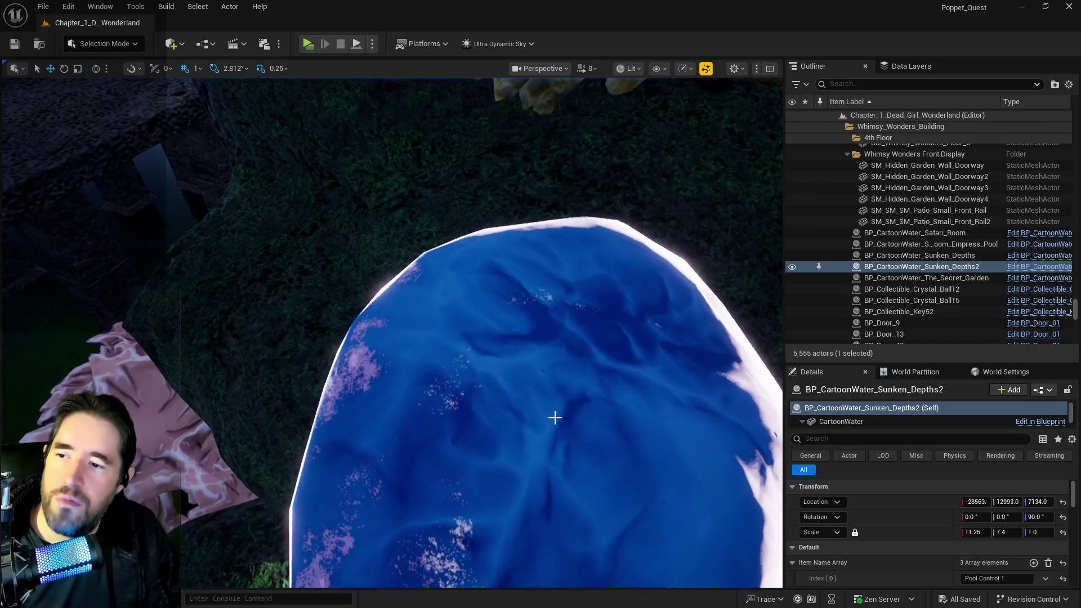
left_click(555, 416)
left_click(899, 68)
scroll(887, 164, "down", 5)
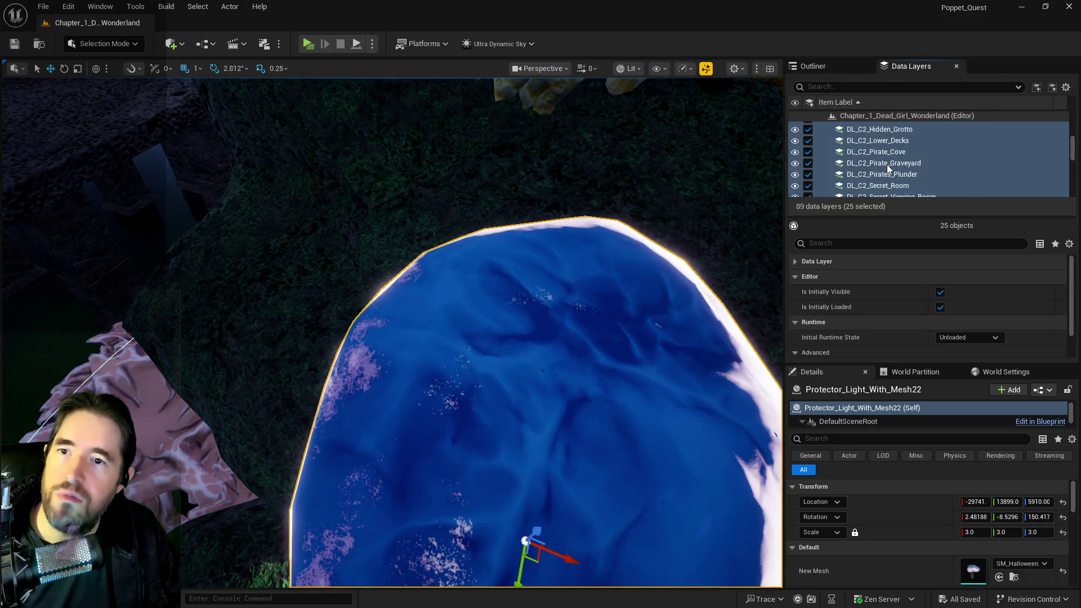
Step: Select only the DL_C2_The_Sunken_Depths data layer
left_click(884, 186)
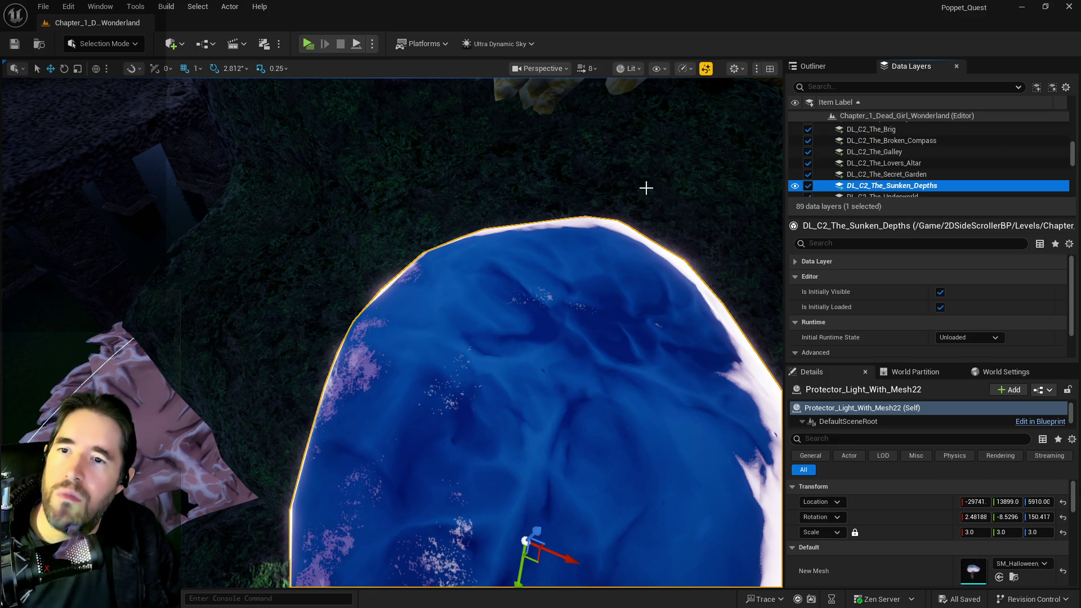
scroll(392, 332, "up", 10)
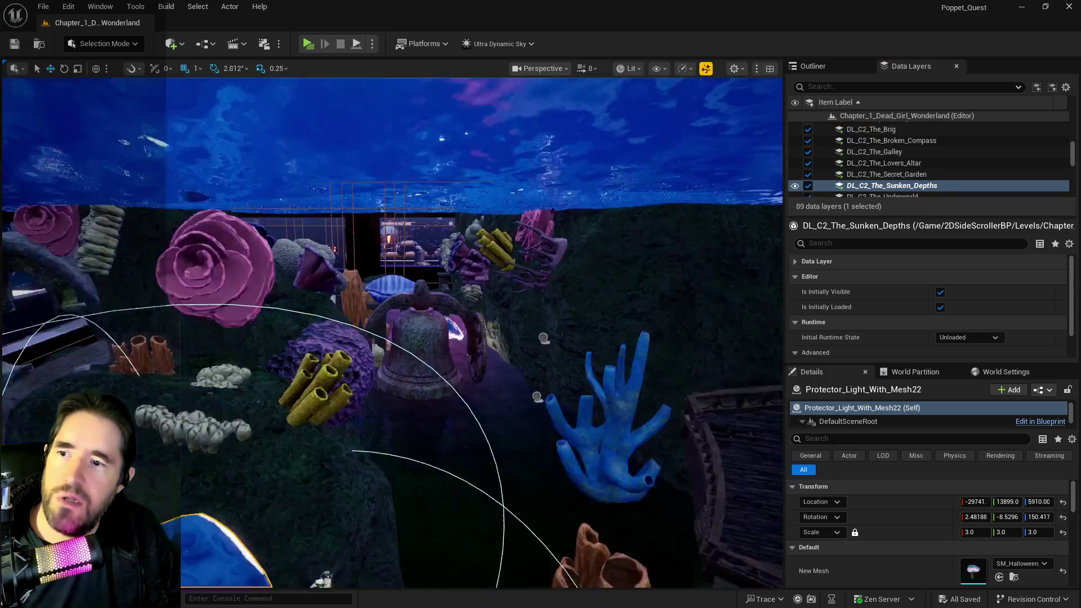
scroll(396, 278, "down", 10)
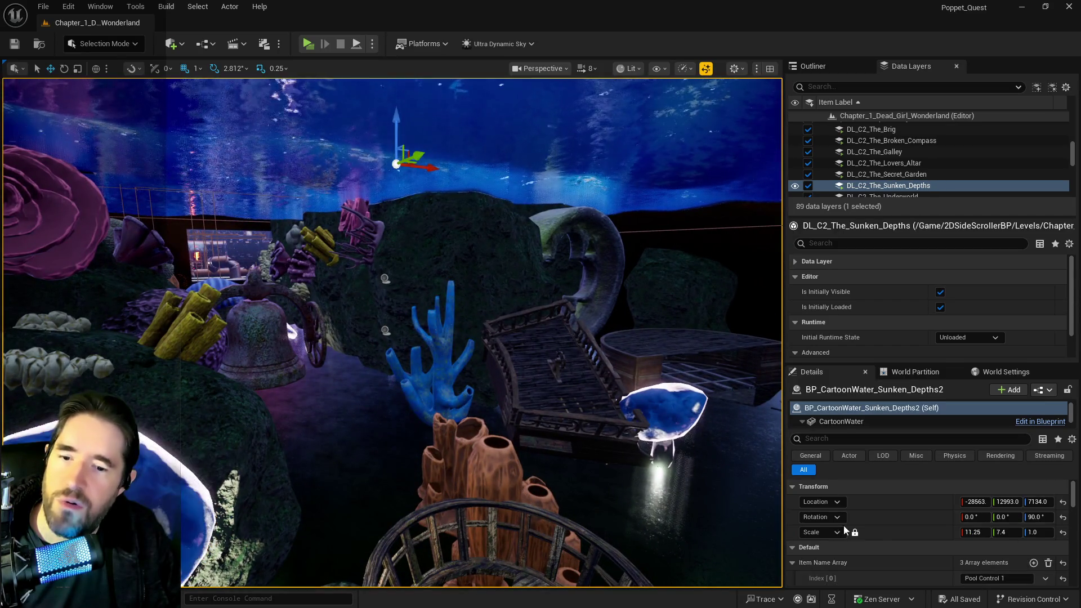
Step: Check the water pool's Pool Control 1–3 item names, then select the BP_Room_The_Sunken_Depths actor
left_click(457, 90)
scroll(482, 320, "up", 5)
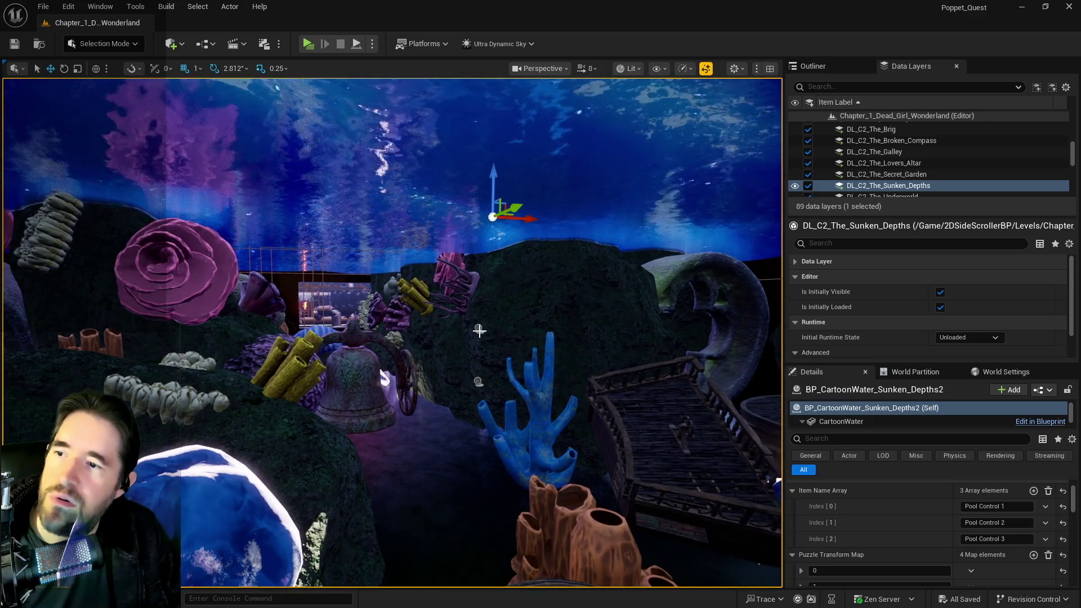
scroll(483, 320, "up", 2)
scroll(483, 320, "up", 3)
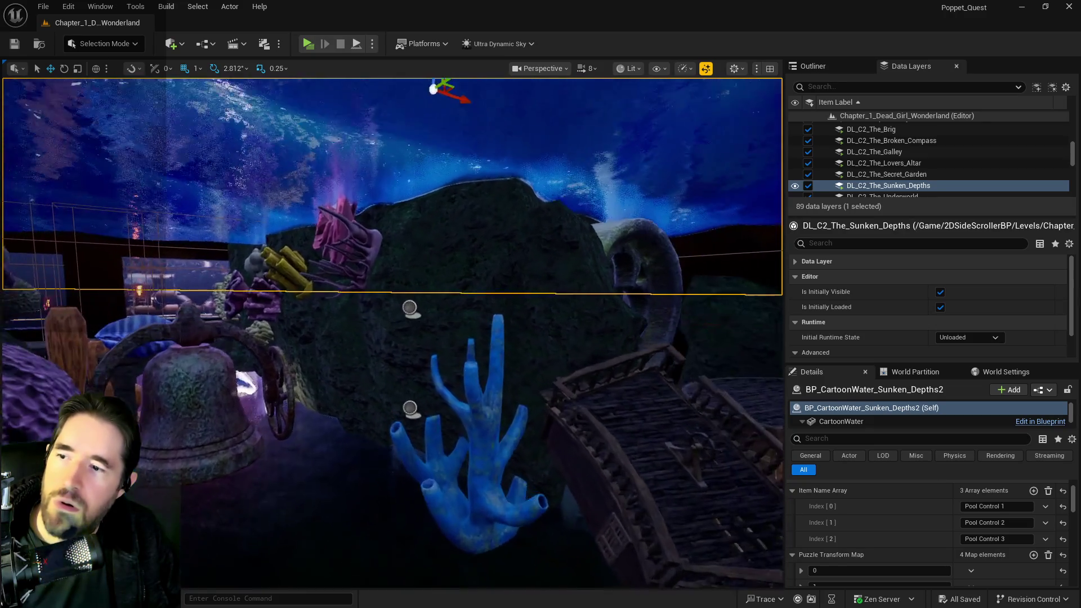
left_click(411, 304)
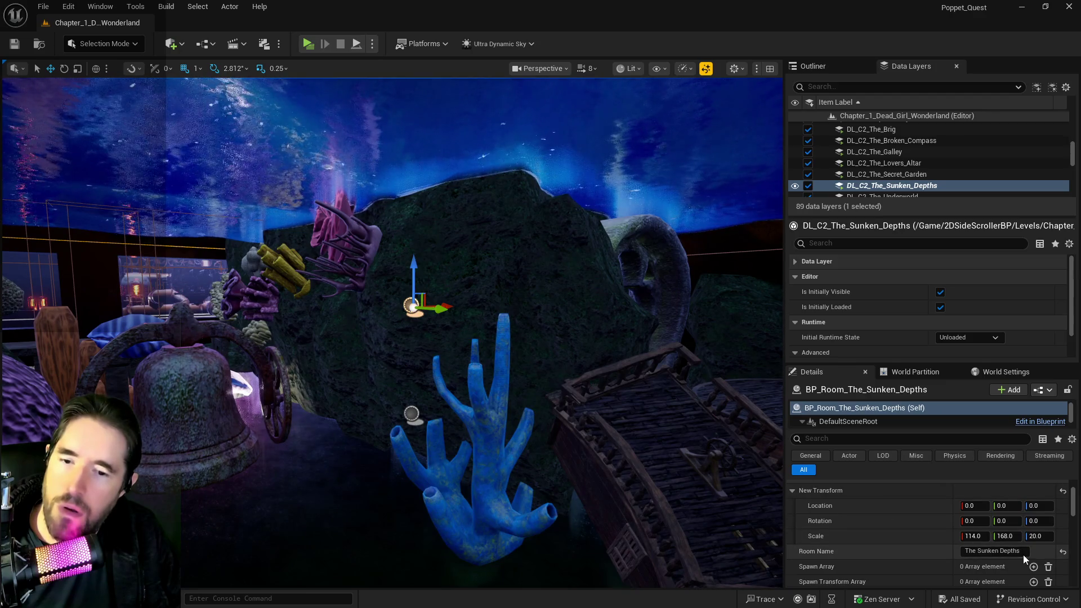
Step: Confirm the room name reads The Sunken Depths, then save the BP_Poppet Blueprint
left_click(991, 550)
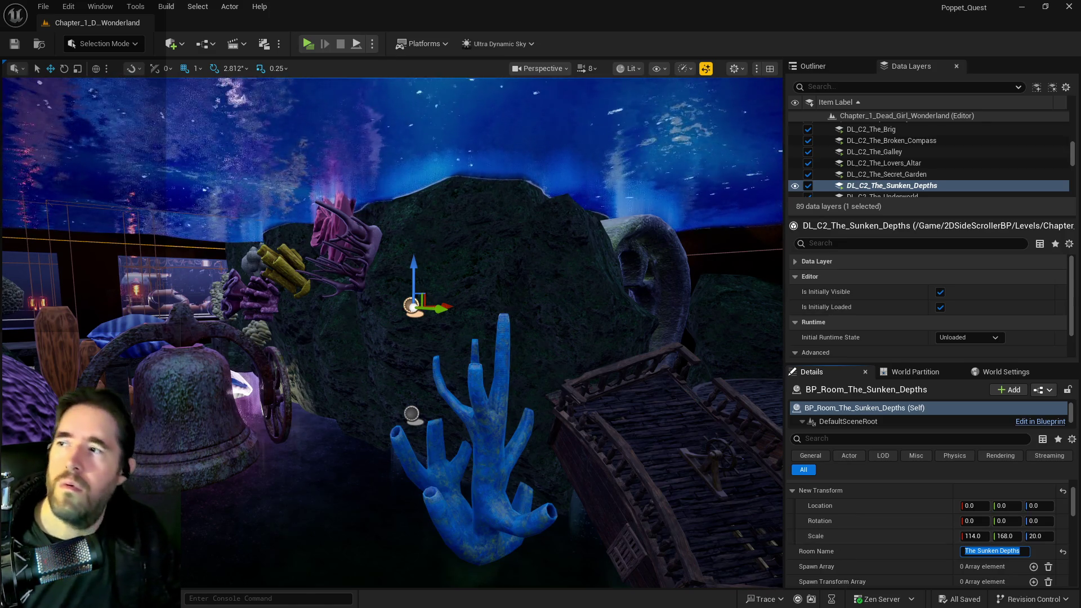
key("alt+Tab")
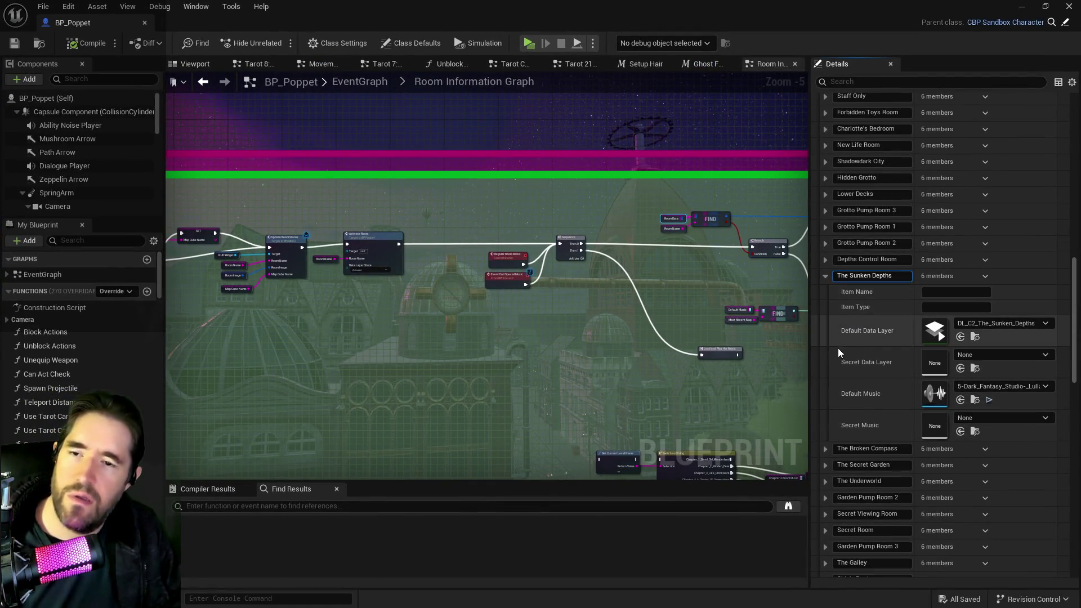
left_click(19, 48)
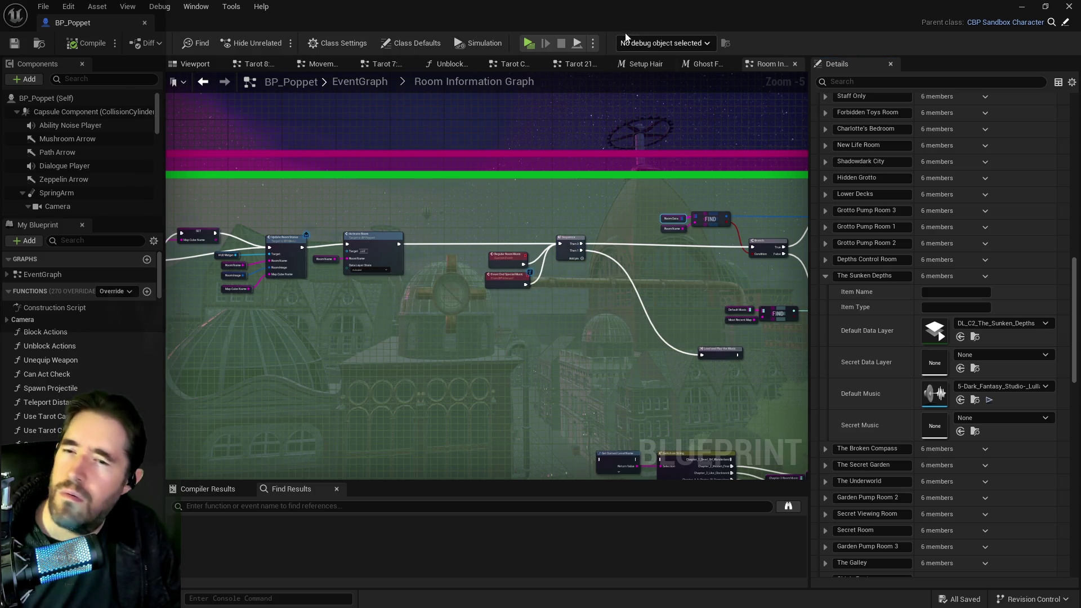
key("alt+Tab")
Step: Fly through the coral scene past the shipwreck and clam reef into the purple-lit room
key("w")
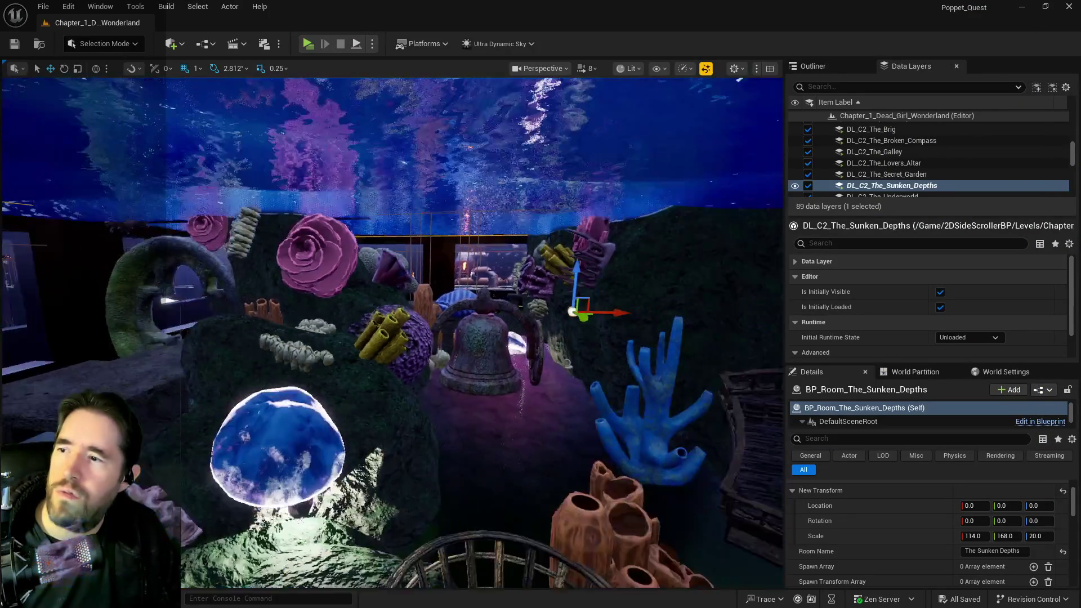
key("w")
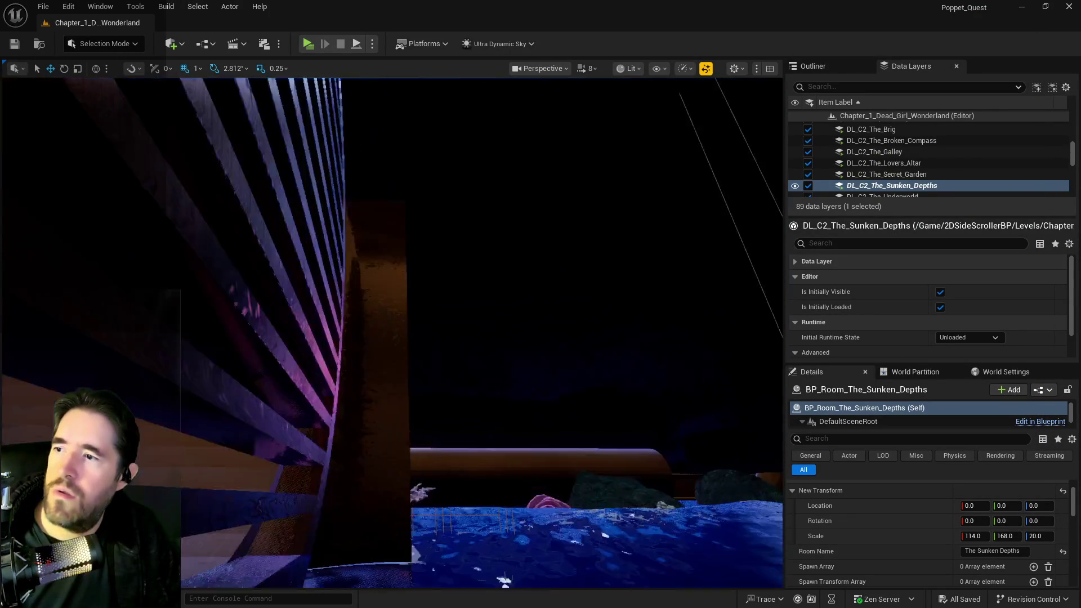
key("w")
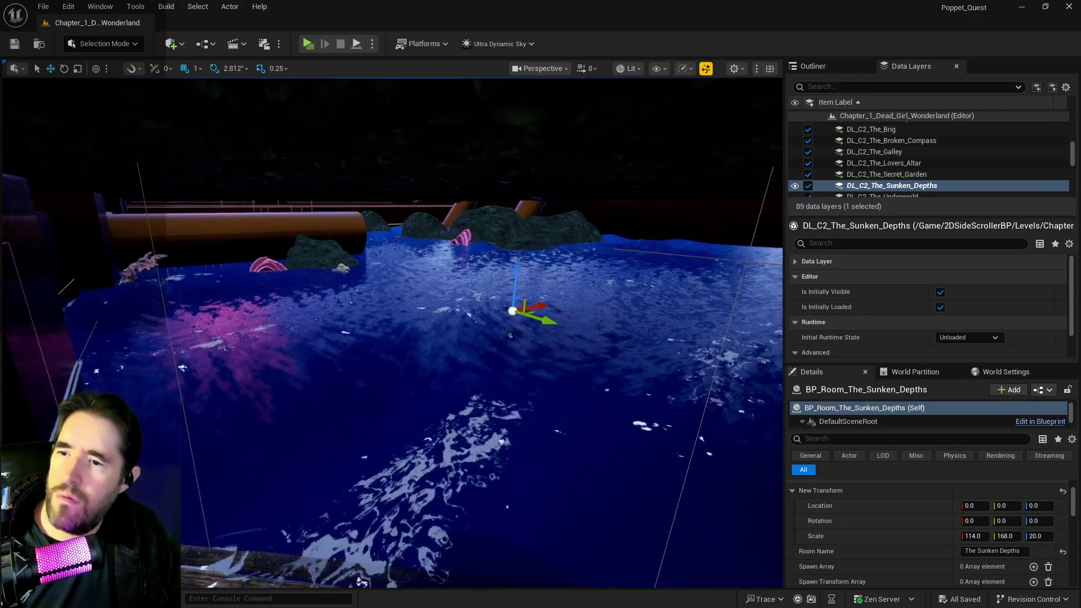
key("w")
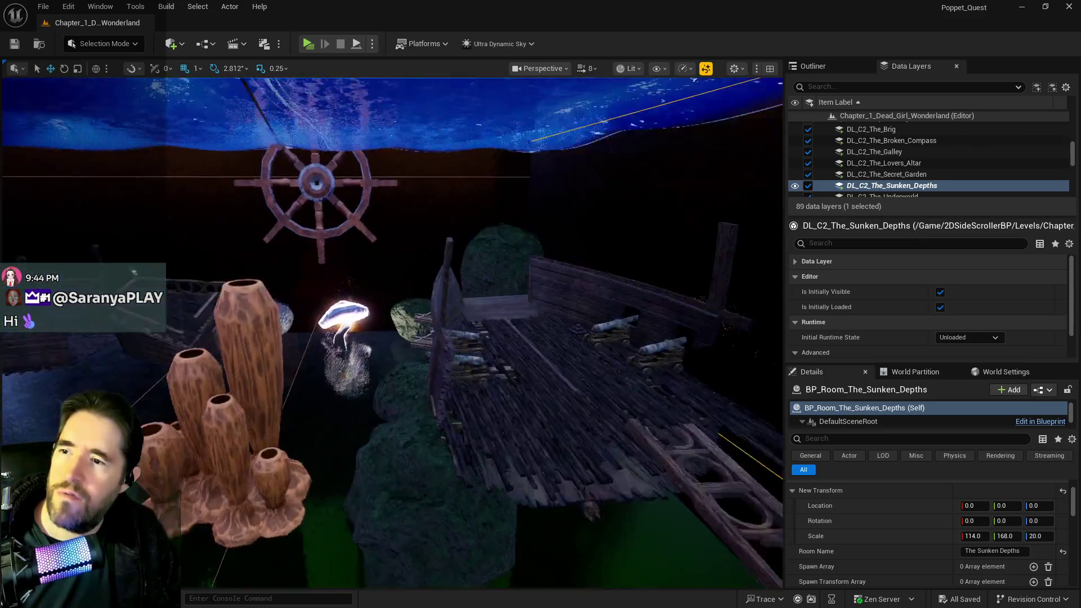
key("w")
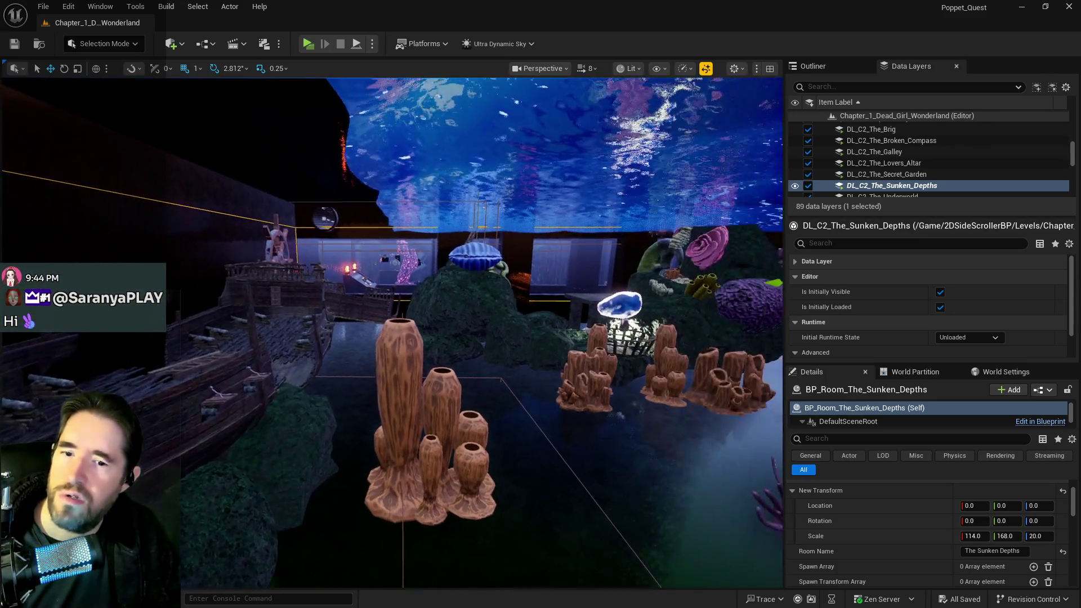
key("w")
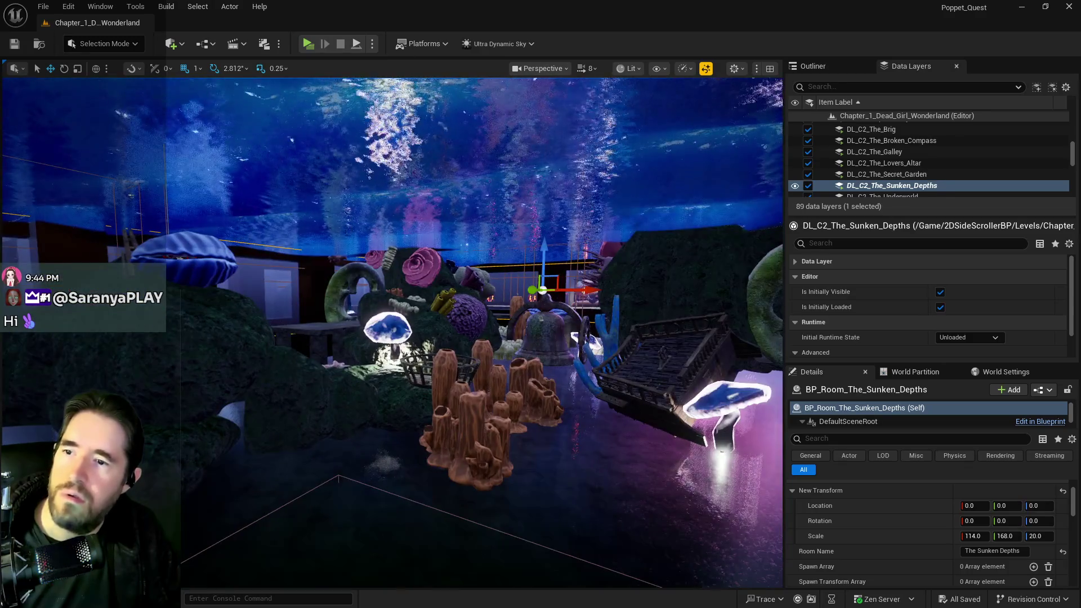
key("w")
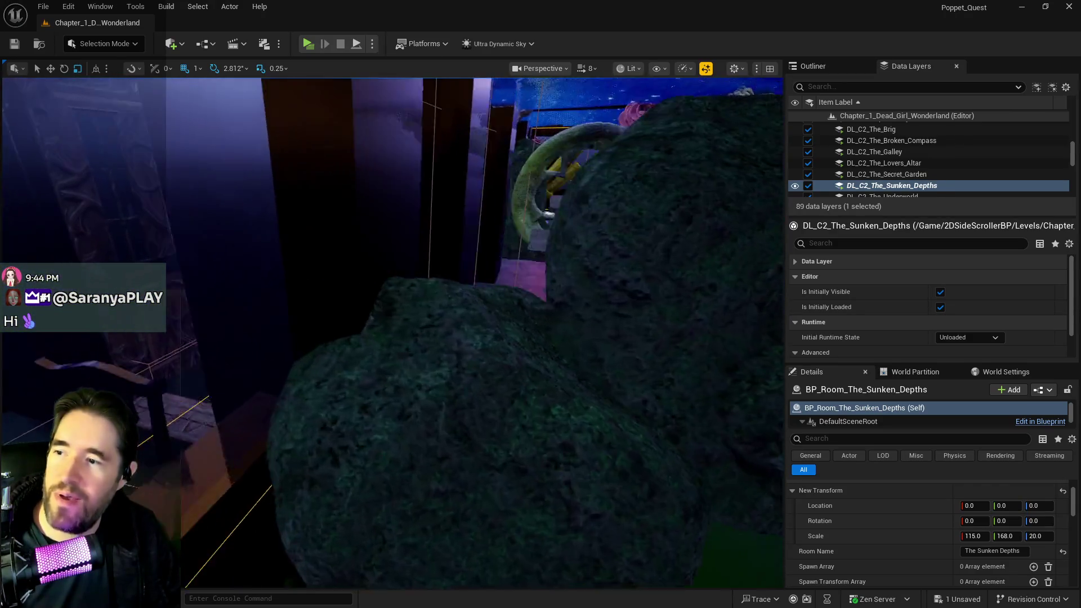
Step: Frame the room's outline and survey the water, purple trunks, bridge and clam
key("f")
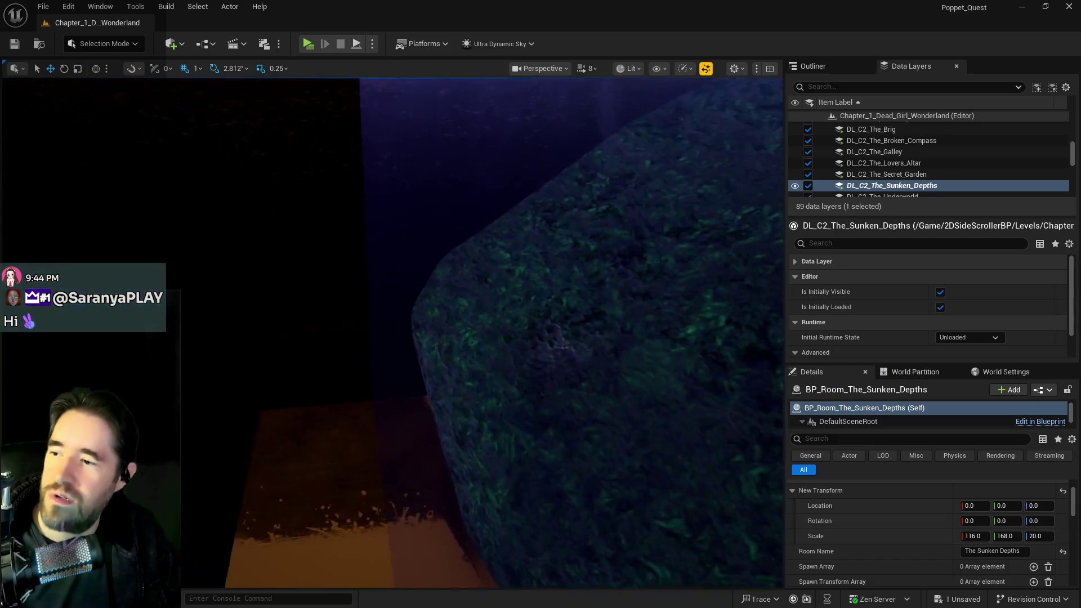
key("w")
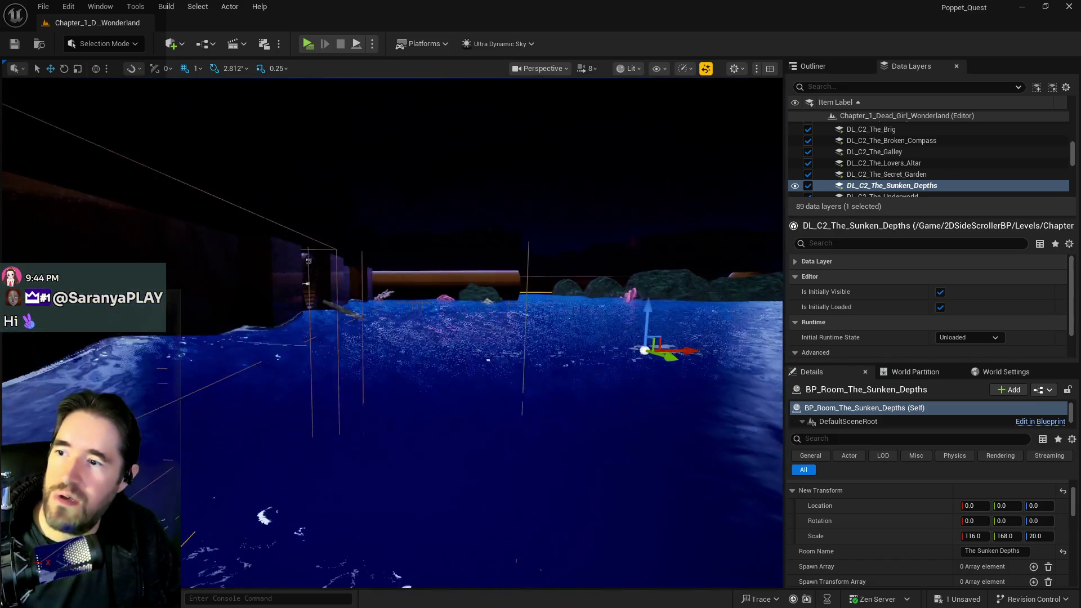
key("s")
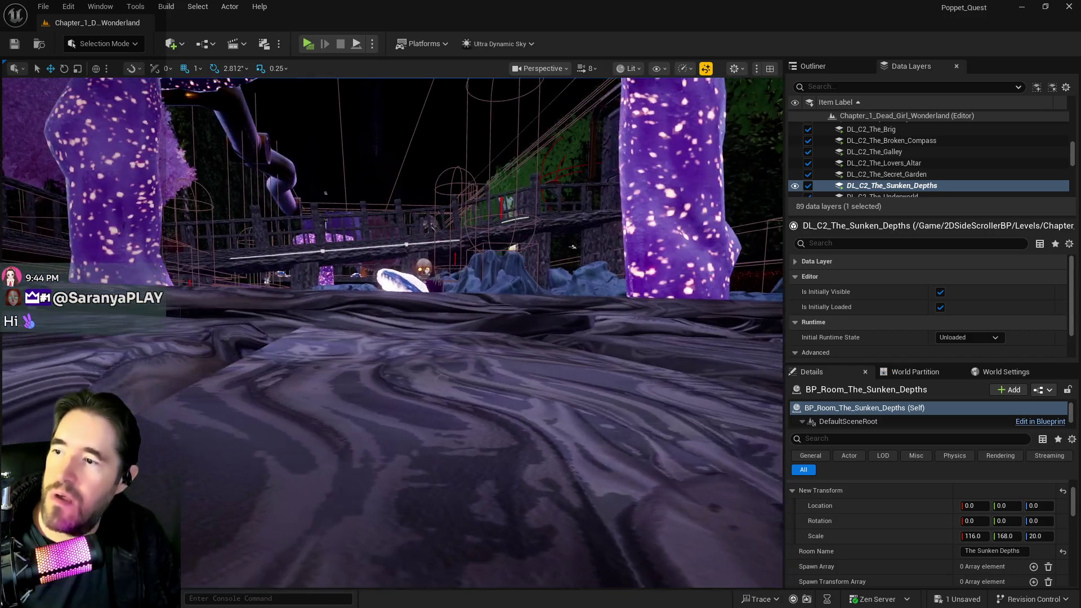
key("s")
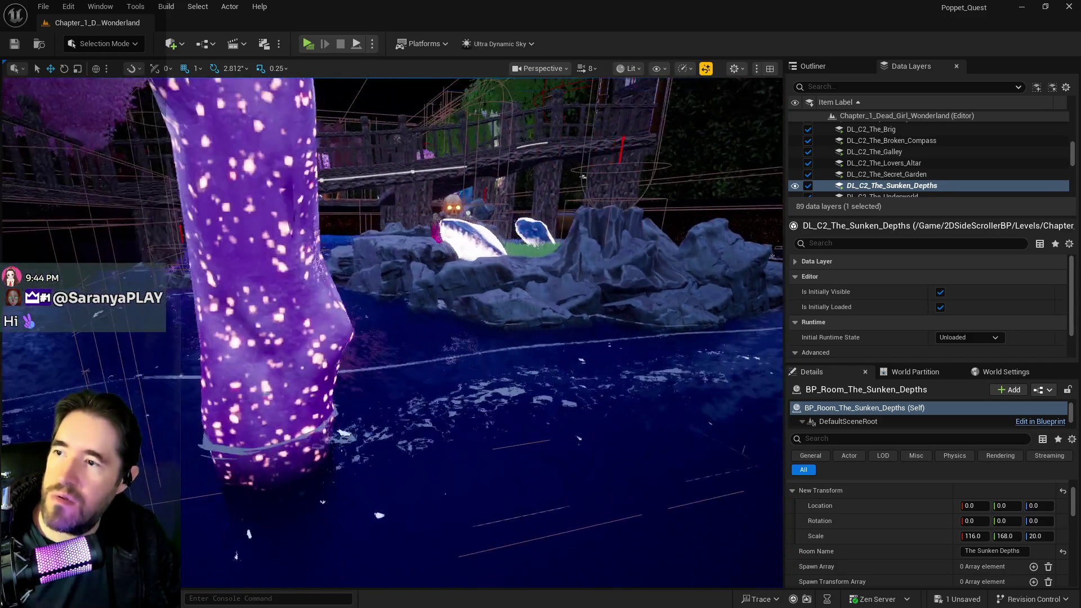
key("s")
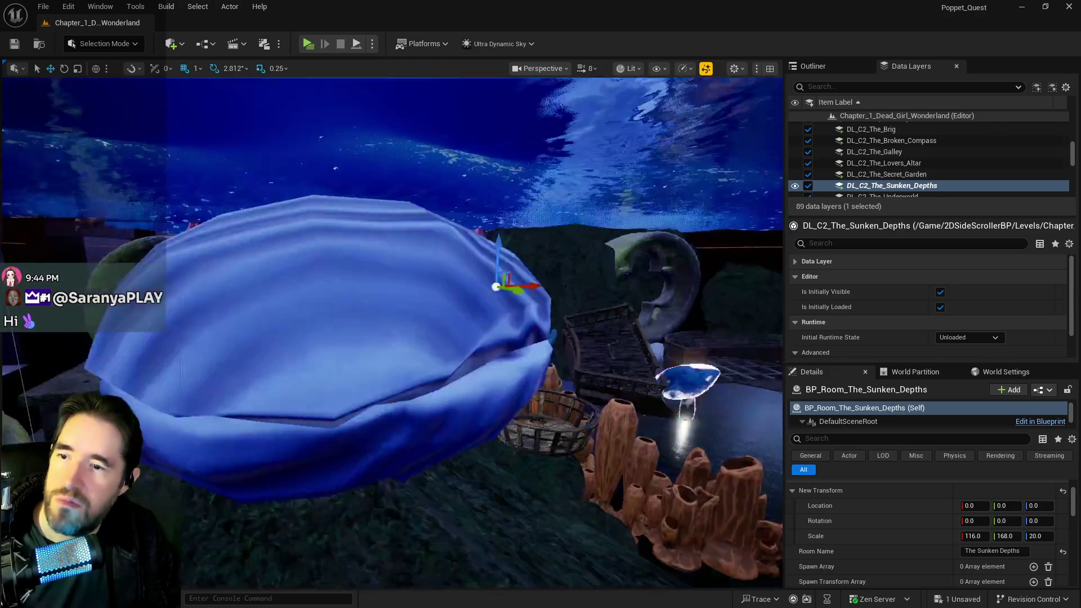
key("s")
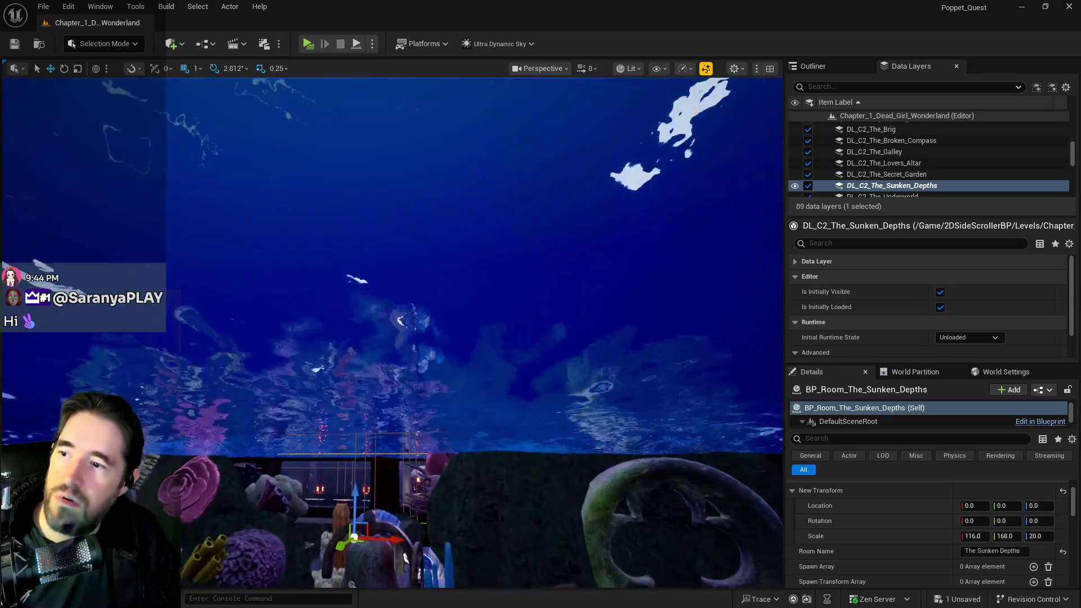
Step: Set the room's Z scale to 26 and check the shipwreck and room from above
left_click(1037, 538)
type("26")
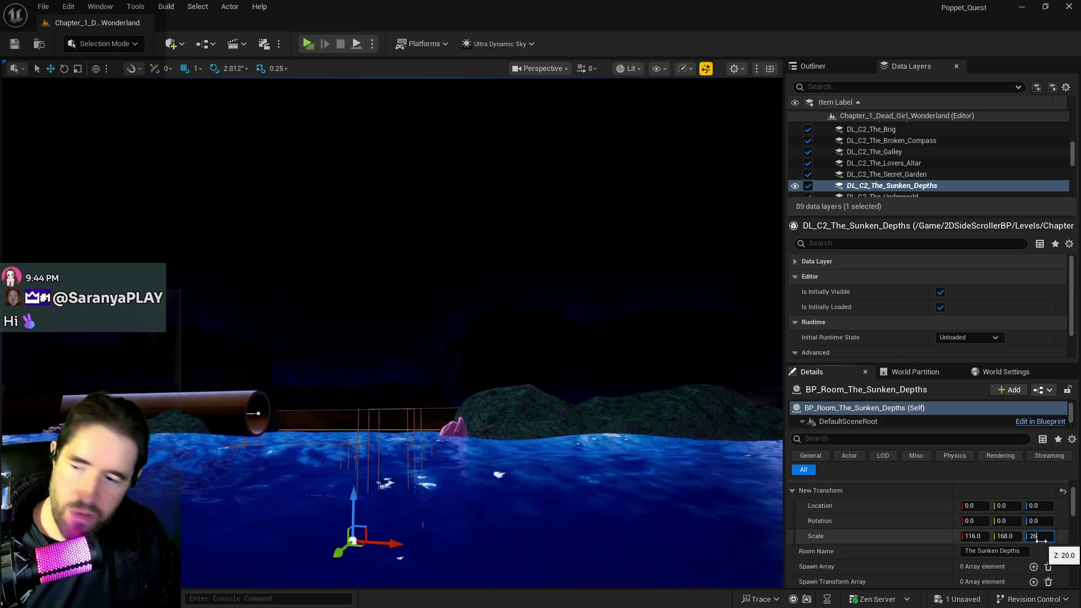
key("Return")
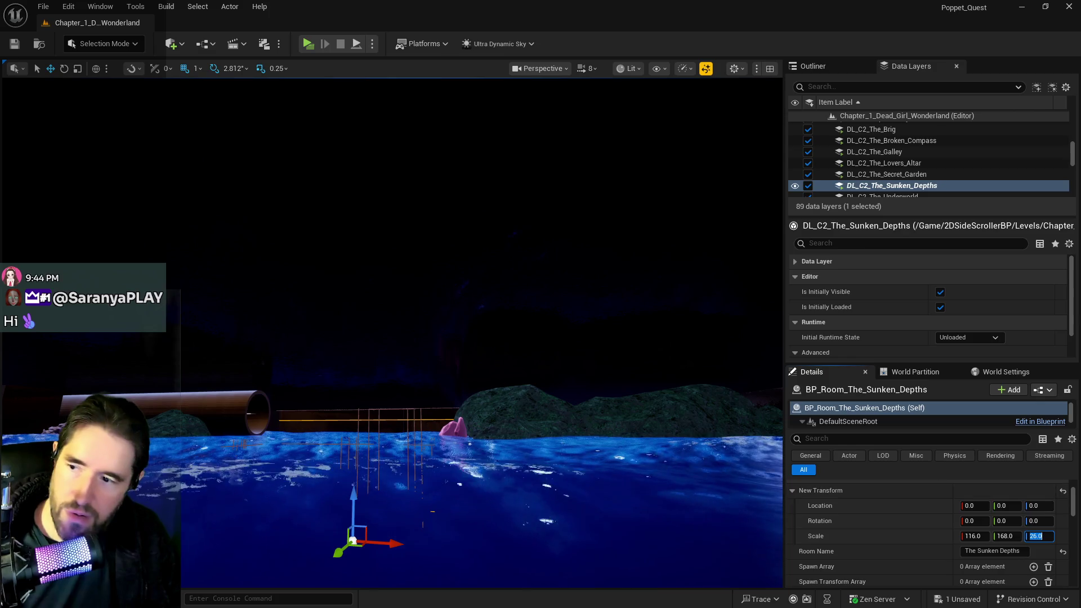
key("w")
key("w")
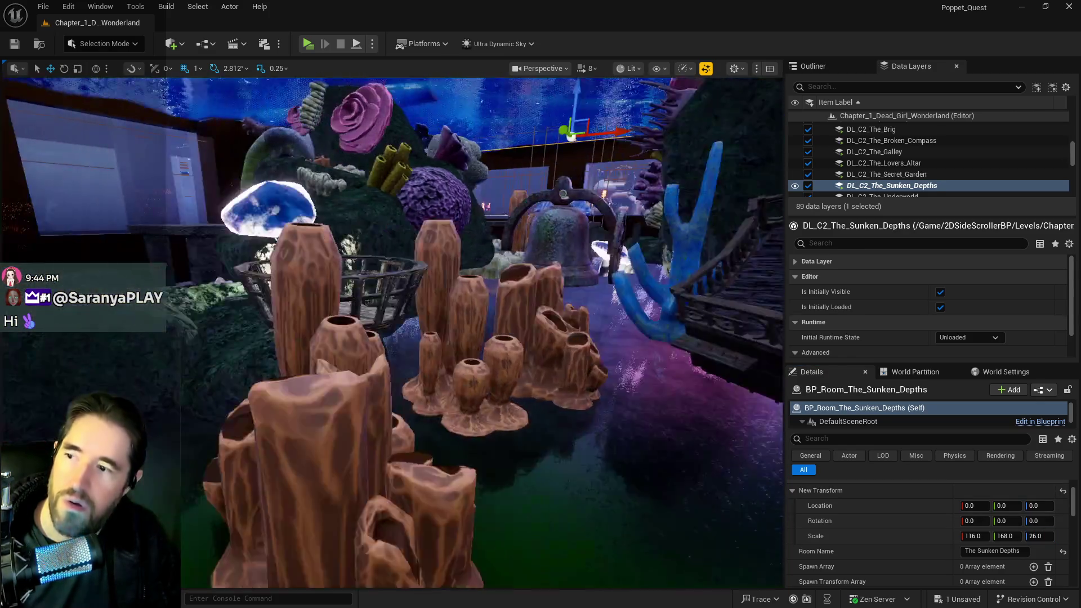
key("s")
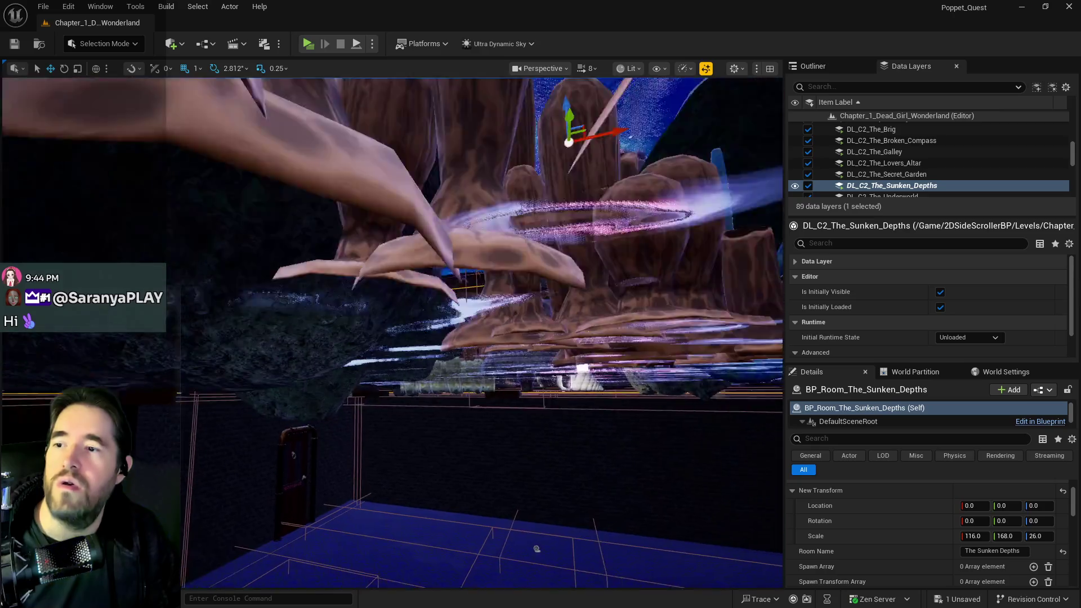
key("s")
scroll(391, 333, "down", 6)
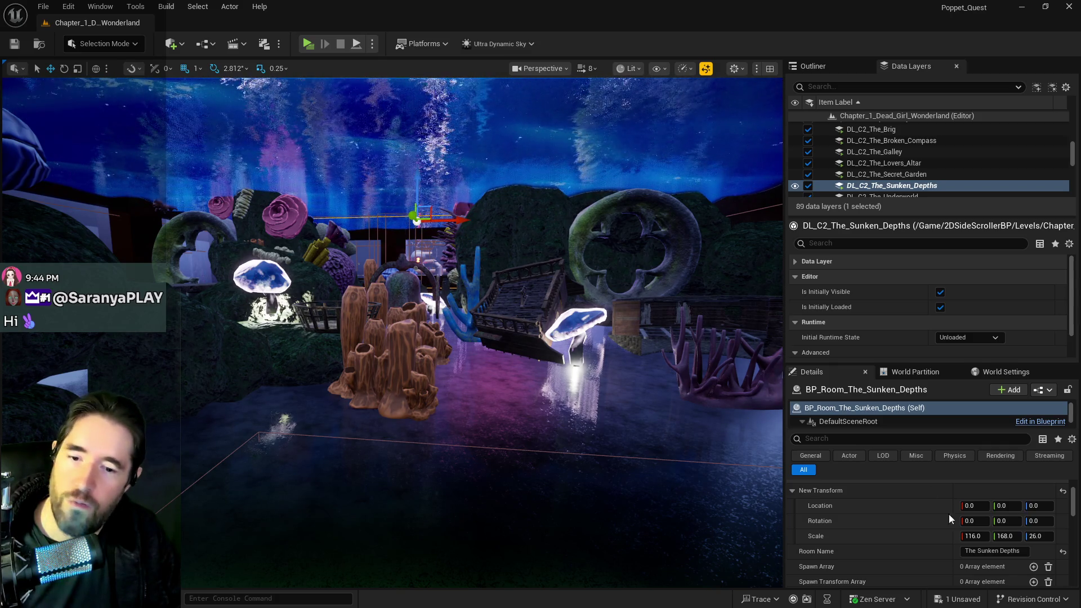
Step: Raise the room's Z scale further to 30
left_click(1039, 537)
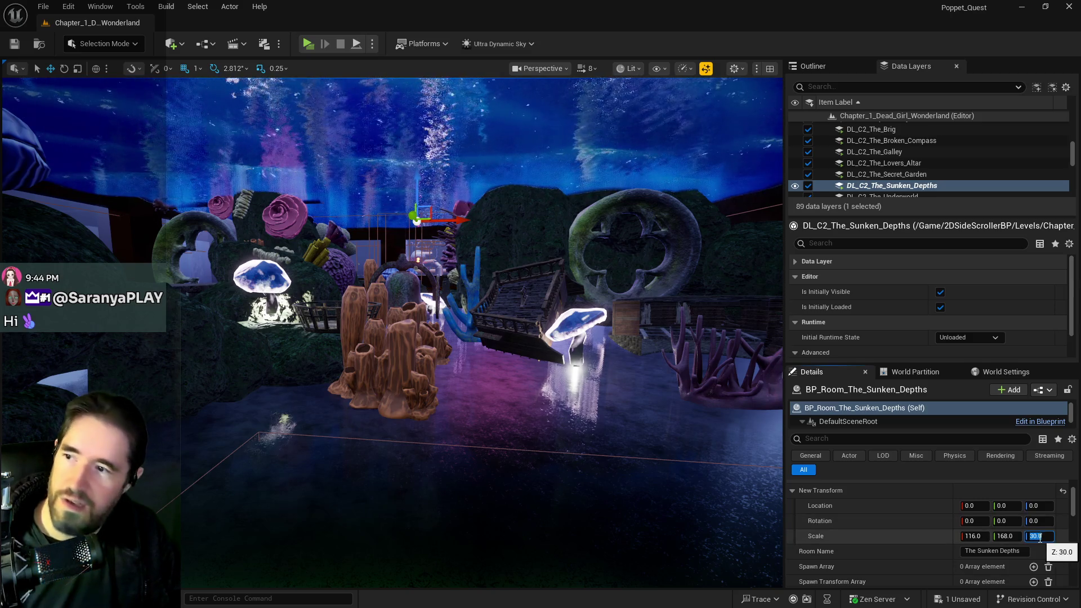
key("Return")
scroll(454, 429, "up", 10)
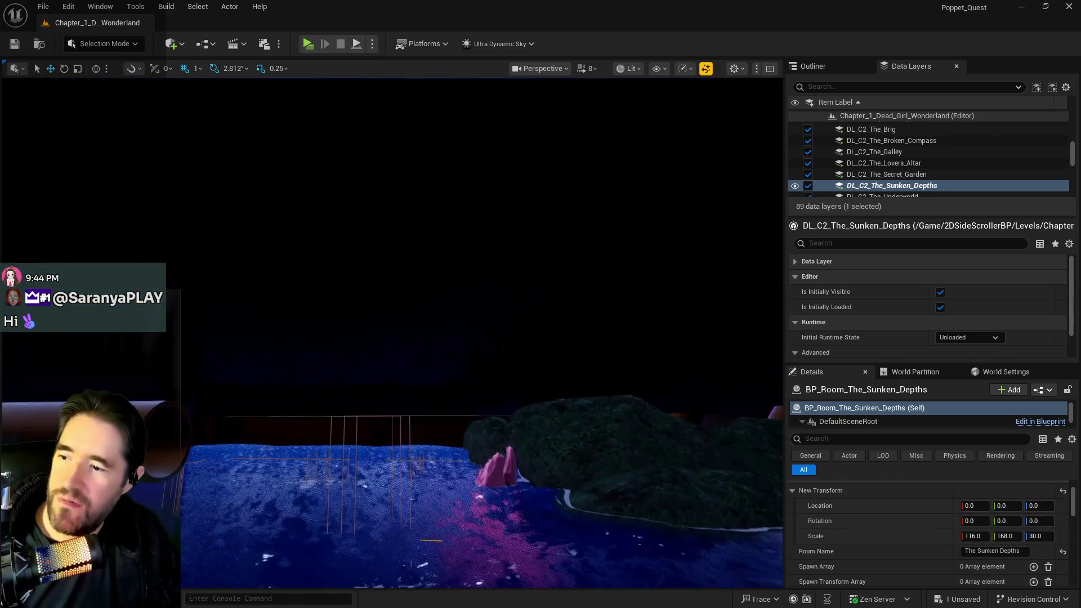
Step: Shift the room with its Z gizmo, inspect the reef and bell, and raise Scale Z to 36
scroll(618, 346, "down", 10)
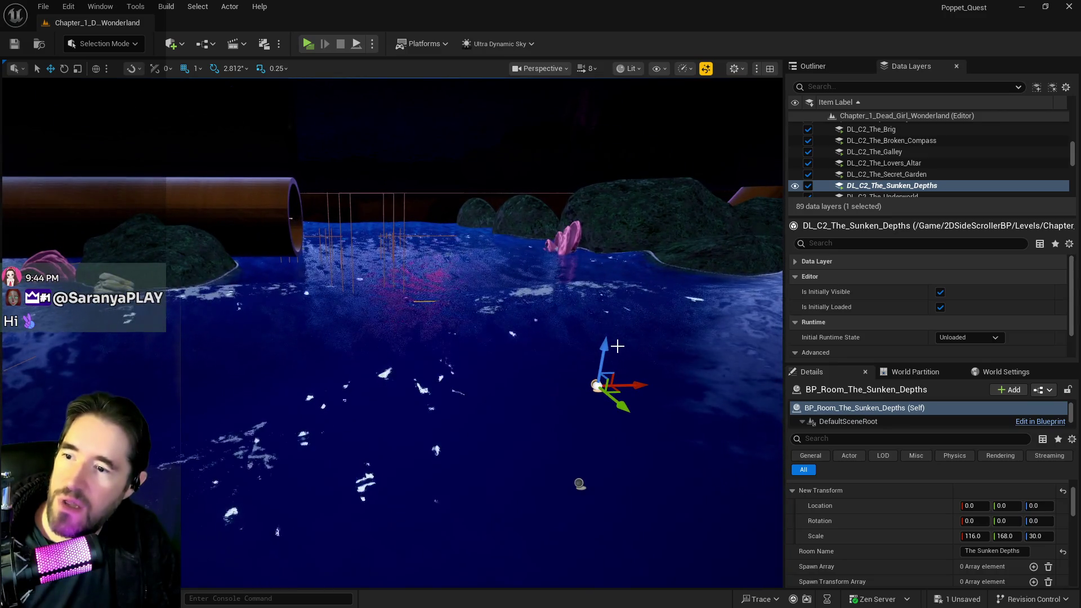
left_click_drag(617, 346, 610, 399)
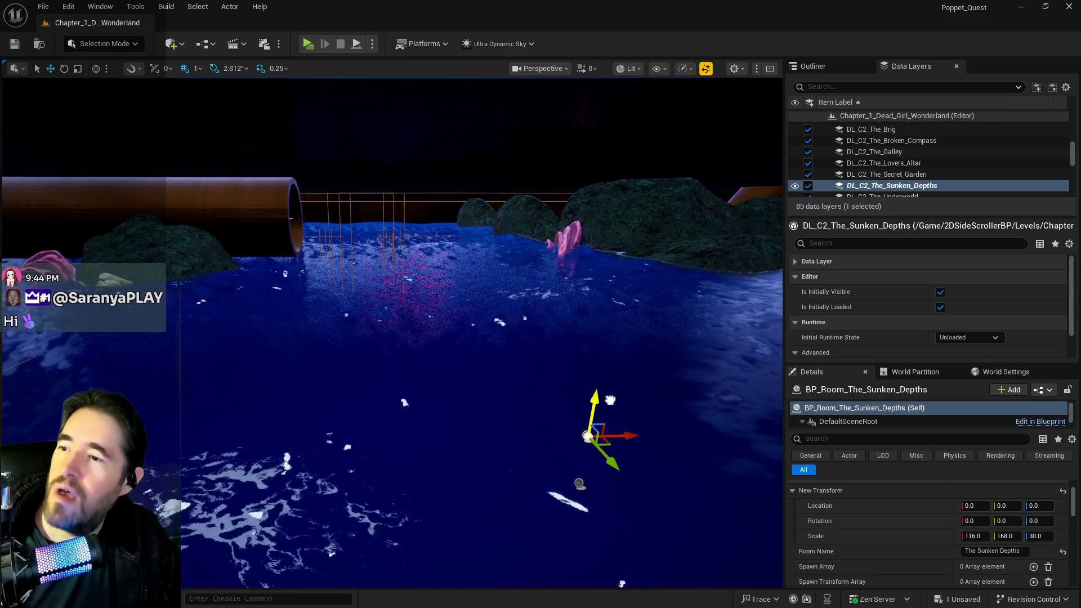
scroll(610, 399, "up", 10)
scroll(610, 400, "down", 10)
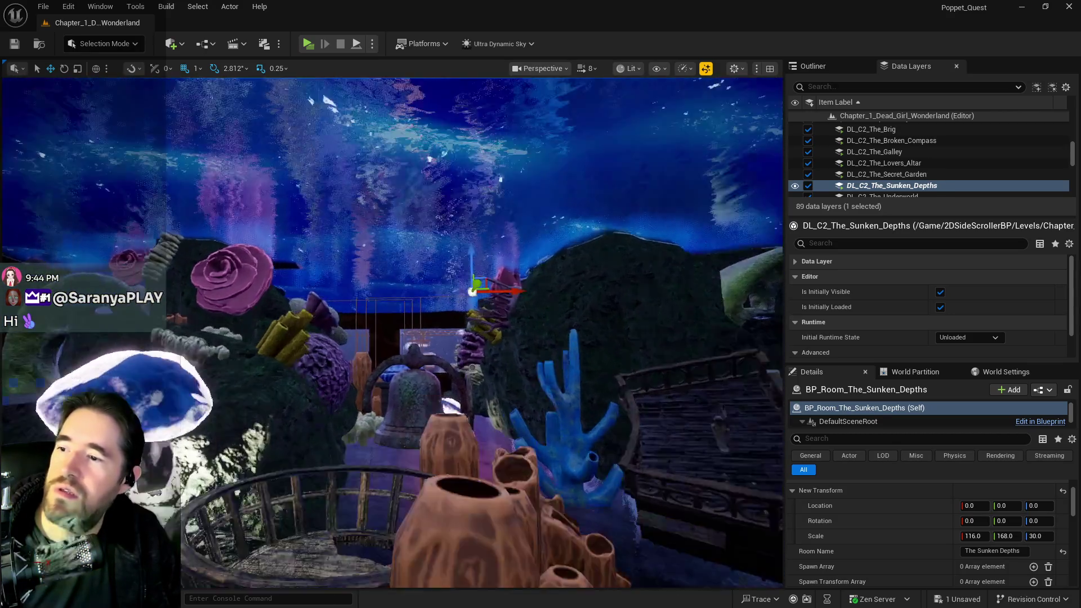
mouse_move(610, 400)
left_mouse_down()
mouse_move(439, 392)
mouse_move(650, 320)
left_mouse_up()
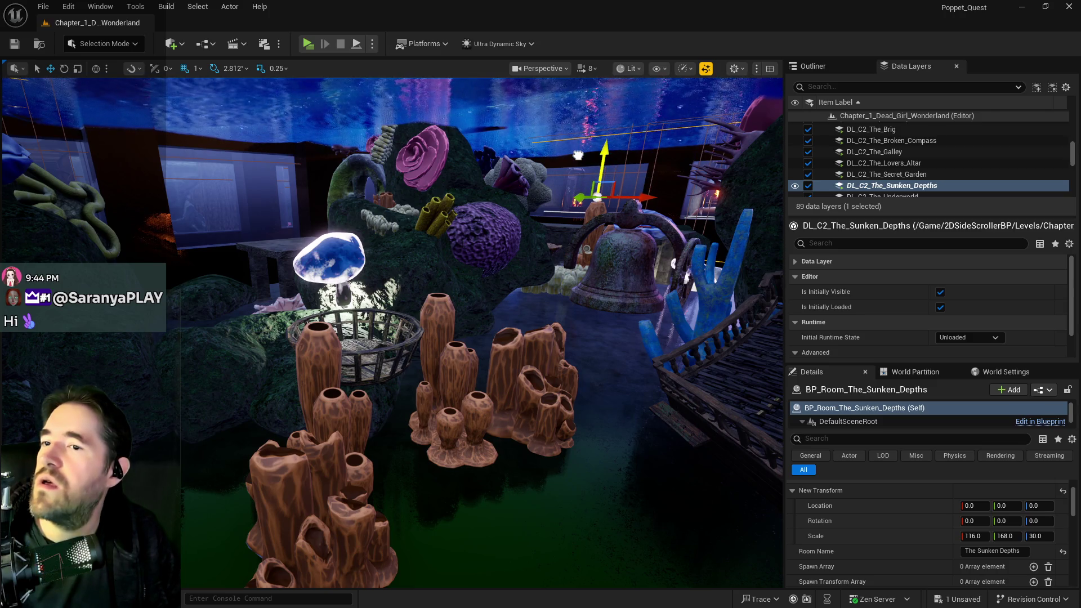
left_click_drag(650, 320, 647, 73)
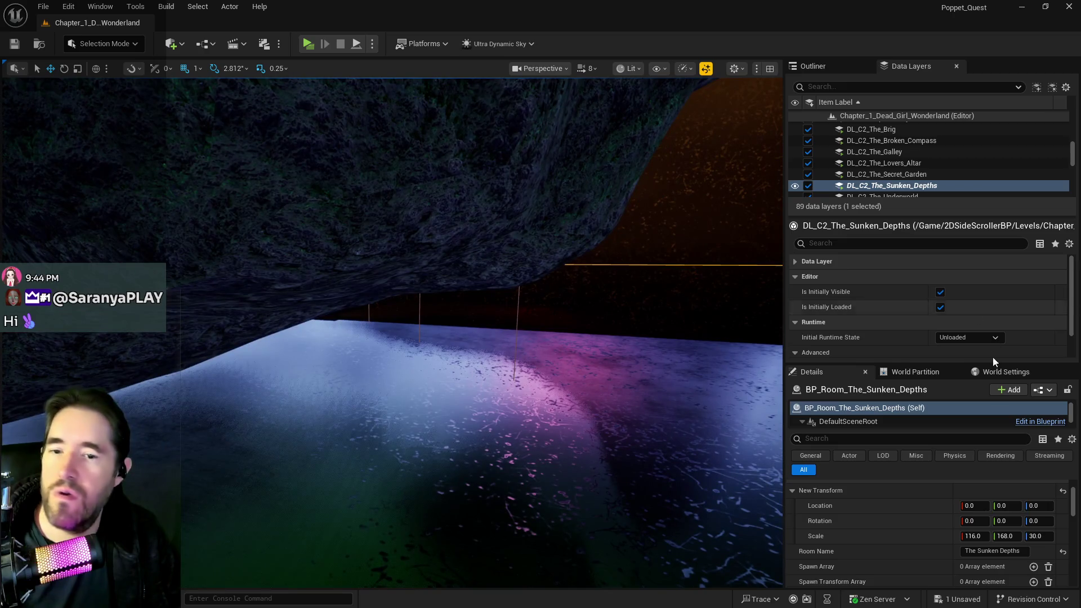
left_click(1038, 536)
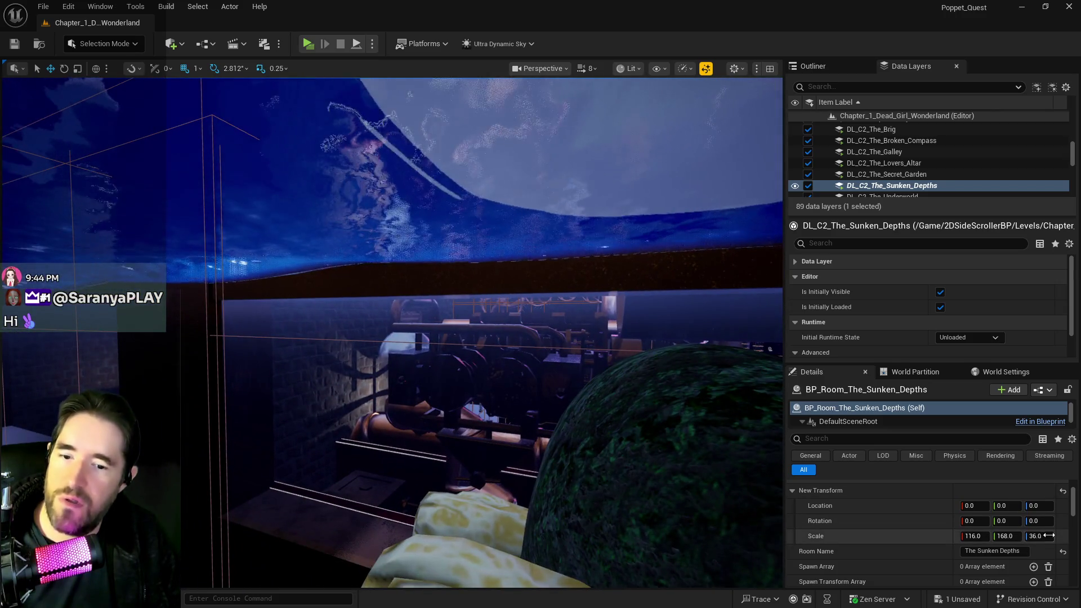
Step: Resize the Sunken Depths room to Y scale 170 and Z scale 35, briefly trying Z 34
left_click(1048, 535)
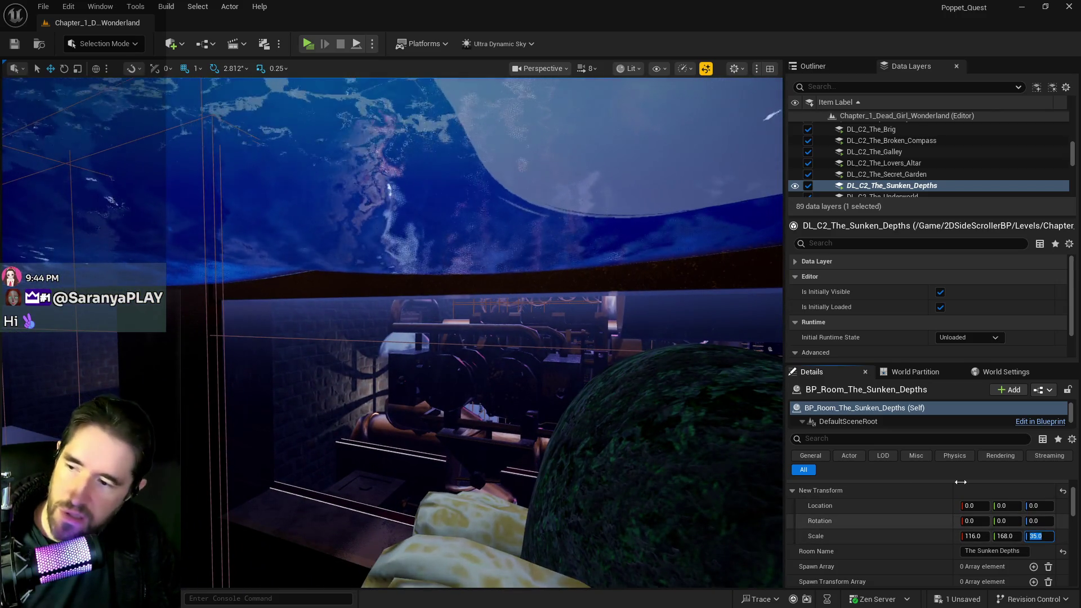
key("f")
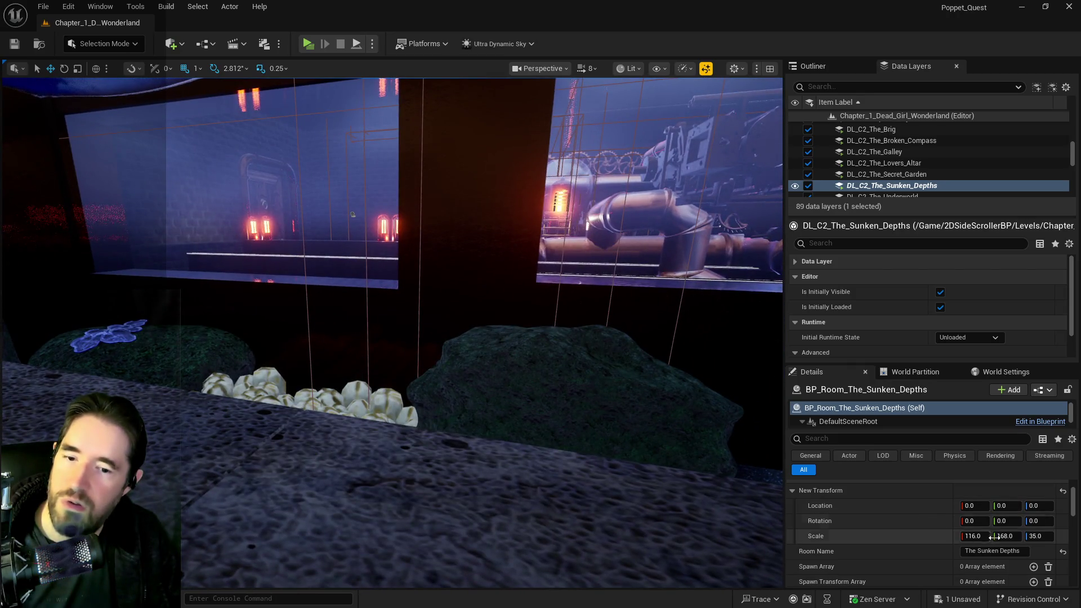
left_click(1029, 536)
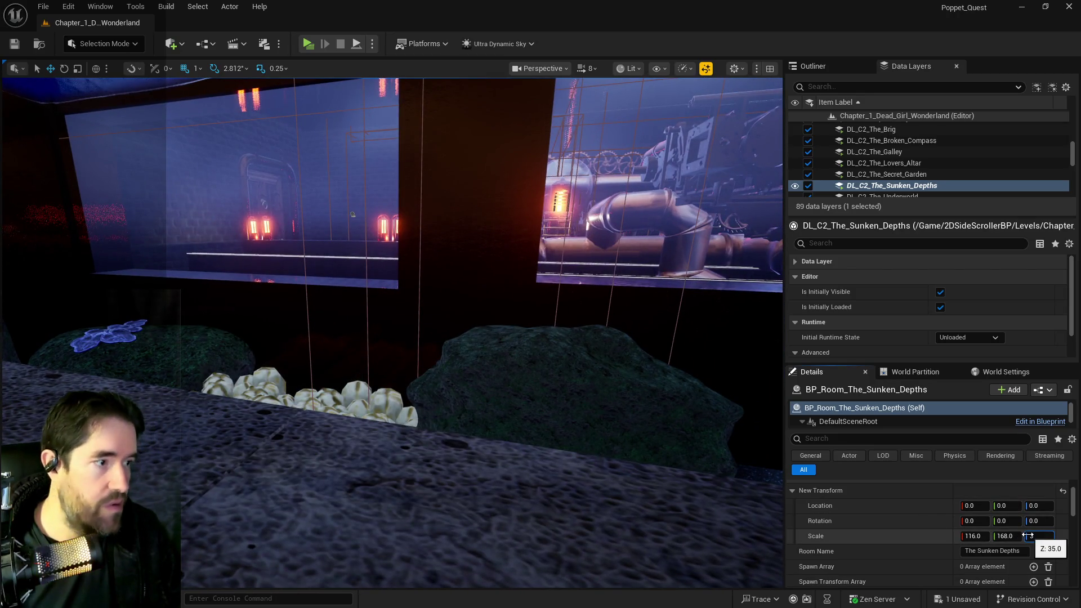
key("Return")
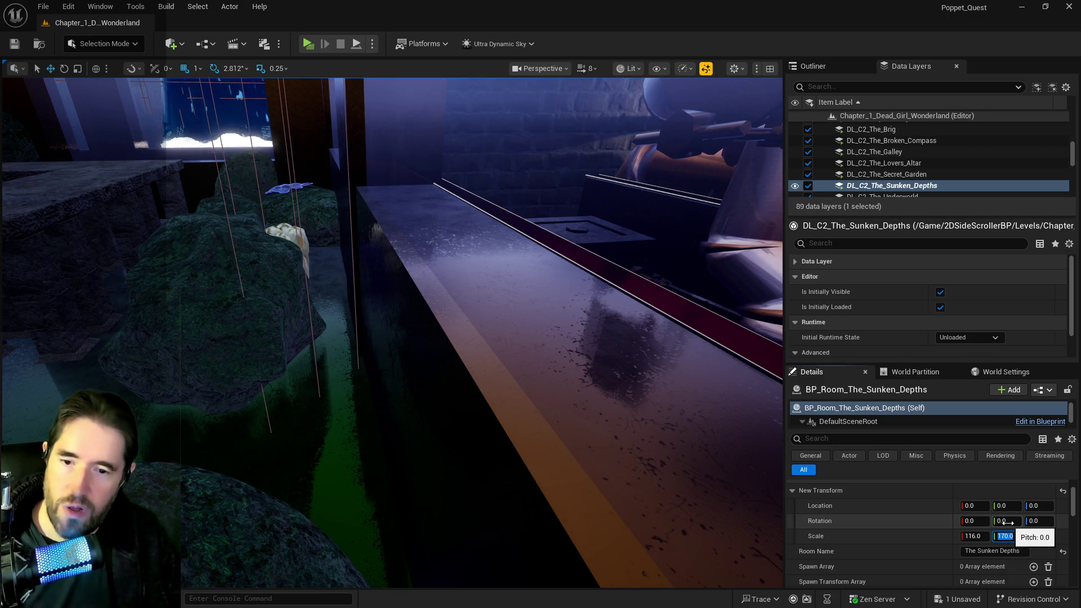
left_click(1033, 537)
type("3")
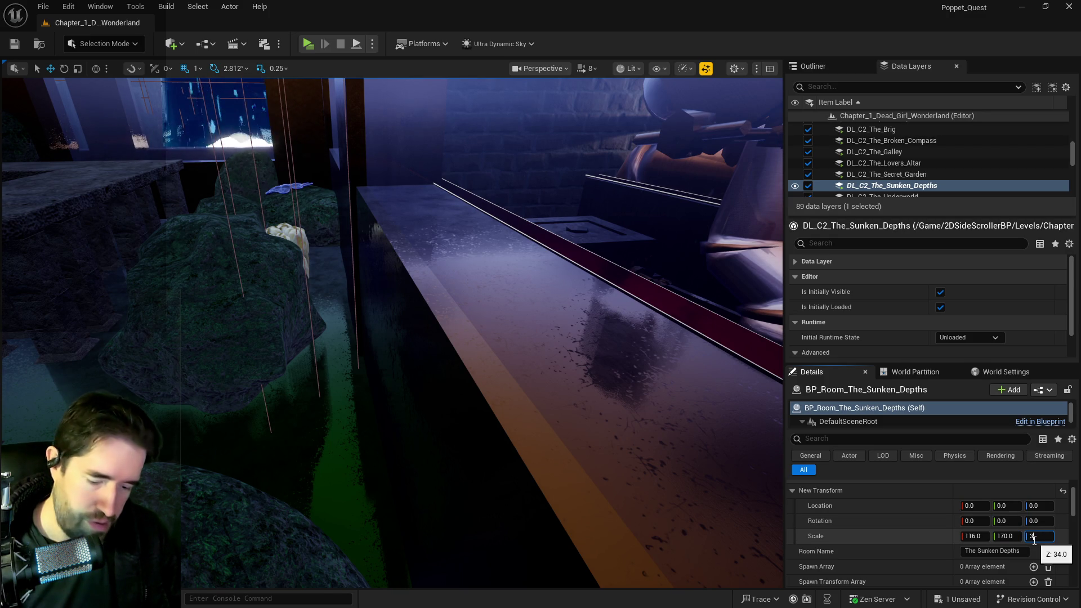
type("5")
key("Return")
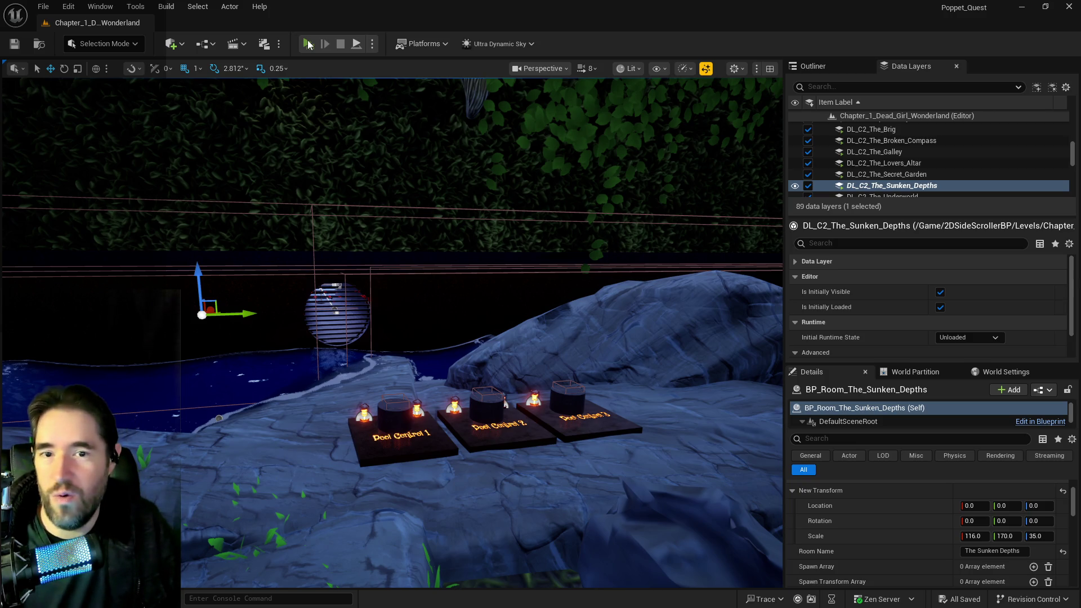
Step: Launch a Standalone Game play-test of Poppet Quest
left_click(308, 44)
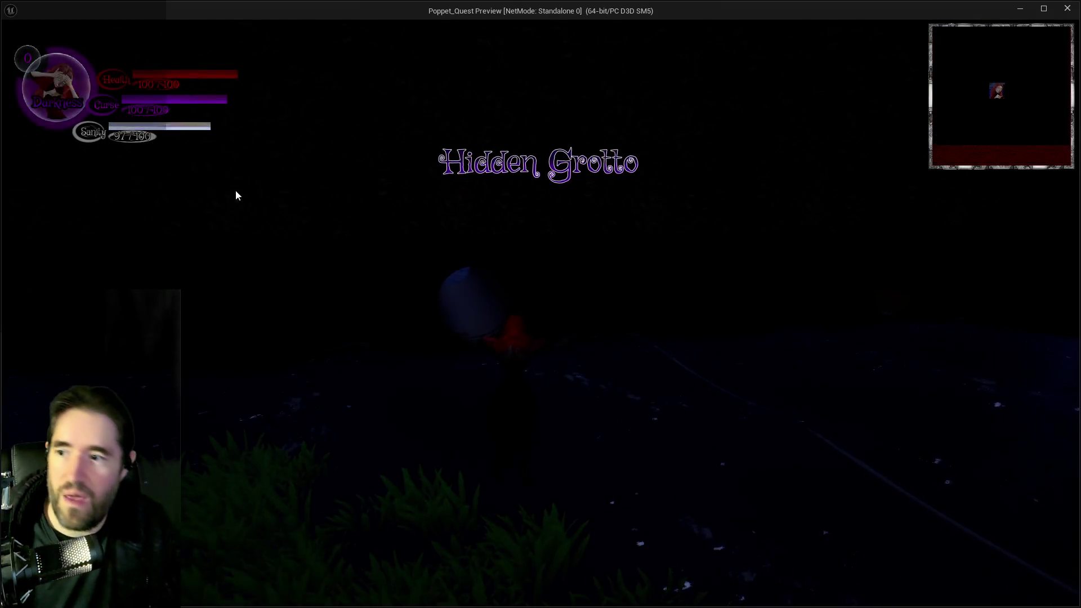
Step: Run the heroine from the Hidden Grotto toward the wooden bridge, then exit the preview
key("w")
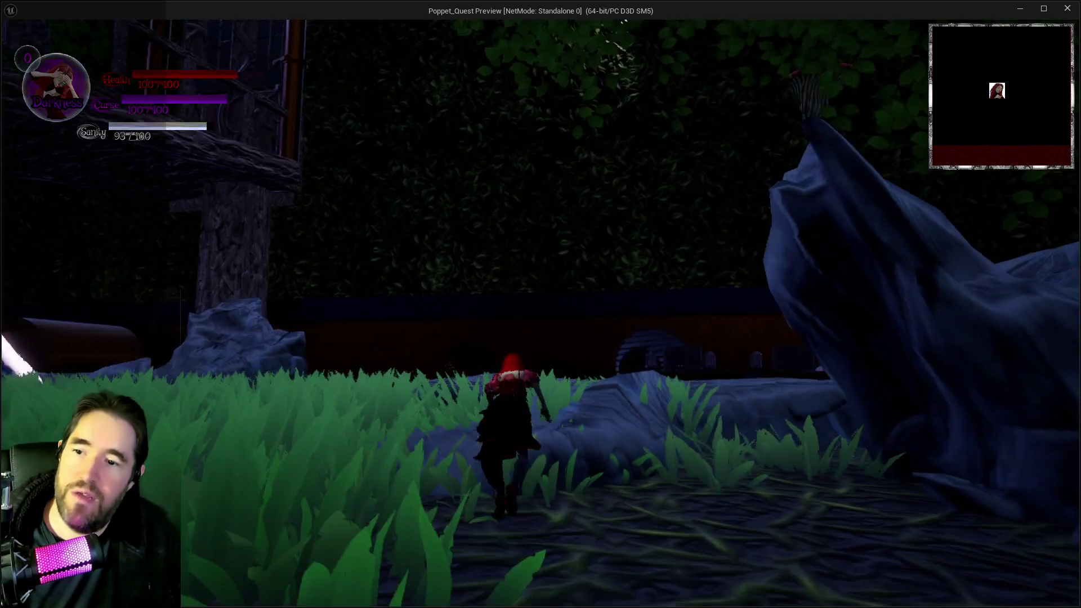
key("w")
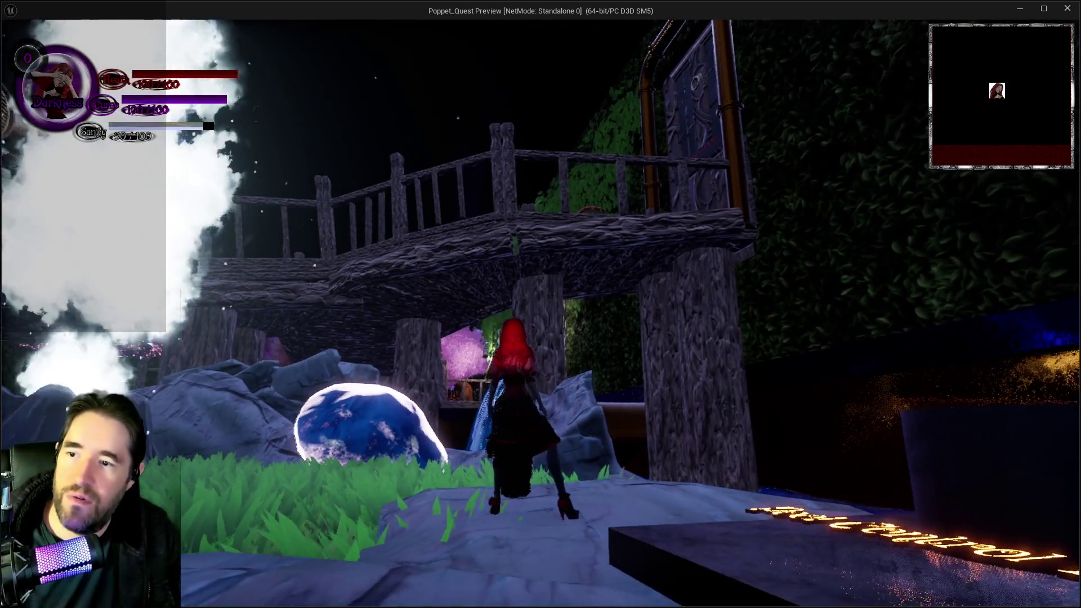
key("Escape")
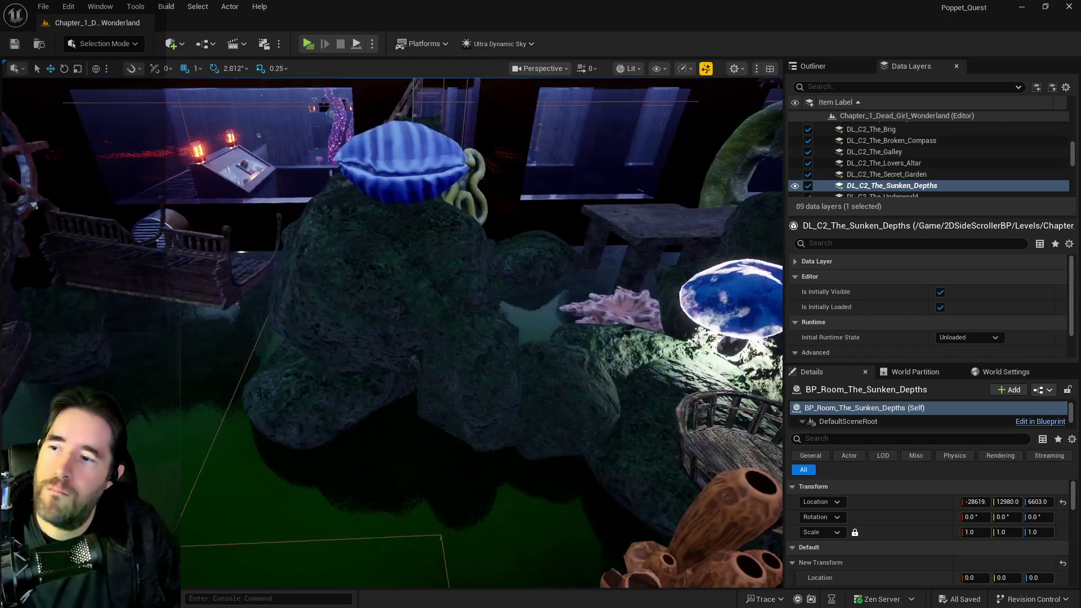
Step: Fly the viewport through the coral room, past the mushroom and water, and look down the tunnel pipe
key("w")
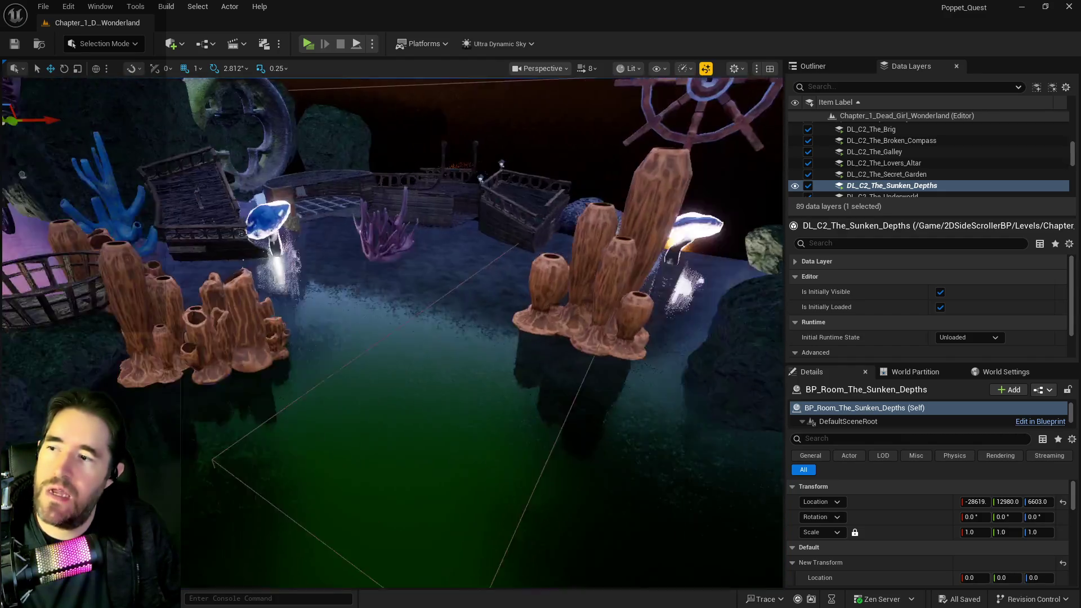
key("w")
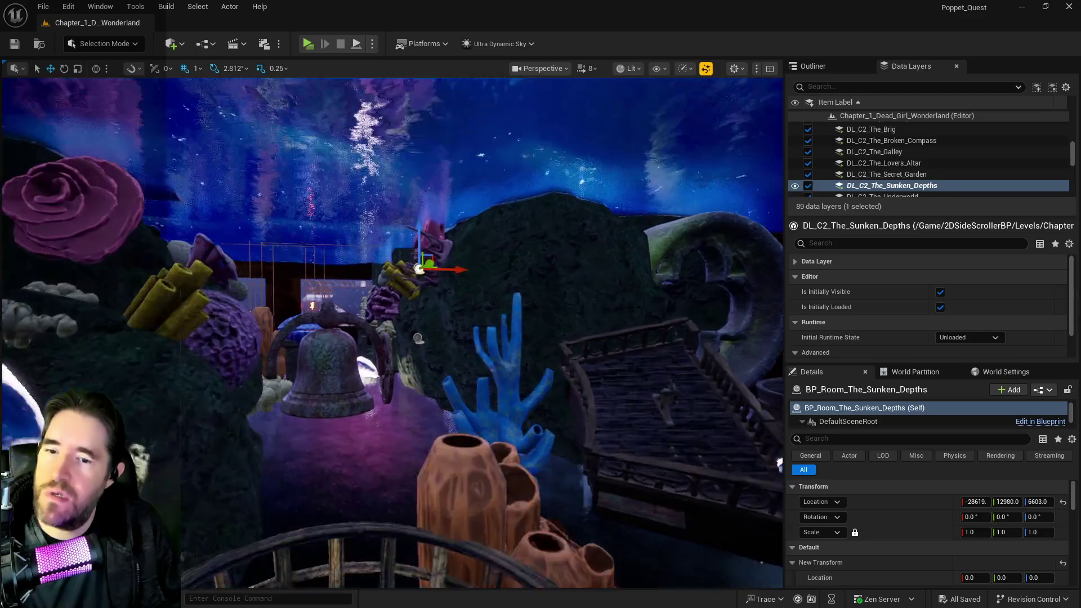
scroll(909, 549, "down", 3)
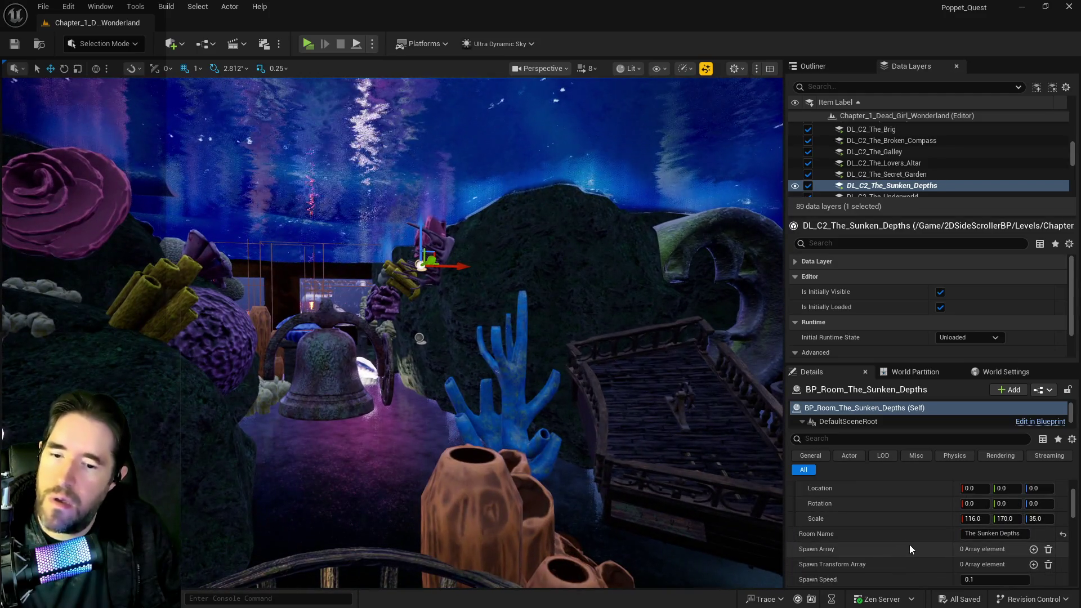
left_click(993, 533)
key("w")
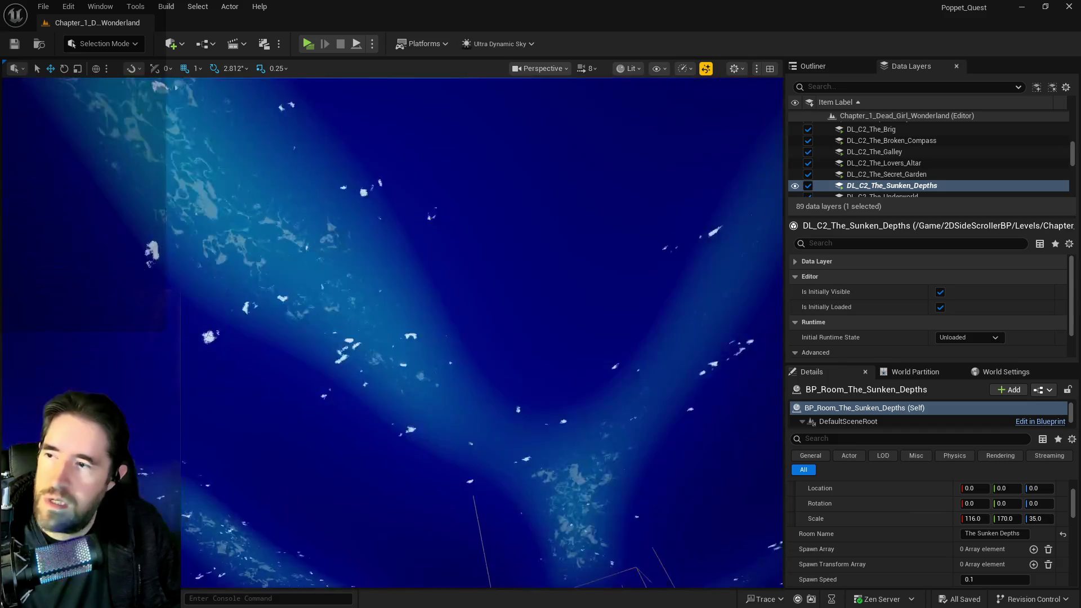
key("w")
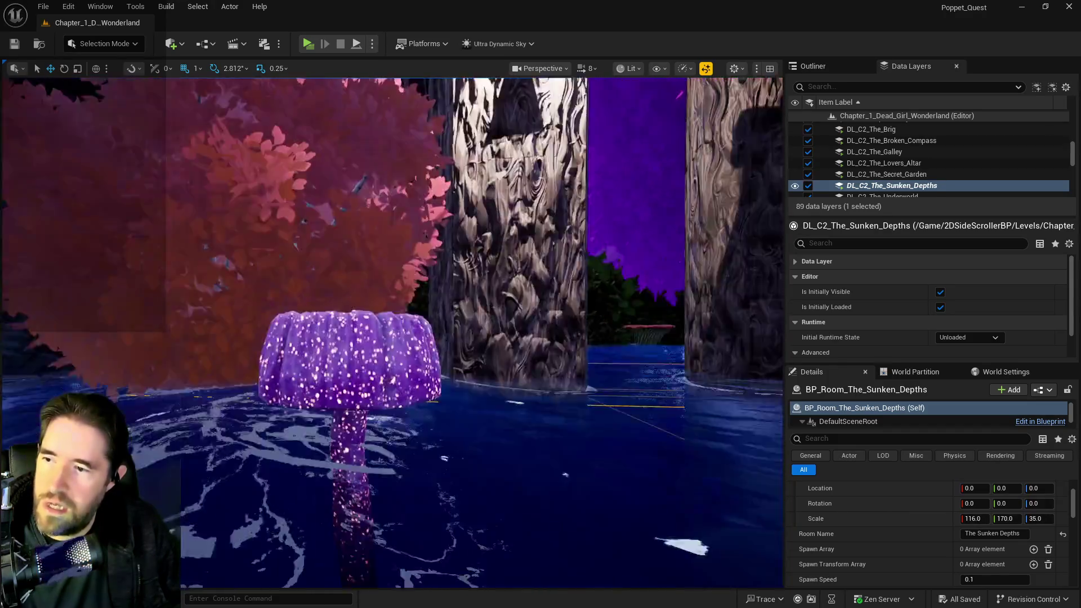
key("w")
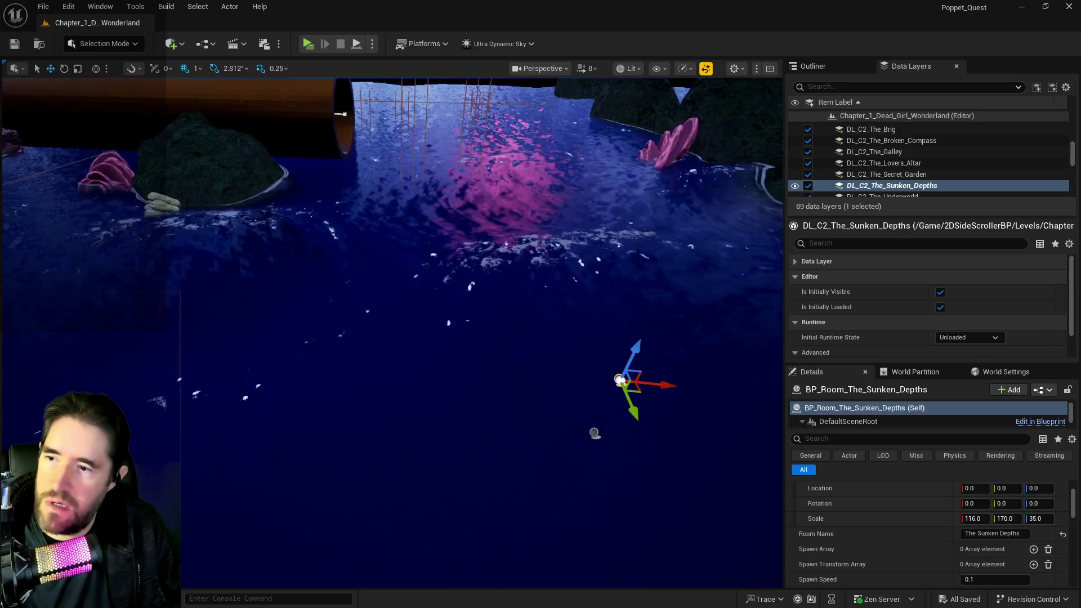
key("w")
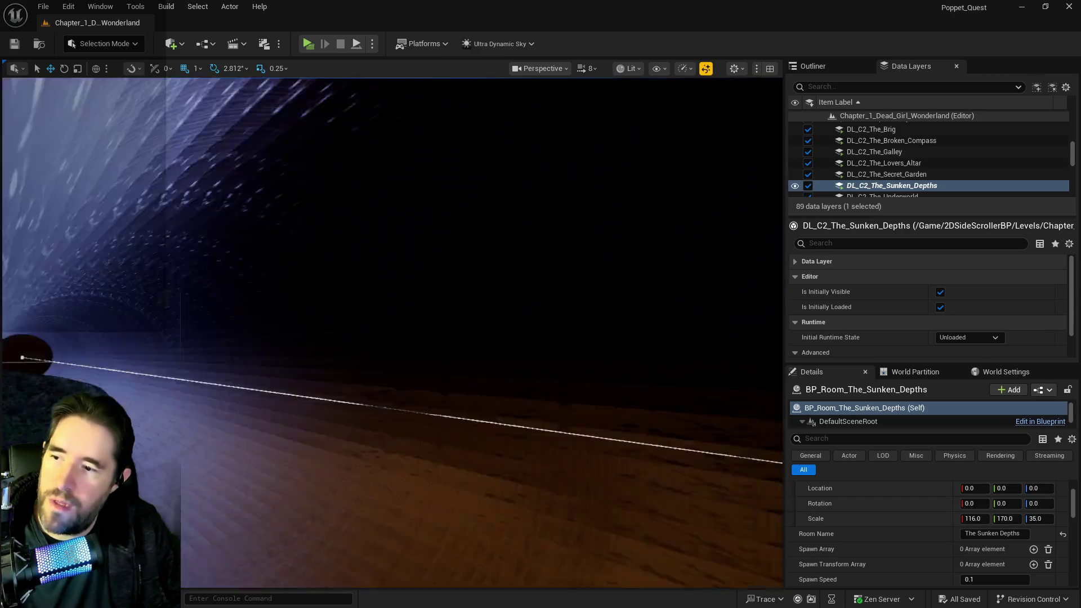
left_click_drag(642, 446, 642, 446)
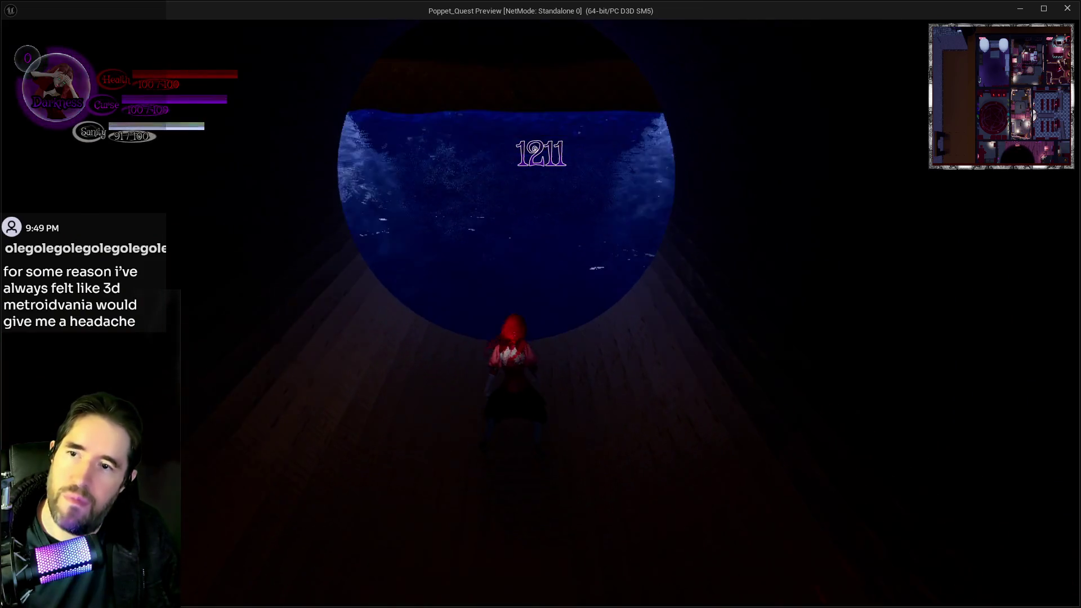
Step: Check the full floor map, run the heroine down the tunnel, then stop the preview
key("m")
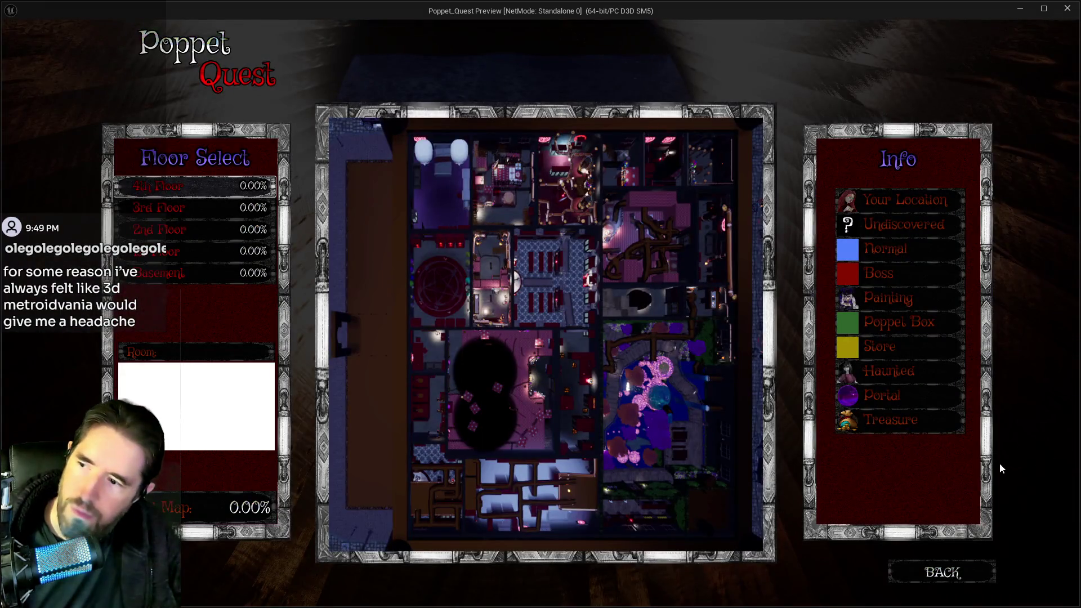
left_click(960, 585)
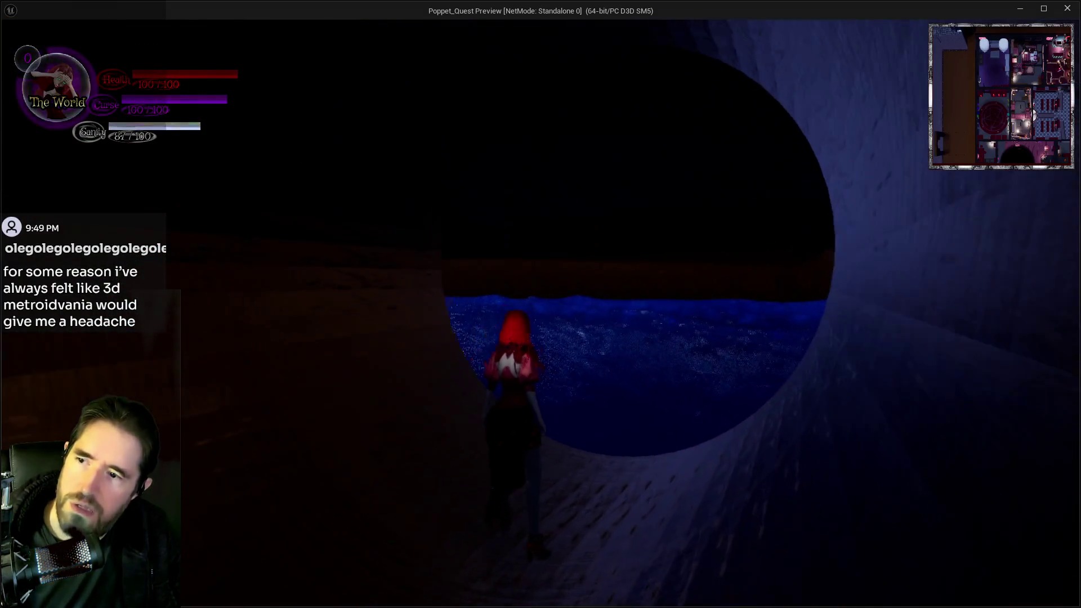
key("w")
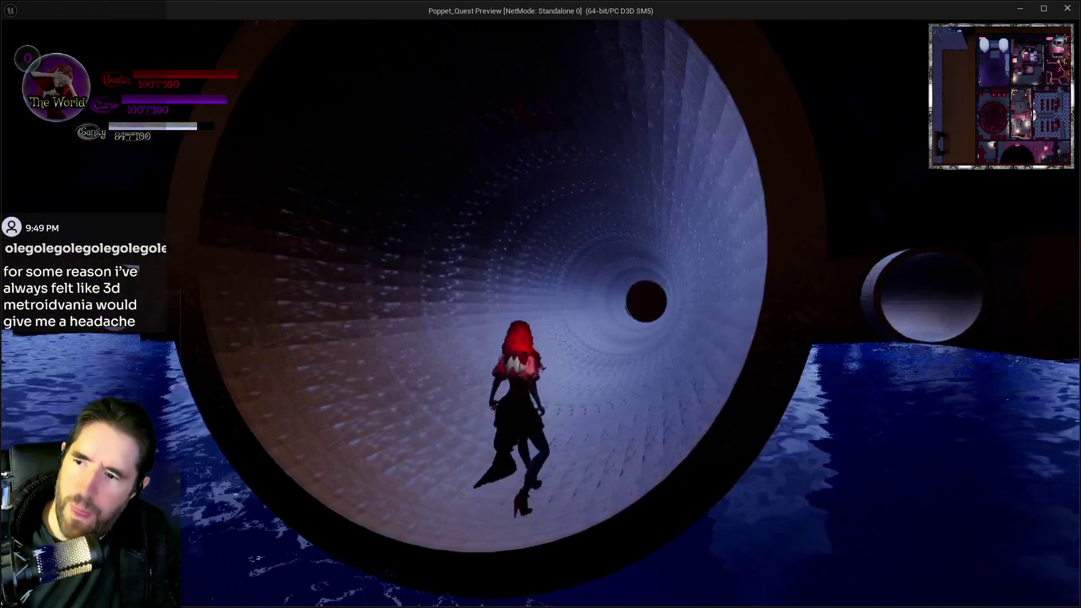
key("w")
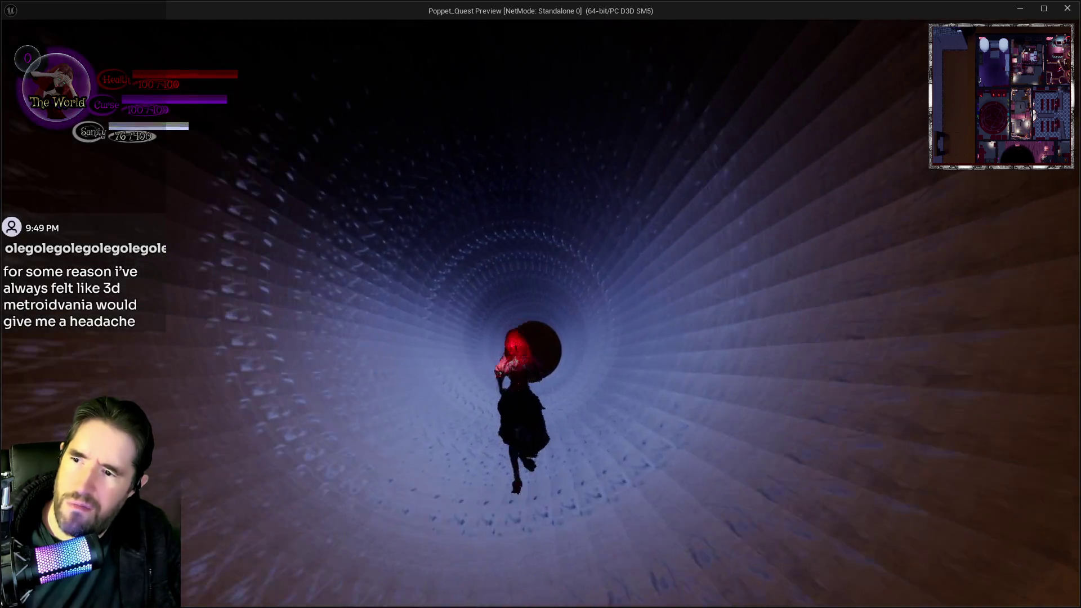
key("alt+Tab")
key("Escape")
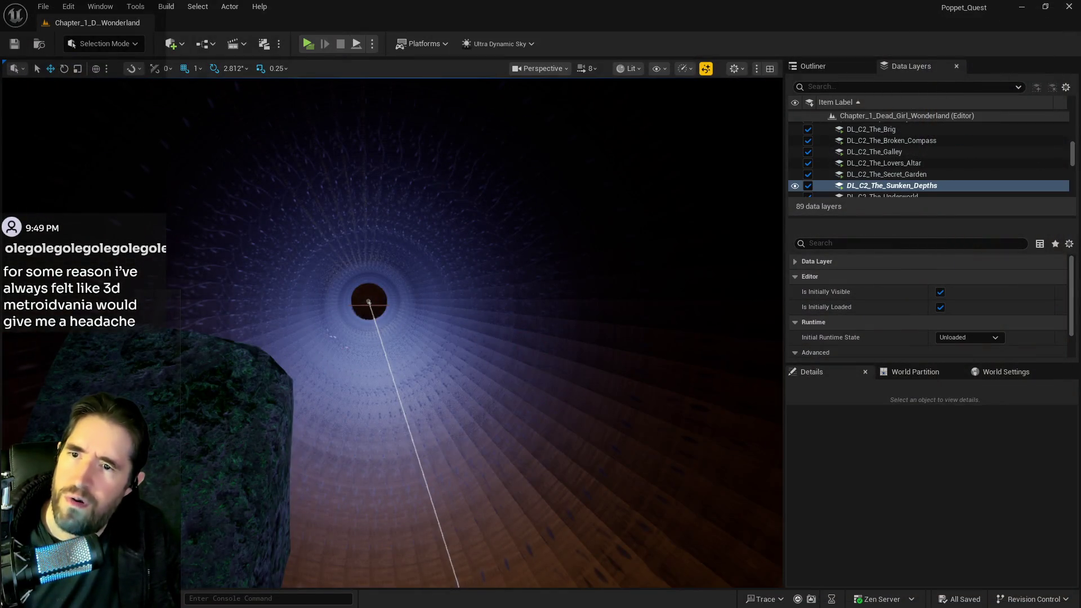
Step: Remove BP_Room_The_Sunken_Depths from the DL_C2_The_Sunken_Depths data layer and save the level
key("f")
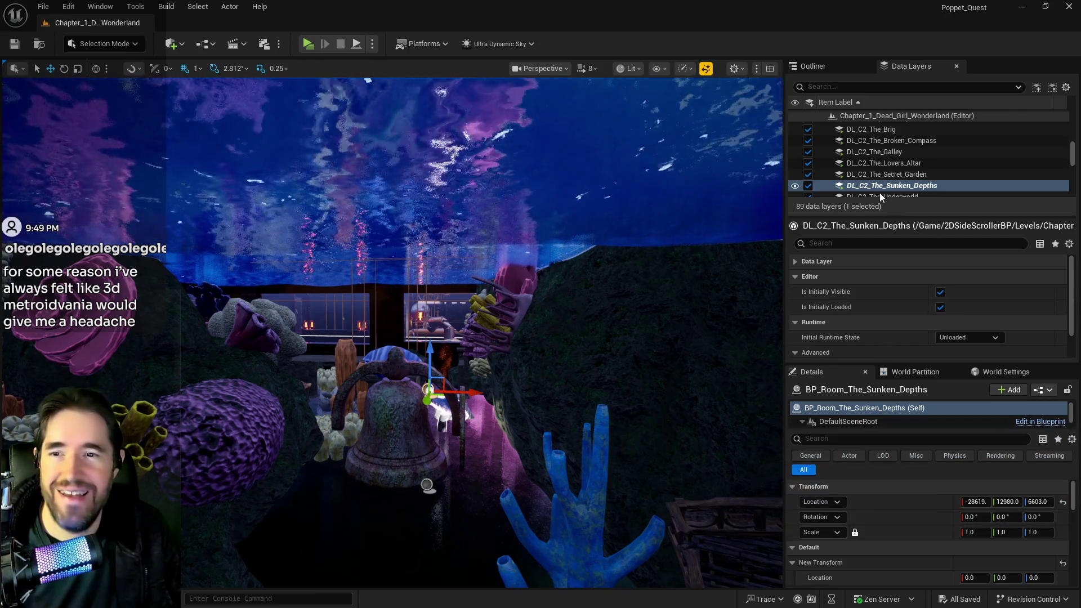
right_click(880, 189)
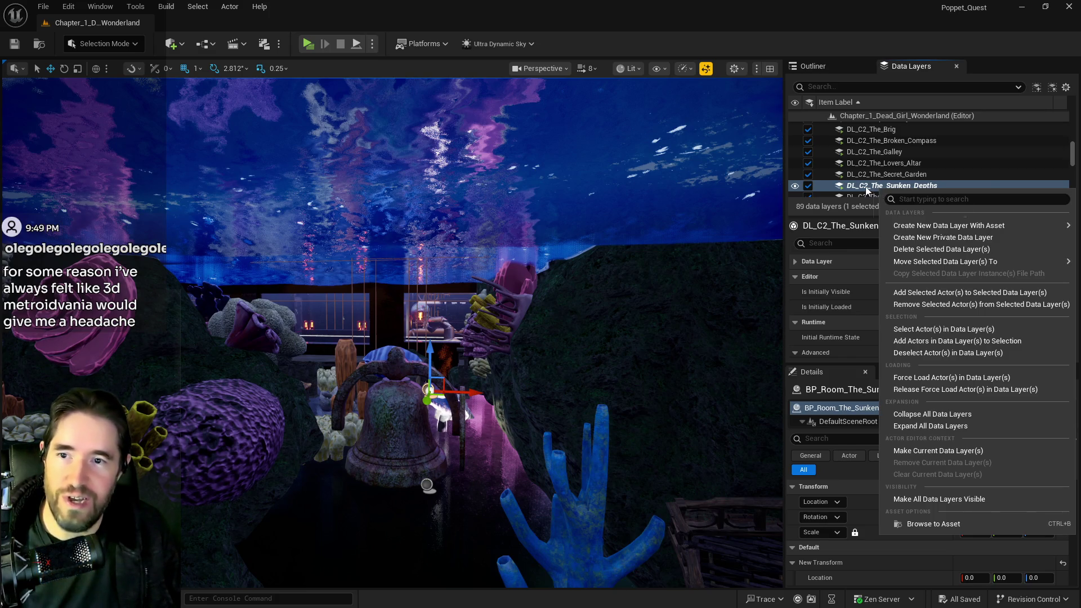
left_click(916, 306)
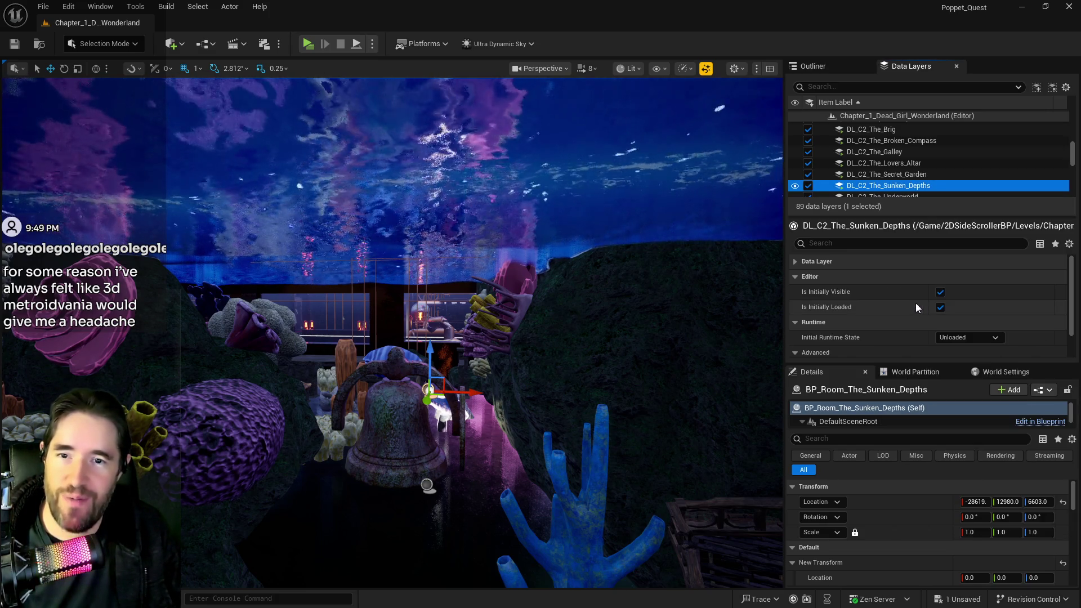
left_click(816, 66)
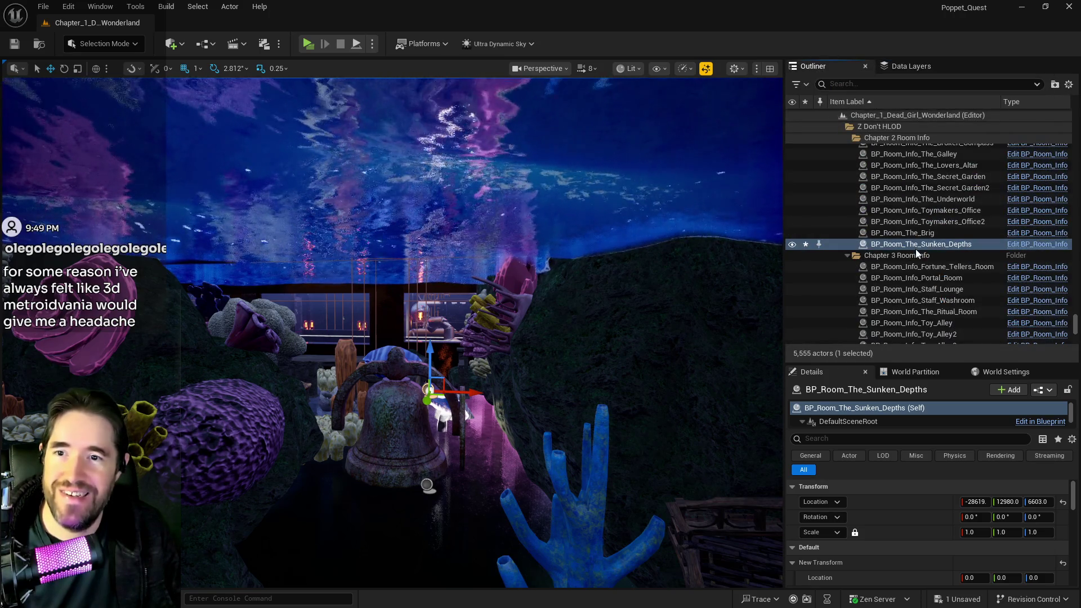
key("ctrl+s")
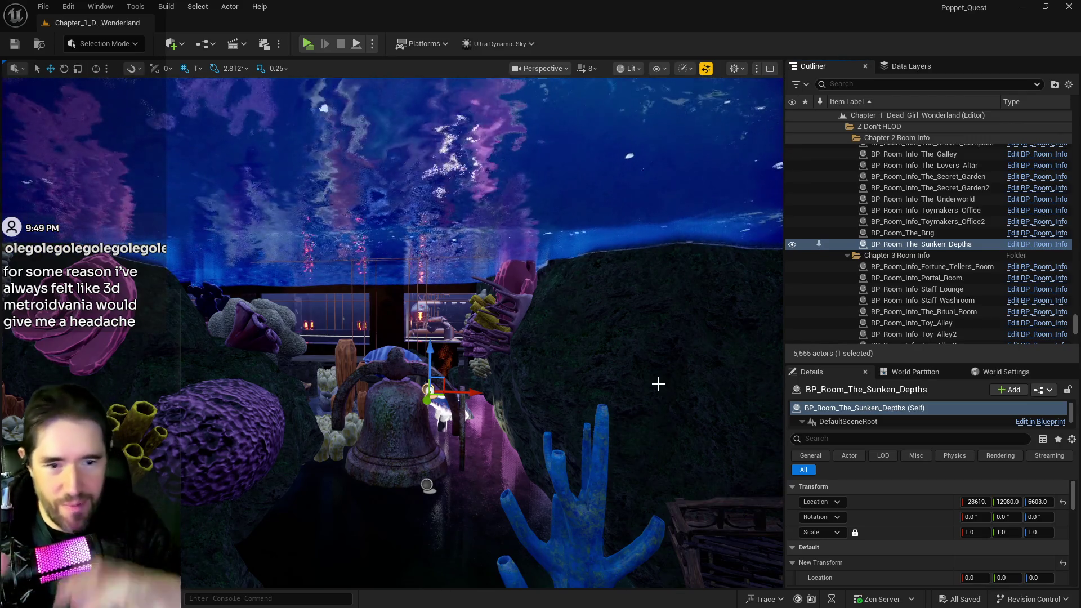
Step: Tilt the viewport camera up over the coral room
mouse_move(488, 490)
left_mouse_down()
mouse_move(488, 383)
mouse_move(472, 381)
left_mouse_up()
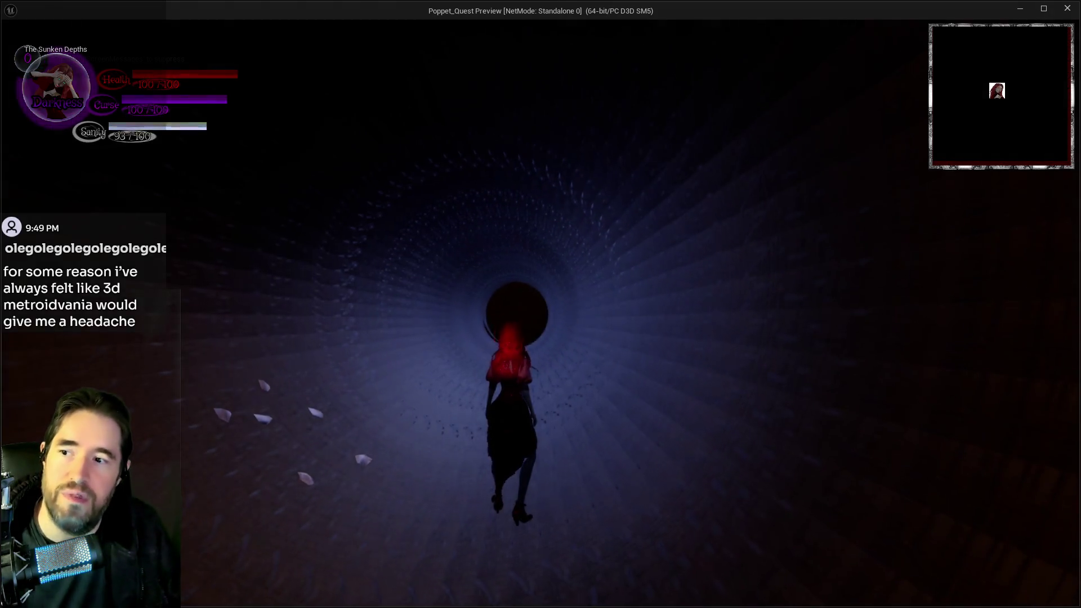
Step: Run the heroine in and out of the tunnel to the water ledge repeatedly, then open the card inventory
key("w")
key("w")
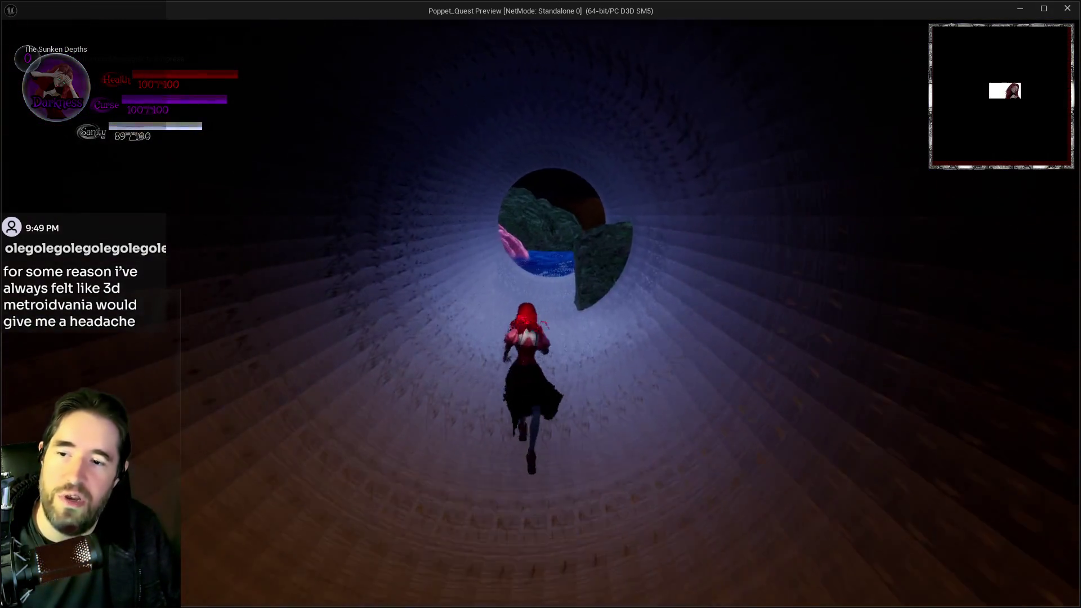
key("w")
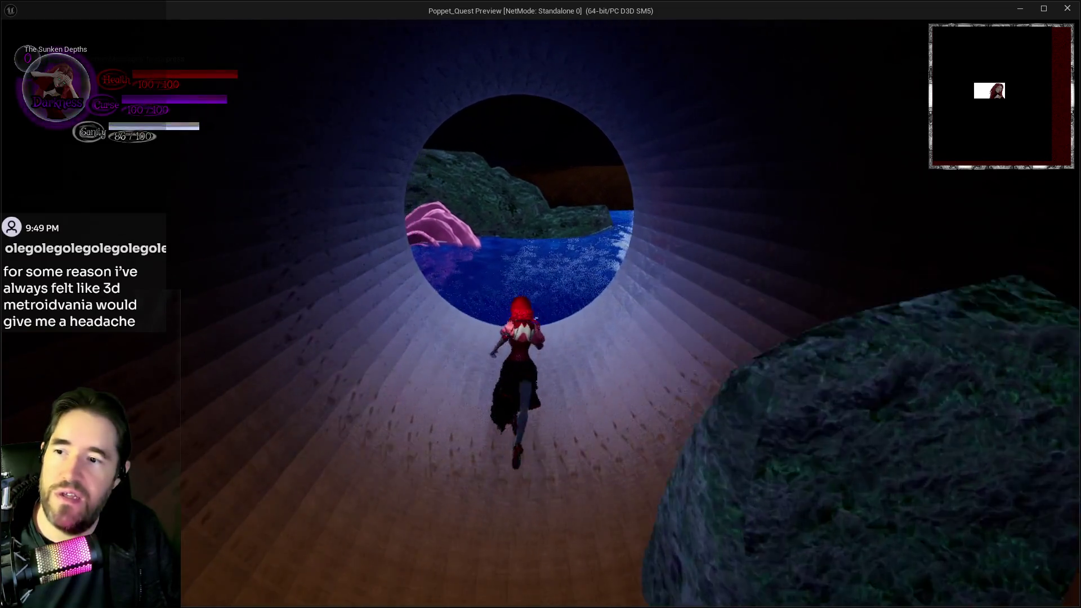
key("w")
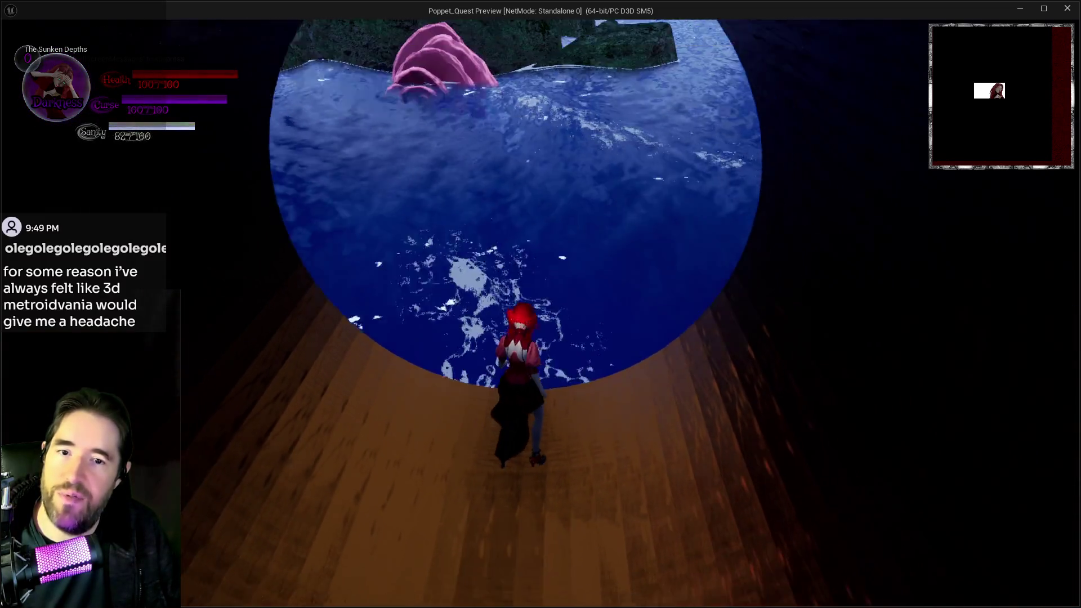
key("w")
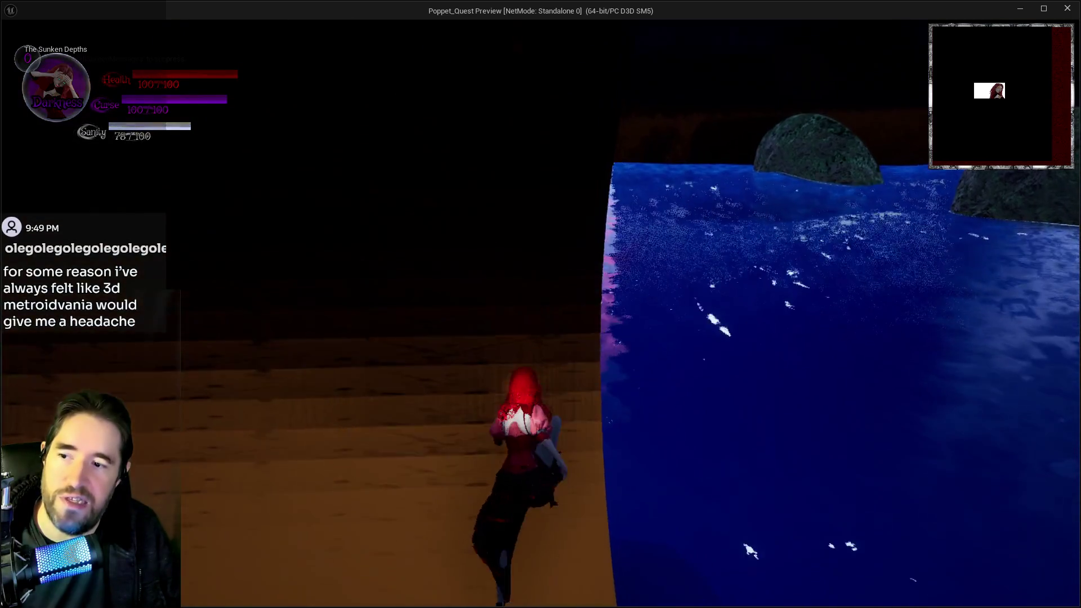
key("w")
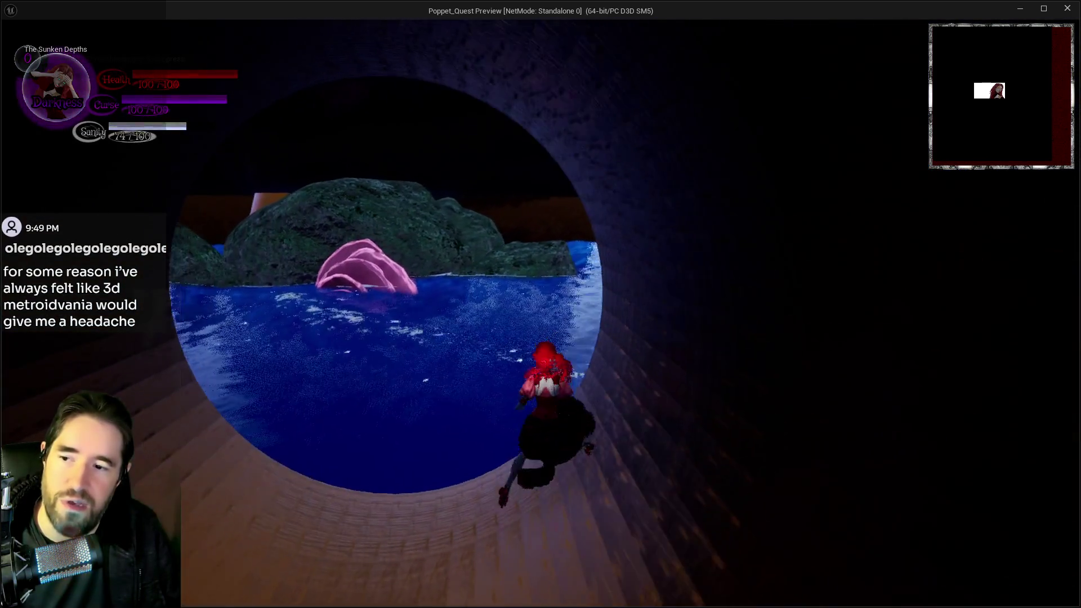
key("w")
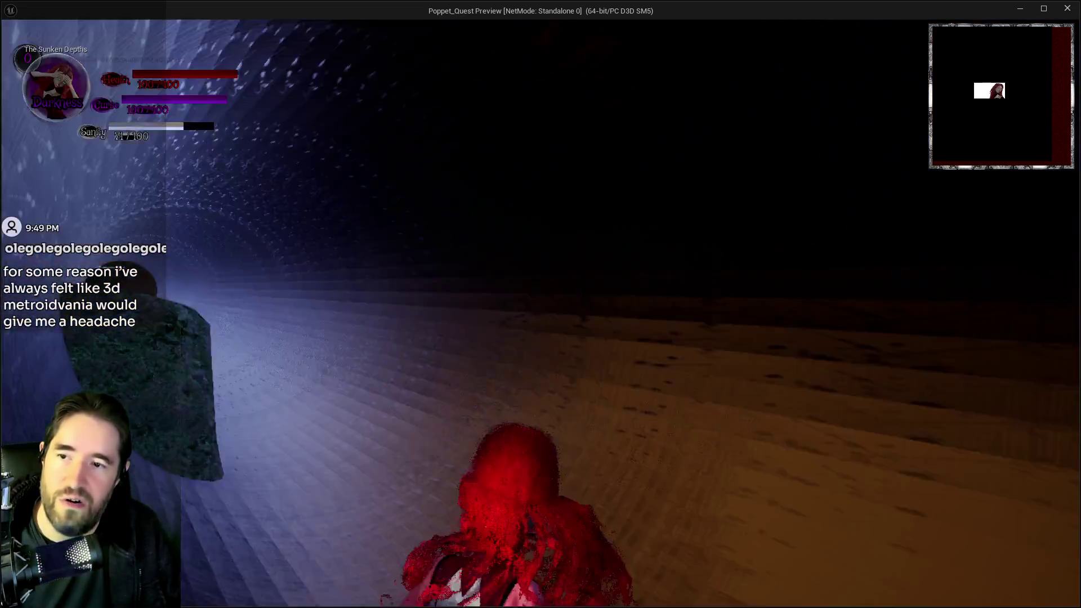
key("w")
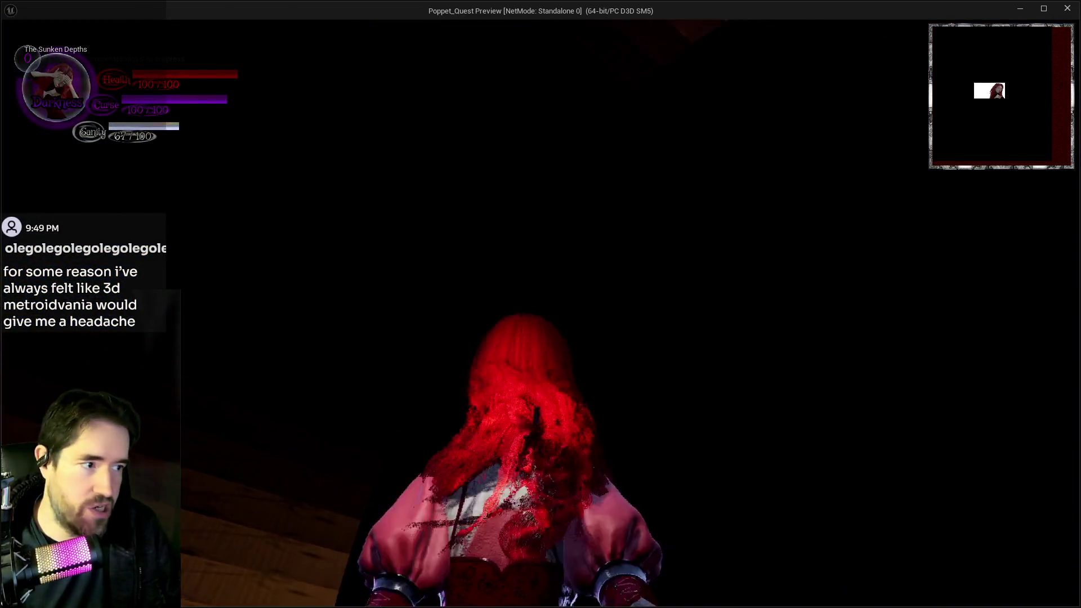
key("w")
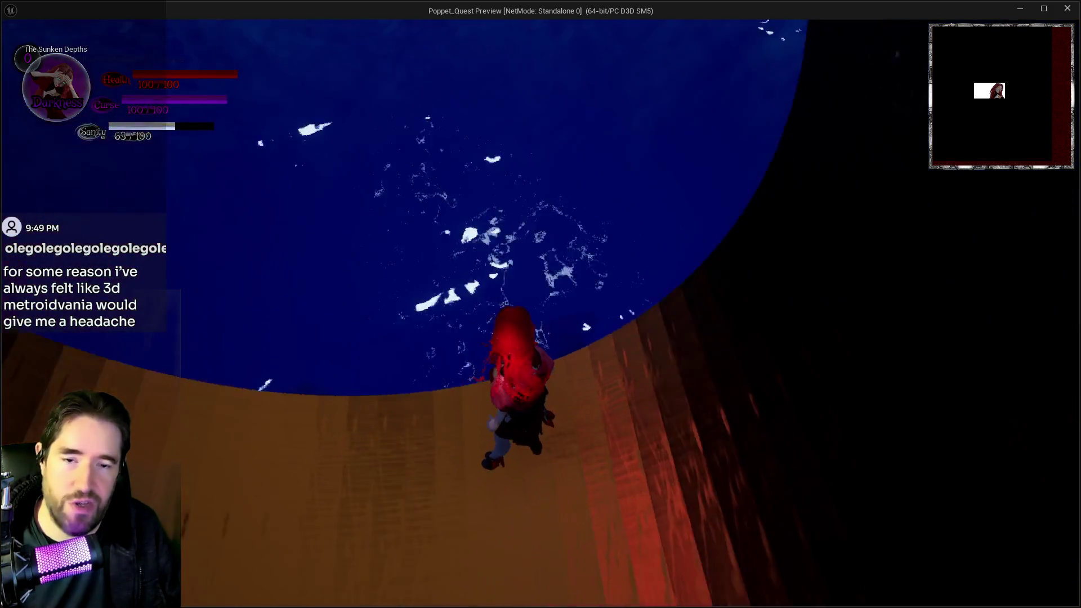
key("w")
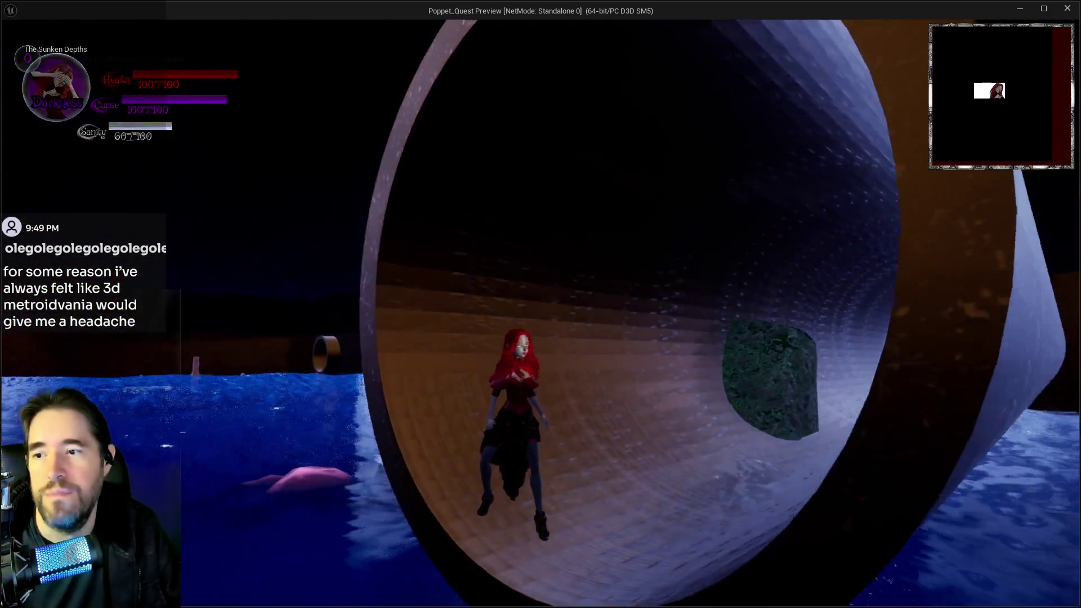
key("w")
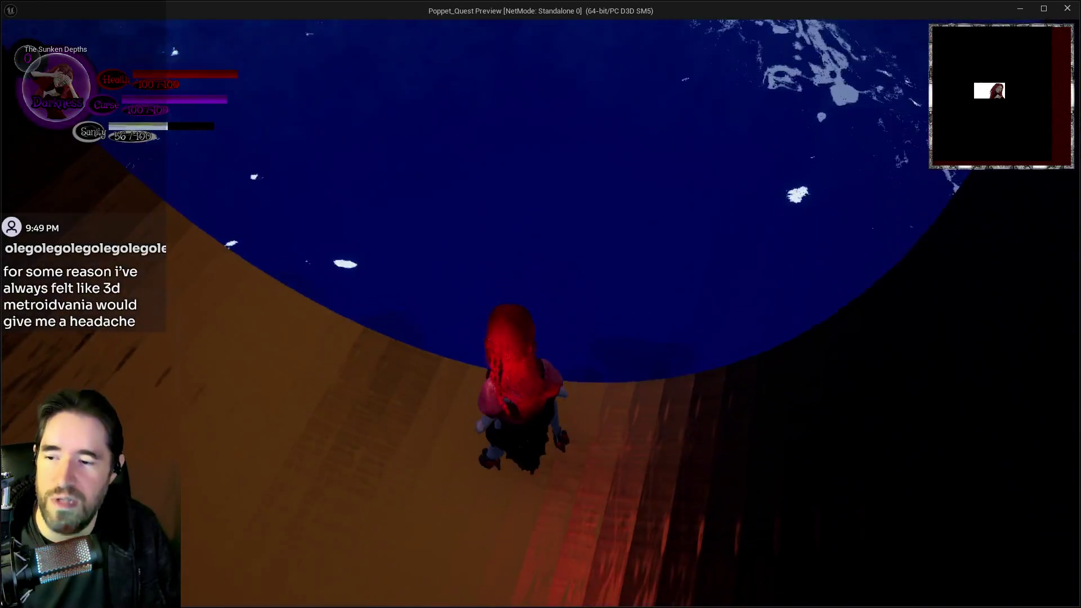
key("Tab")
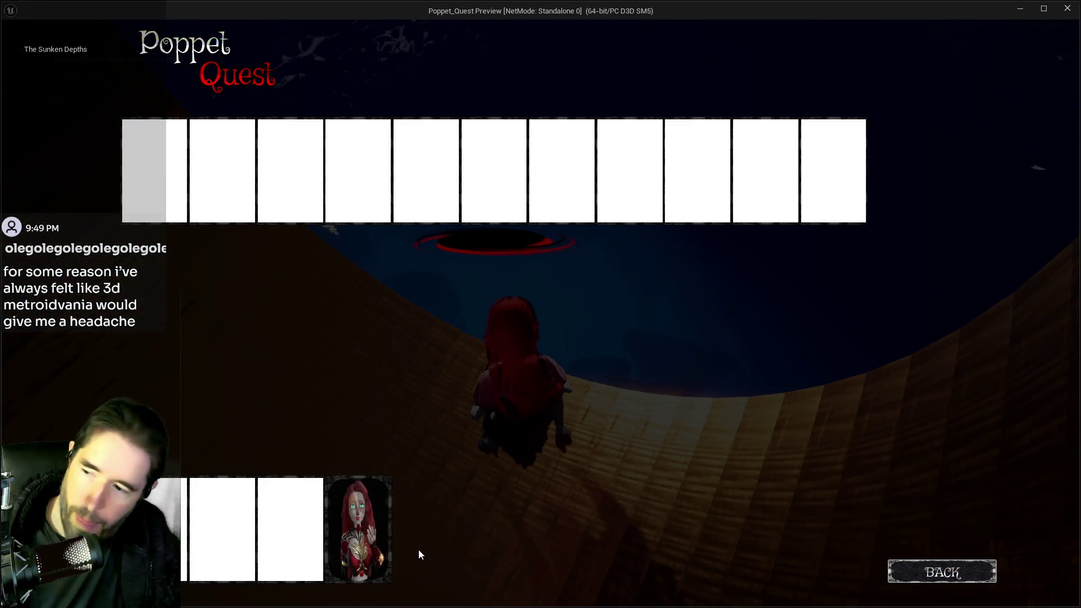
Step: Close the tarot card inventory
key("Tab")
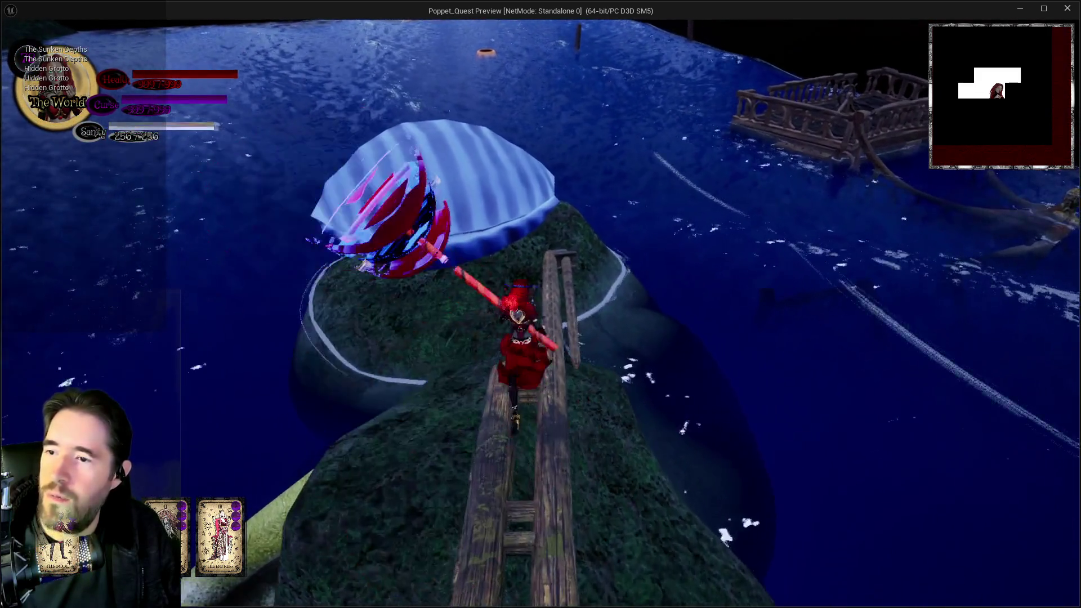
Step: Jump into the open giant clam and pick up the Grotto Pump Room 2 Key
key("w")
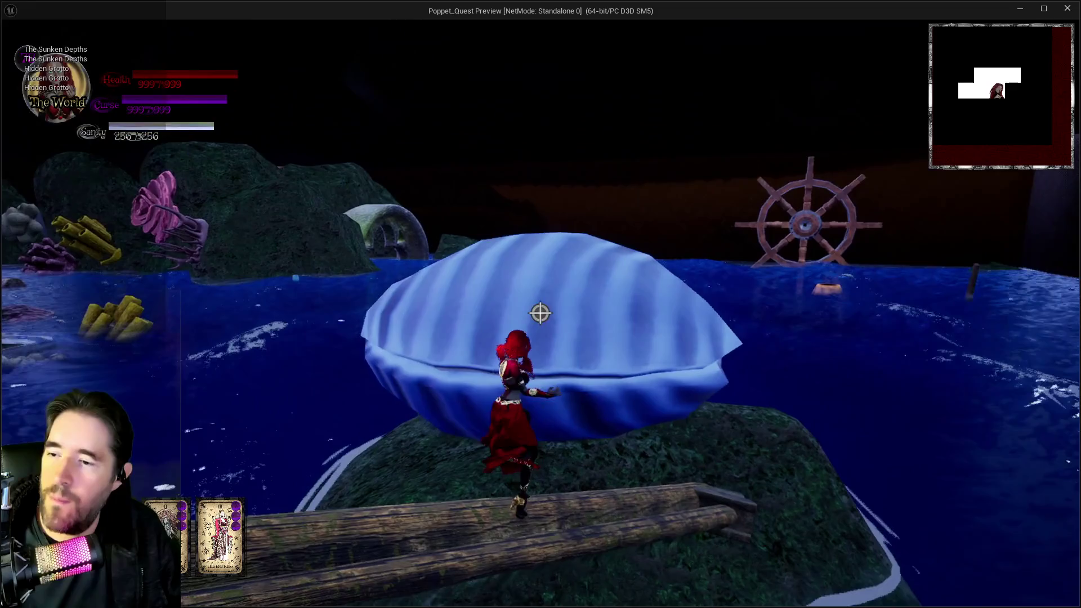
key("d")
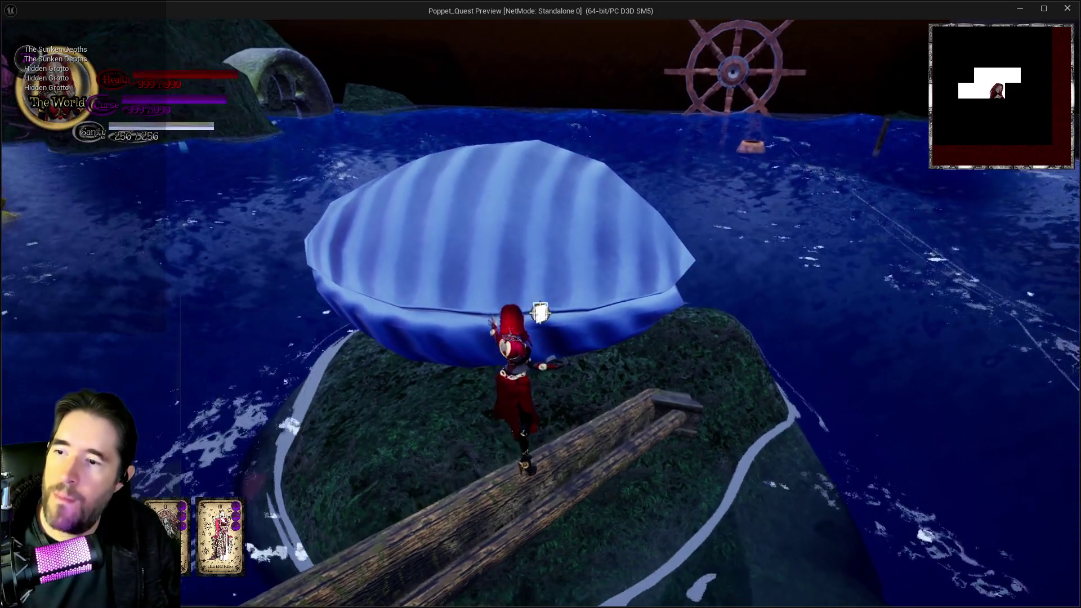
key("w")
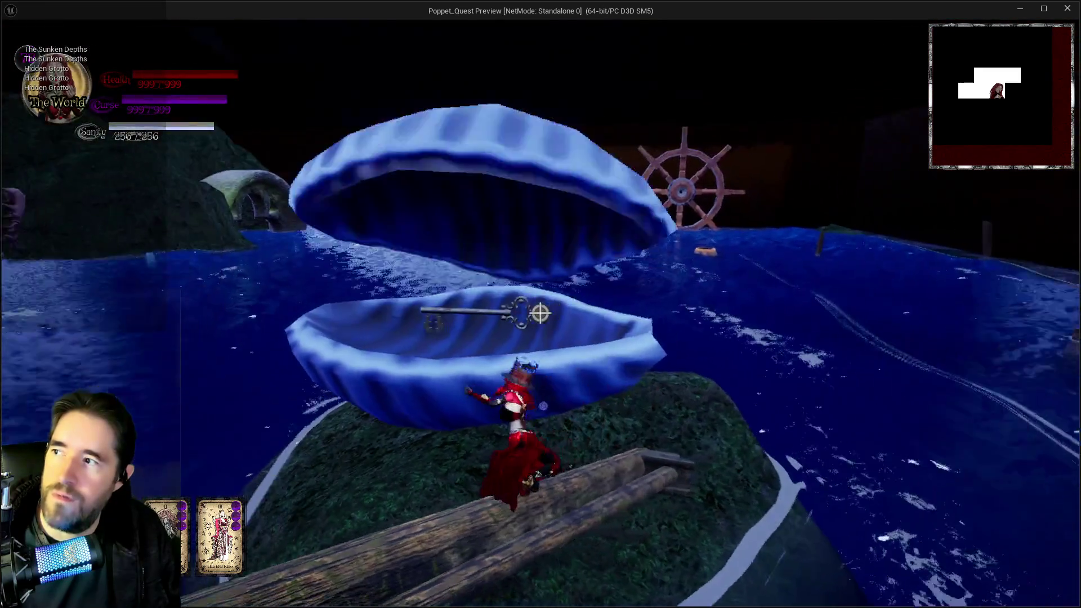
key("w")
key("space")
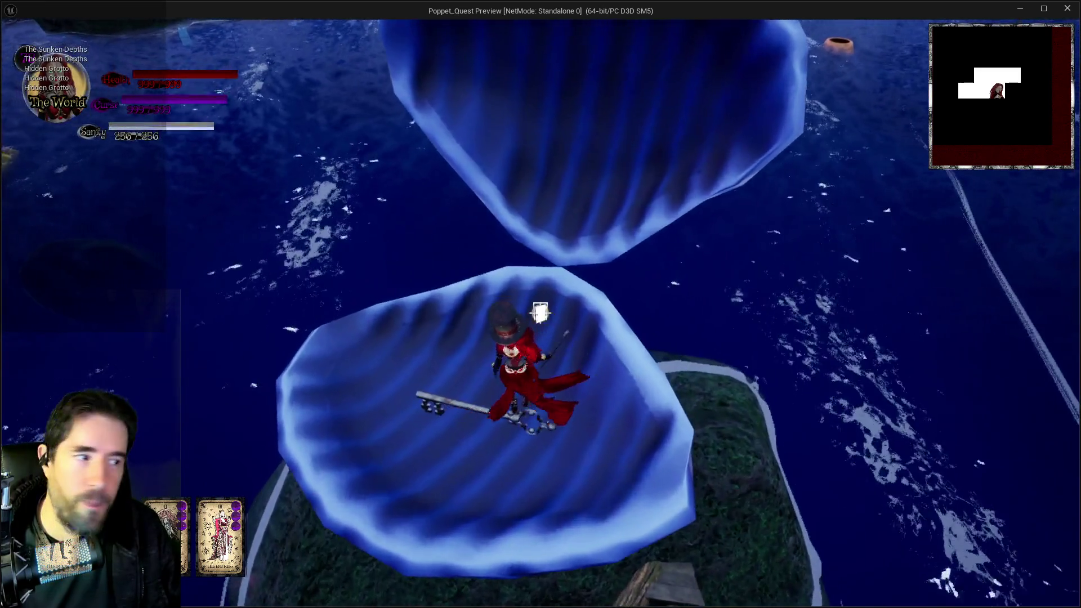
key("e")
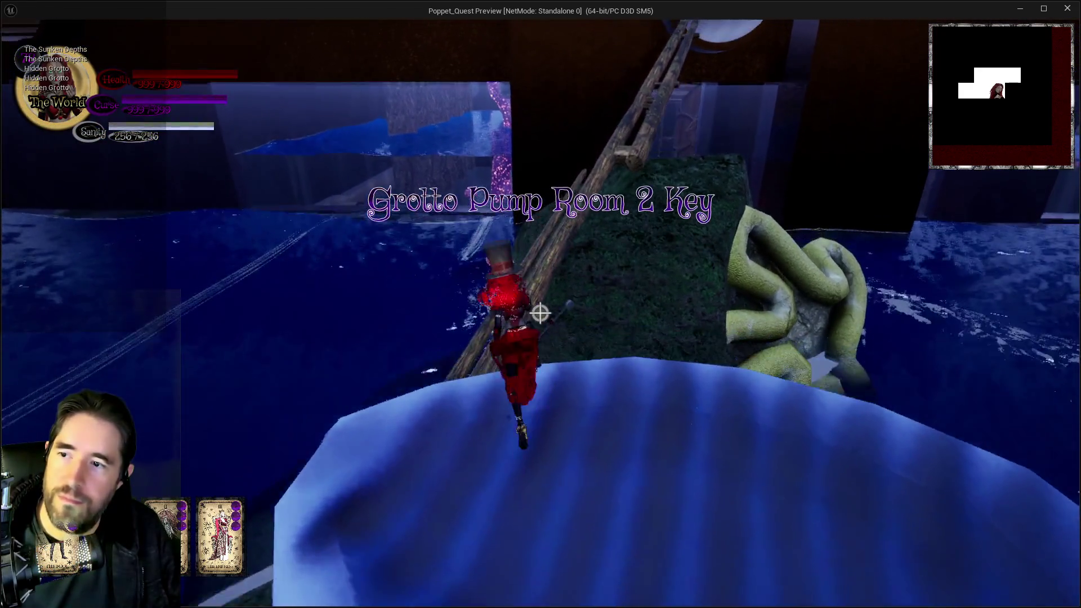
Step: Take the pipe tunnel into the Hidden Grotto, past the Pool Control tables, and back through
key("w")
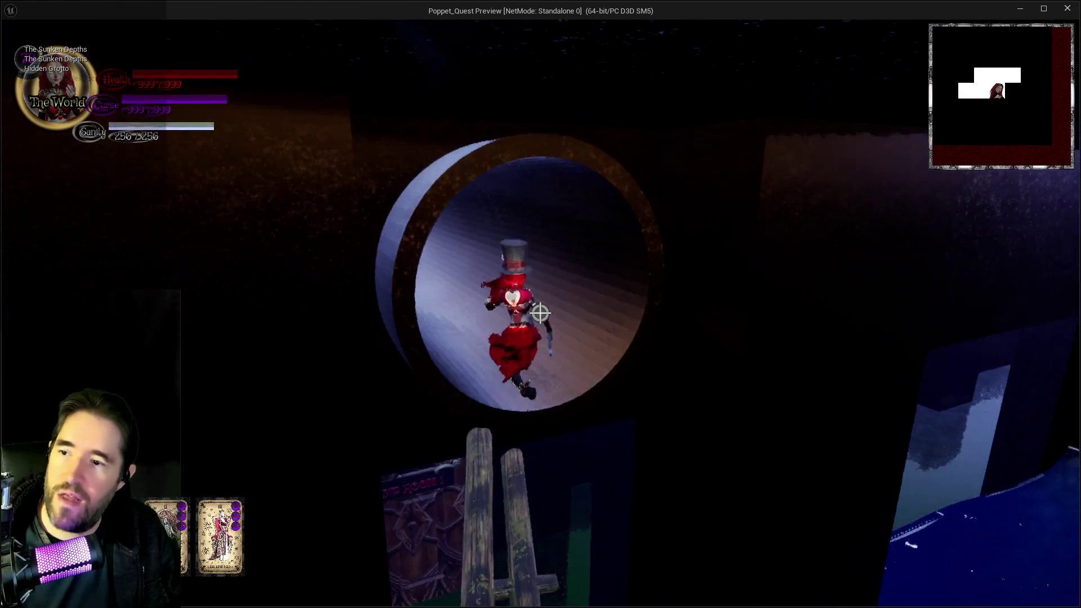
key("w")
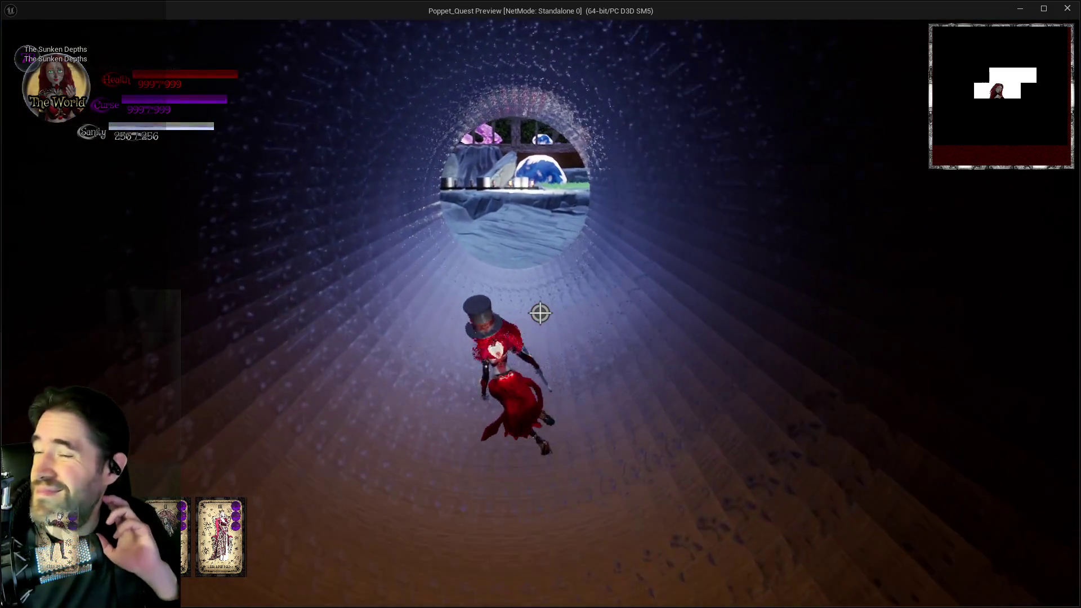
key("w")
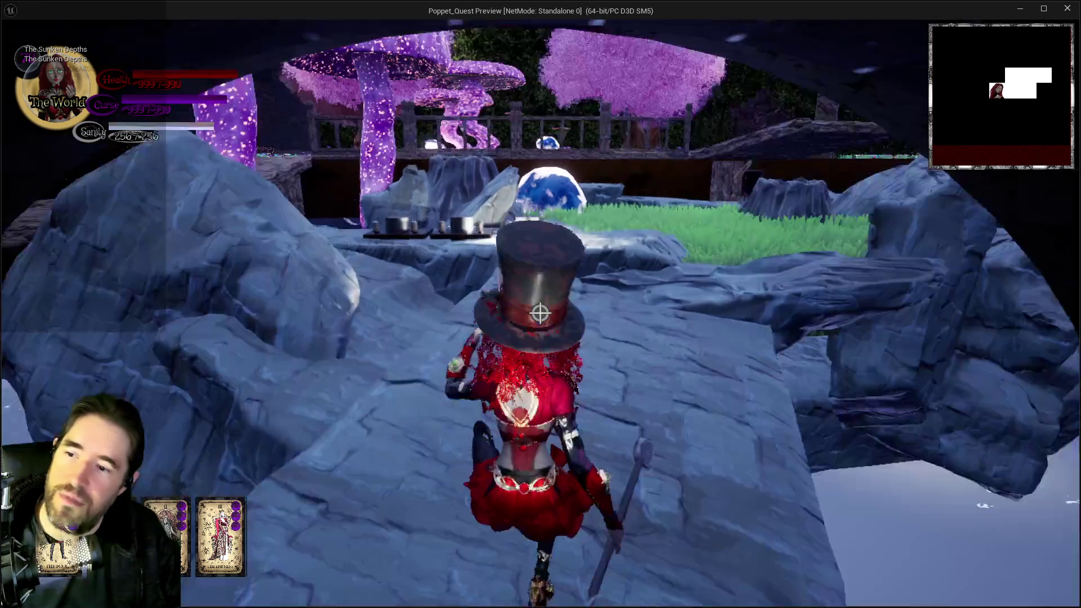
key("w")
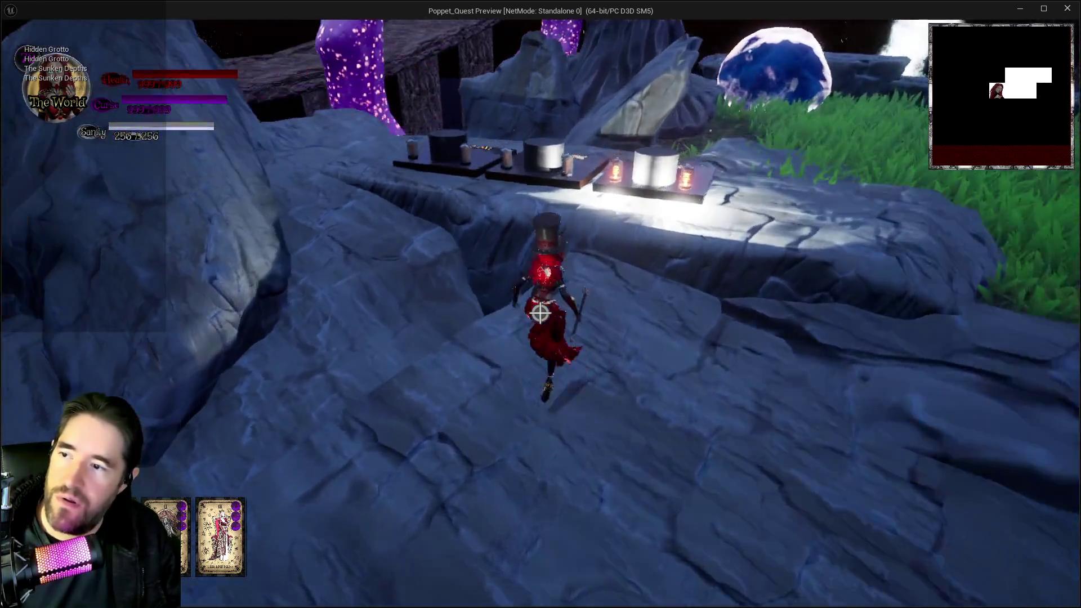
key("w")
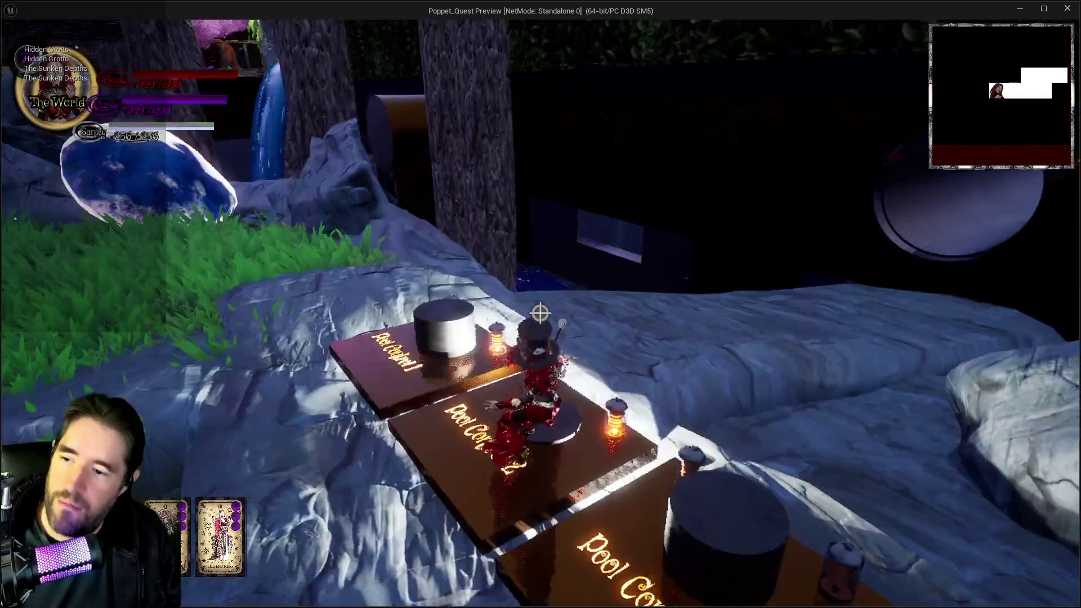
key("w")
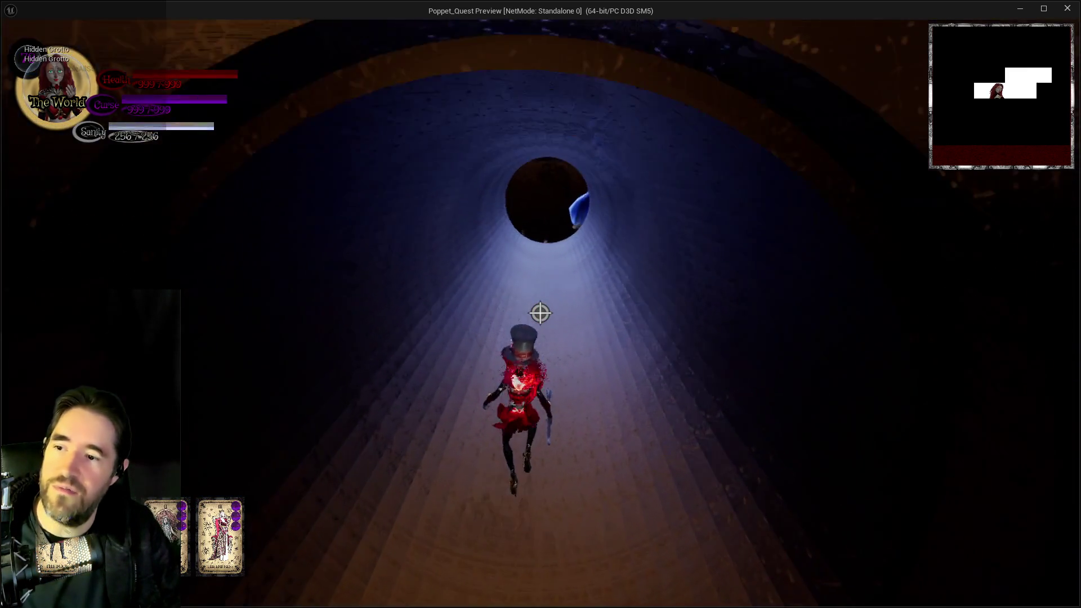
key("w")
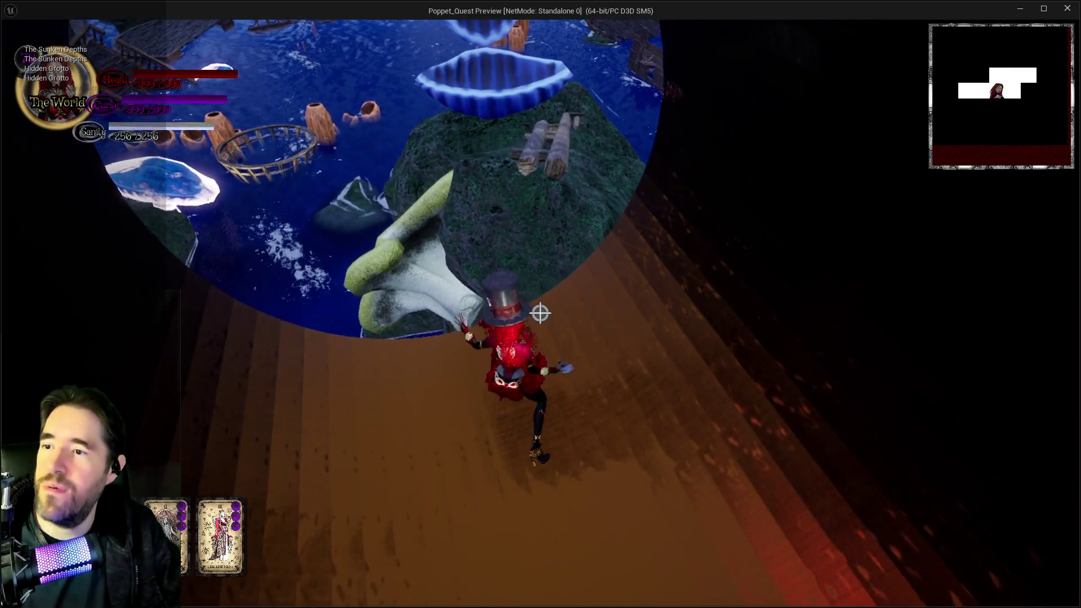
Step: Cross the plank and stone arch, glide up the walkway, and grab the Grotto Pump Room 3 Key
key("w")
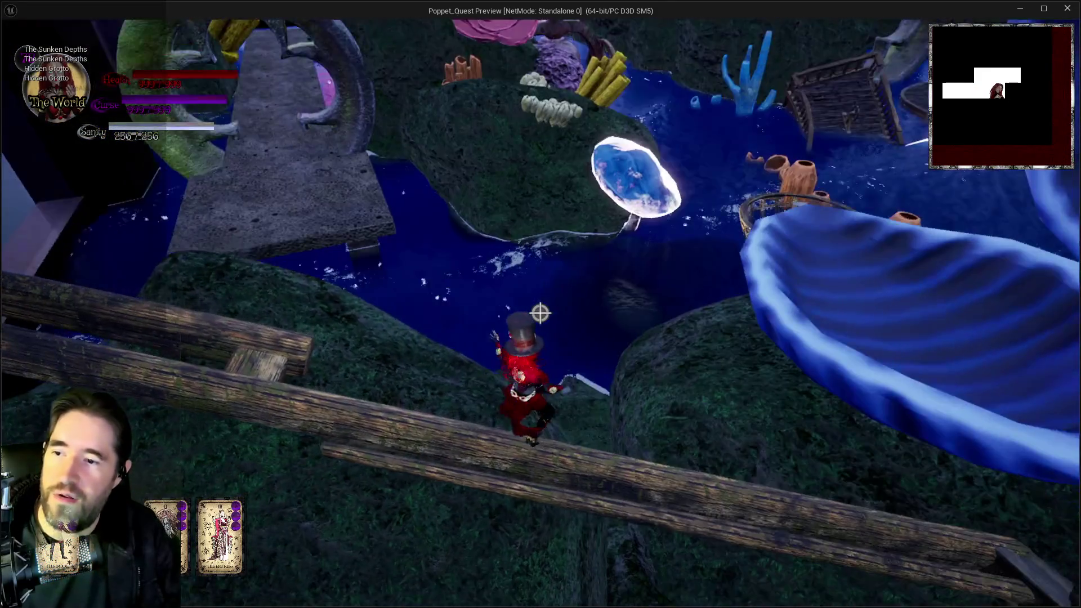
key("w")
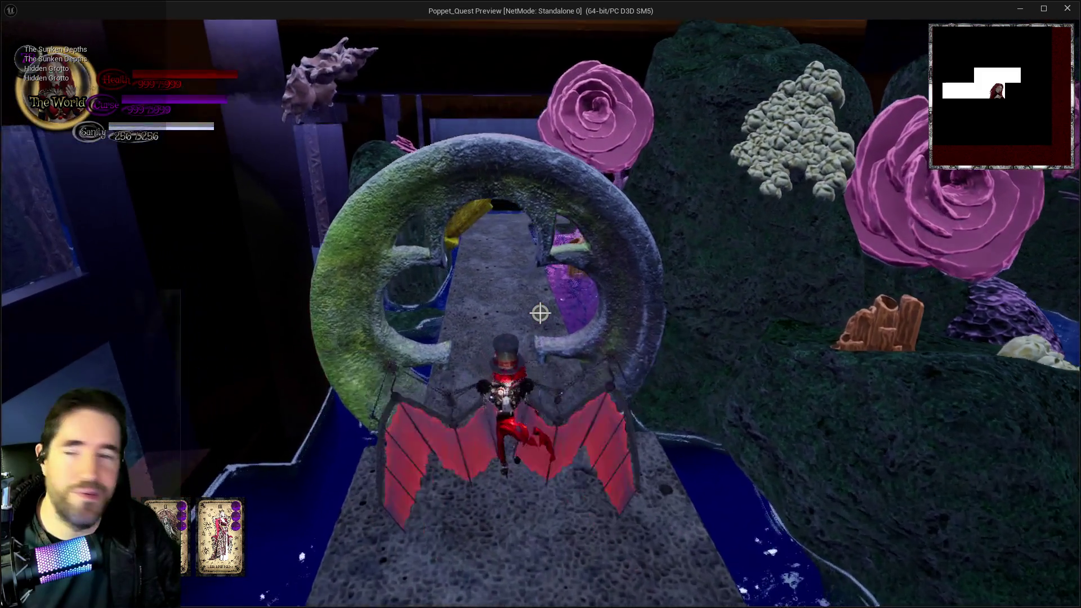
key("w")
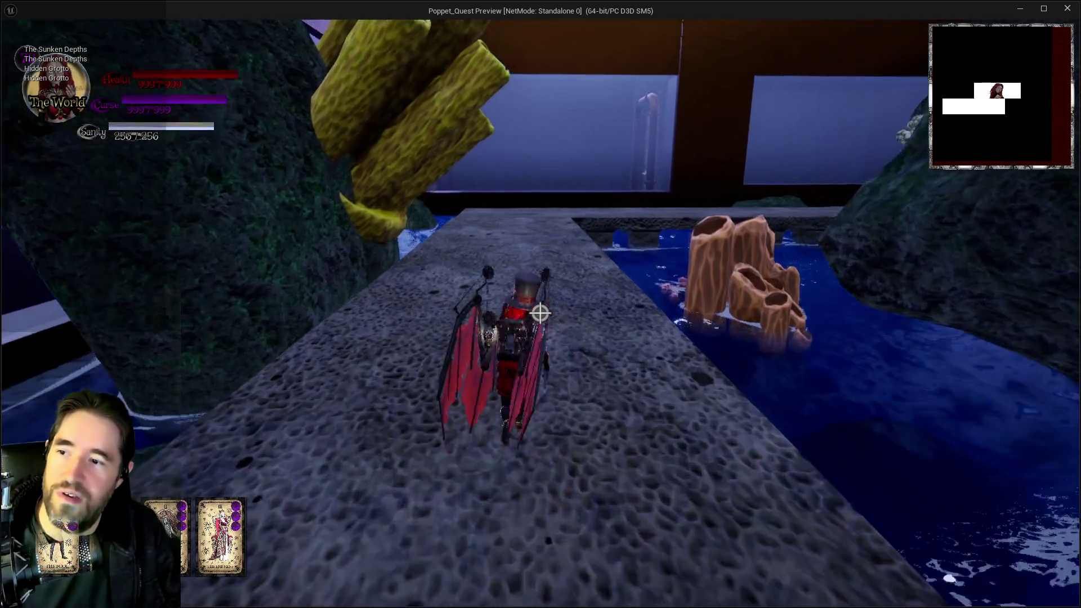
key("space")
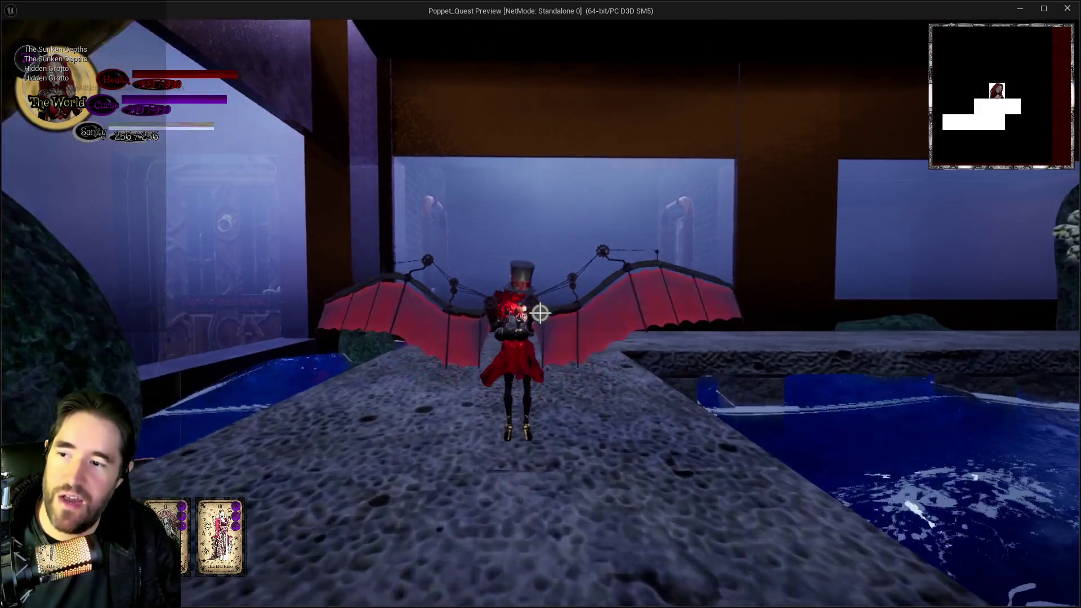
key("w")
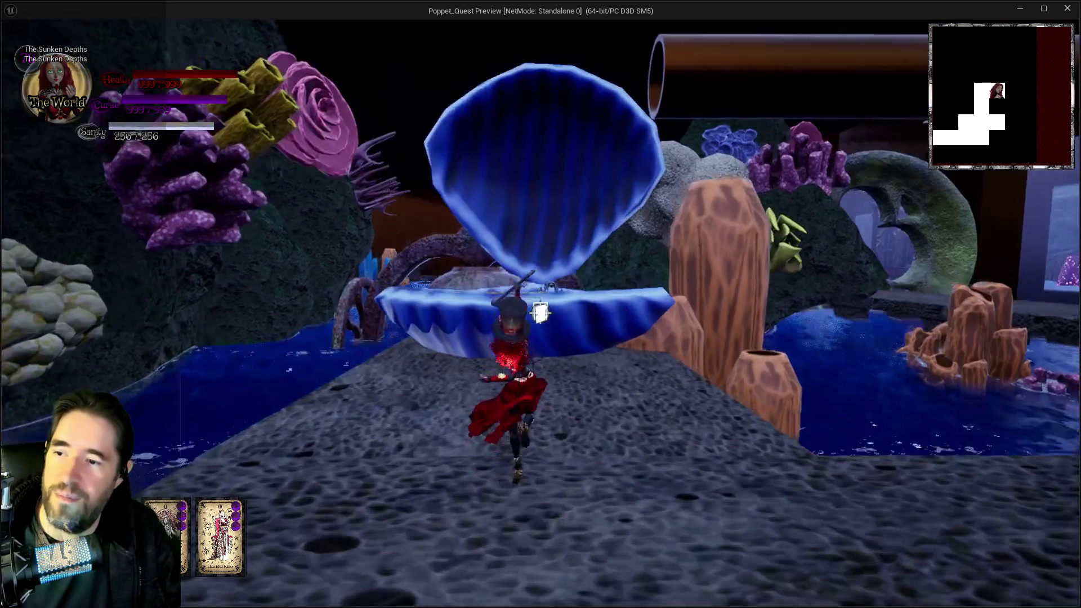
key("e")
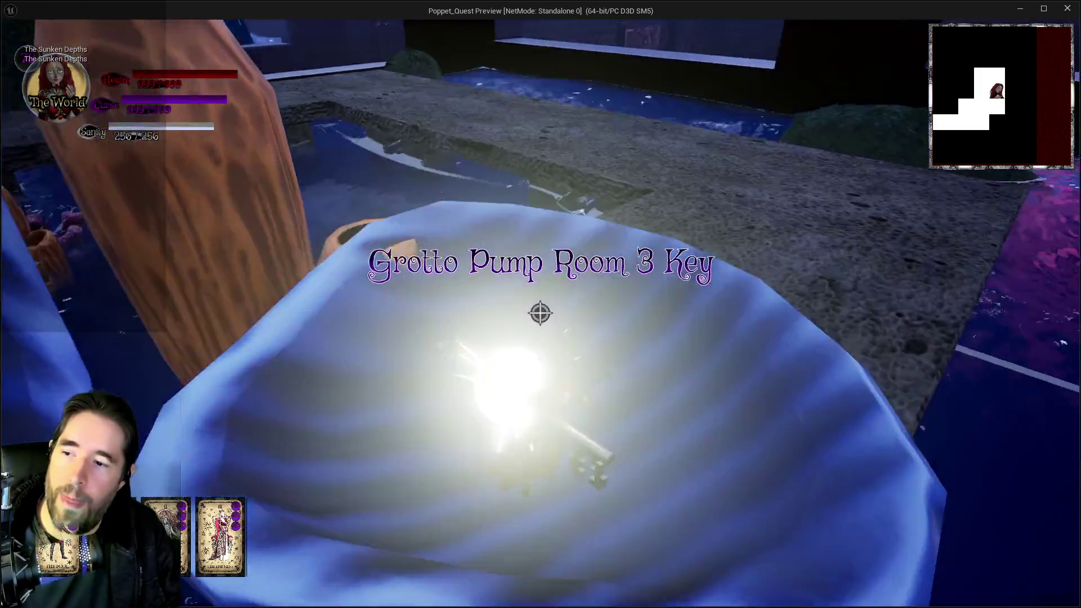
key("w")
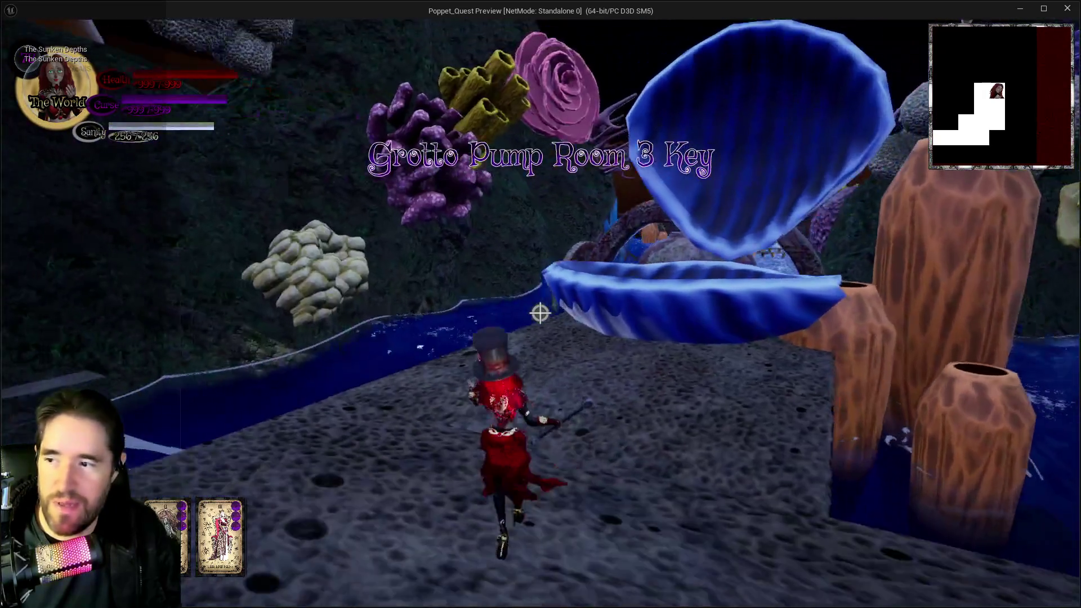
key("shift")
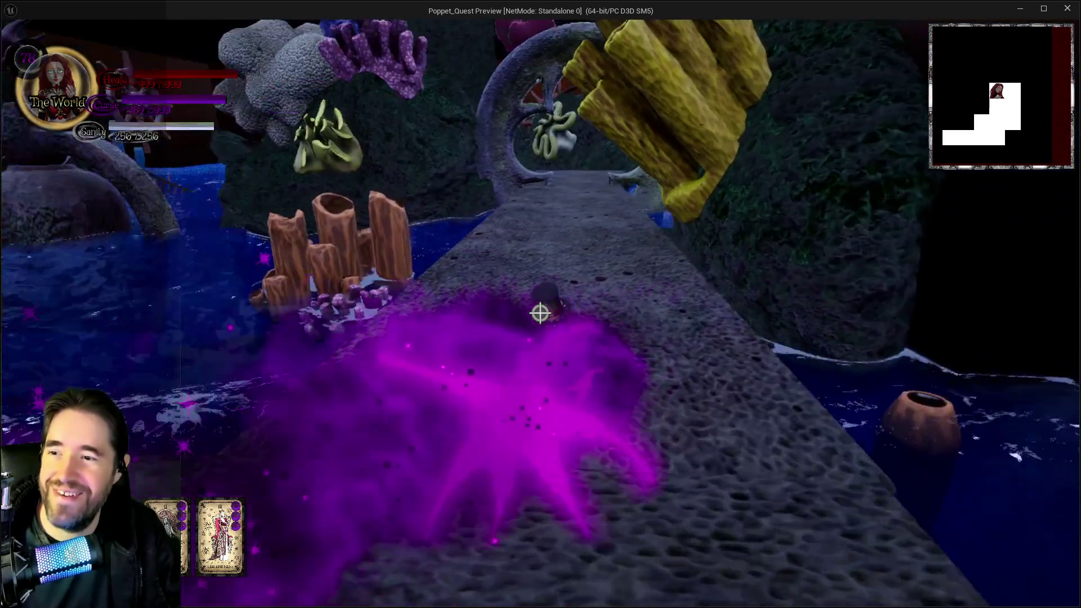
Step: Run the walkway through the stone arch and fly up the vertical tube into the Hidden Grotto
key("w")
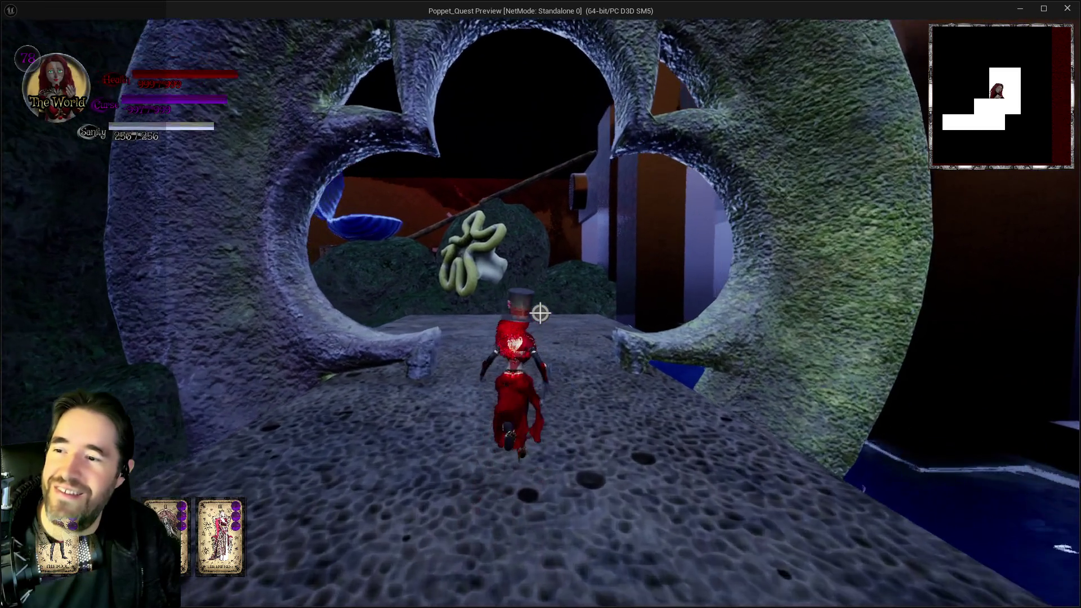
key("w")
key("w")
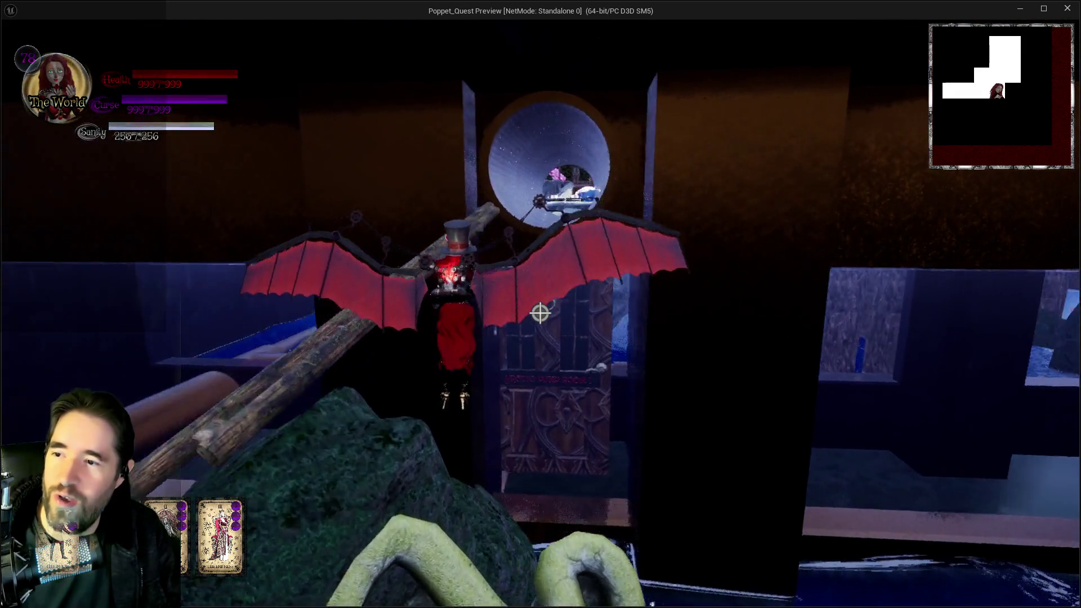
key("w")
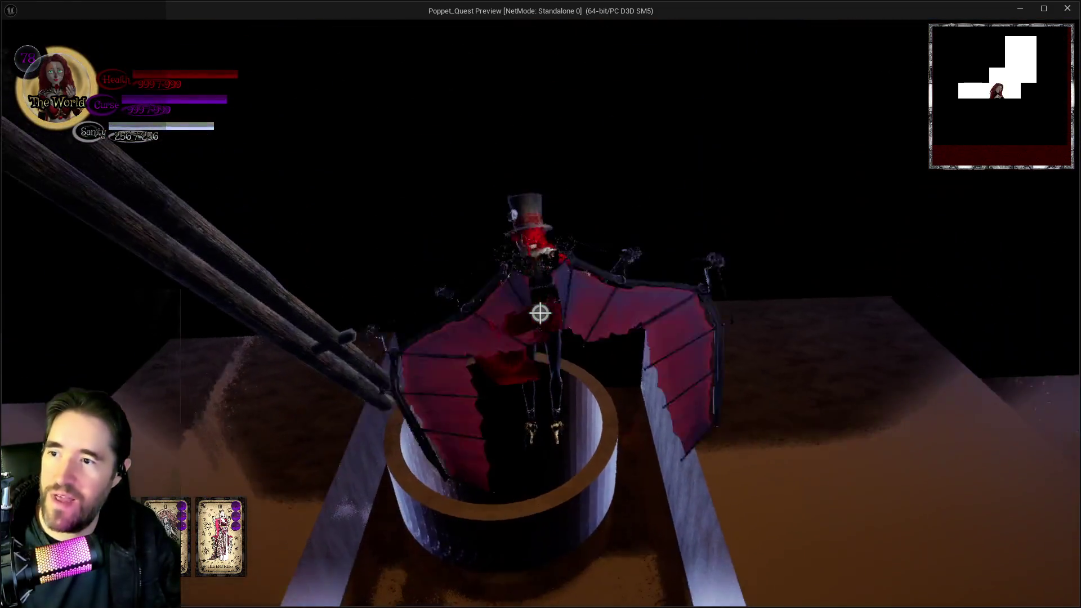
key("space")
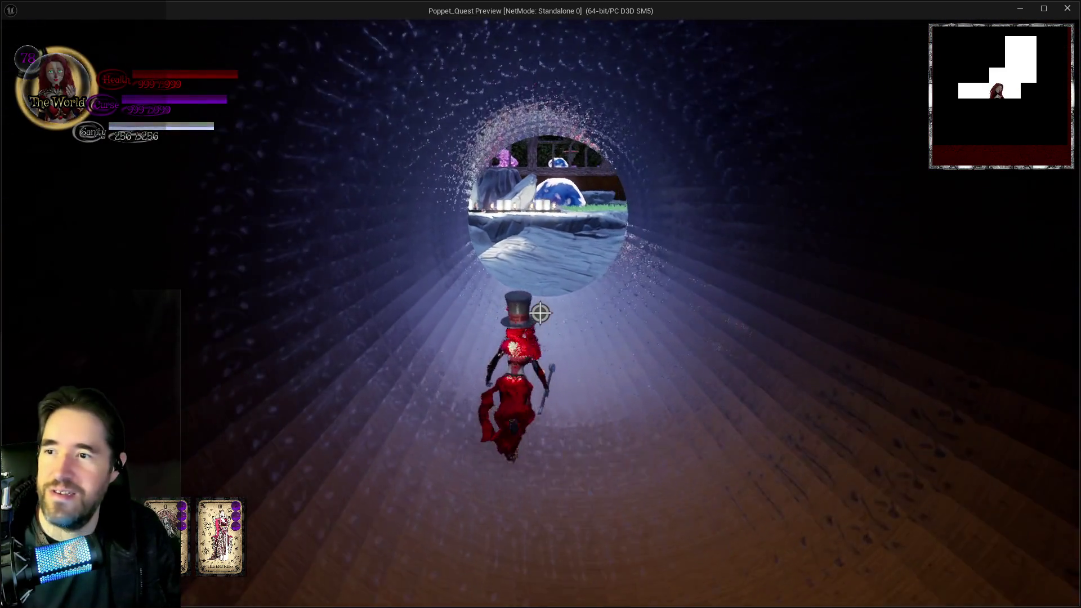
key("w")
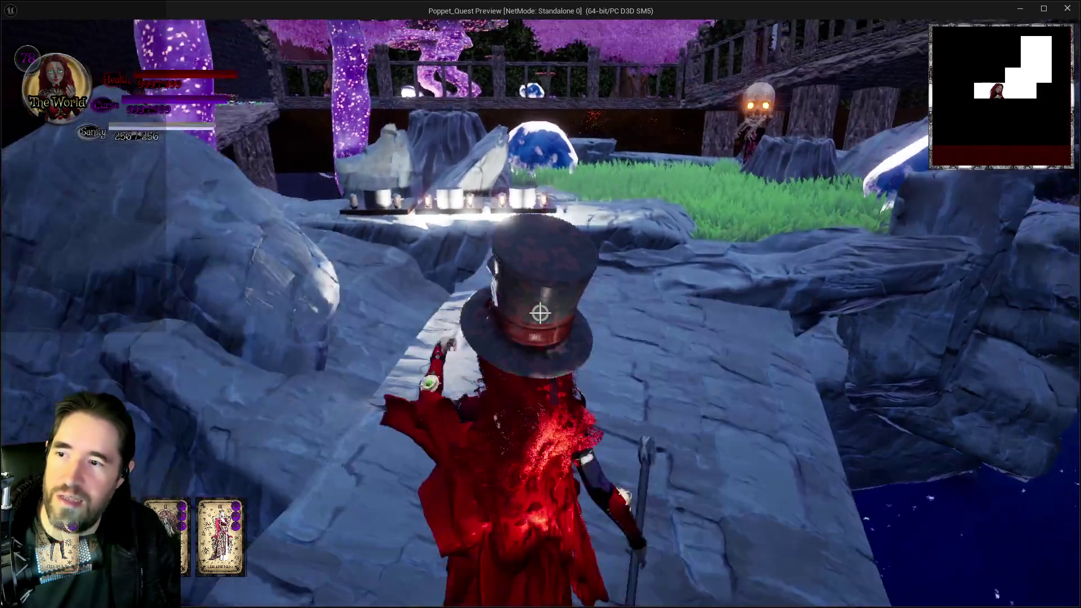
Step: Cross the lit Pool Control pedestals and rocky ledge, then leap into the large pipe
key("w")
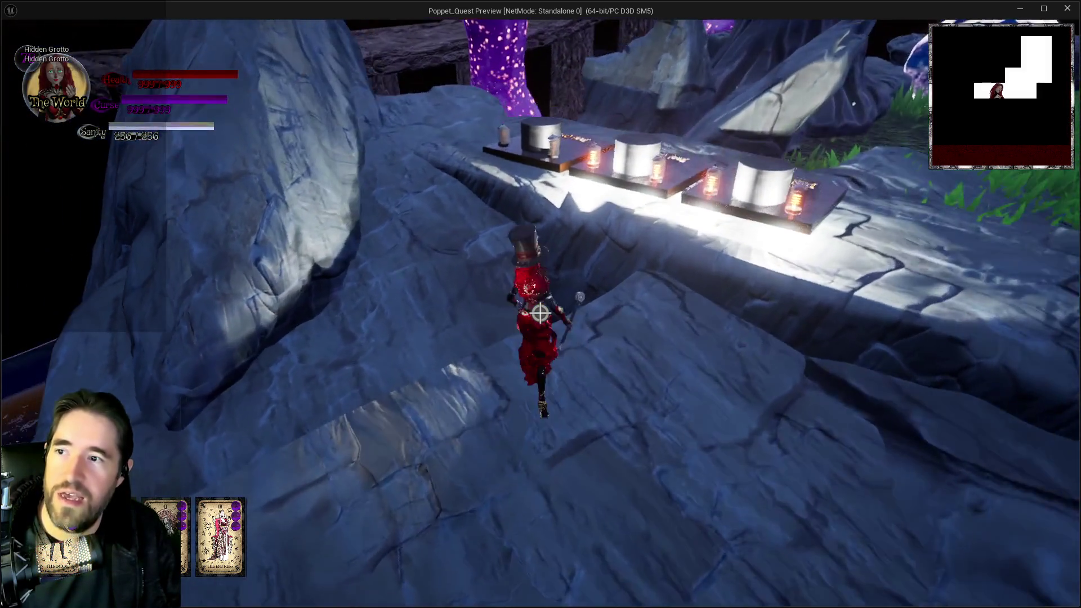
key("w")
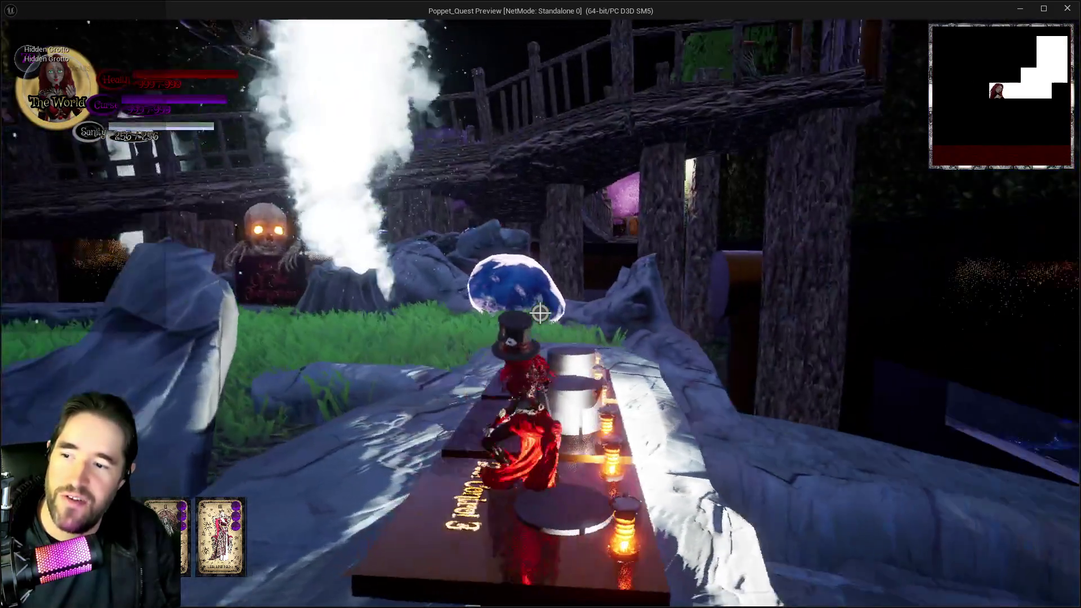
key("w")
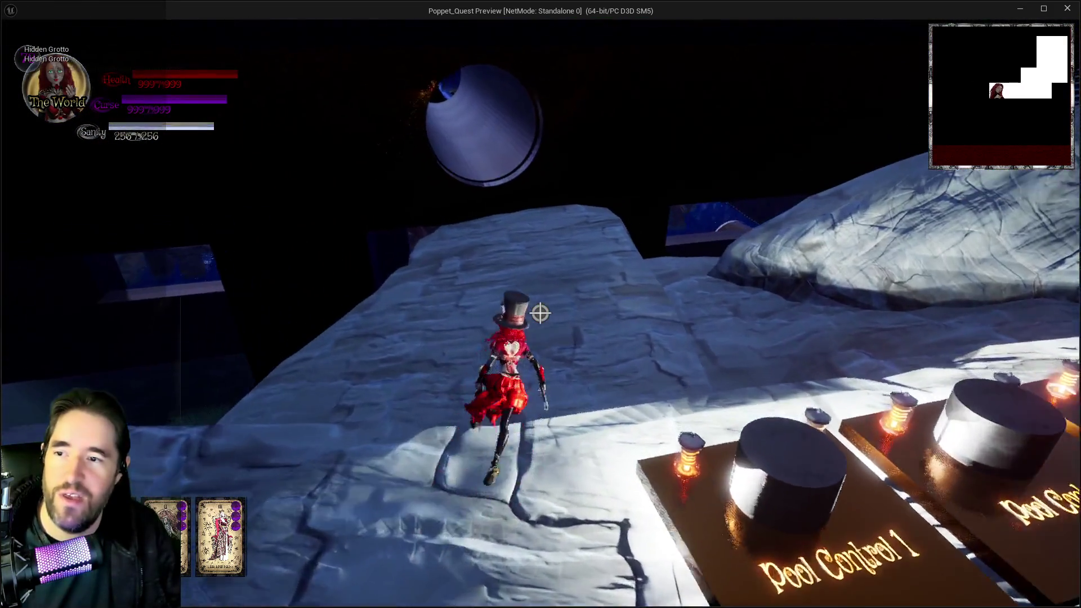
key("w")
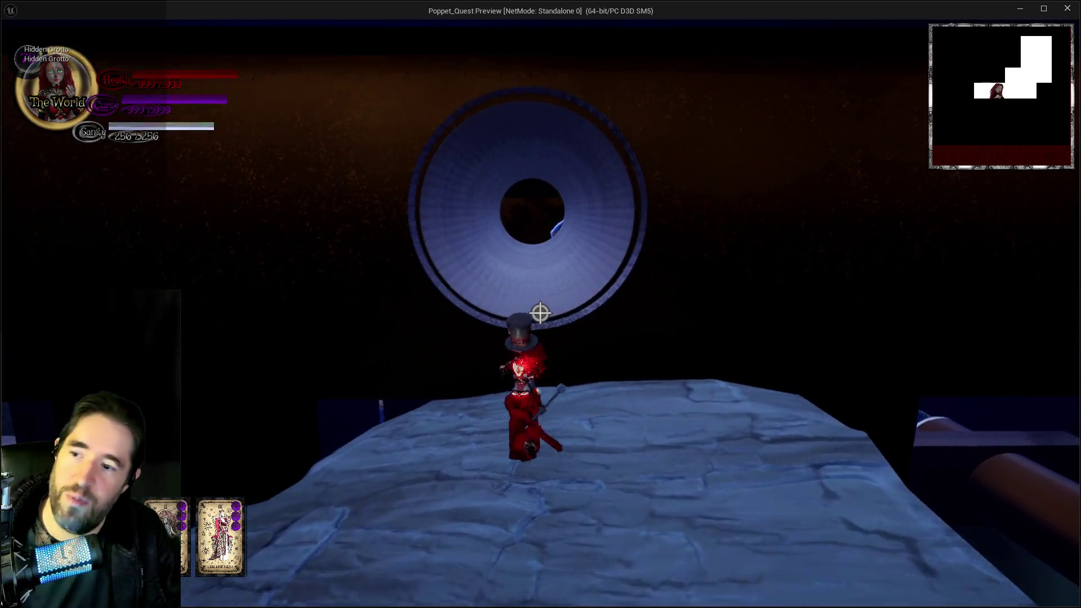
key("space")
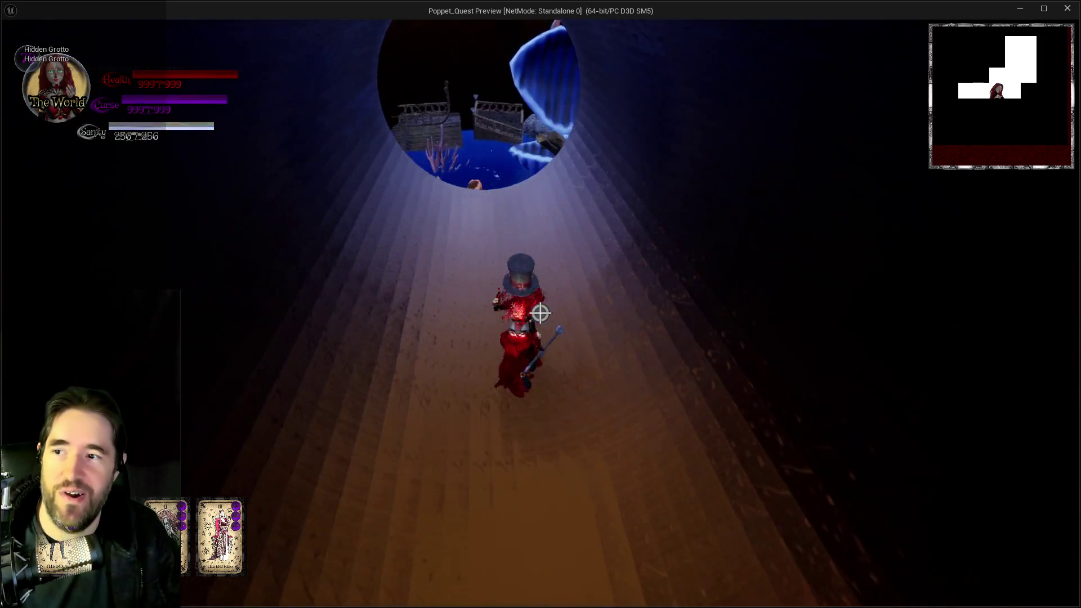
Step: Exit the pipe beside the shipwrecks and glide via the mossy rock onto the ship's deck
key("w")
key("w")
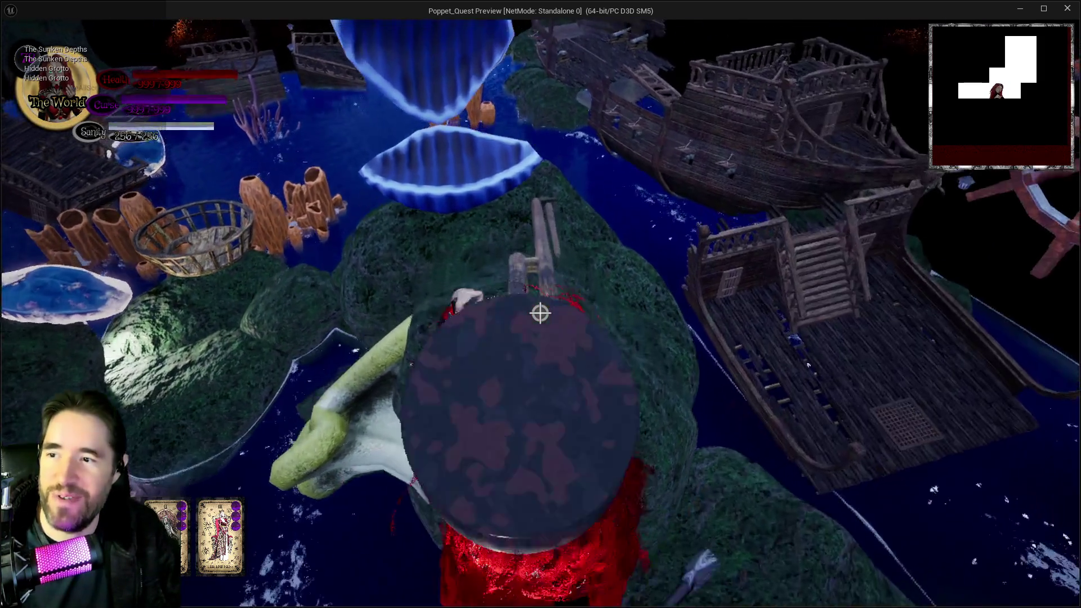
key("w")
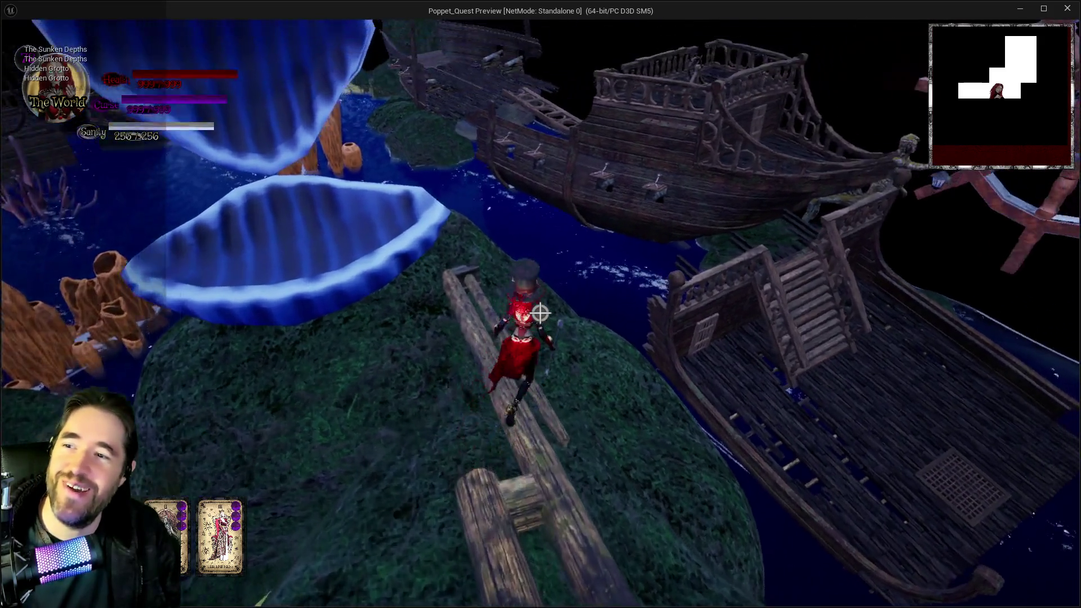
key("w")
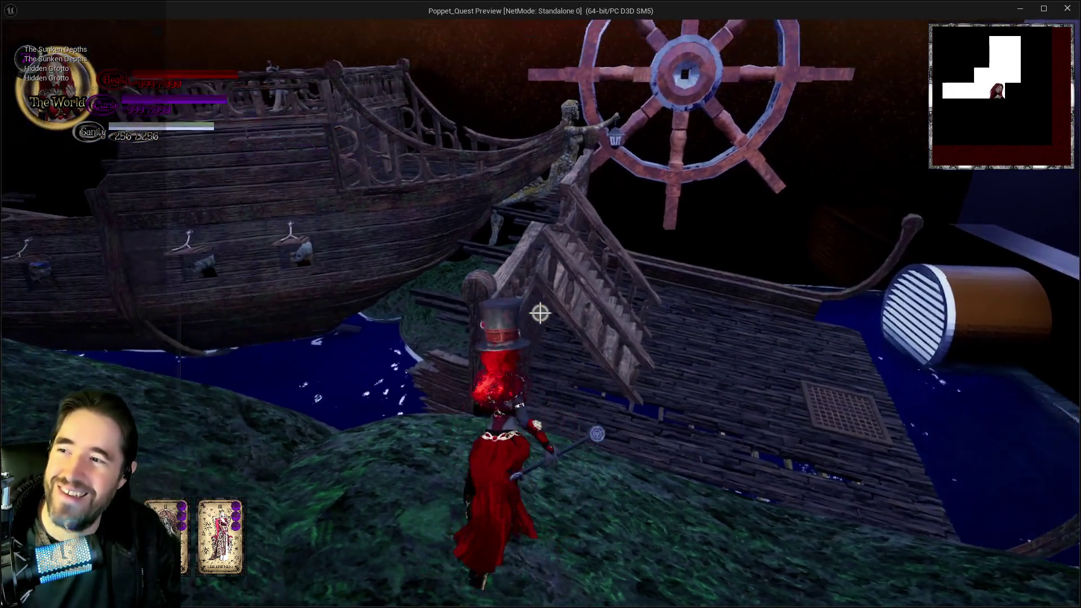
key("space")
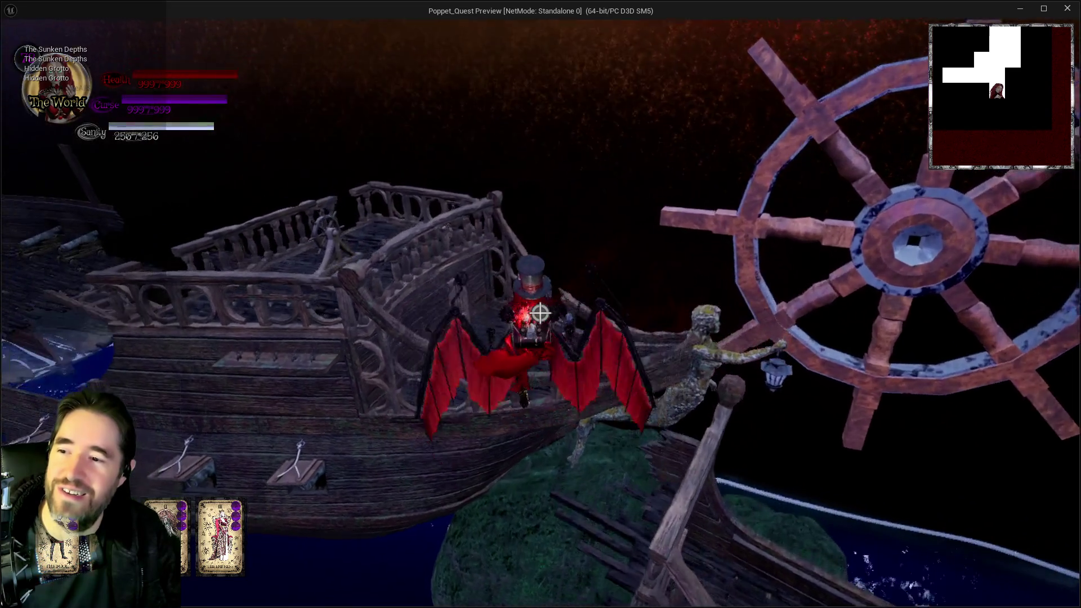
key("w")
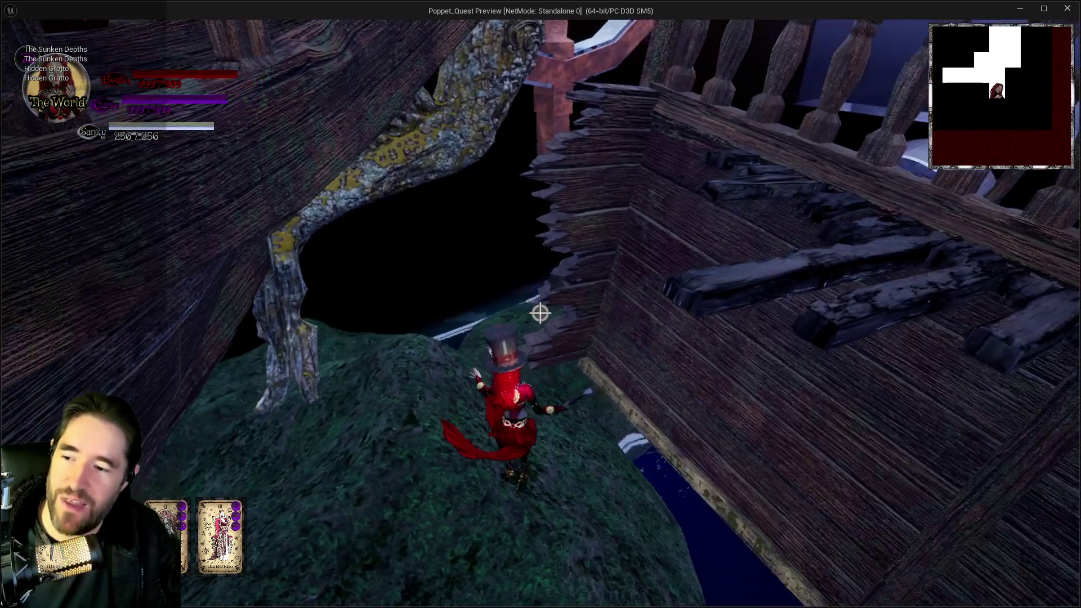
key("space")
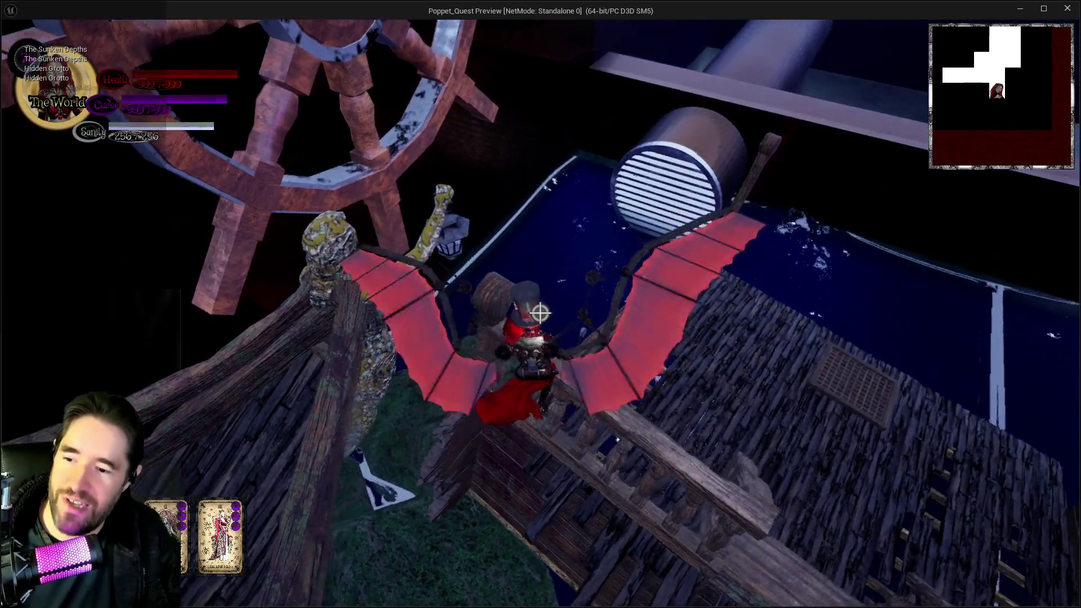
key("w")
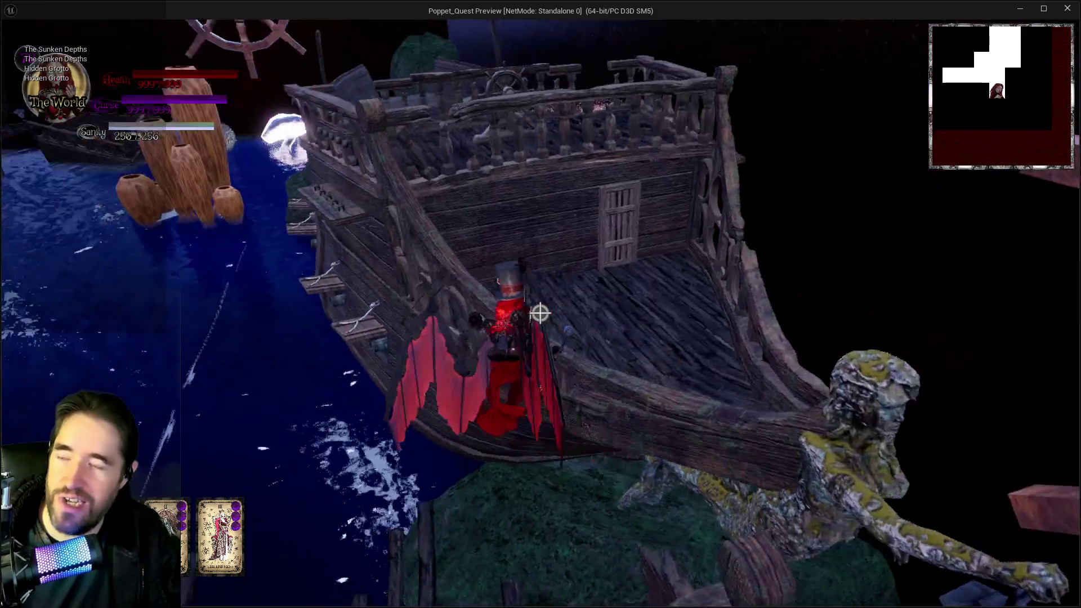
Step: Glide over the deck onto the cabin-roof railing and run the ladder walkway past the ship's wheel
key("w")
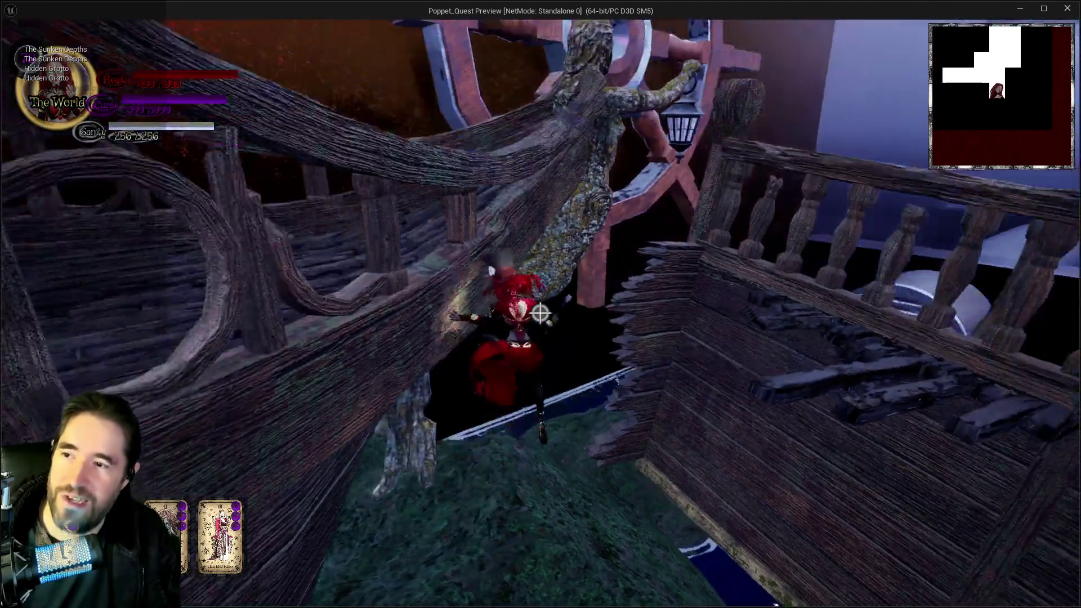
key("space")
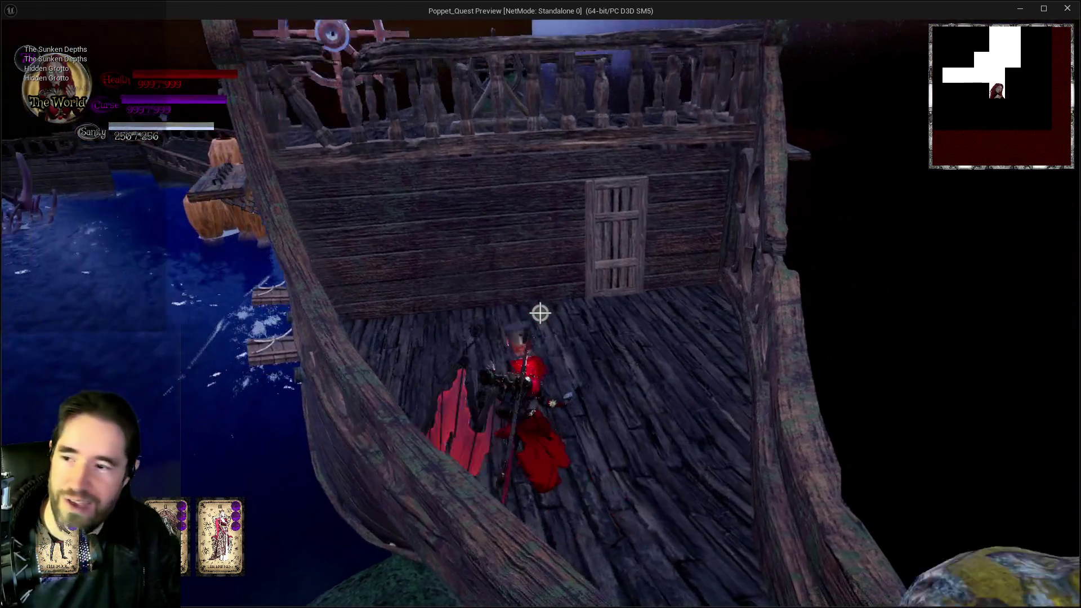
key("space")
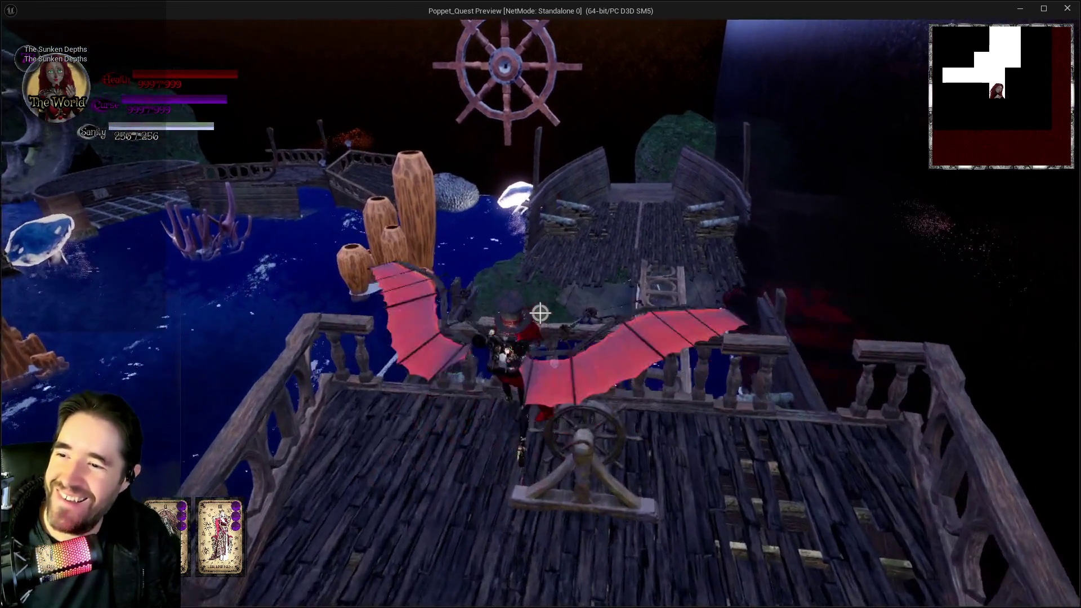
key("w")
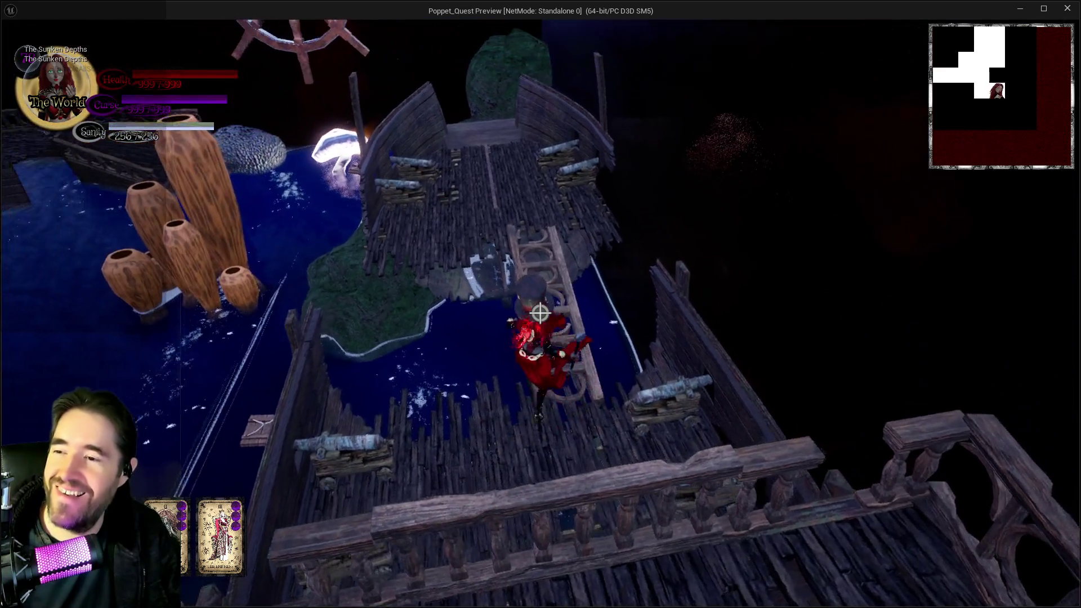
key("w")
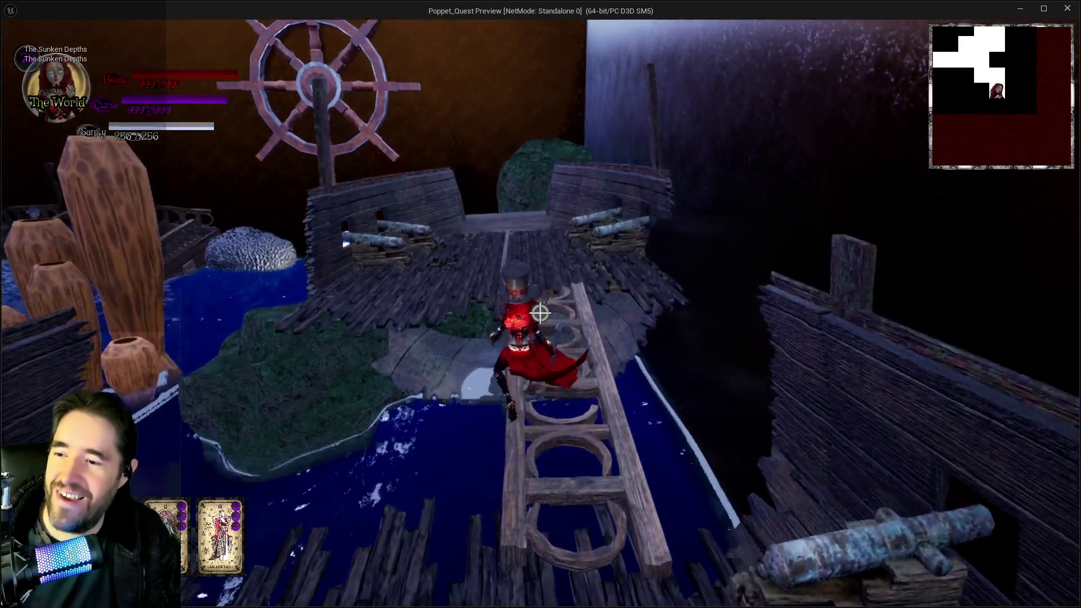
key("w")
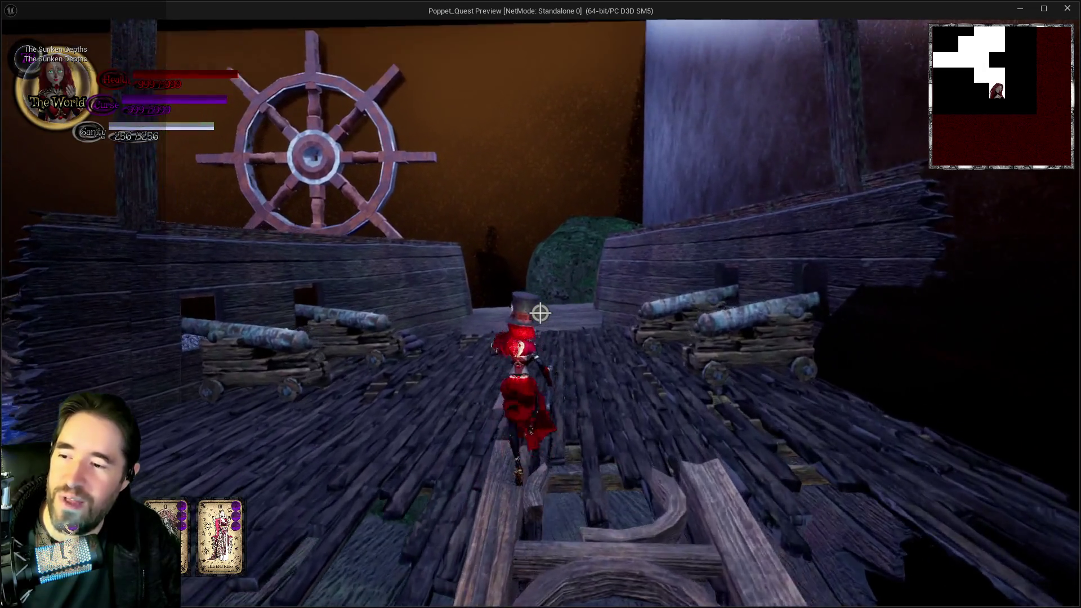
key("w")
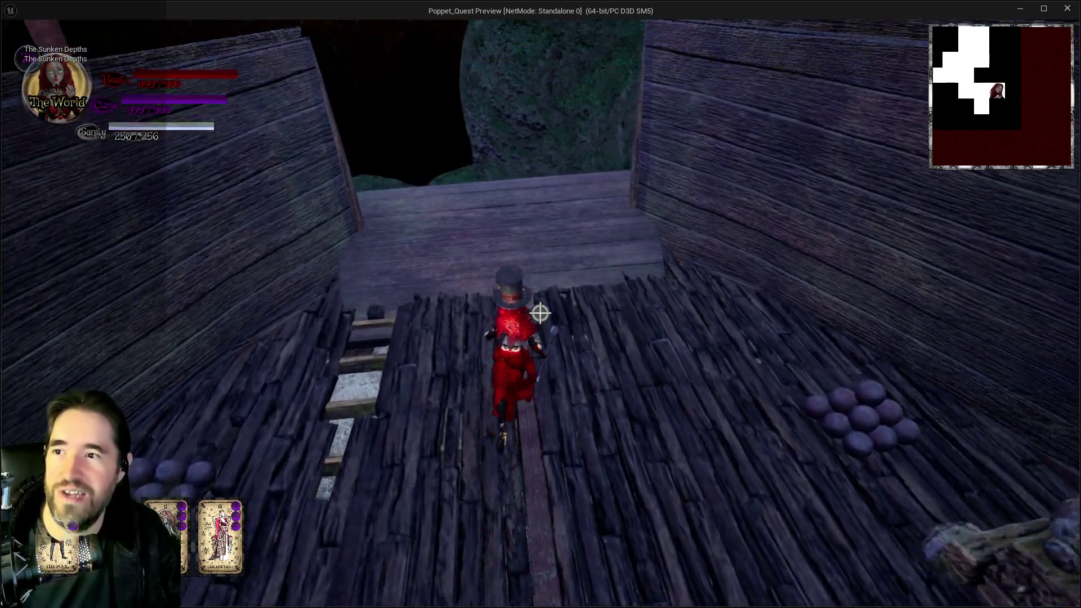
Step: Glide down to the rock, fly back onto the deck, and glide from the round platform through the stone arch
key("w")
key("space")
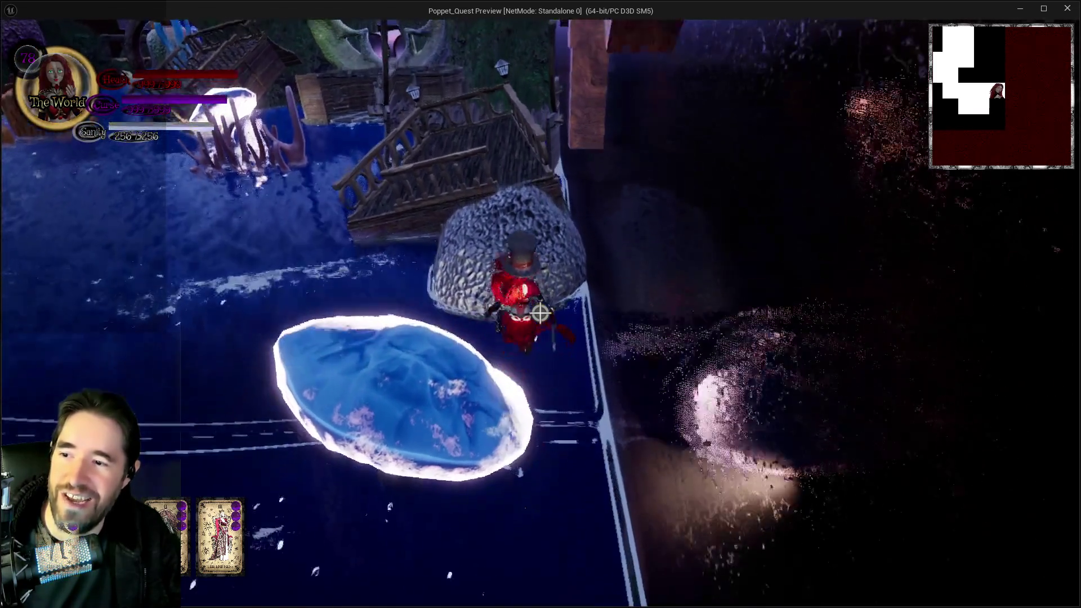
key("space")
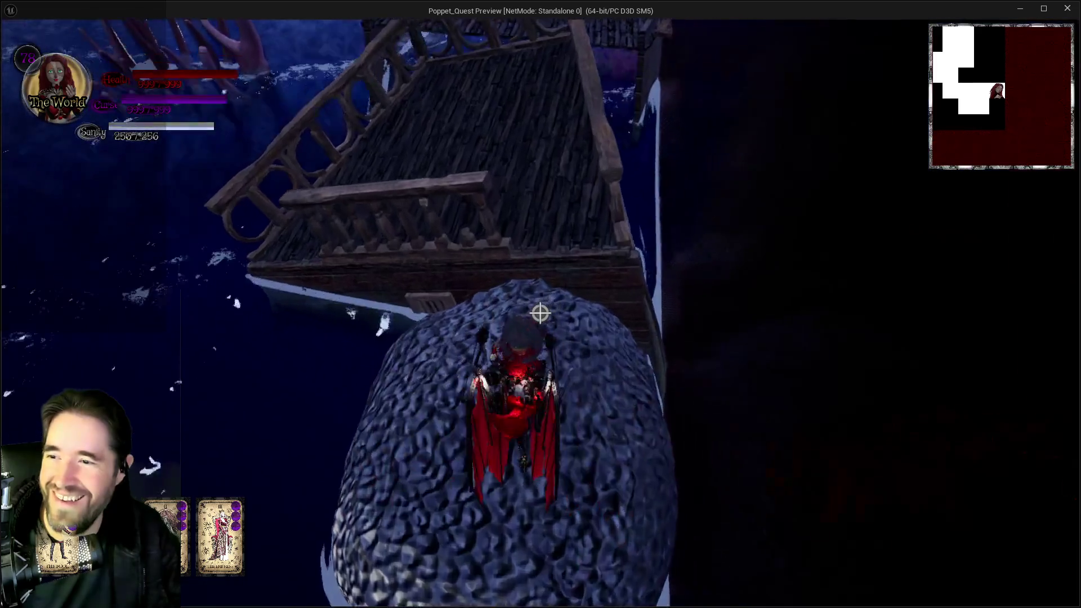
key("w")
key("w")
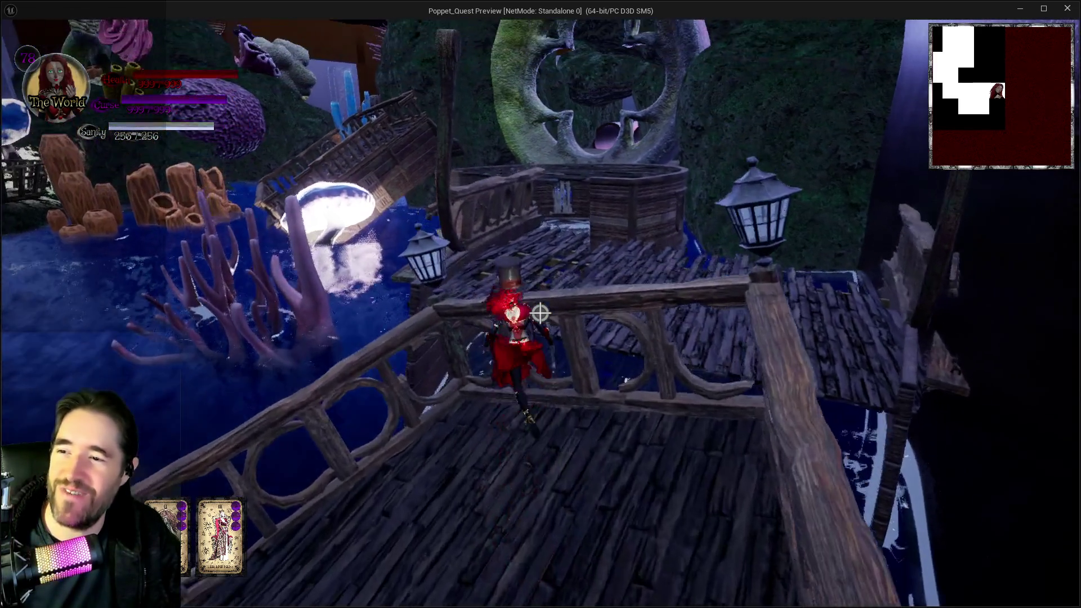
key("w")
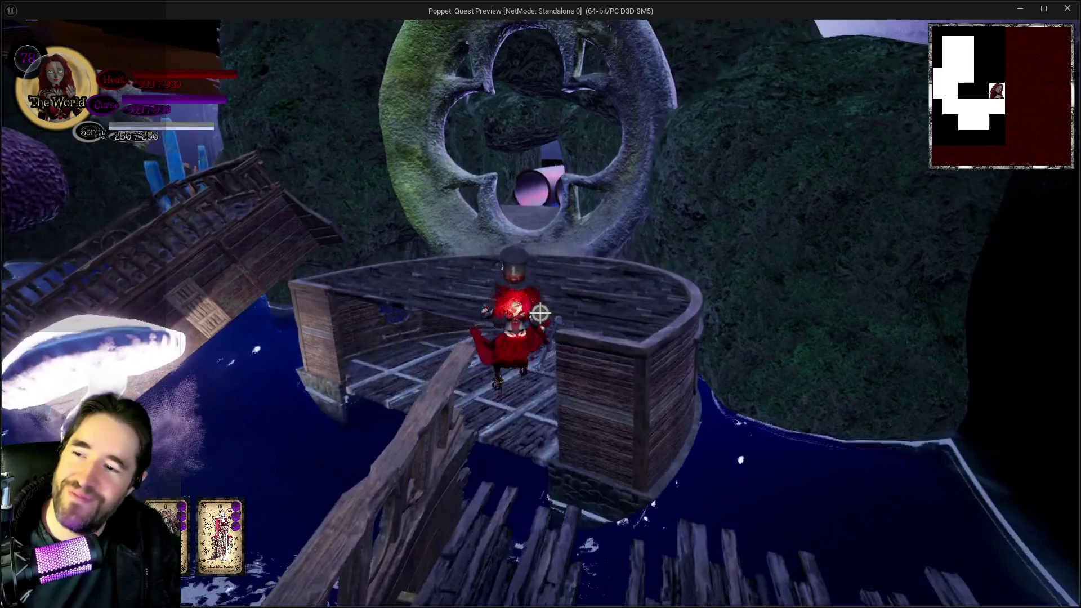
key("space")
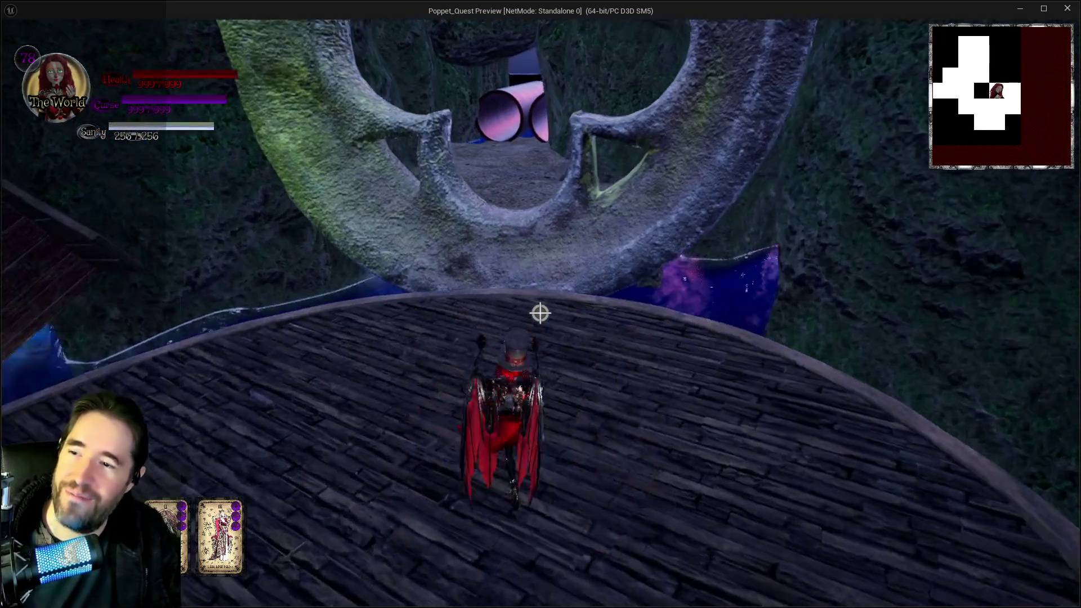
key("w")
key("w")
key("w")
key("w")
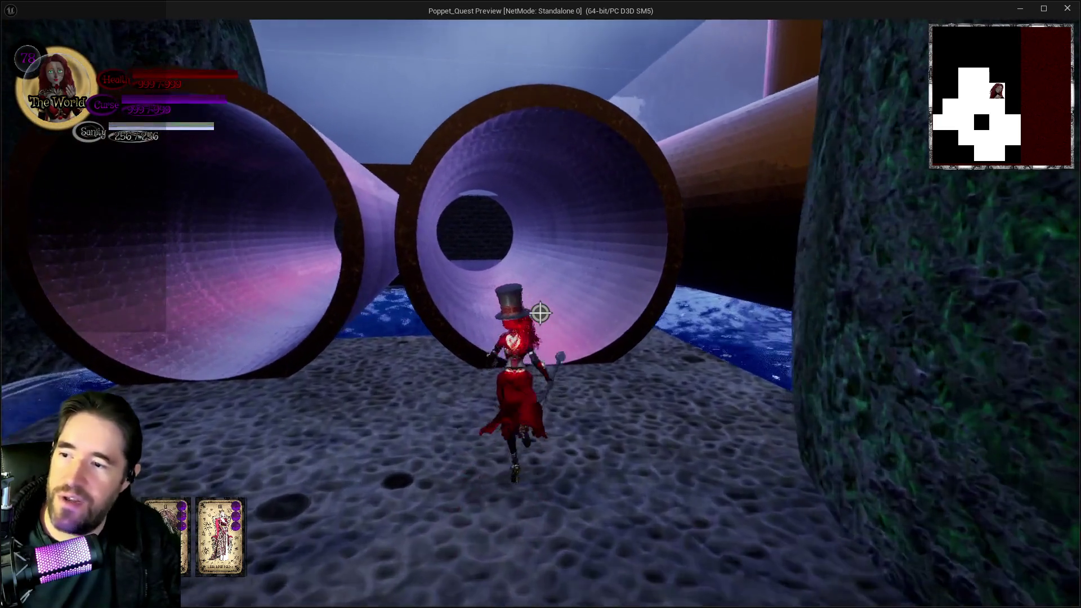
Step: Run through the pipe into the Depths Control Room and glide over the grating to the waterside walkway
key("w")
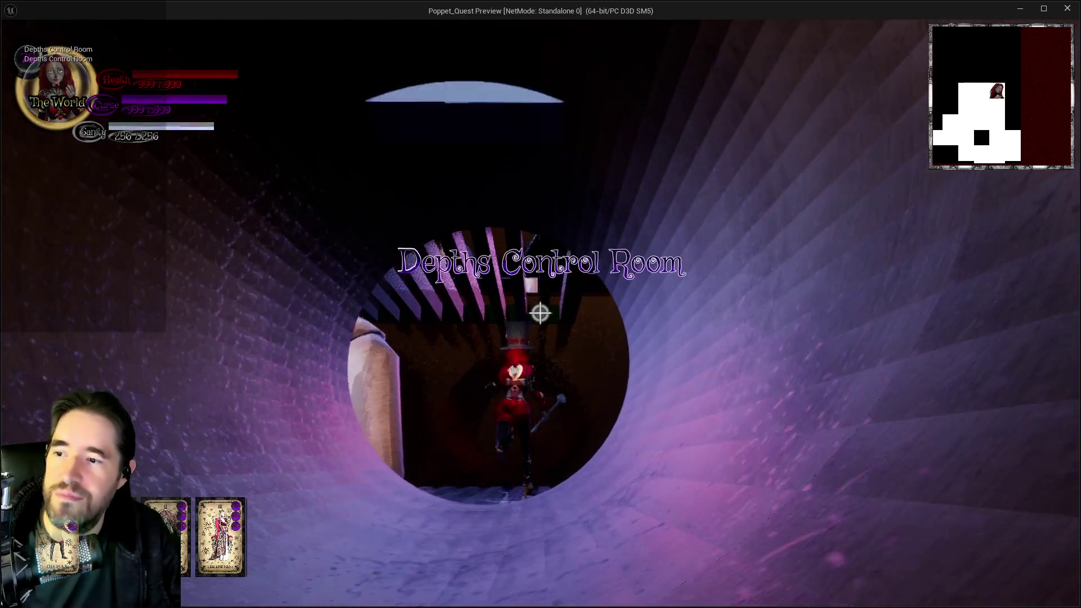
key("w")
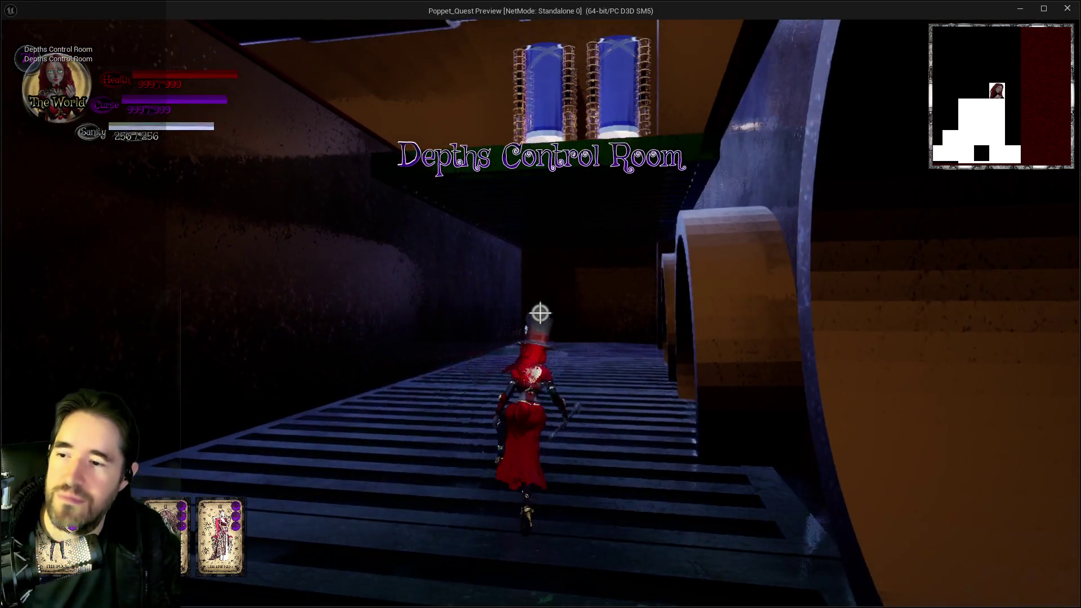
key("w")
key("space")
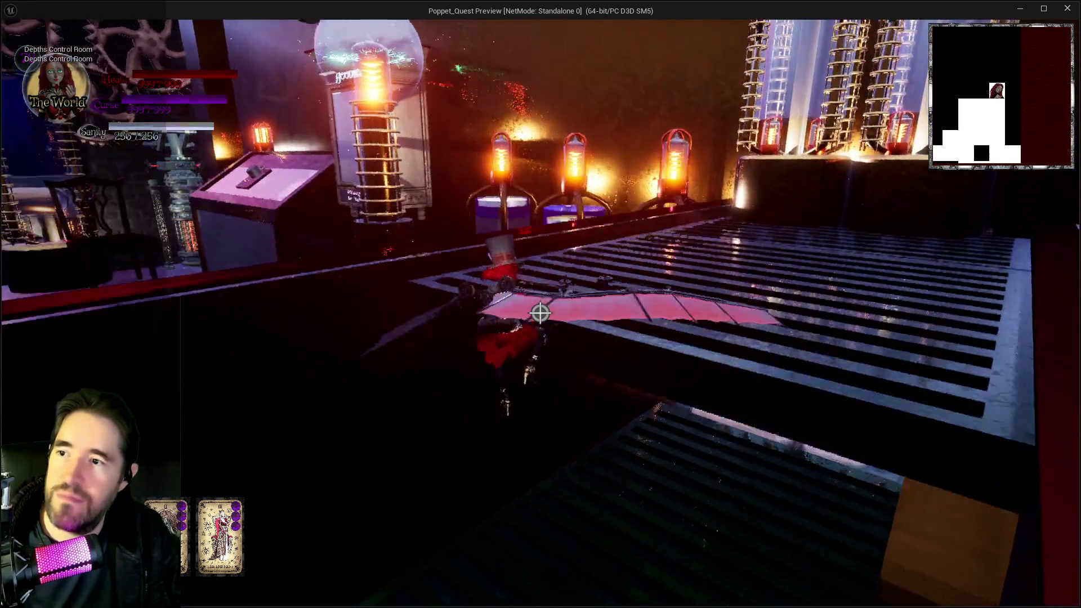
key("w")
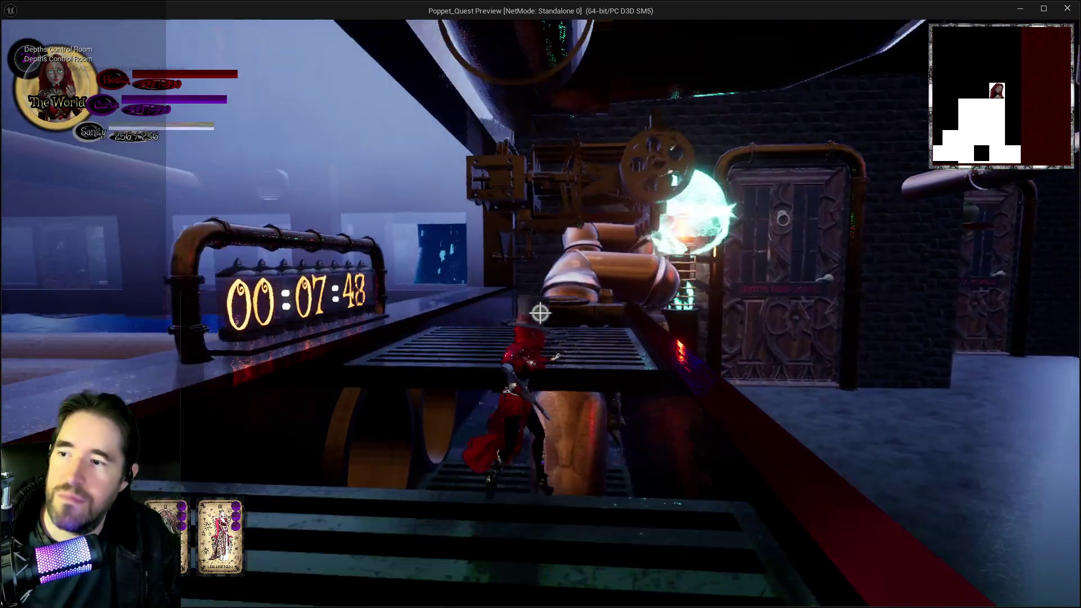
key("w")
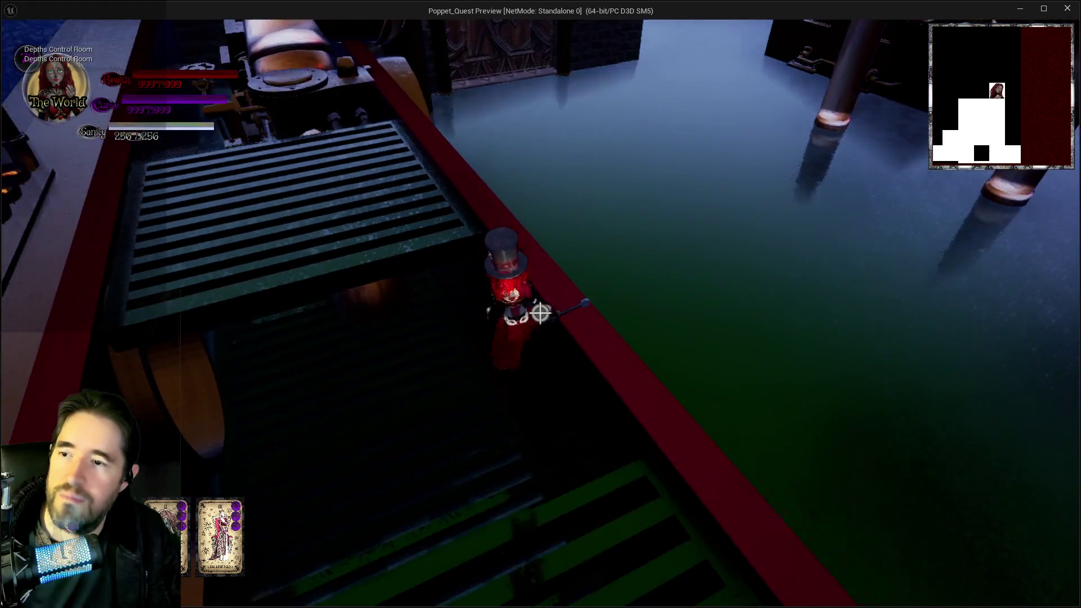
Step: Head past the glowing timer into a large pipe back toward The Sunken Depths
key("w")
key("w")
key("w")
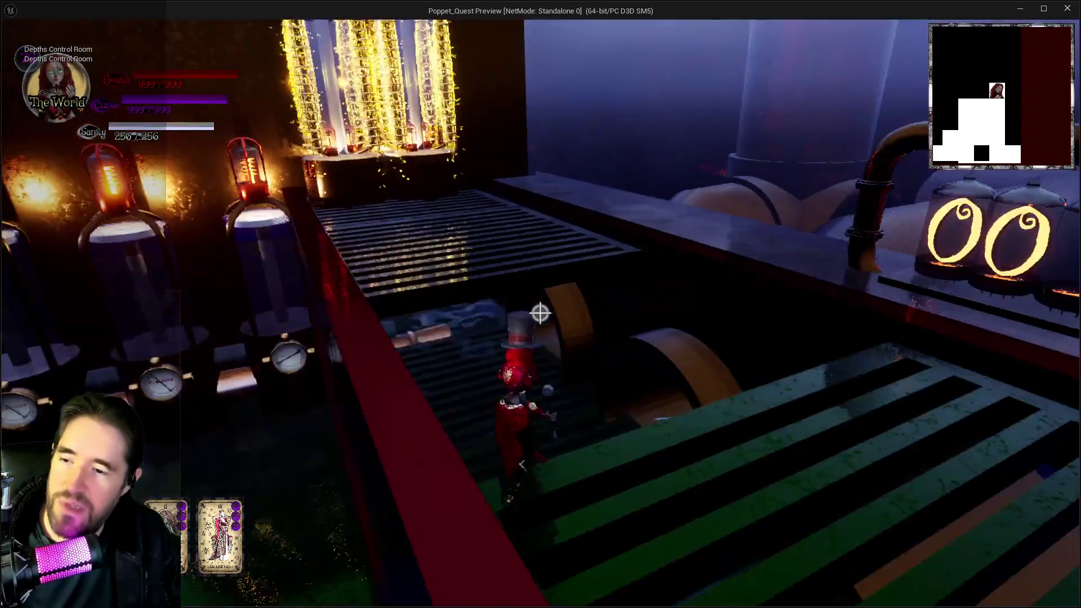
key("w")
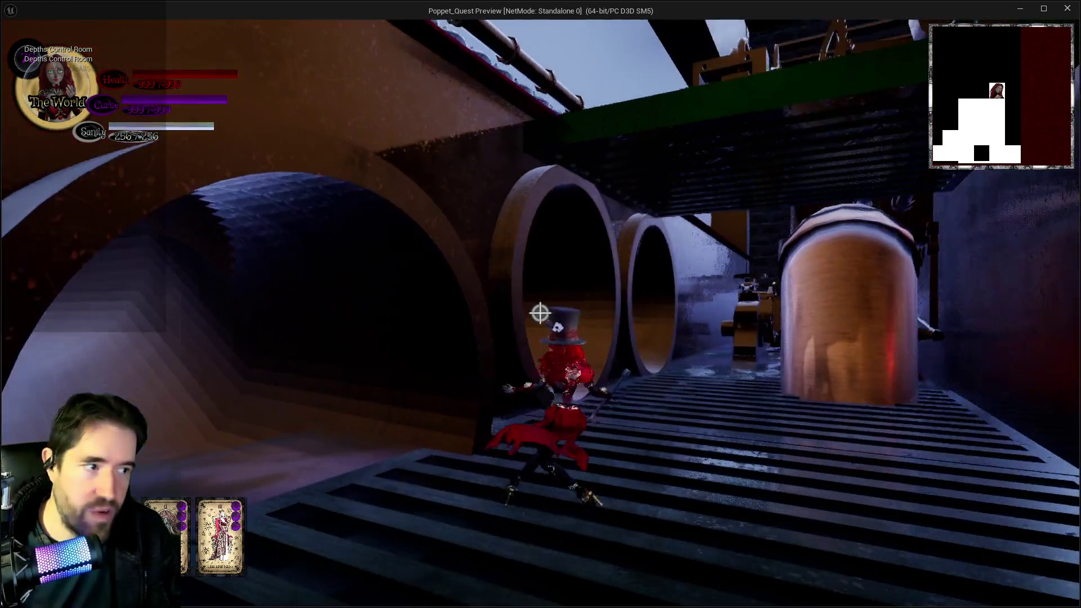
key("w")
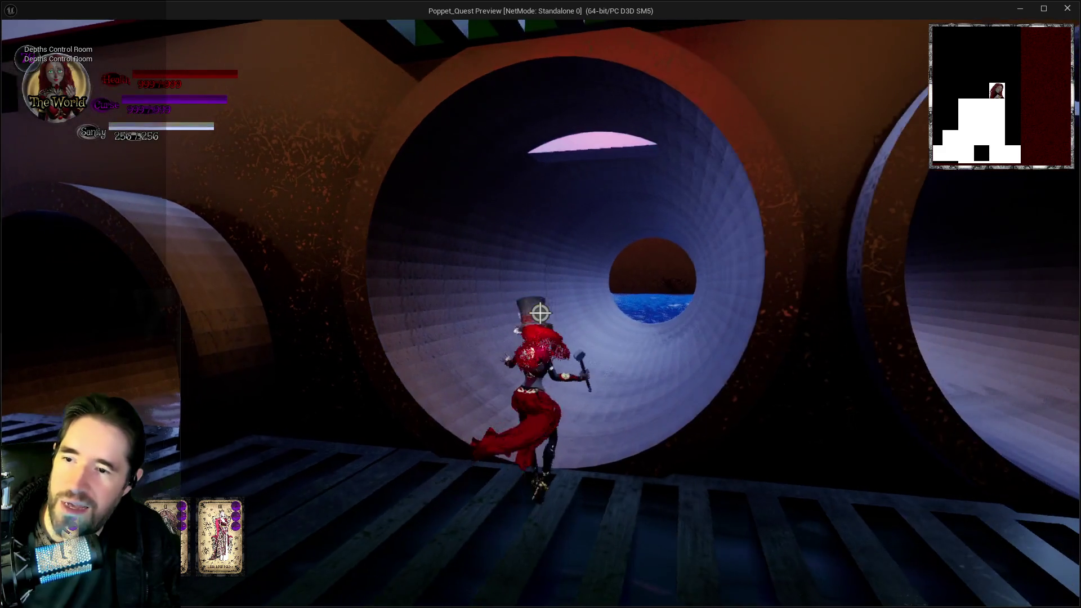
key("w")
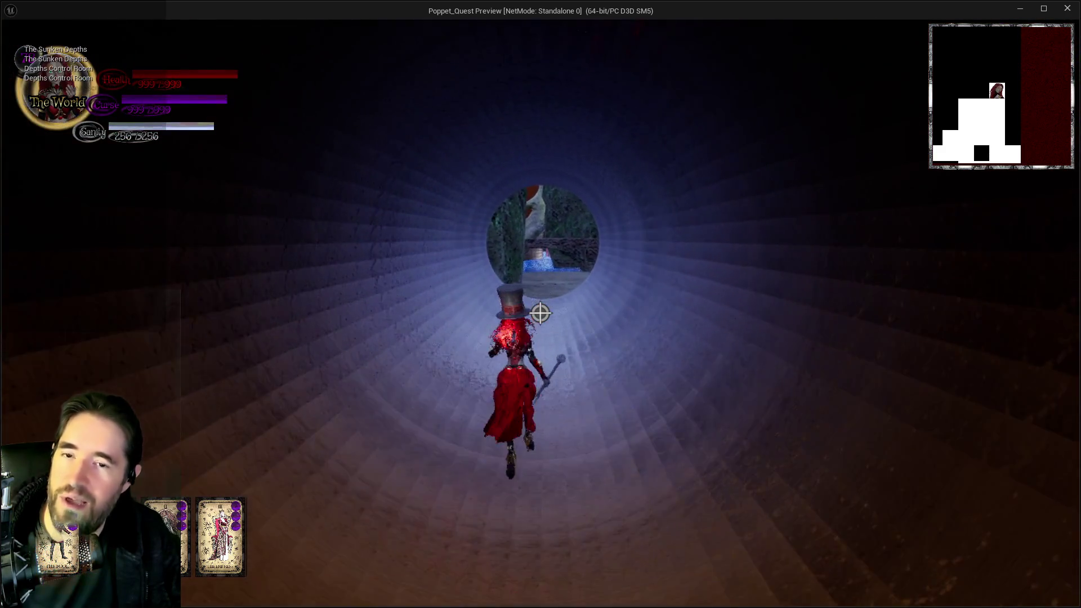
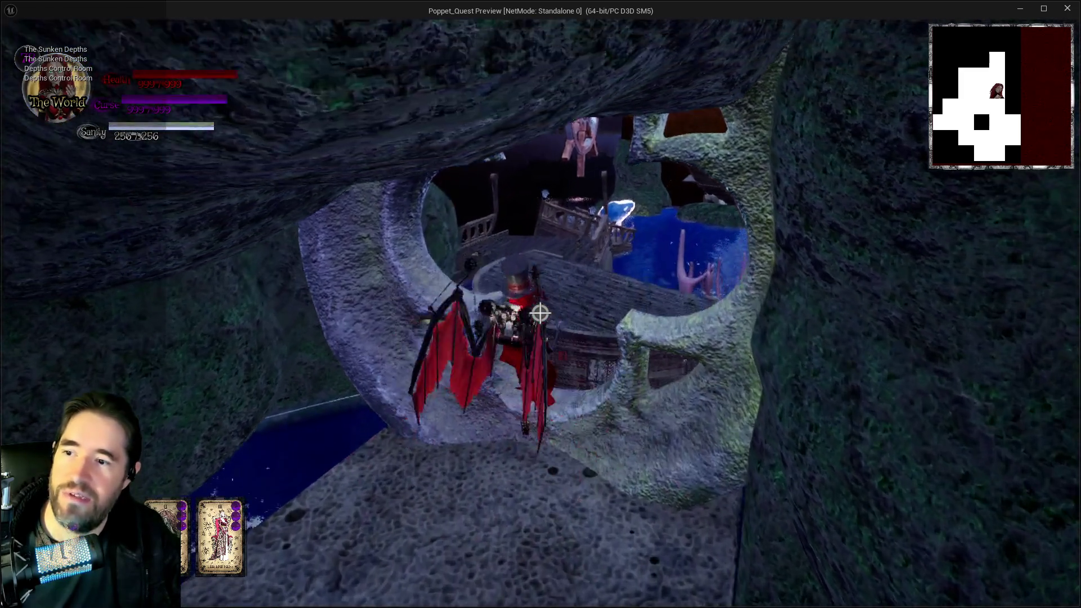
Step: Jump the rock arch, cross the ship deck, and glide via sponge pillar and basket to the mossy rock
key("space")
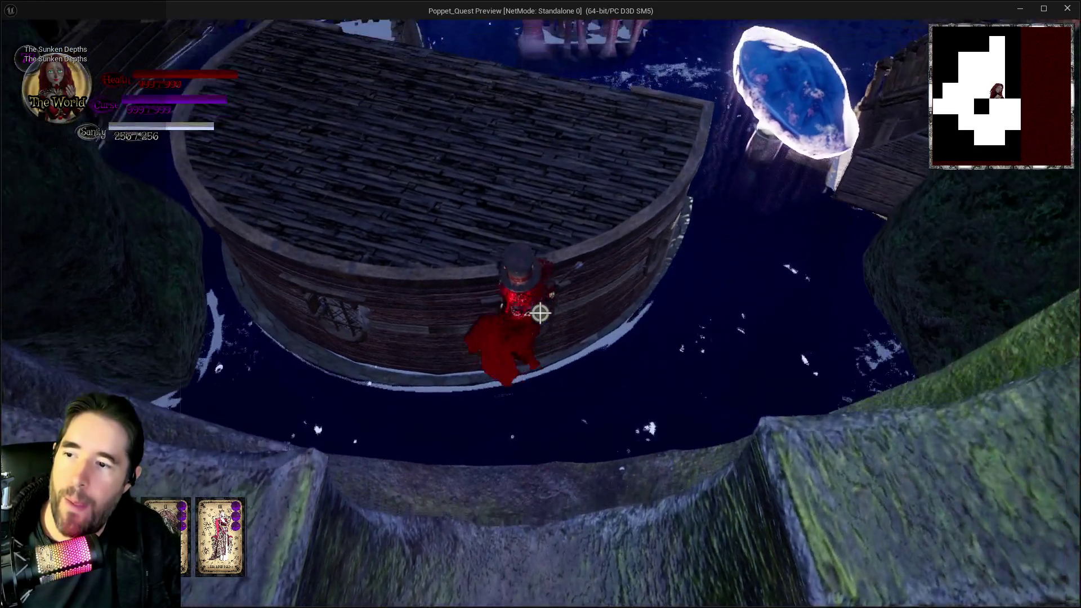
key("w")
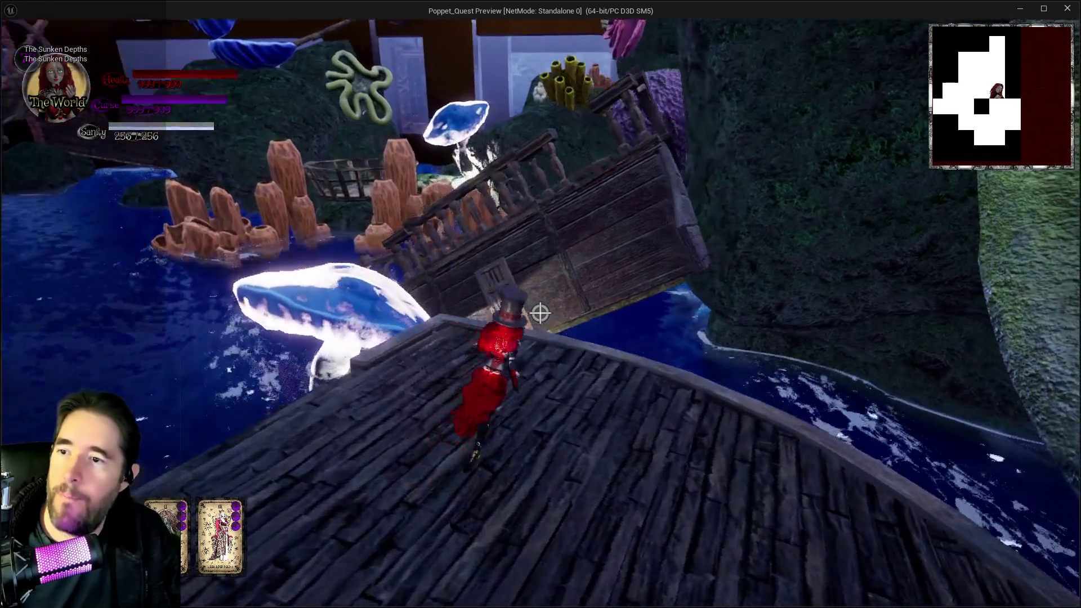
key("w")
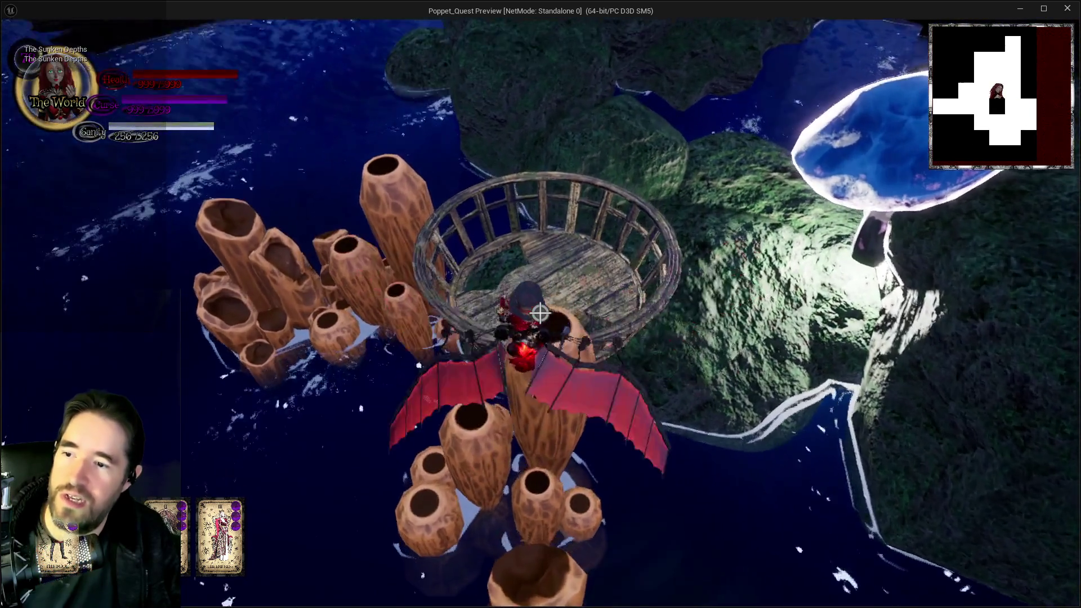
key("w")
key("space")
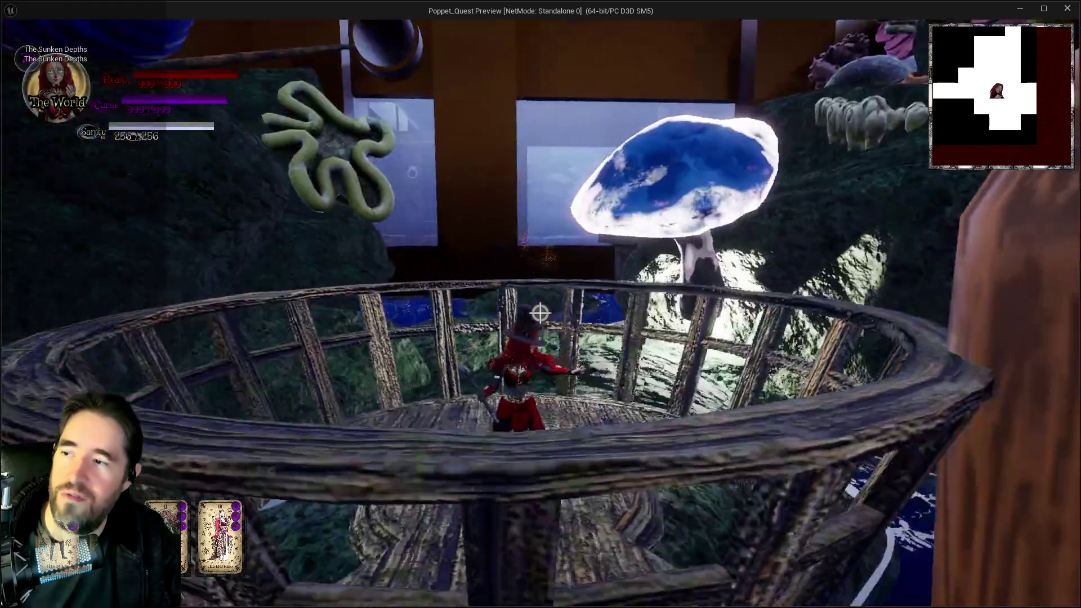
key("w")
key("space")
Step: Run across the mossy rock, climb the ladder to the round opening, and enter the pipe tunnel
key("w")
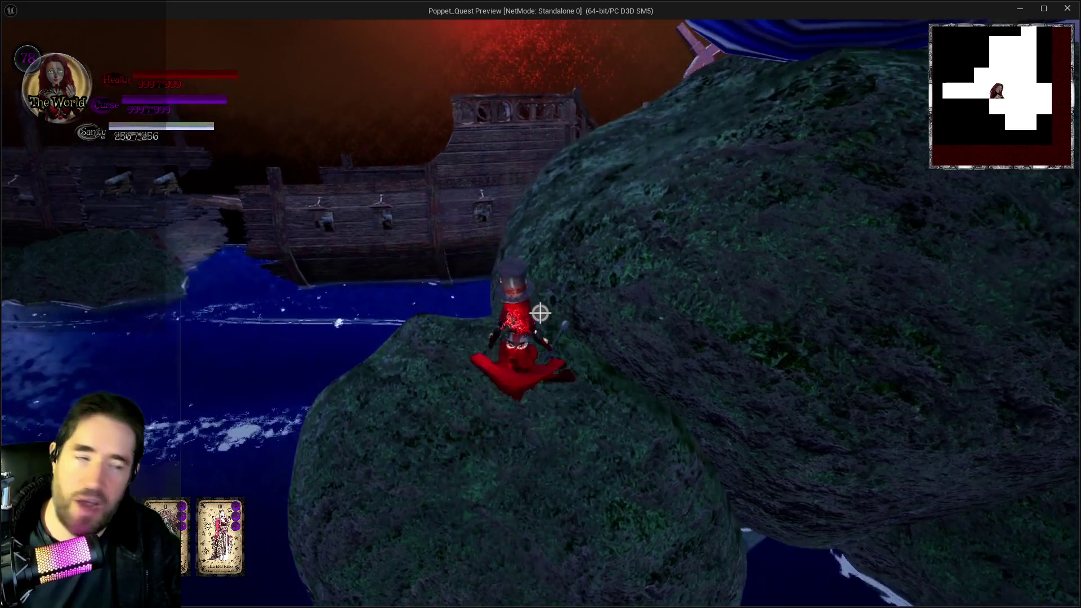
key("w")
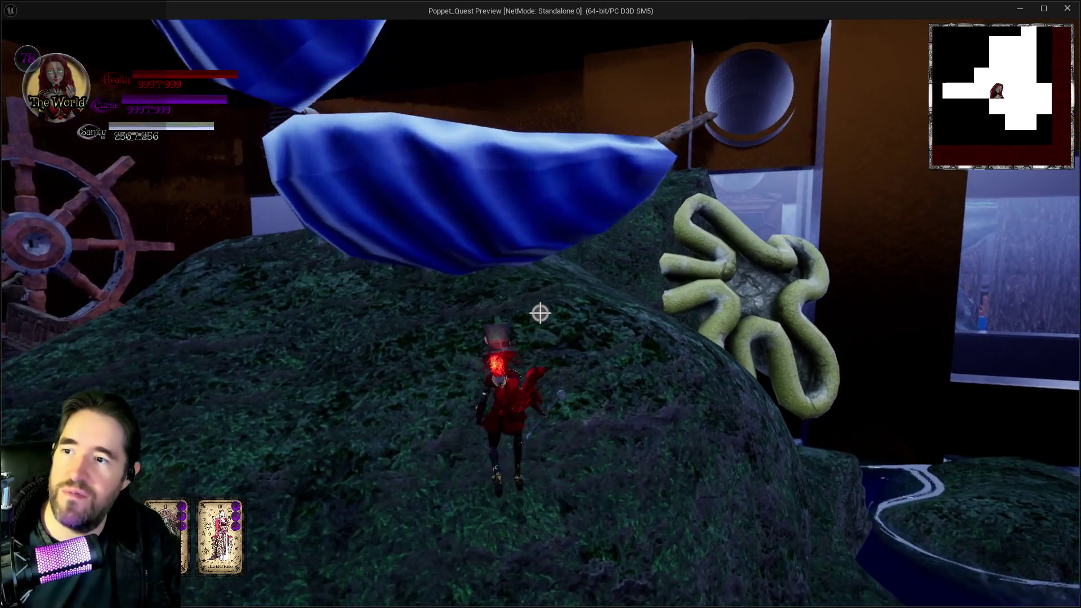
key("w")
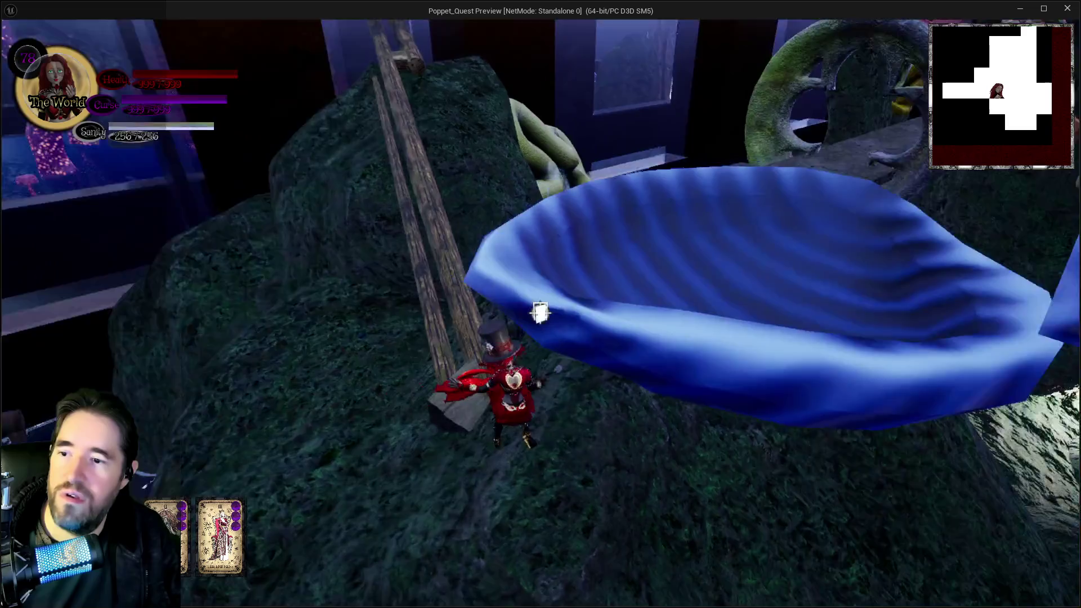
key("w")
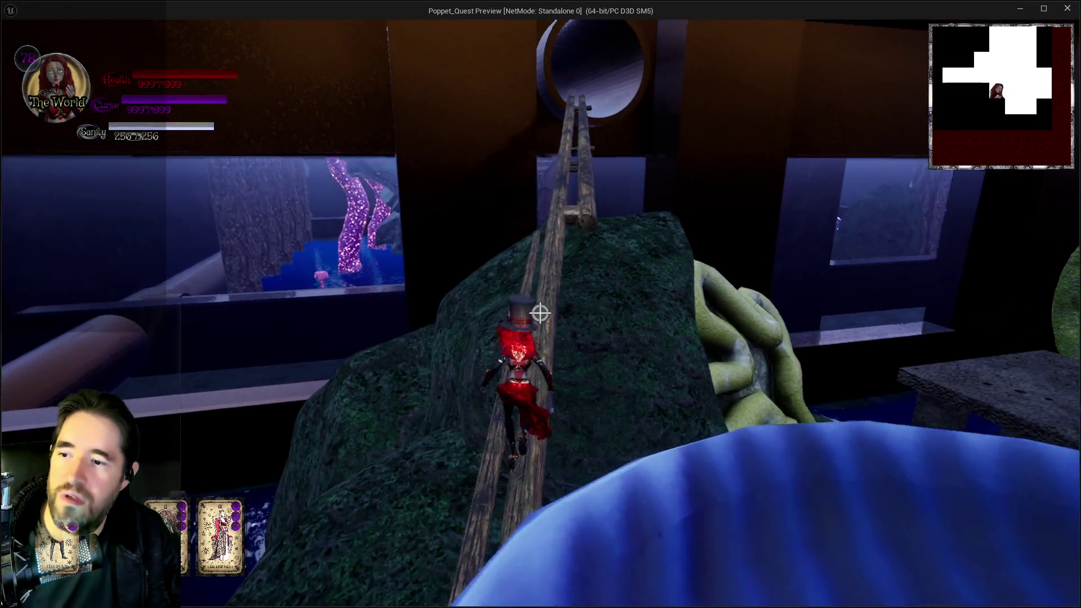
key("w")
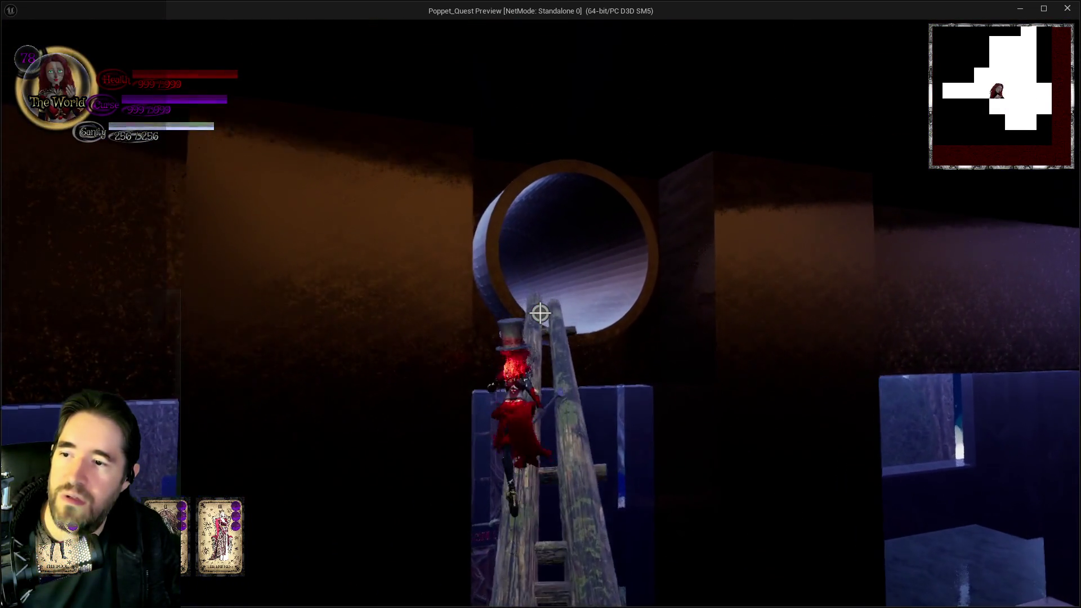
key("w")
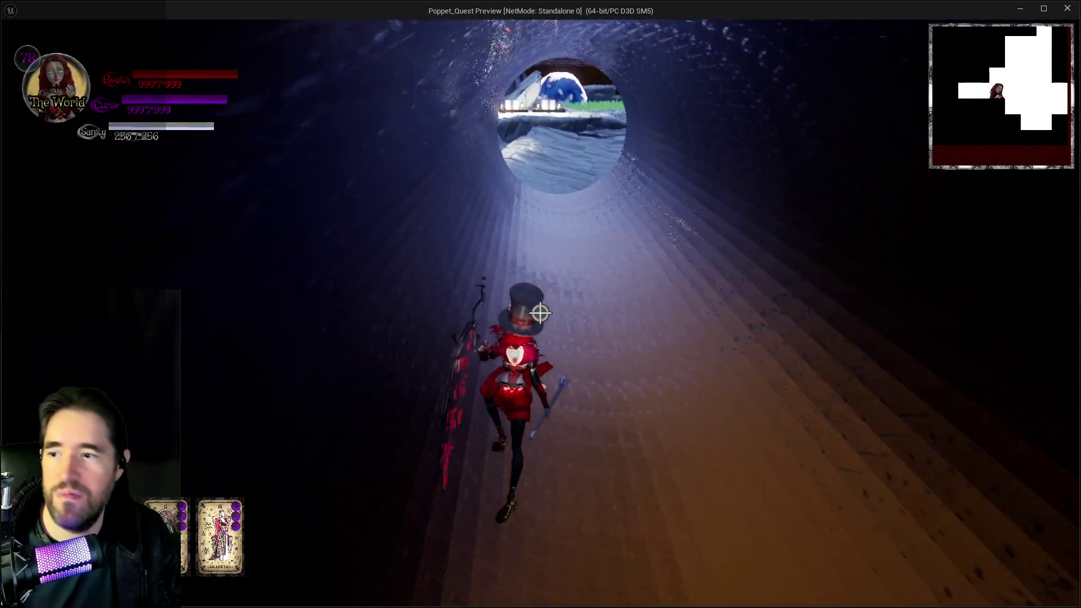
Step: Glide out of the tunnel into the Hidden Grotto and swim through the dark cave
key("w")
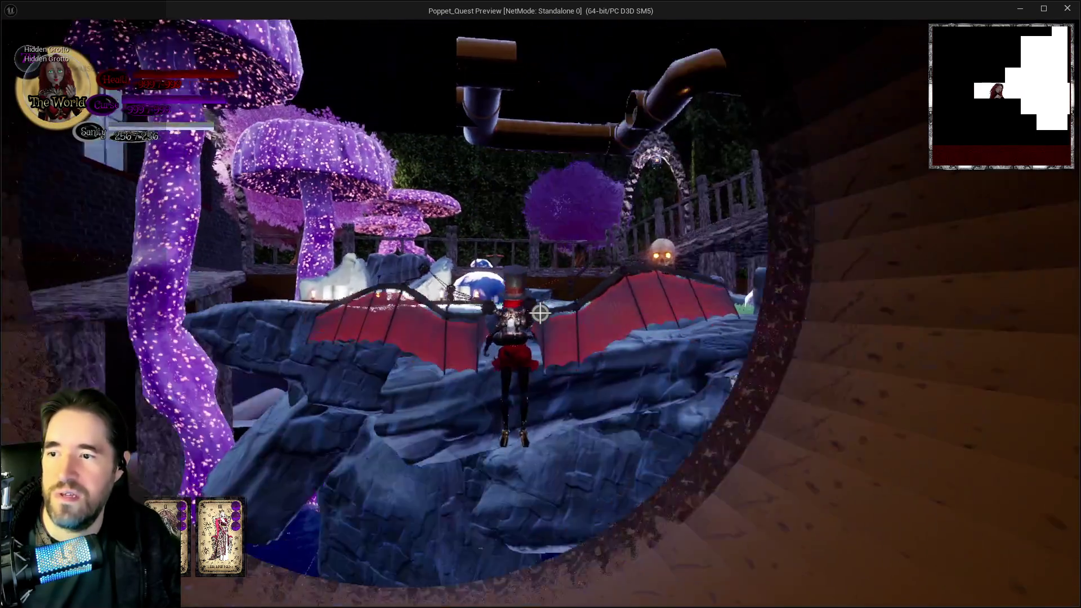
key("w")
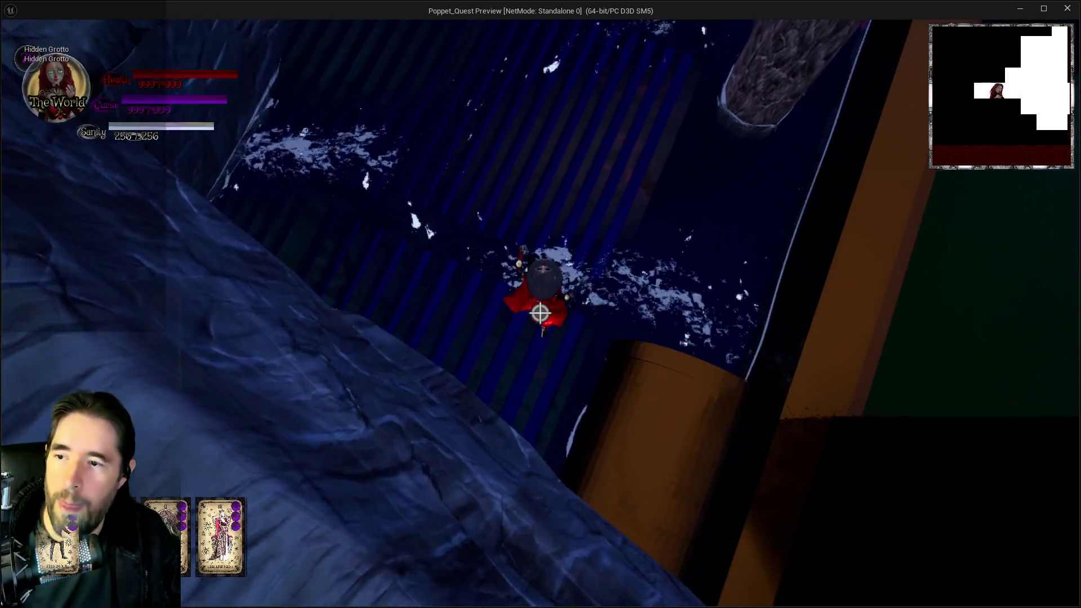
key("w")
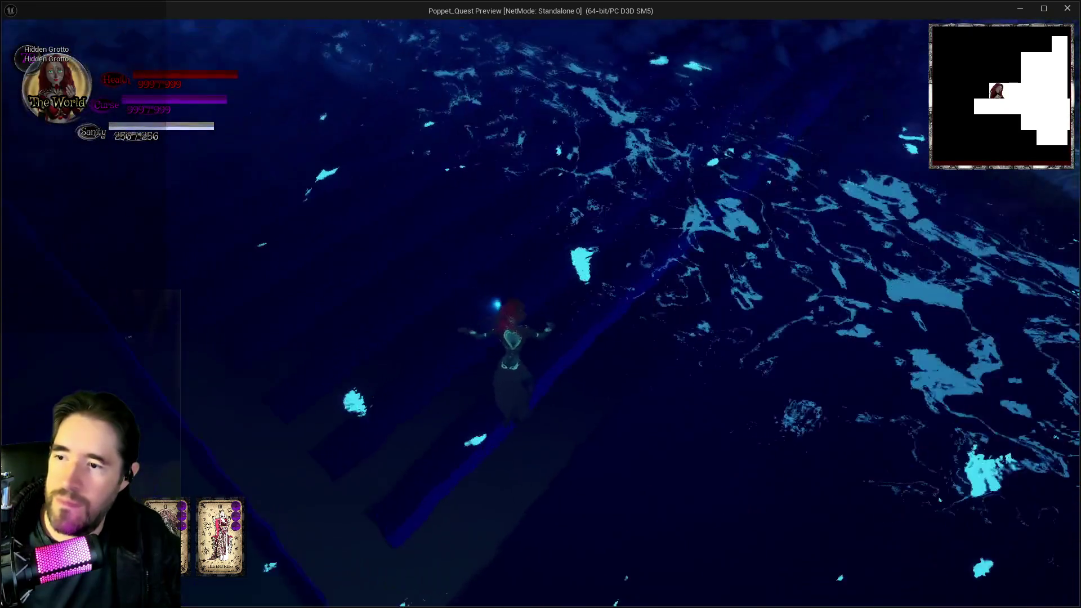
key("space")
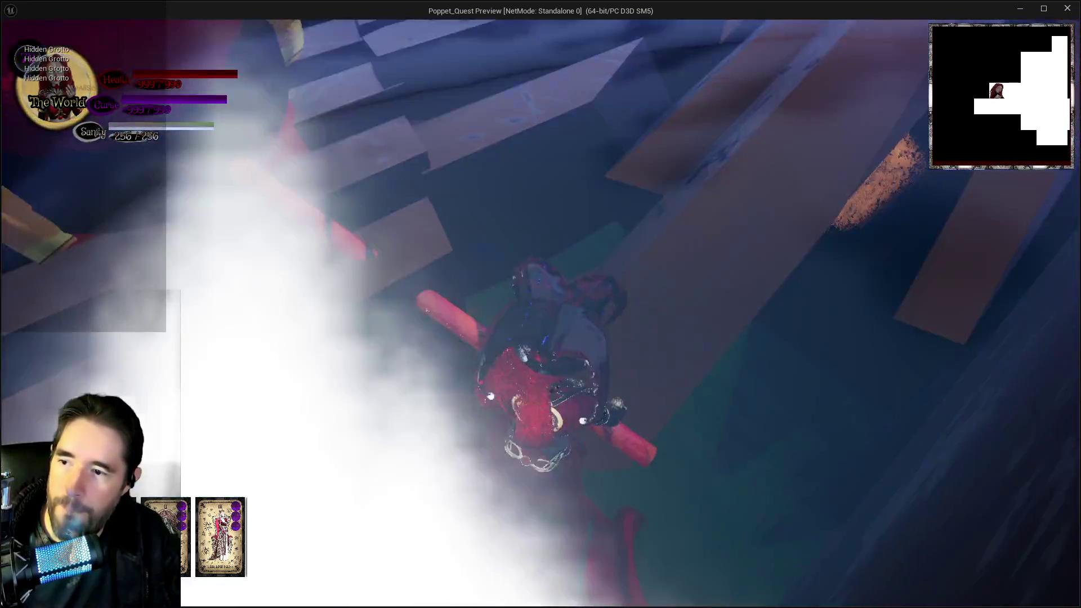
key("w")
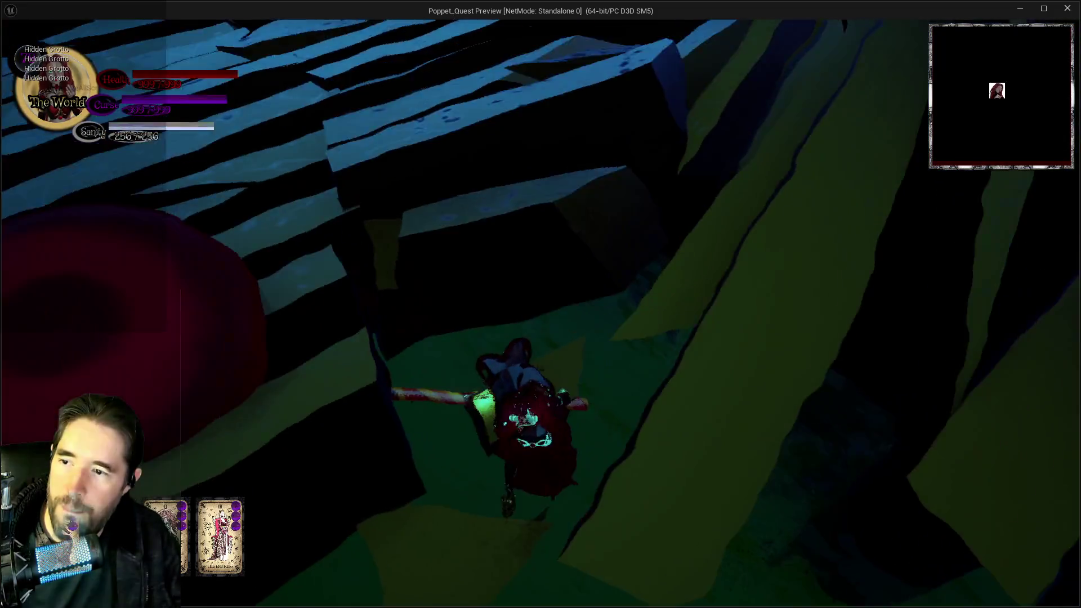
Step: Swing the hammer, fly above the slatted steps, slam the slatted floor, then return to the editor
key("w")
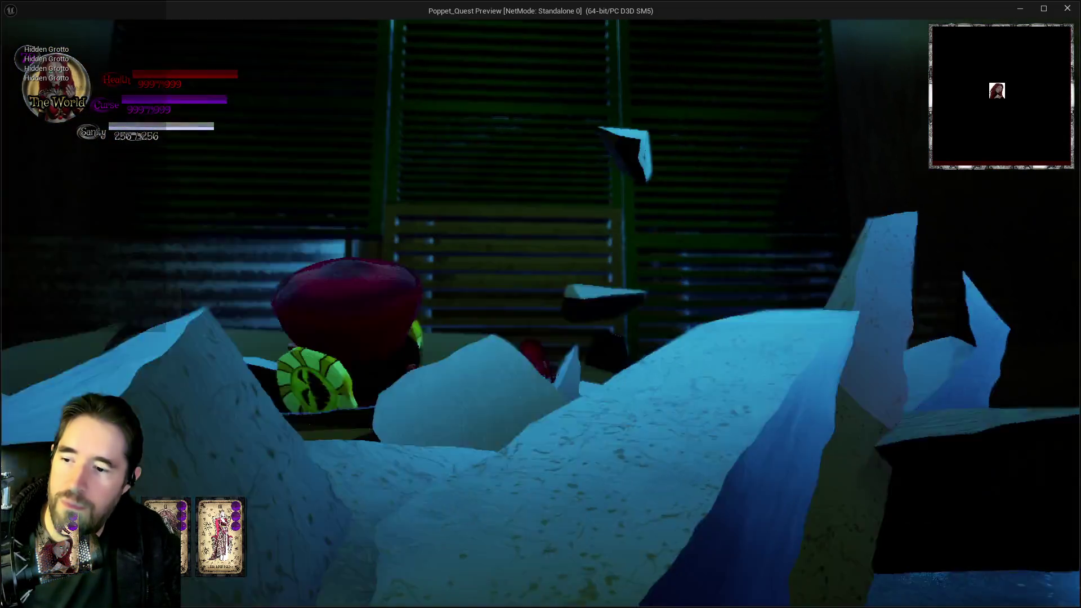
key("w")
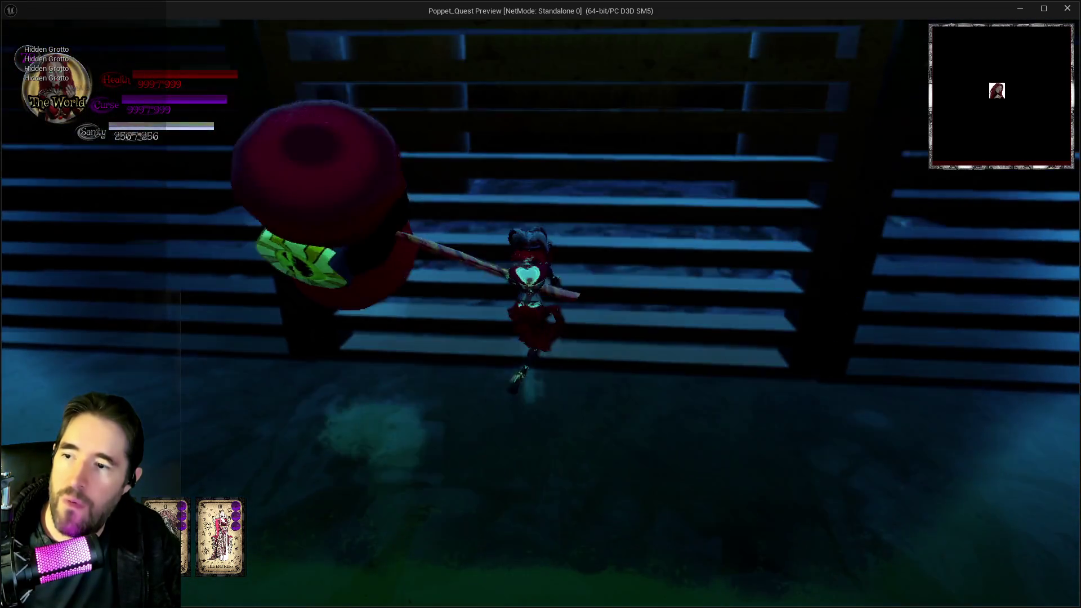
key("space")
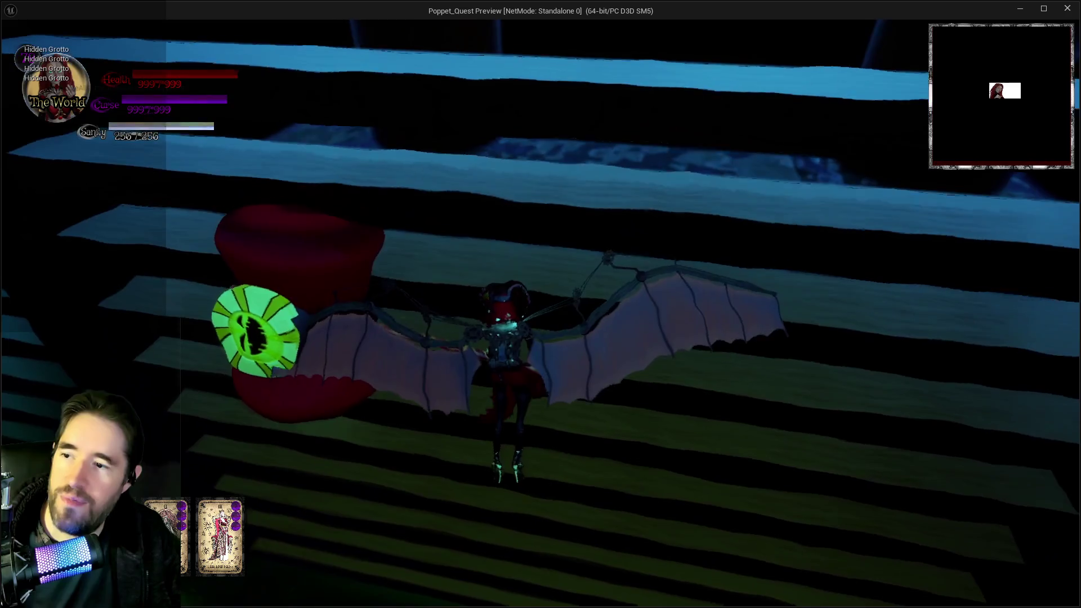
key("e")
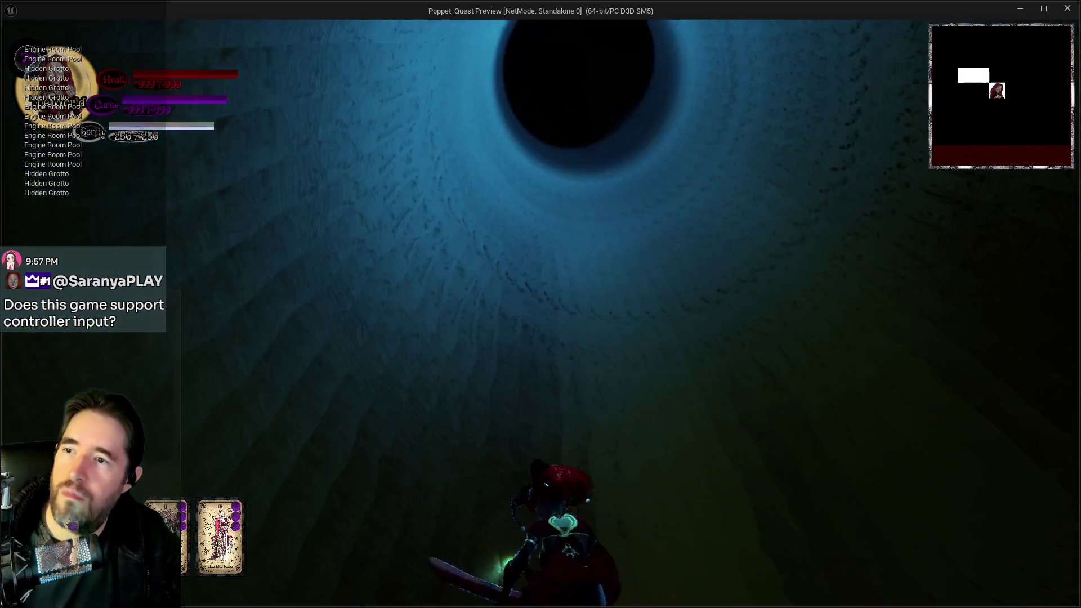
key("alt+Tab")
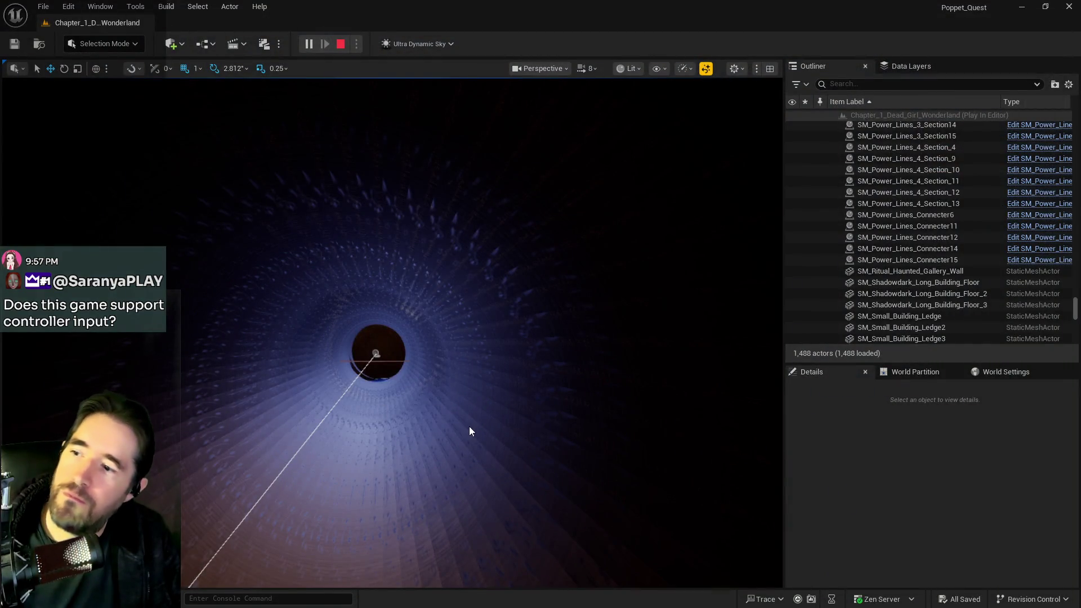
Step: Select BP_Room_The_Sunken_Depths and fly the viewport past the pillars toward the grates
left_click(468, 425)
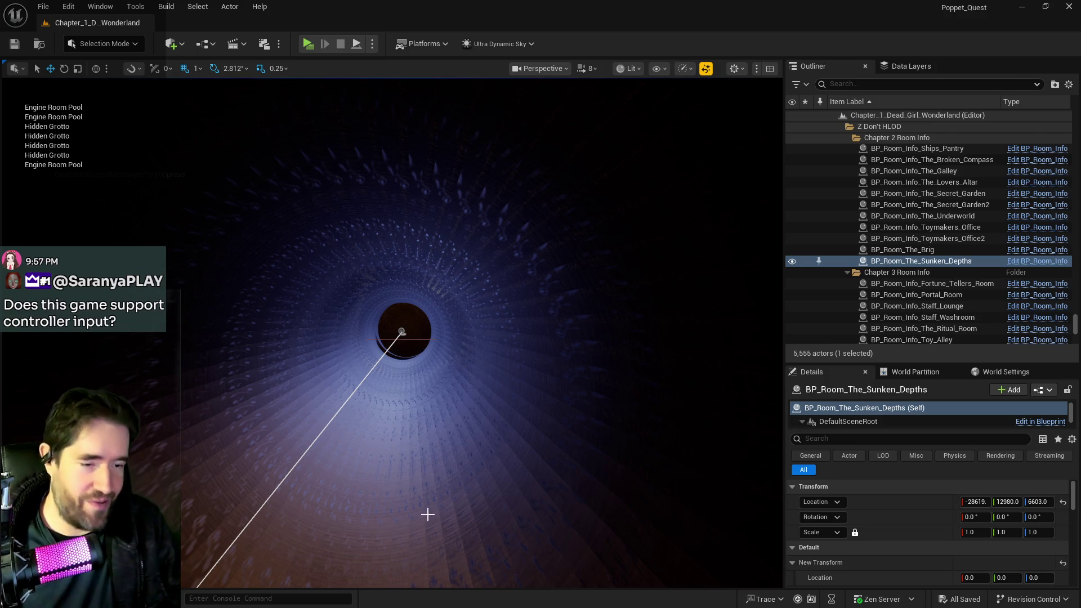
key("w")
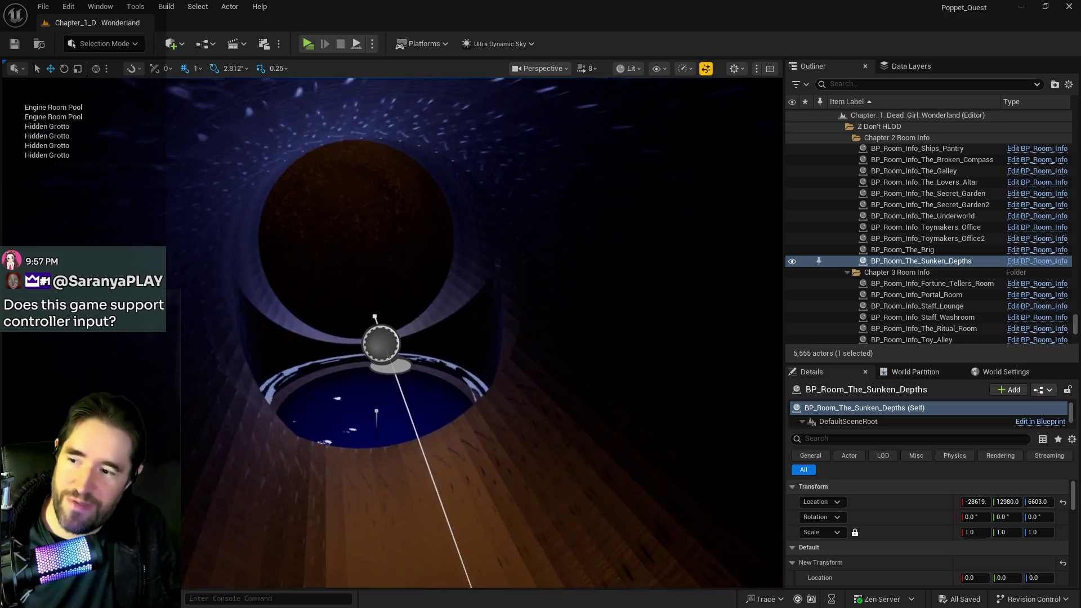
key("w")
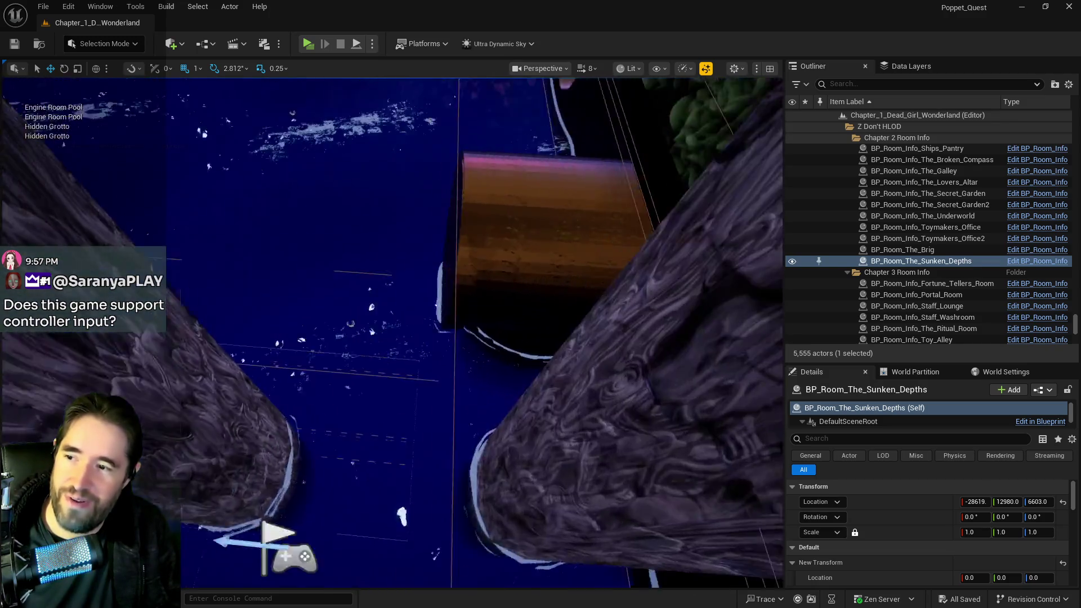
key("w")
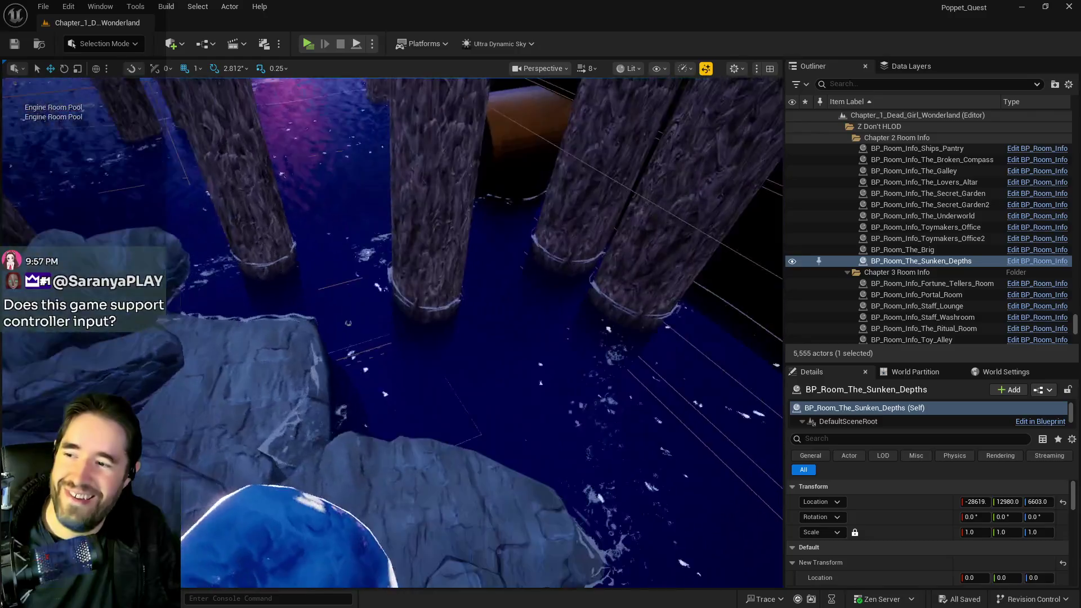
key("w")
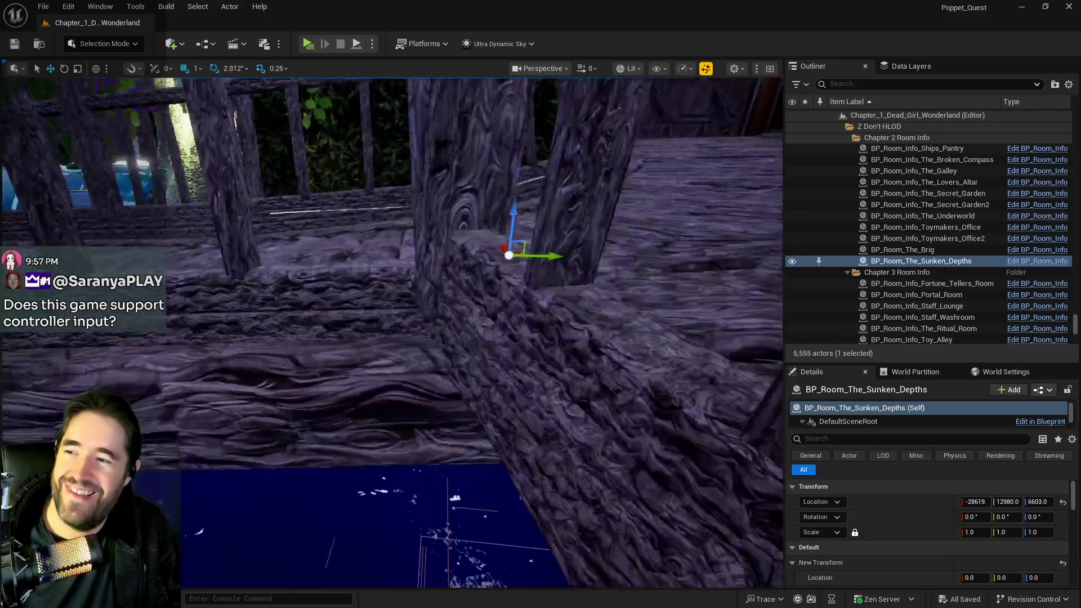
key("w")
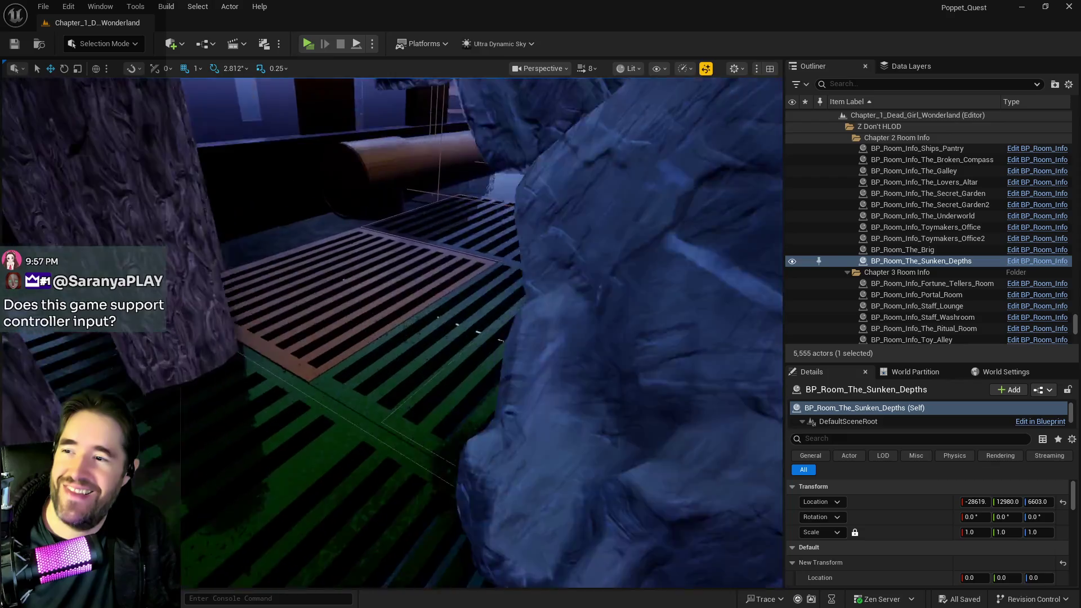
Step: Select the BP_Pipe_Spline2 pipe, then its SM_Pipe_3_Way8 junction piece
key("w")
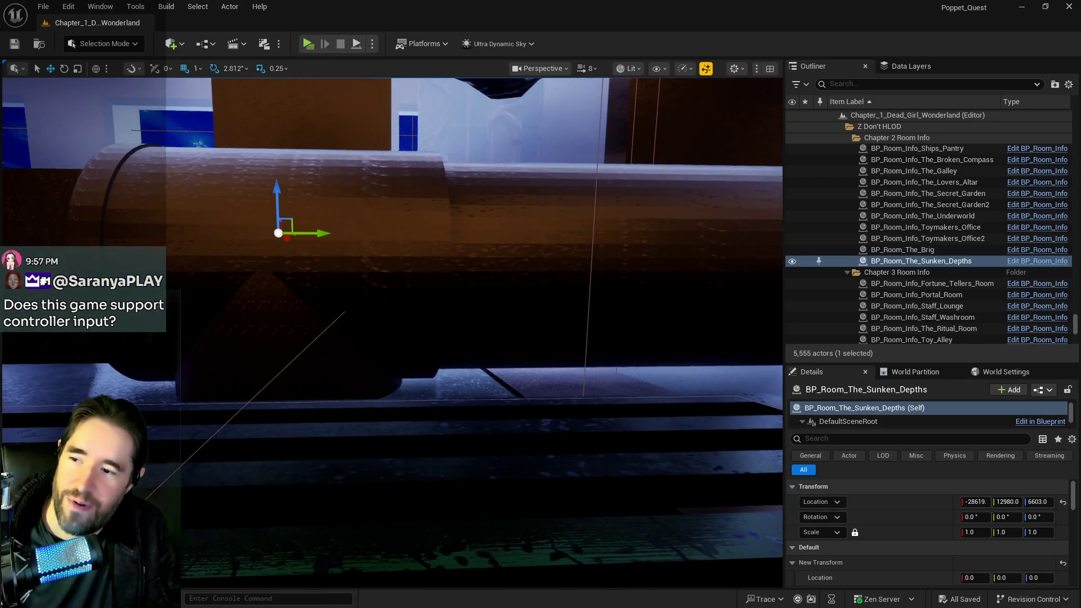
left_click(496, 321)
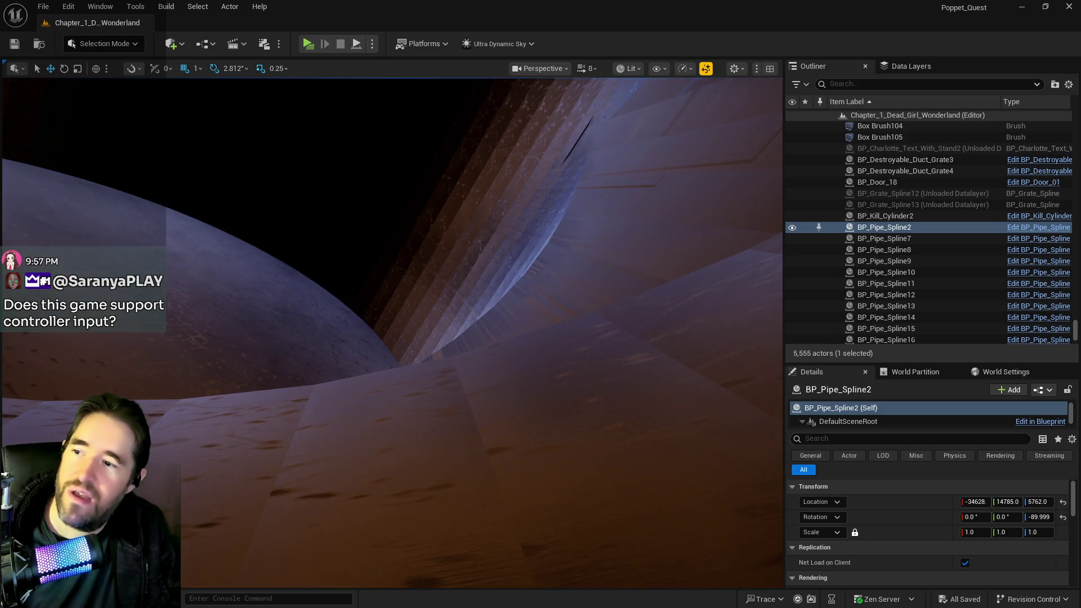
left_click(446, 287)
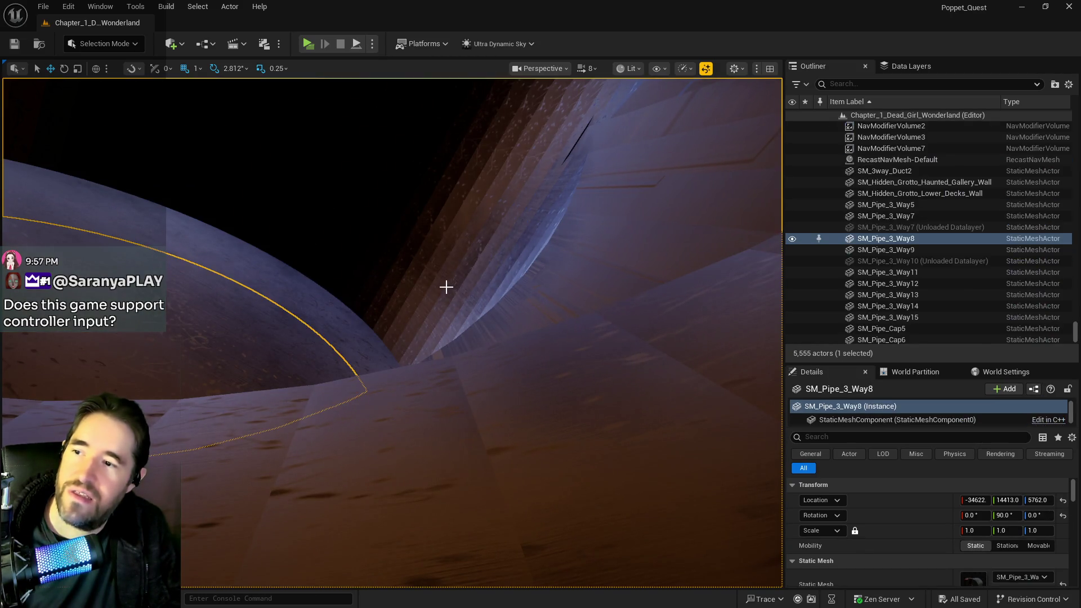